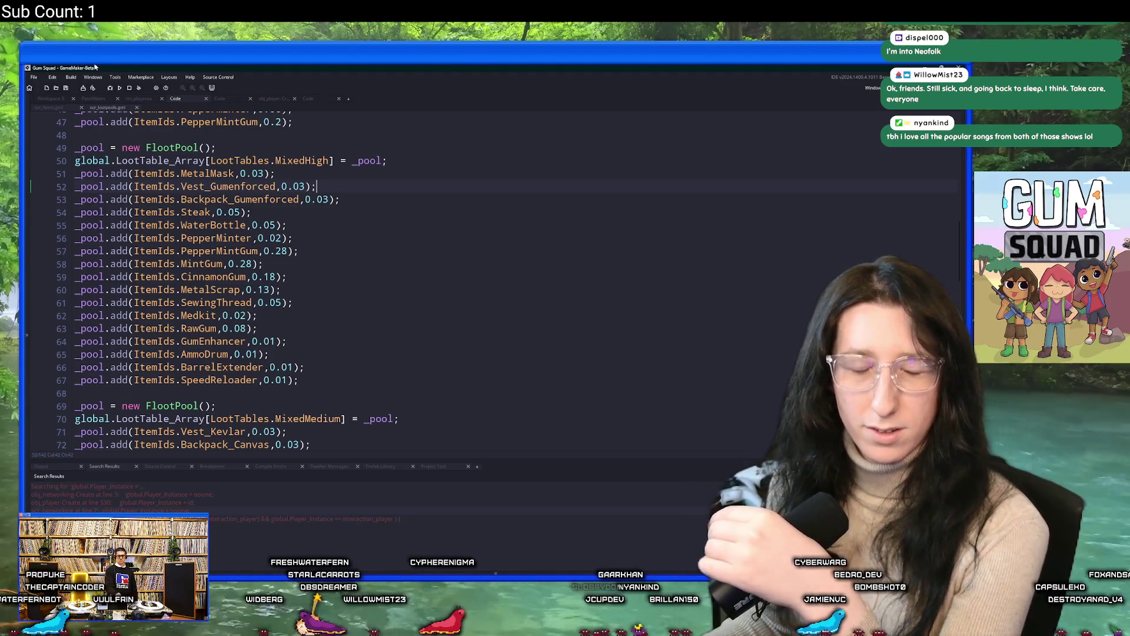
View the item enum in scr_items.gml, then bring the YouTube browser forward maximised
{"action": "left_click", "coordinate": [64, 110]}
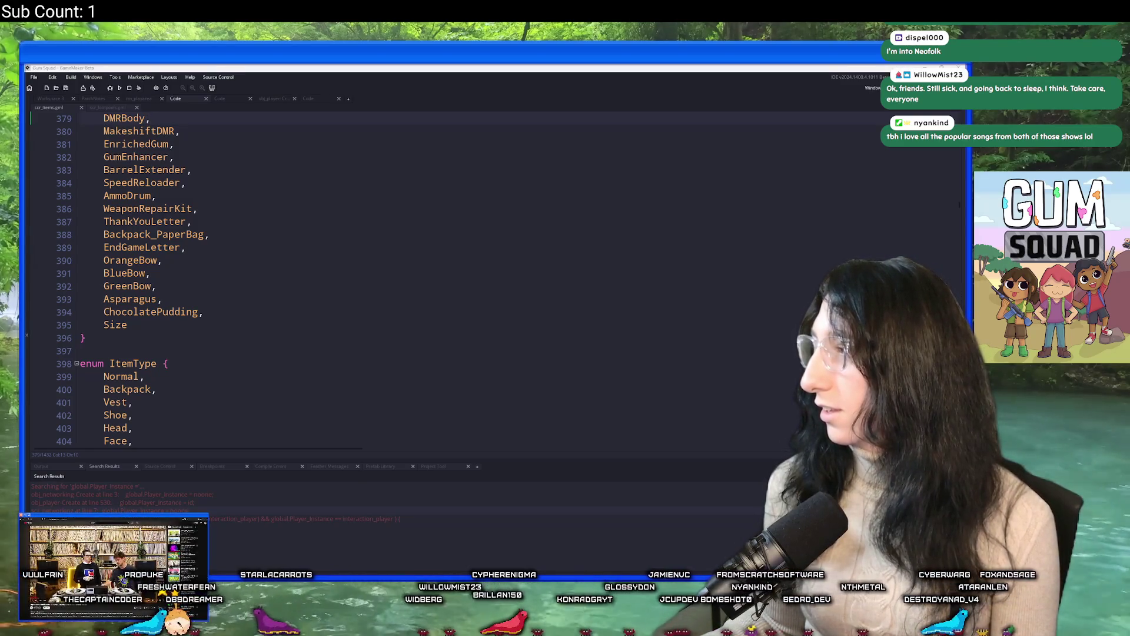
{"action": "key", "text": "alt+Tab"}
{"action": "double_click", "coordinate": [528, 67]}
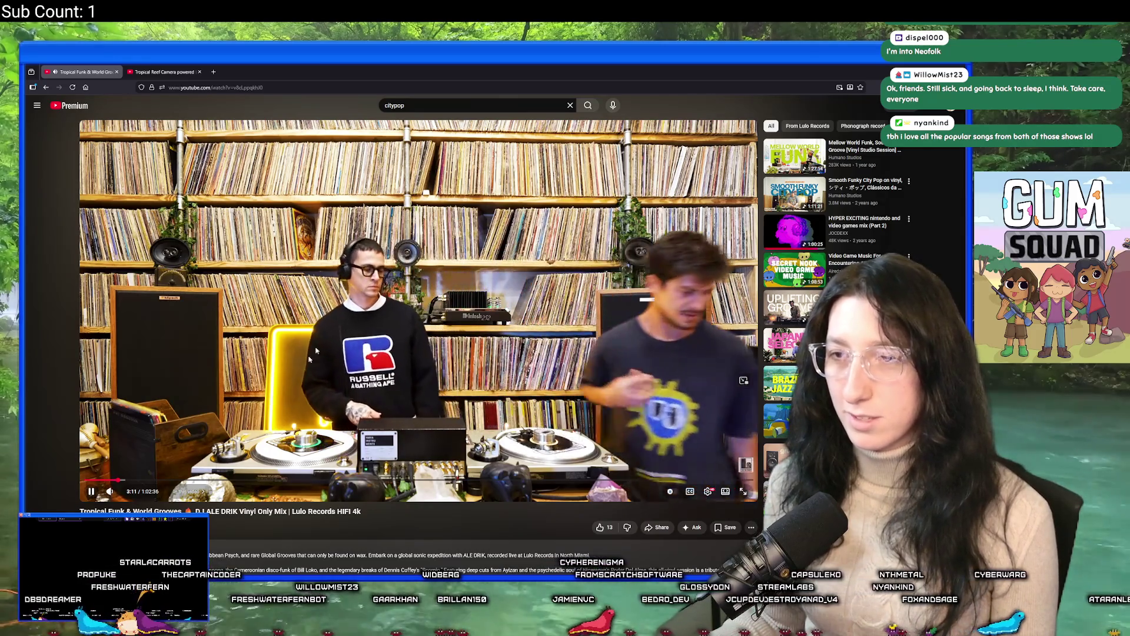
Skip ahead in the DJ mix, then start the 'Smooth Funky City Pop on vinyl' video
{"action": "left_click", "coordinate": [484, 481]}
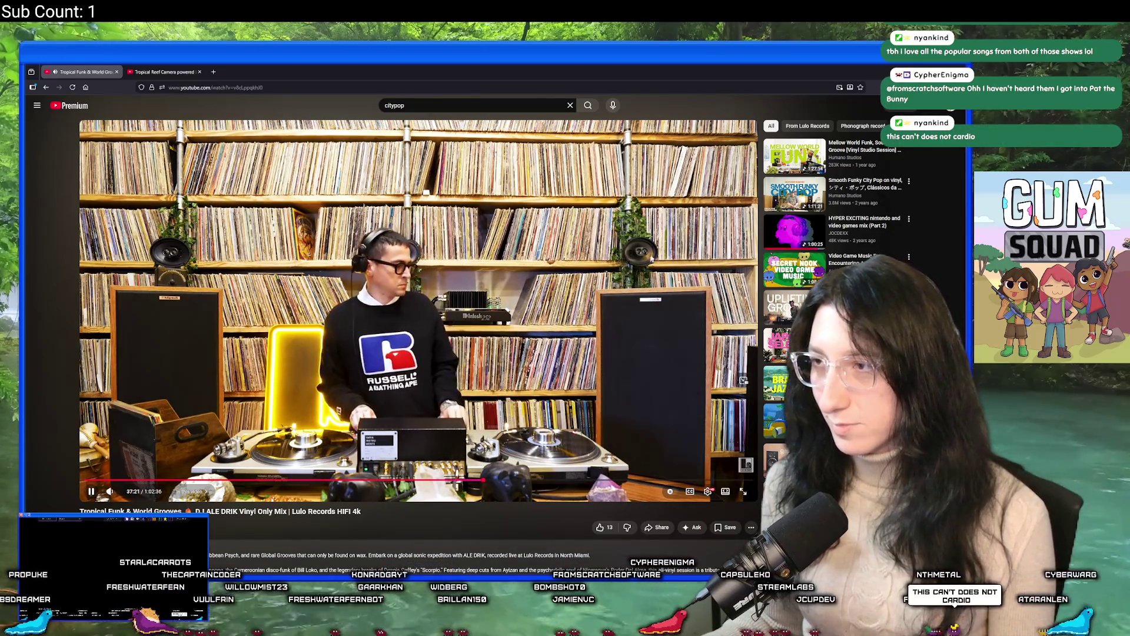
{"action": "left_click", "coordinate": [780, 197]}
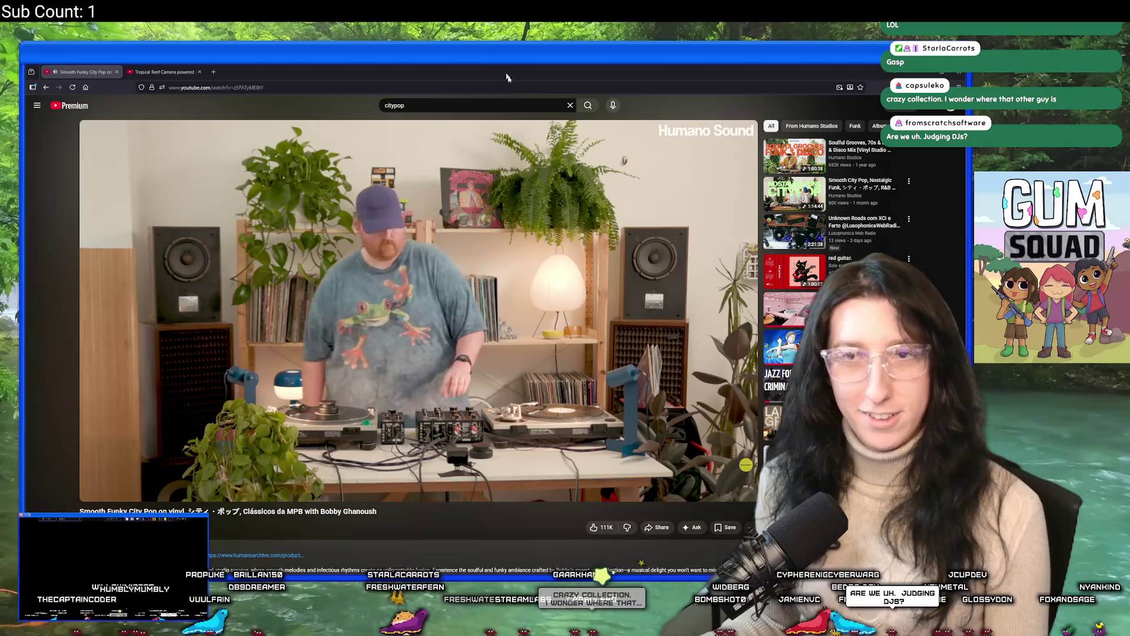
Set the city pop video's playback speed to 1.5x and return to GameMaker
{"action": "left_click", "coordinate": [708, 491]}
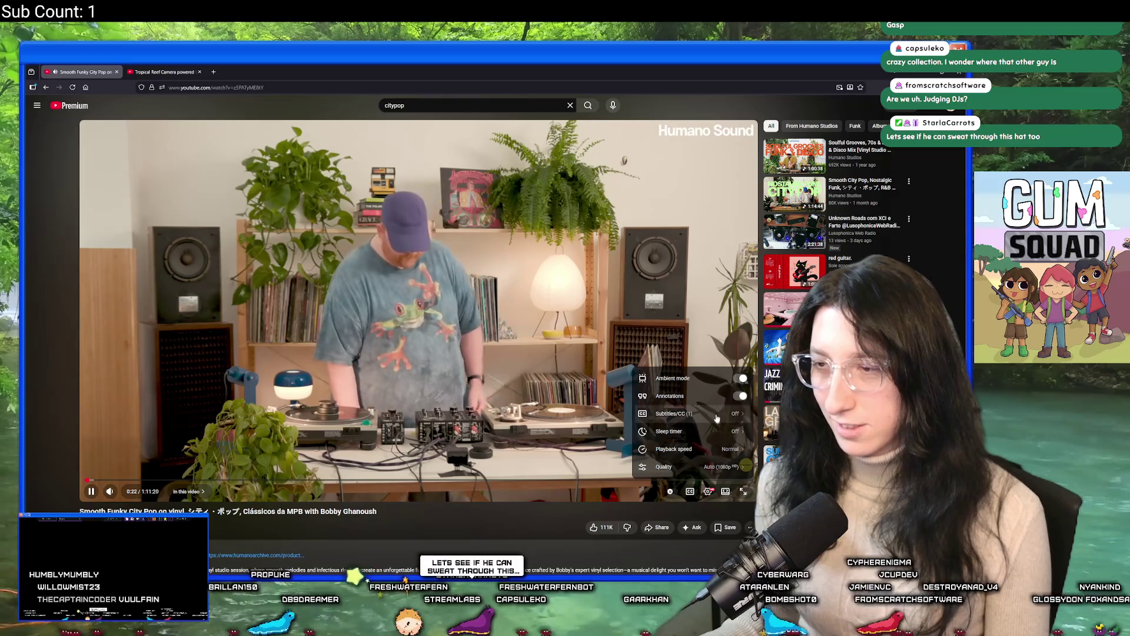
{"action": "left_click", "coordinate": [692, 449]}
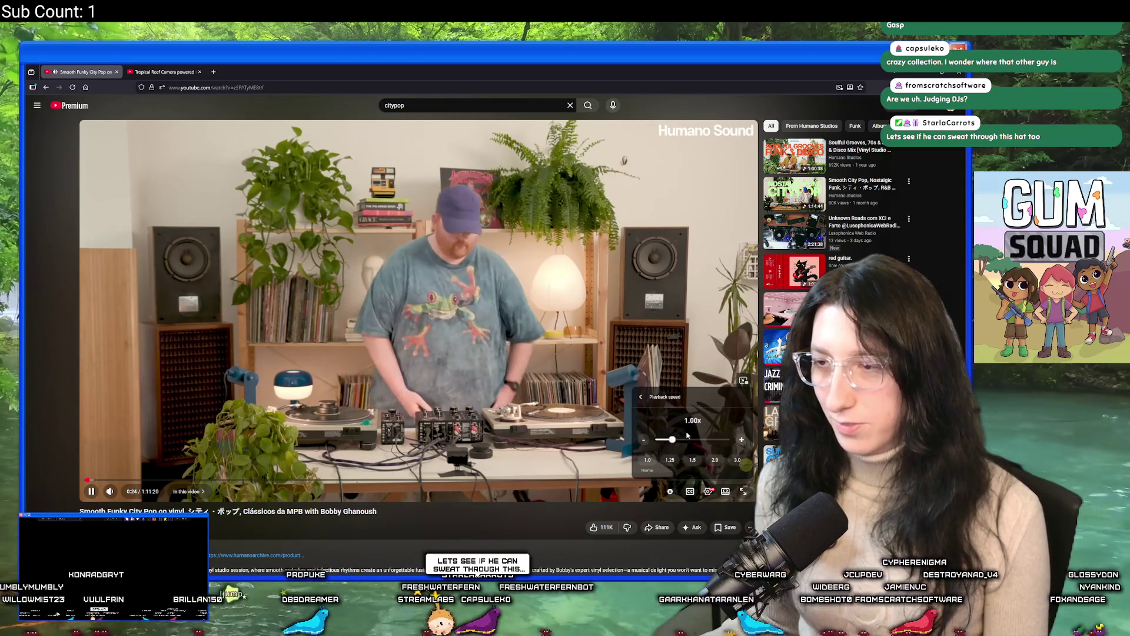
{"action": "left_click", "coordinate": [715, 460]}
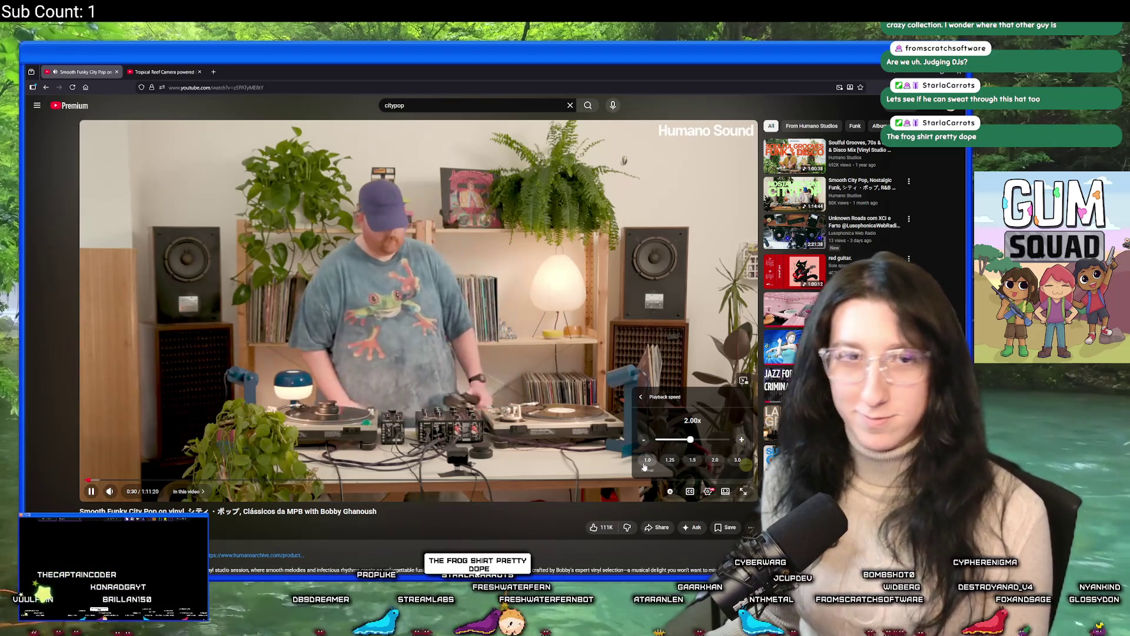
{"action": "left_click", "coordinate": [692, 459]}
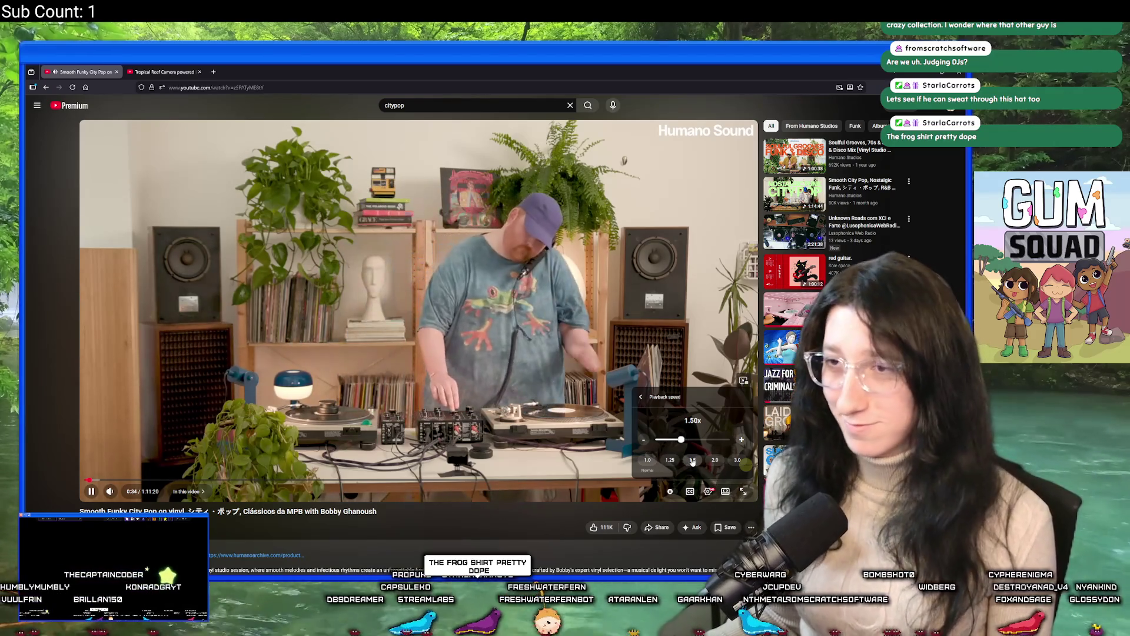
{"action": "left_click", "coordinate": [569, 489]}
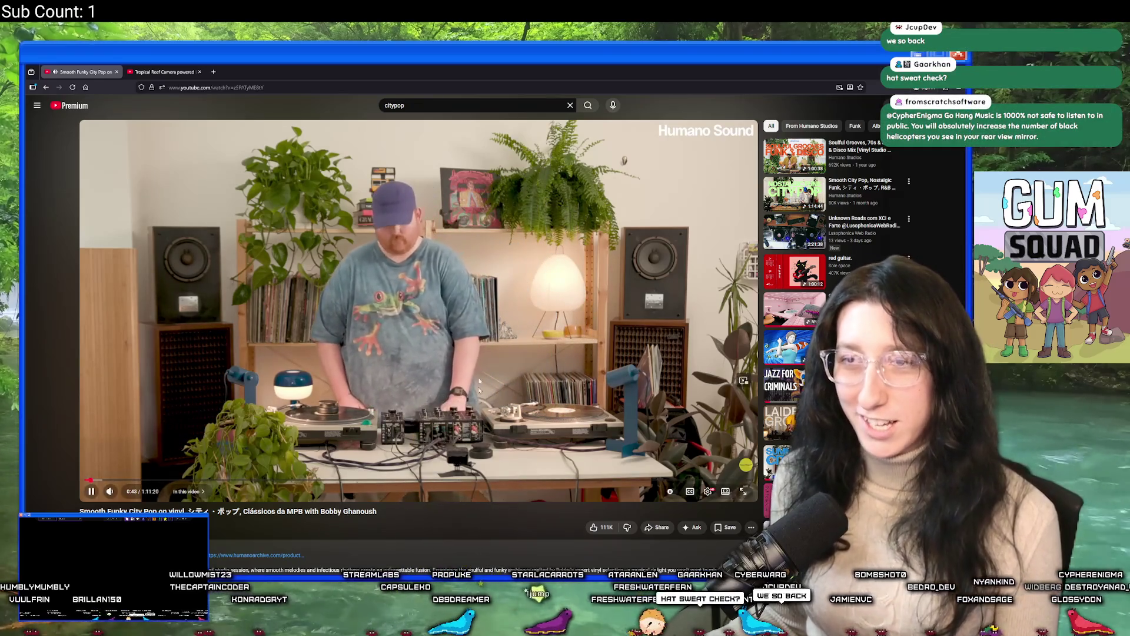
{"action": "key", "text": "alt+Tab"}
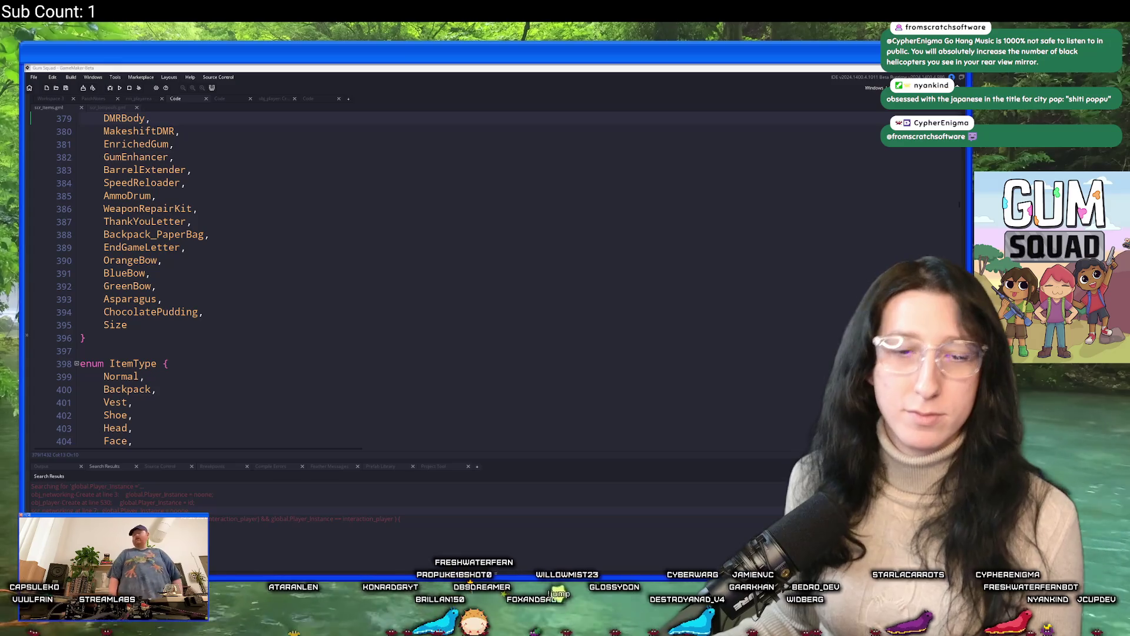
Select the ChocolatePudding item name and open obj_player's Create event via asset search
{"action": "left_click", "coordinate": [356, 260]}
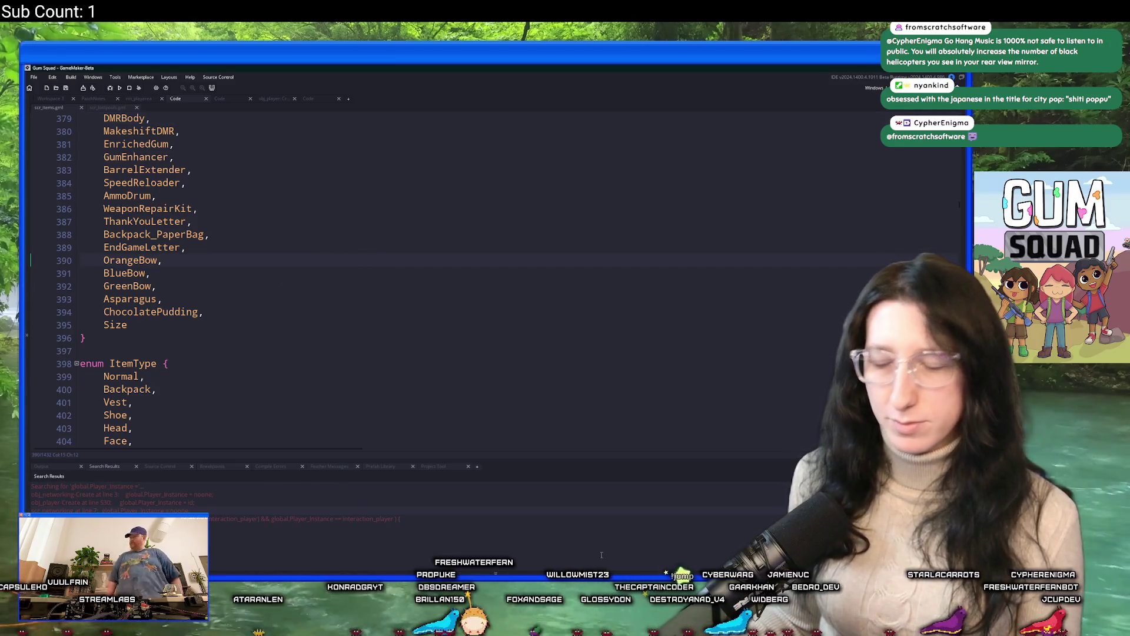
{"action": "double_click", "coordinate": [143, 311]}
{"action": "key", "text": "ctrl+c"}
{"action": "left_click", "coordinate": [244, 183]}
{"action": "key", "text": "ctrl+t"}
{"action": "type", "text": "_pla"}
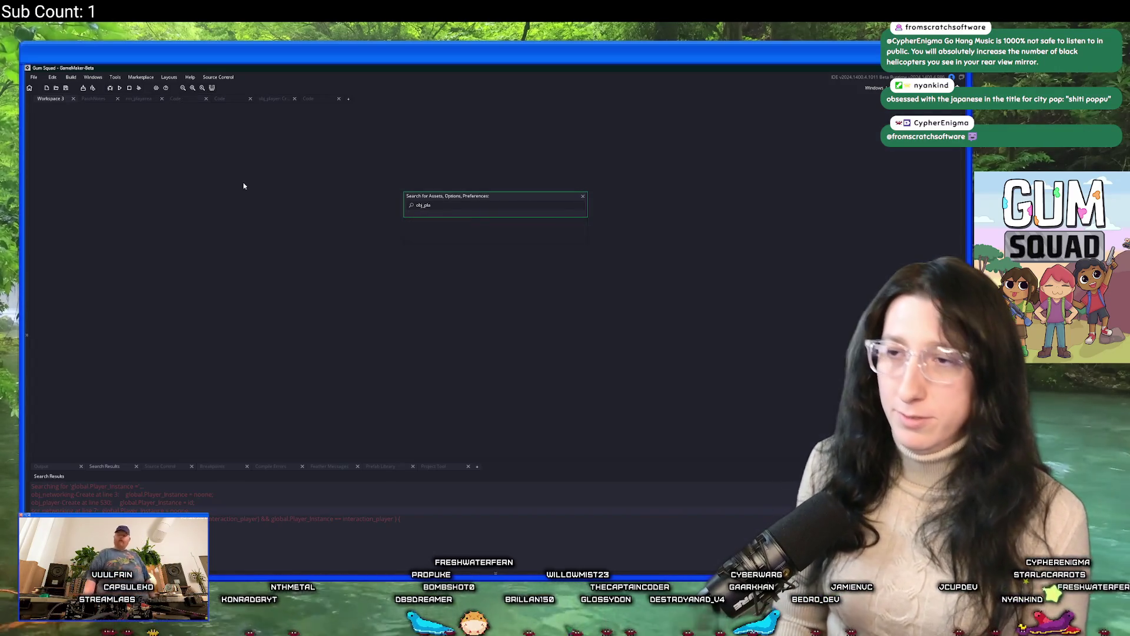
{"action": "key", "text": "Return"}
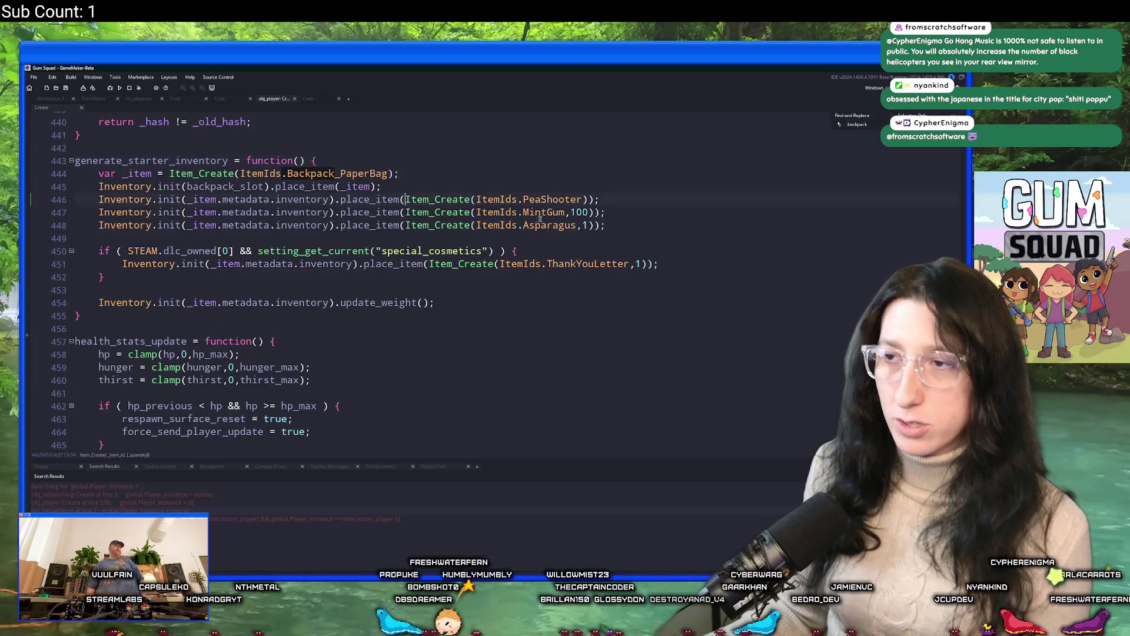
Duplicate the Asparagus place_item line as ChocolatePudding and launch a test build
{"action": "left_click", "coordinate": [606, 225]}
{"action": "key", "text": "ctrl+d"}
{"action": "key", "text": "Left"}
{"action": "key", "text": "Left"}
{"action": "key", "text": "Left"}
{"action": "key", "text": "ctrl+shift+Left"}
{"action": "key", "text": "ctrl+v"}
{"action": "key", "text": "F5"}
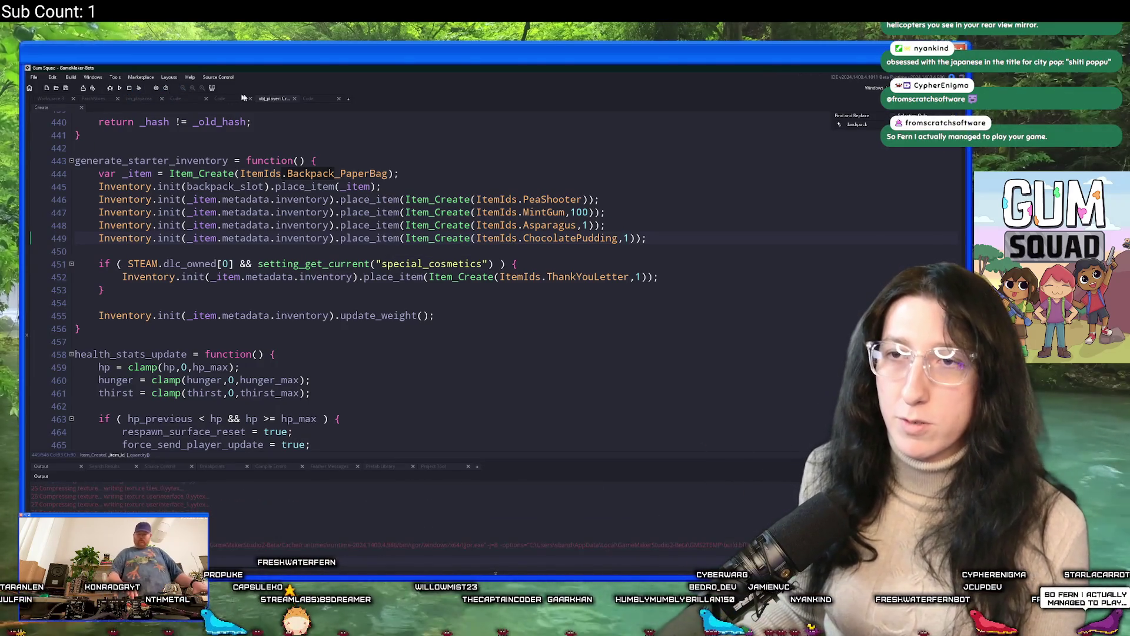
Find the ChocolatePudding database entry in the items script and select its description text
{"action": "left_click", "coordinate": [310, 99]}
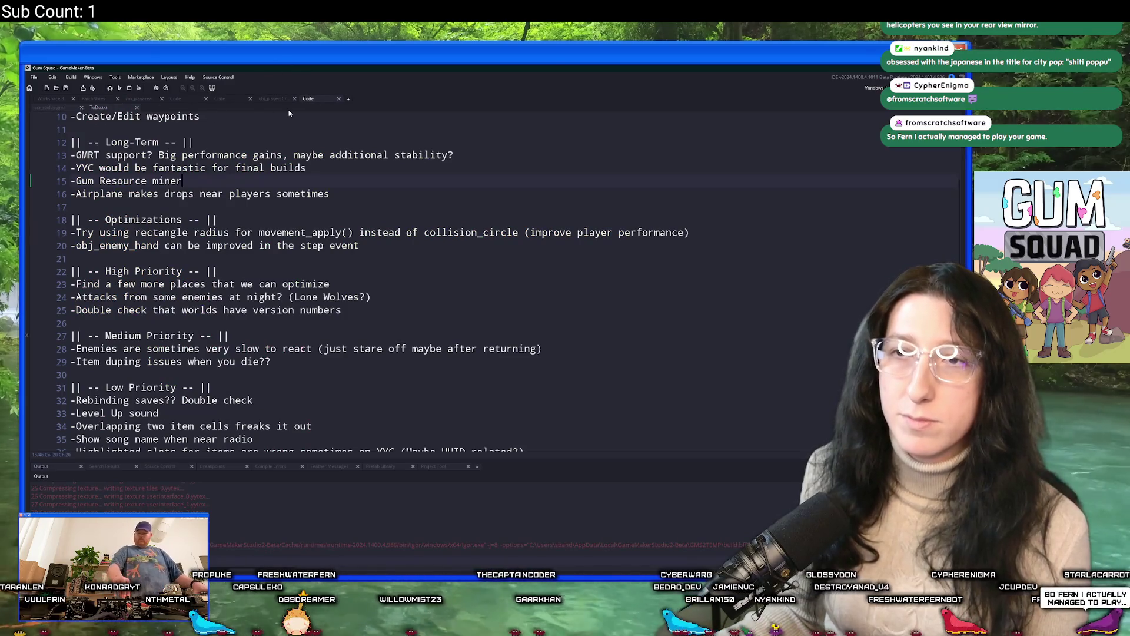
{"action": "left_click", "coordinate": [223, 101]}
{"action": "left_click", "coordinate": [190, 100]}
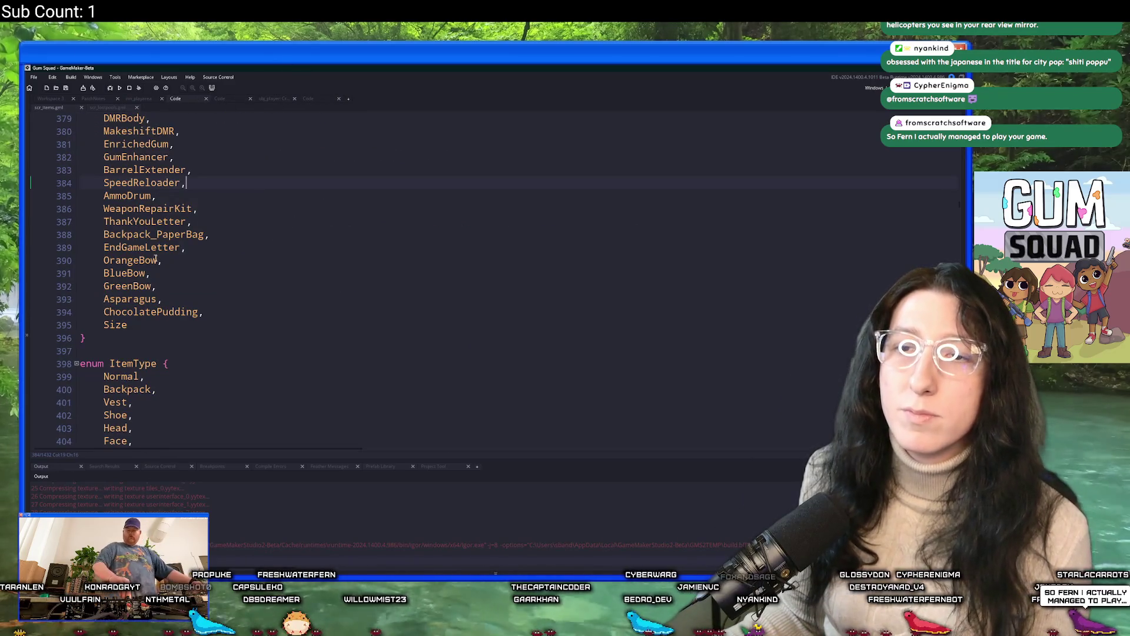
{"action": "key", "text": "ctrl+f"}
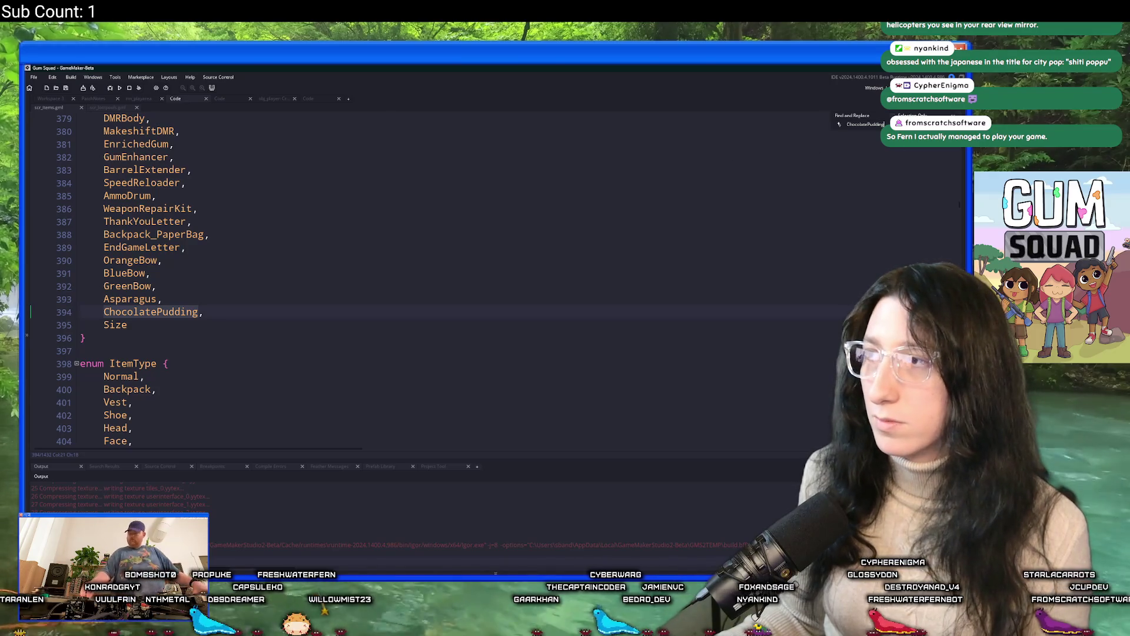
{"action": "key", "text": "Return"}
{"action": "key", "text": "Return"}
{"action": "key", "text": "Return"}
{"action": "key", "text": "Escape"}
{"action": "scroll", "coordinate": [347, 221], "scroll_direction": "up", "scroll_amount": 3}
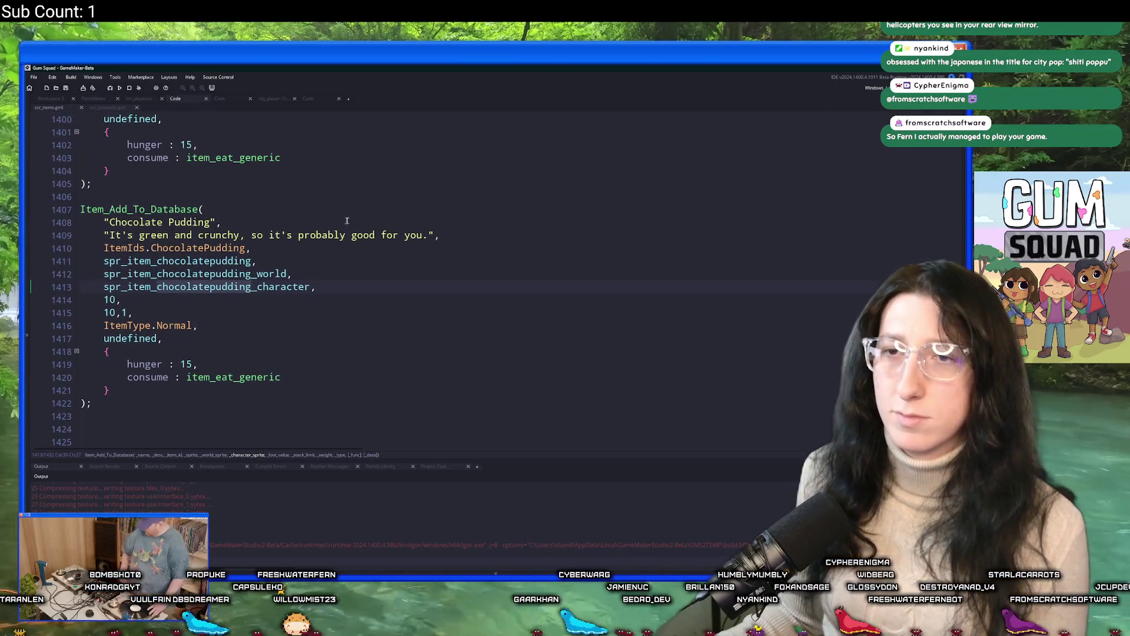
{"action": "left_click_drag", "start_coordinate": [428, 240], "coordinate": [111, 237]}
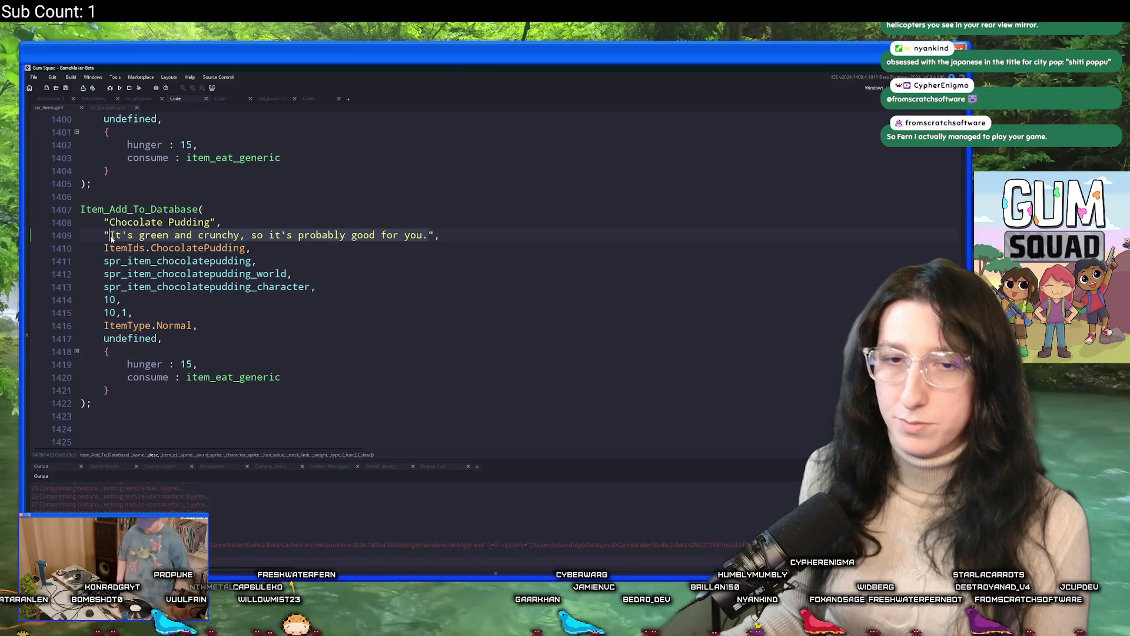
Replace the selected Chocolate Pudding description with 'The '
{"action": "type", "text": "The"}
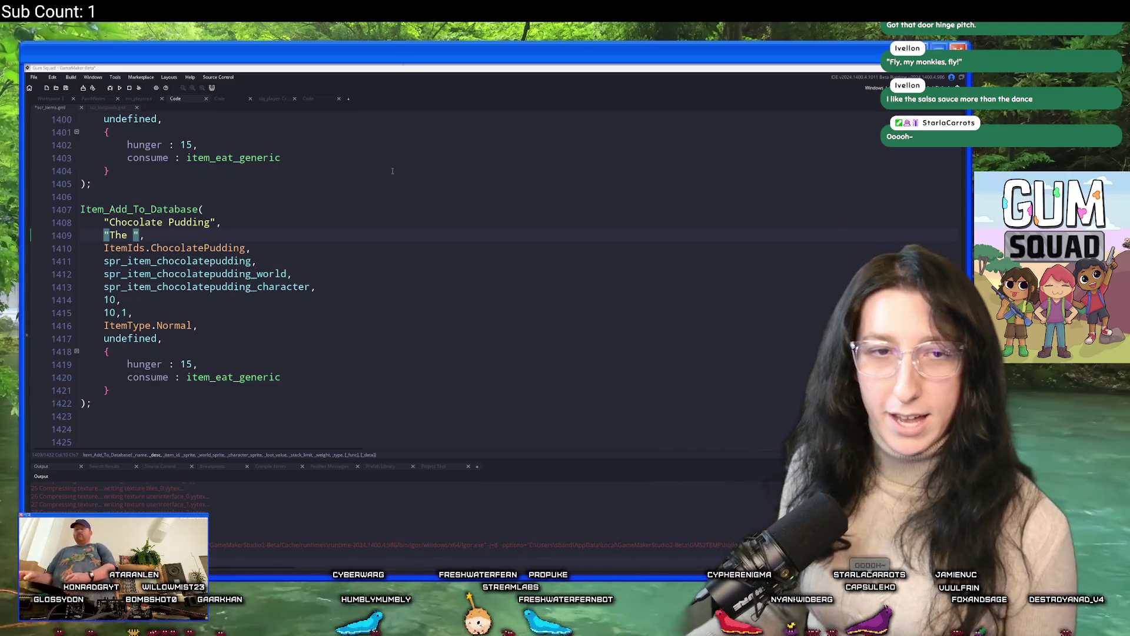
Draft a description about texture and fighting over it, then erase it all
{"action": "key", "text": "Left"}
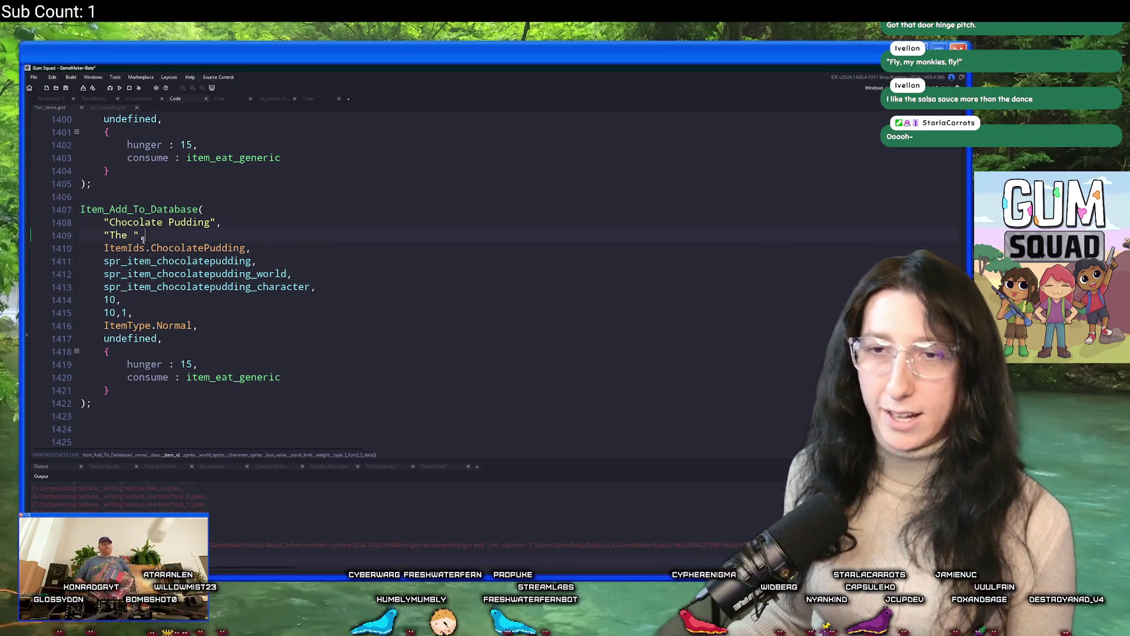
{"action": "type", "text": "texture al"}
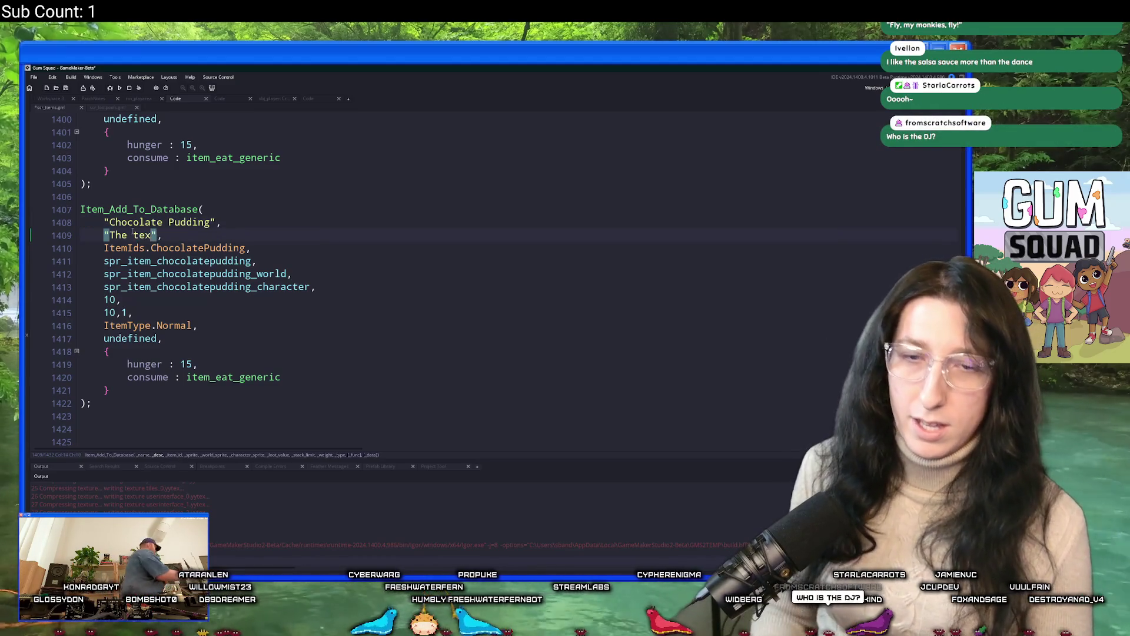
{"action": "type", "text": "one is w"}
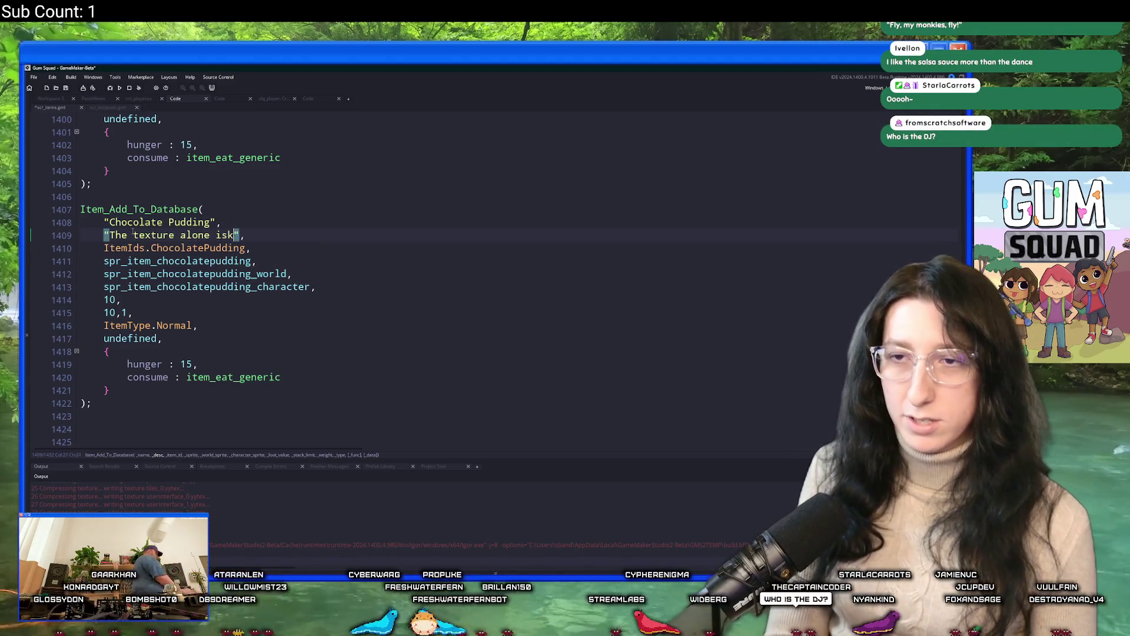
{"action": "type", "text": "orth"}
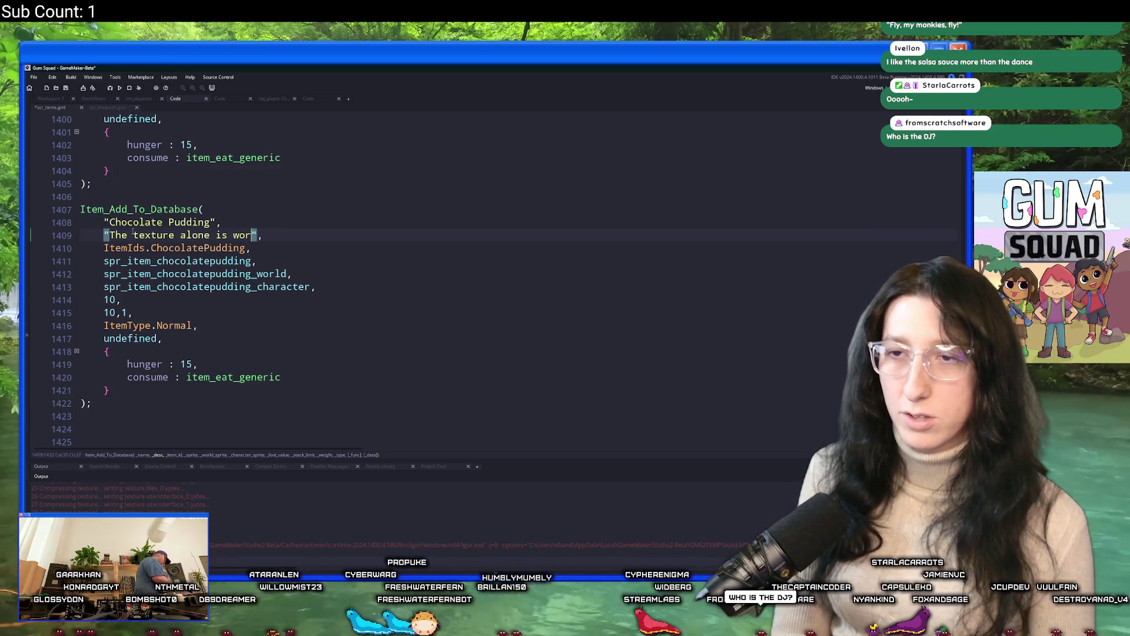
{"action": "type", "text": " it"}
{"action": "key", "text": "BackSpace"}
{"action": "key", "text": "BackSpace"}
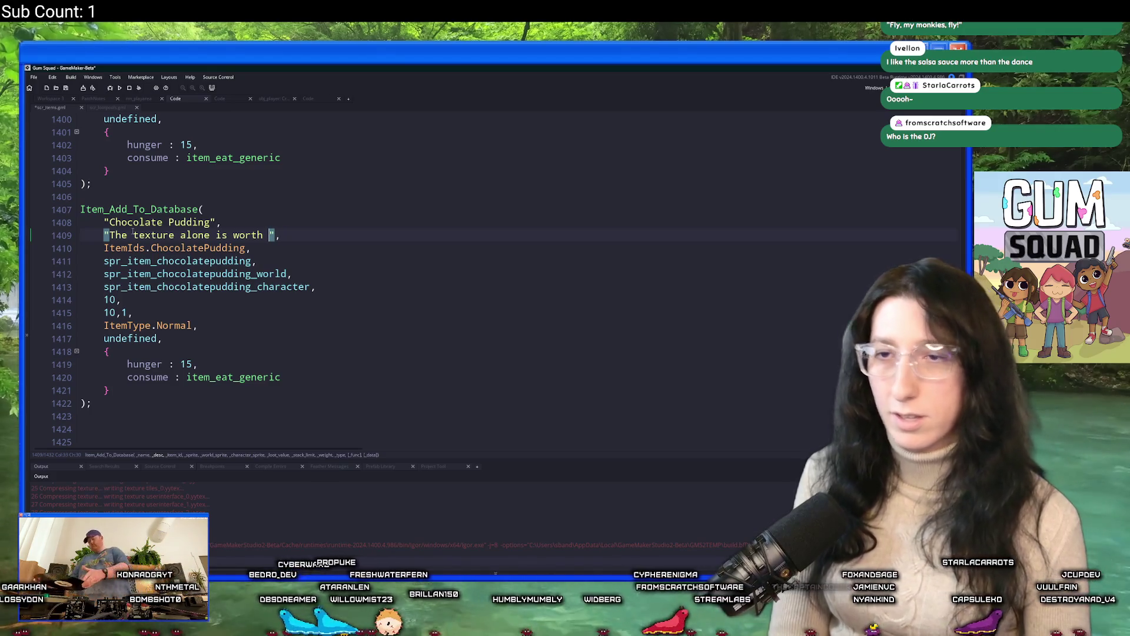
{"action": "type", "text": "fighting over"}
{"action": "key", "text": "BackSpace"}
{"action": "key", "text": "BackSpace"}
{"action": "key", "text": "BackSpace"}
{"action": "type", "text": "iie"}
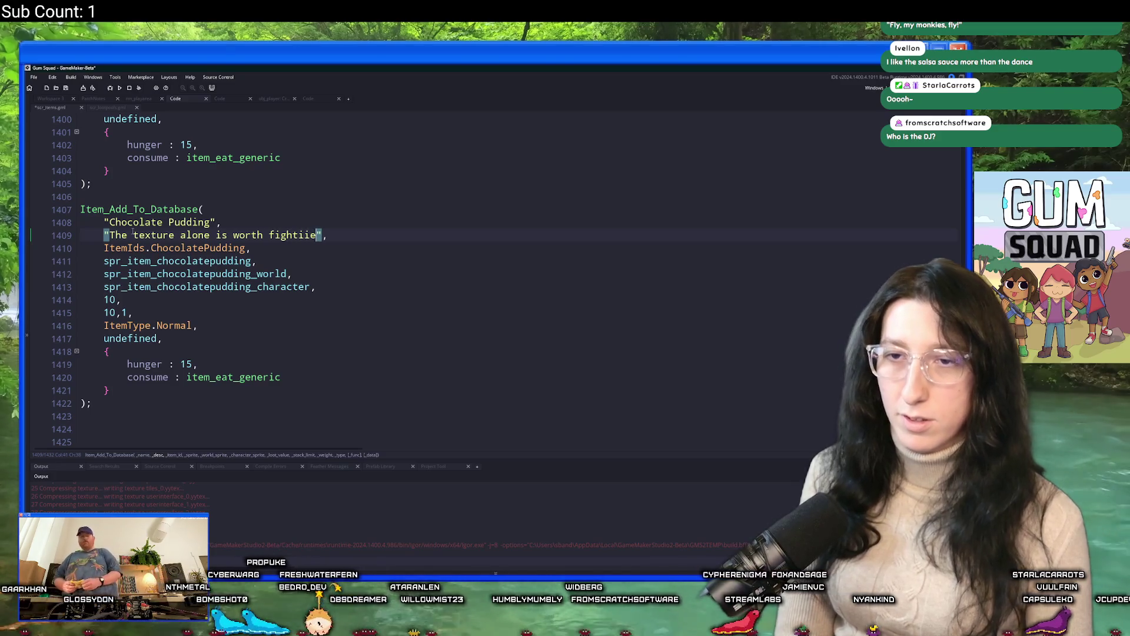
{"action": "key", "text": "BackSpace"}
{"action": "key", "text": "BackSpace"}
{"action": "key", "text": "BackSpace"}
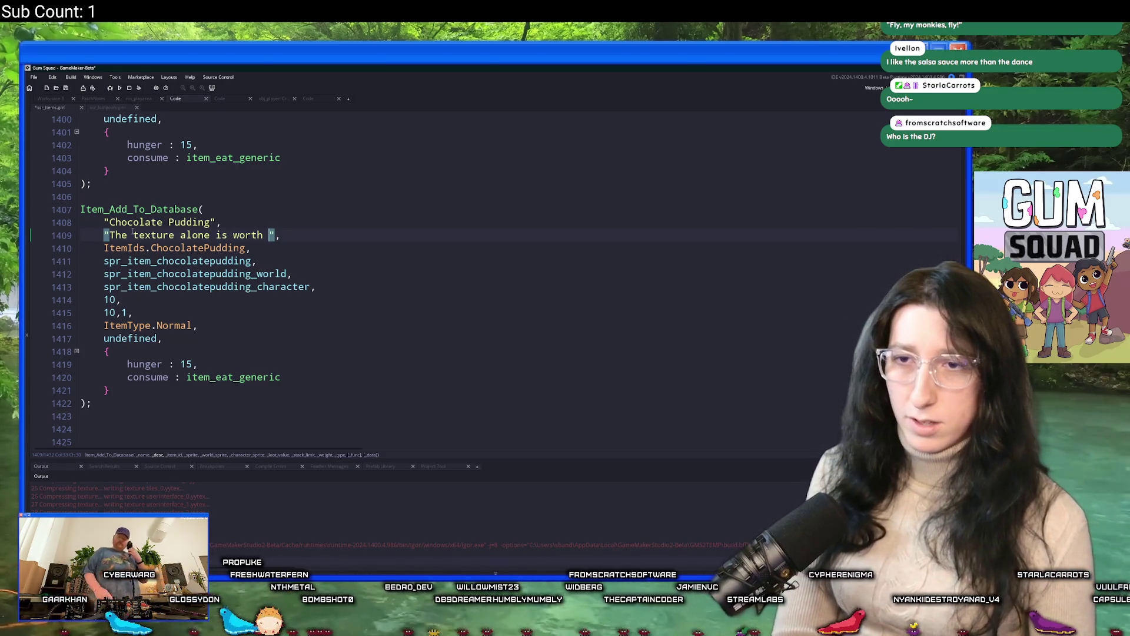
{"action": "key", "text": "BackSpace"}
{"action": "key", "text": "BackSpace"}
{"action": "key", "text": "BackSpace"}
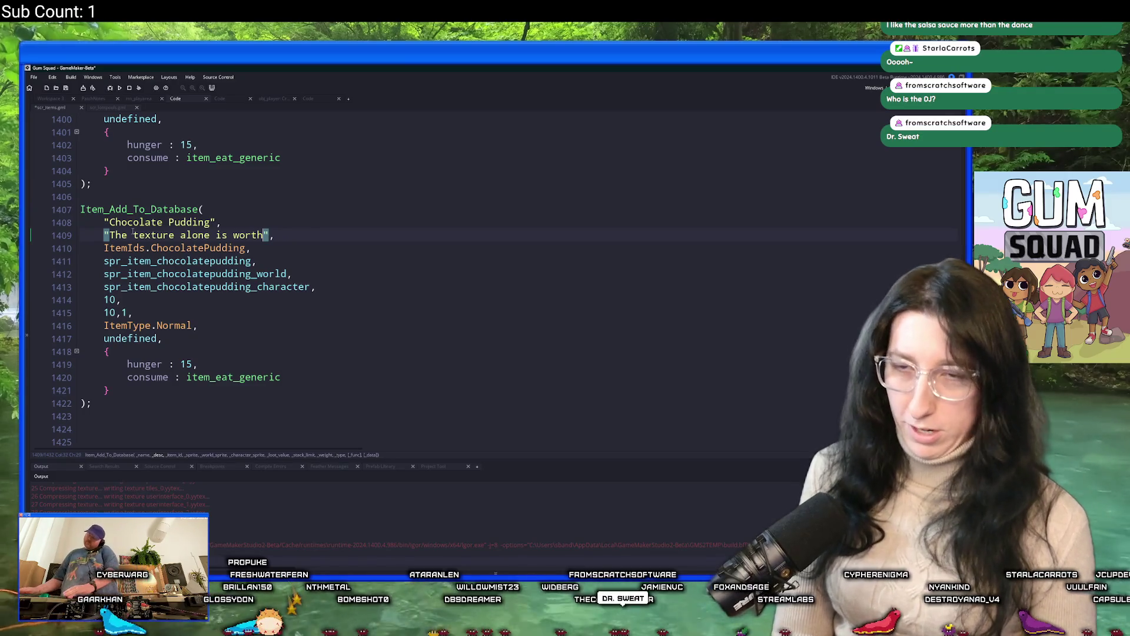
{"action": "key", "text": "BackSpace"}
{"action": "key", "text": "BackSpace"}
{"action": "key", "text": "BackSpace"}
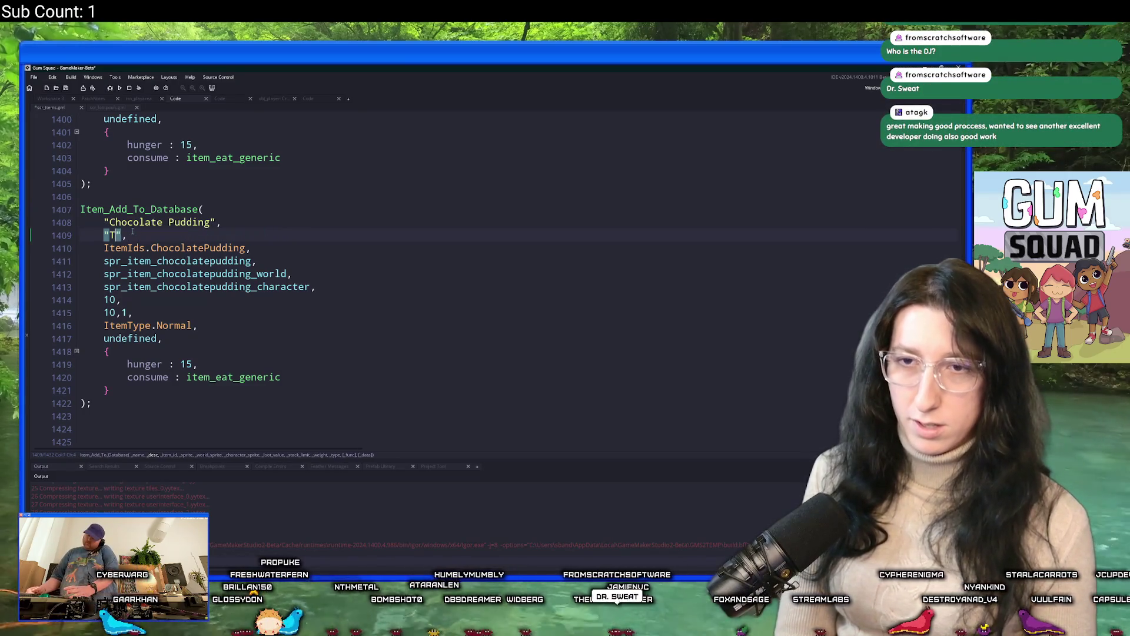
Write 'It's almost like gum if gum was less chewy.' and save the script
{"action": "type", "text": "It'sd"}
{"action": "key", "text": "BackSpace"}
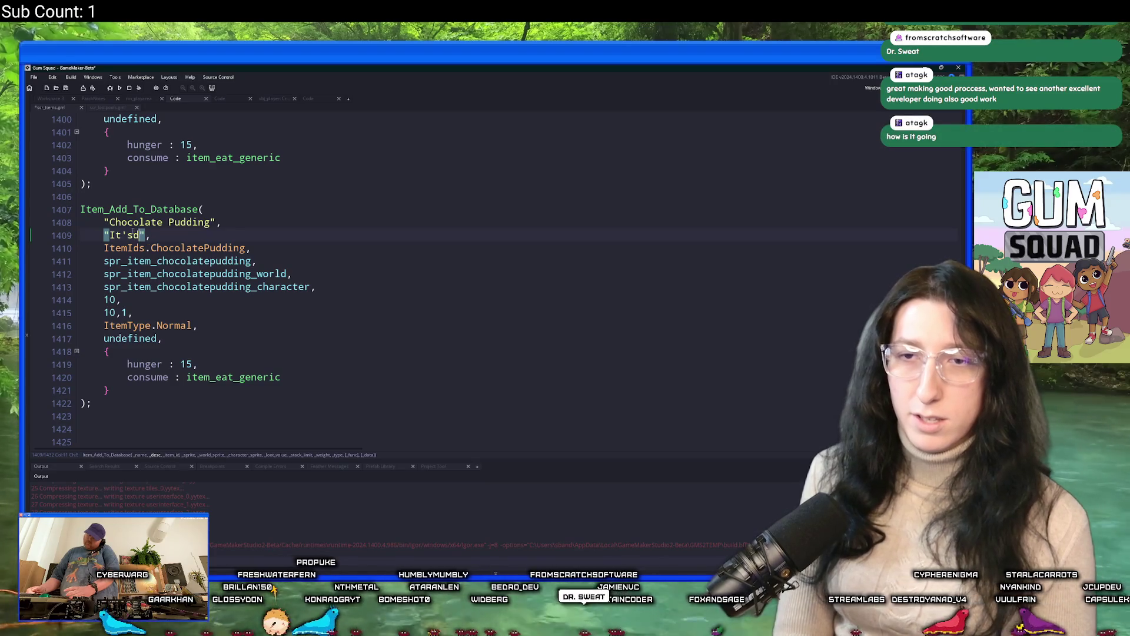
{"action": "type", "text": "almost like"}
{"action": "type", "text": " gum if gum "}
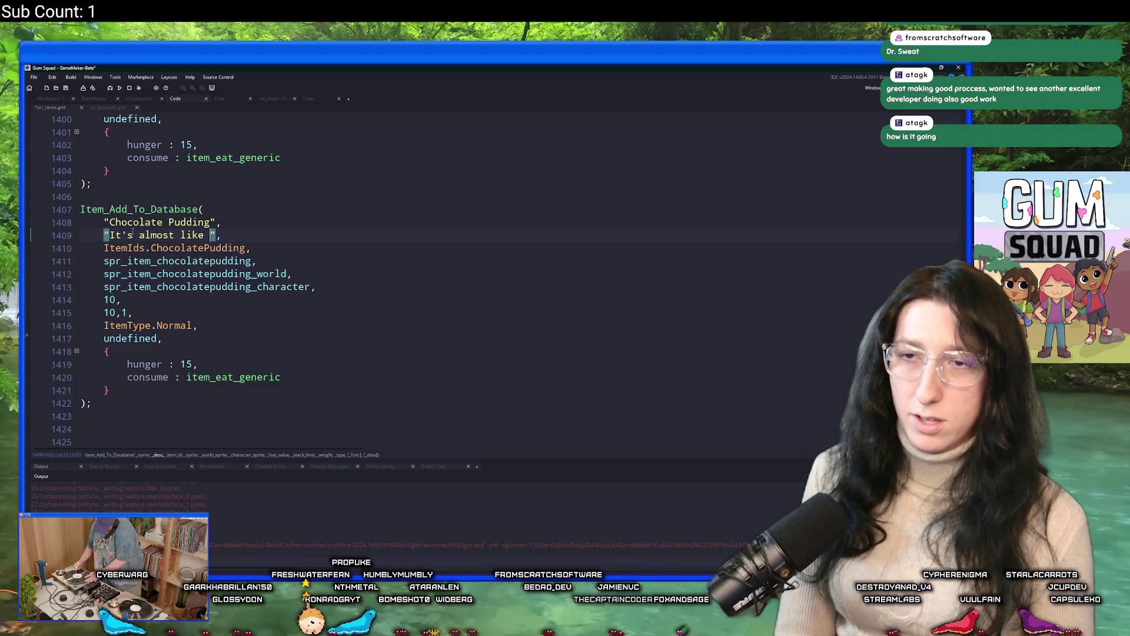
{"action": "type", "text": "was "}
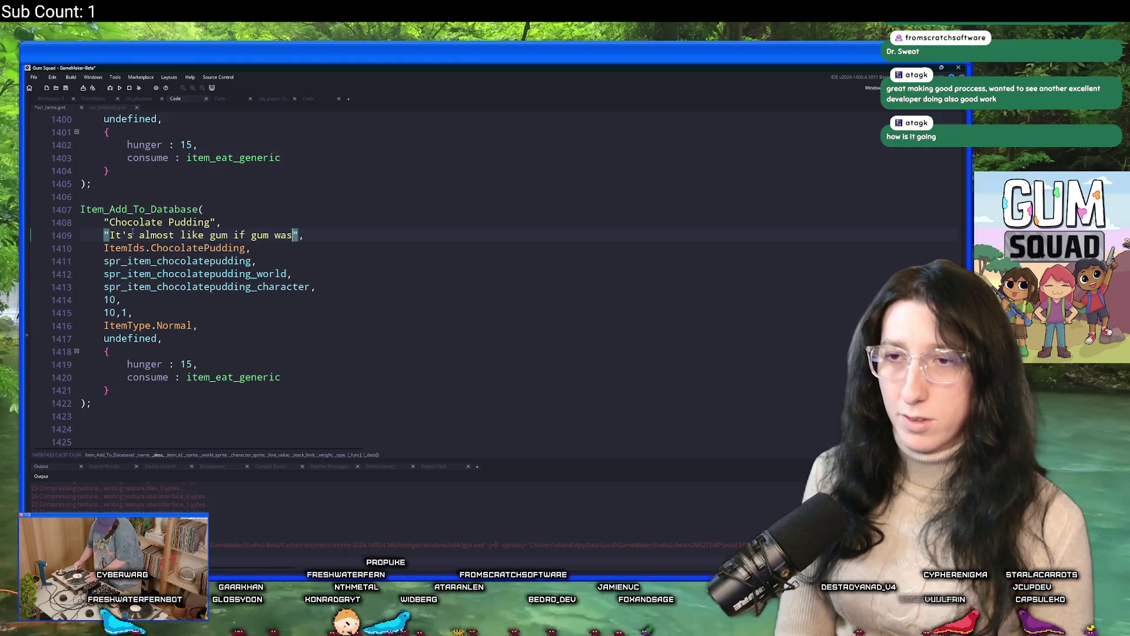
{"action": "type", "text": "less chewy."}
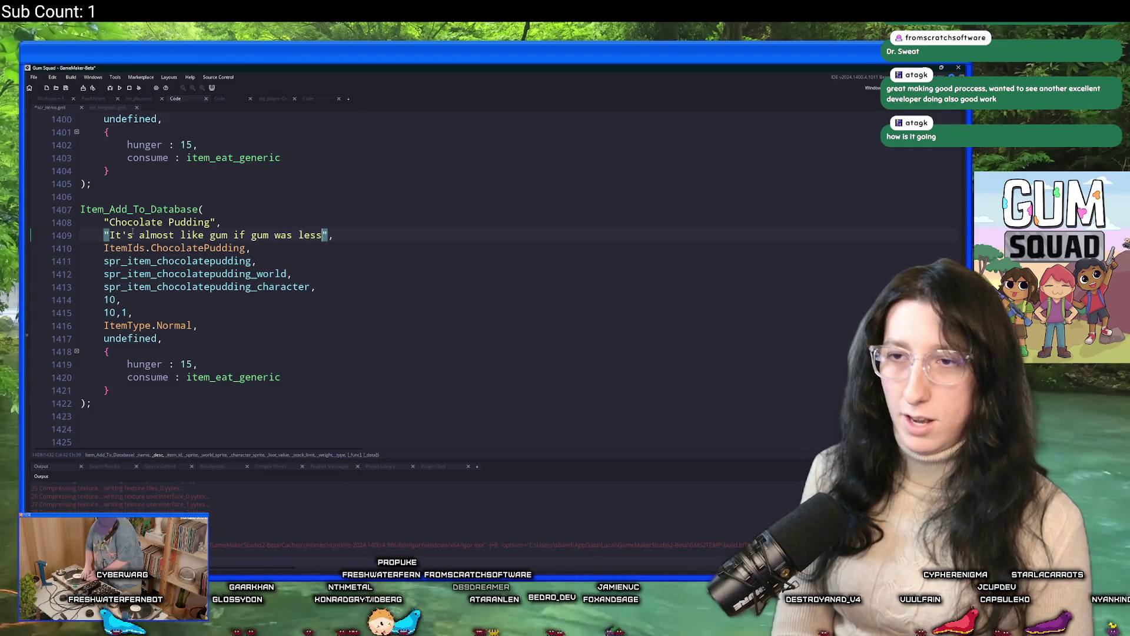
{"action": "key", "text": "ctrl+s"}
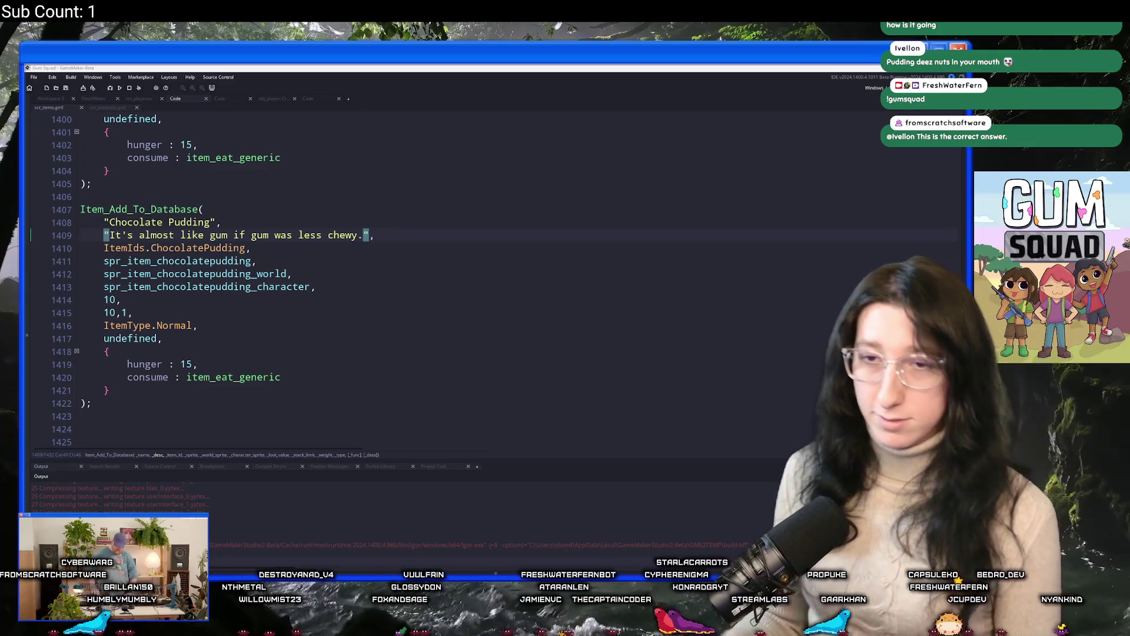
{"action": "left_click", "coordinate": [452, 67]}
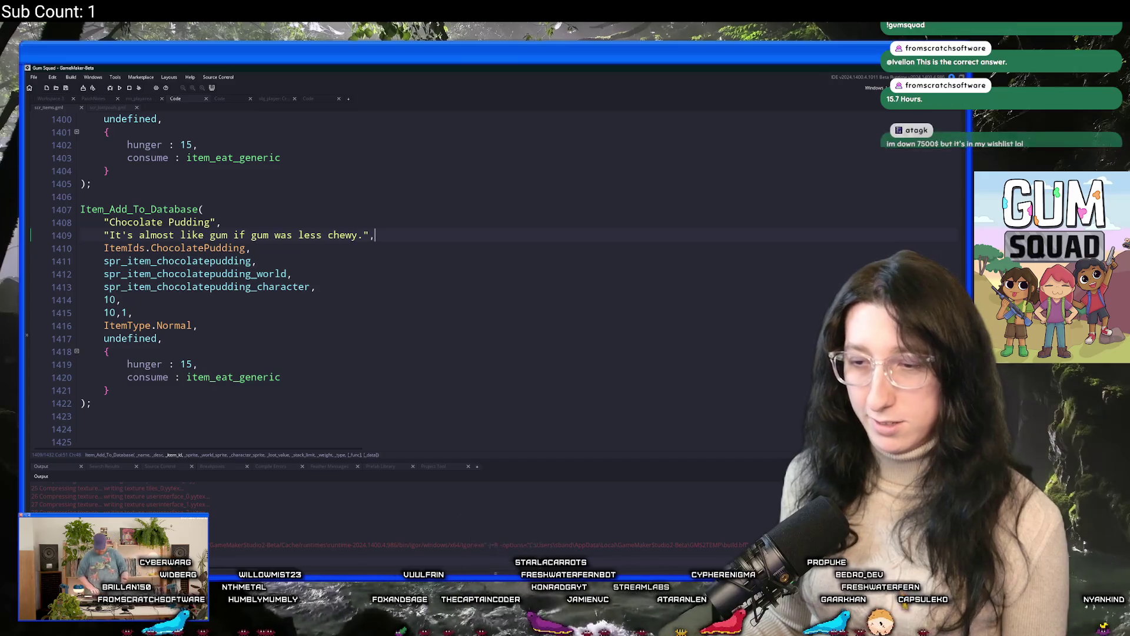
Launch Steam and look over Gum Squad's library and store pages
{"action": "left_click", "coordinate": [389, 571]}
{"action": "type", "text": "ste"}
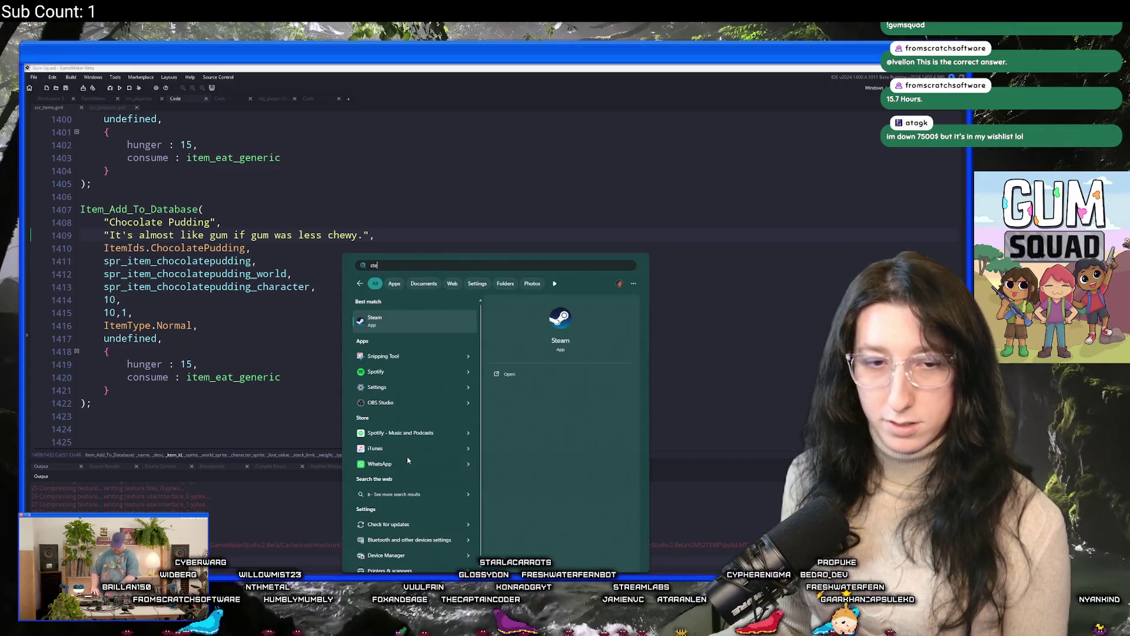
{"action": "left_click", "coordinate": [449, 326]}
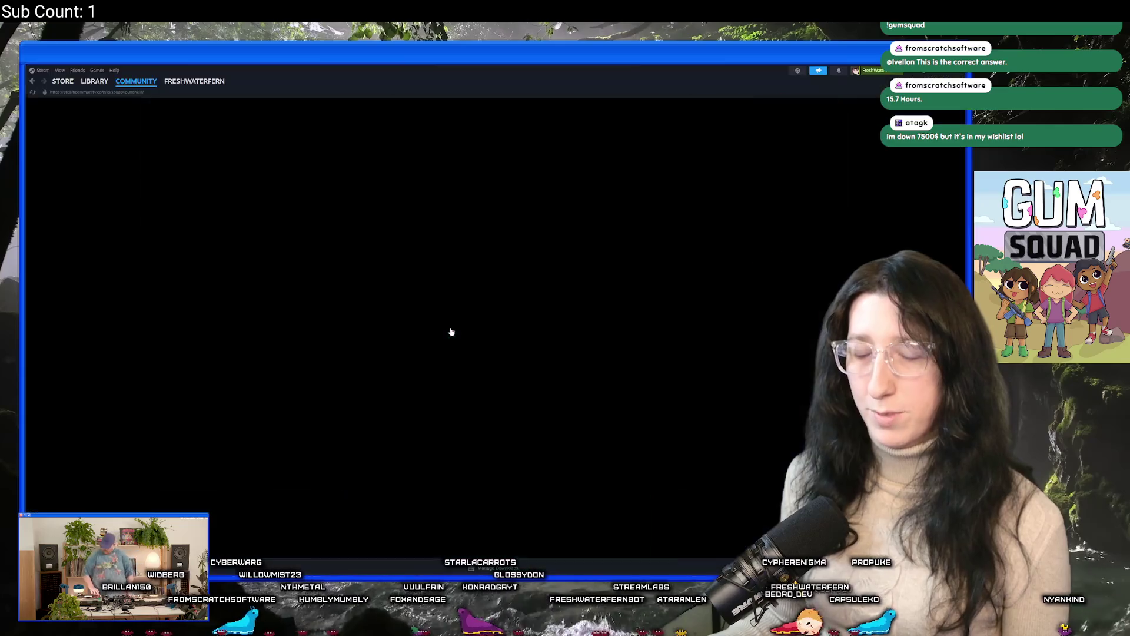
{"action": "left_click", "coordinate": [95, 80]}
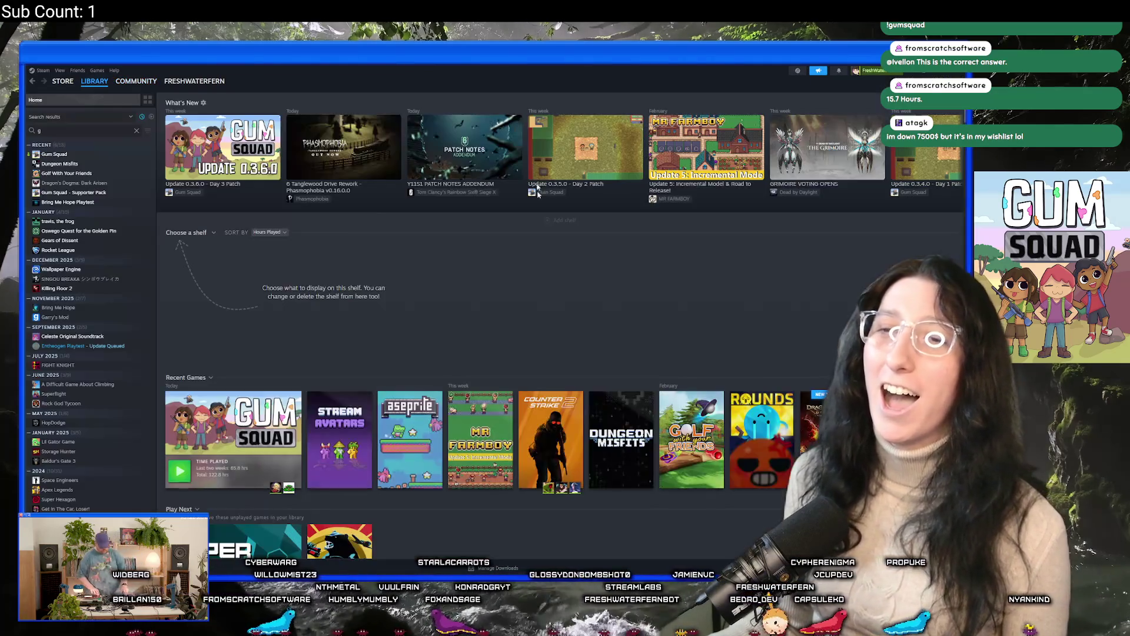
{"action": "type", "text": "g"}
{"action": "left_click", "coordinate": [98, 153]}
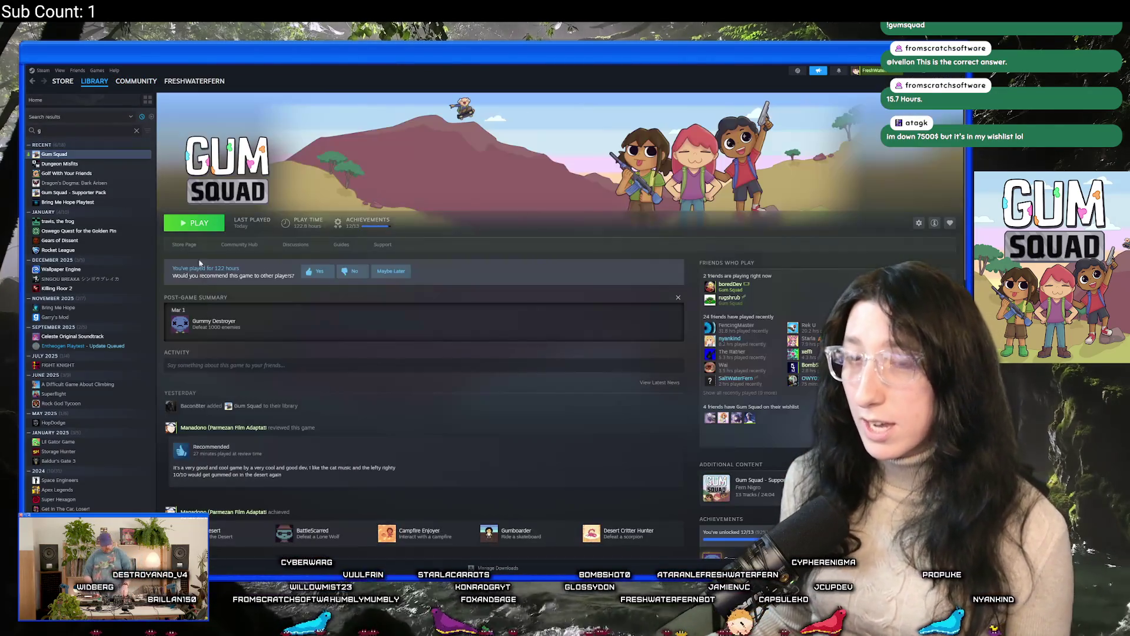
{"action": "left_click", "coordinate": [190, 251]}
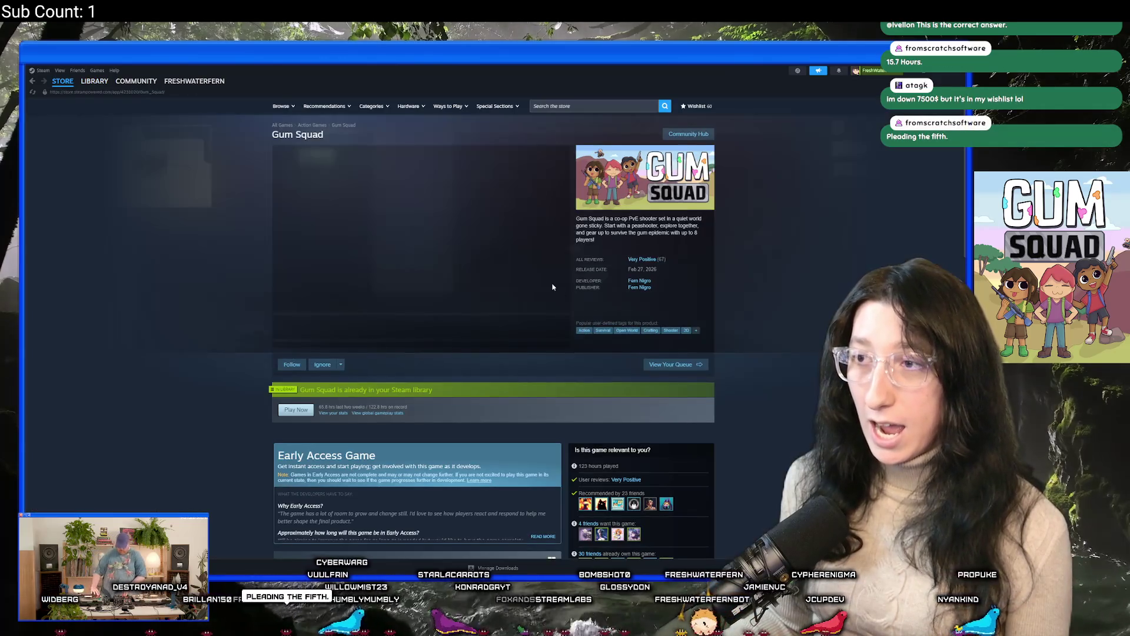
{"action": "left_click", "coordinate": [94, 81]}
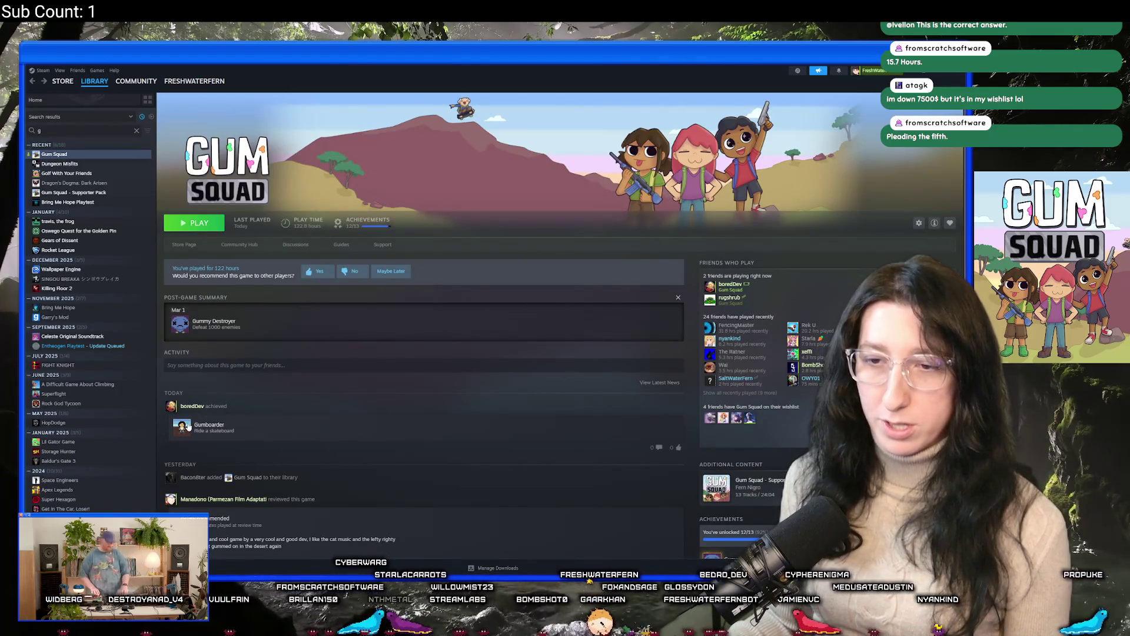
{"action": "mouse_move", "coordinate": [189, 428]}
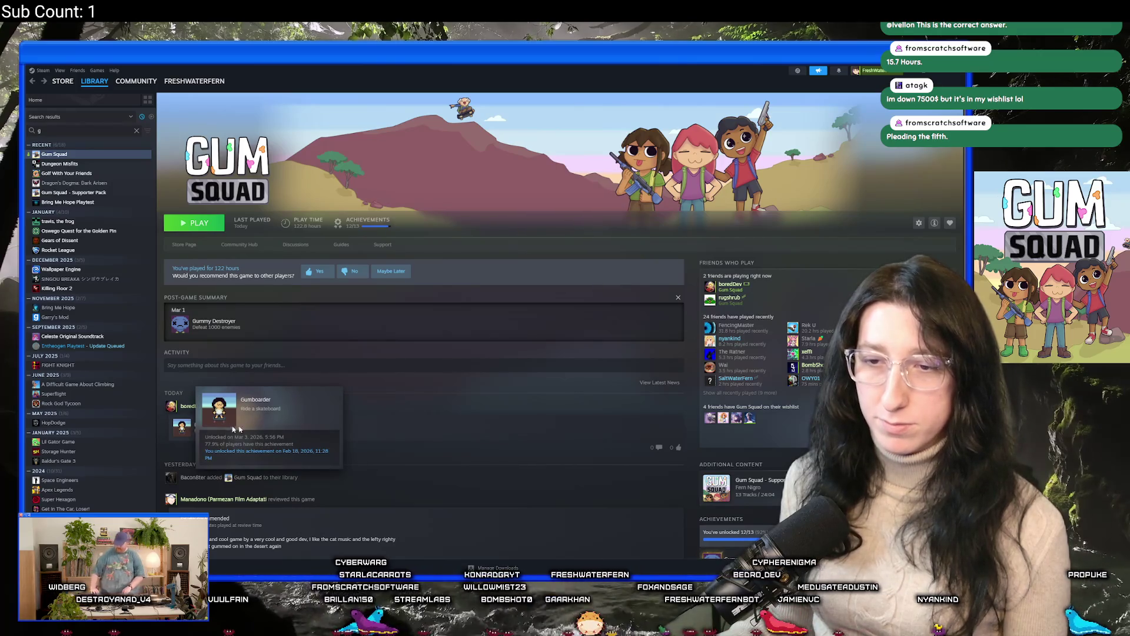
{"action": "scroll", "coordinate": [351, 425], "scroll_direction": "down", "scroll_amount": 3}
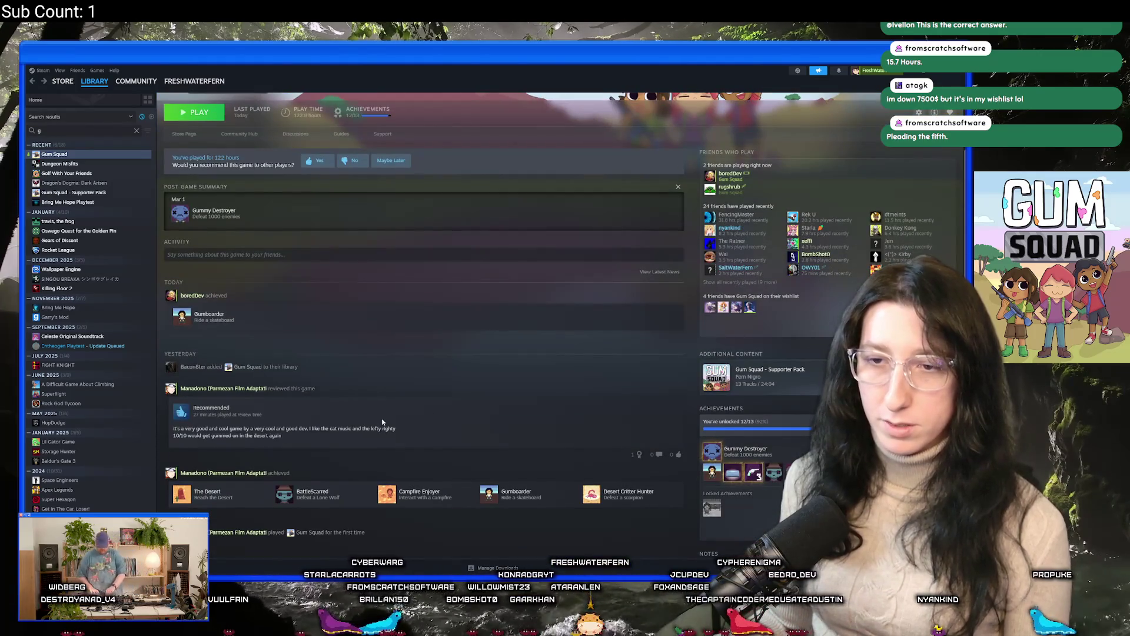
{"action": "scroll", "coordinate": [444, 434], "scroll_direction": "up", "scroll_amount": 3}
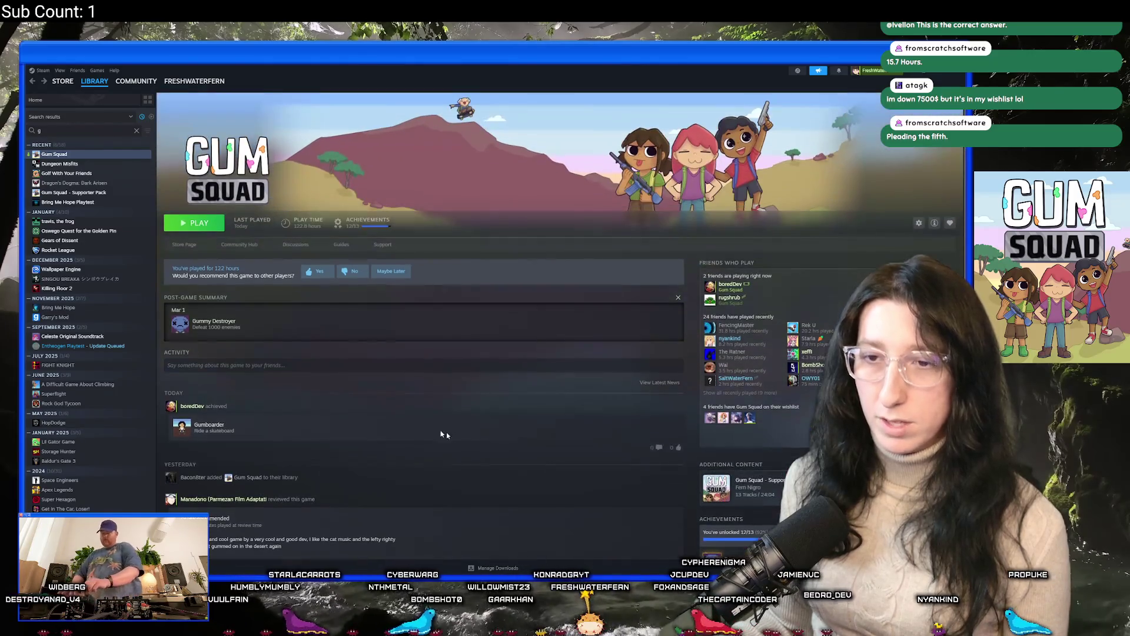
Place the caret at the end of line 1410, then show Aseprite's Home screen
{"action": "key", "text": "alt+Tab"}
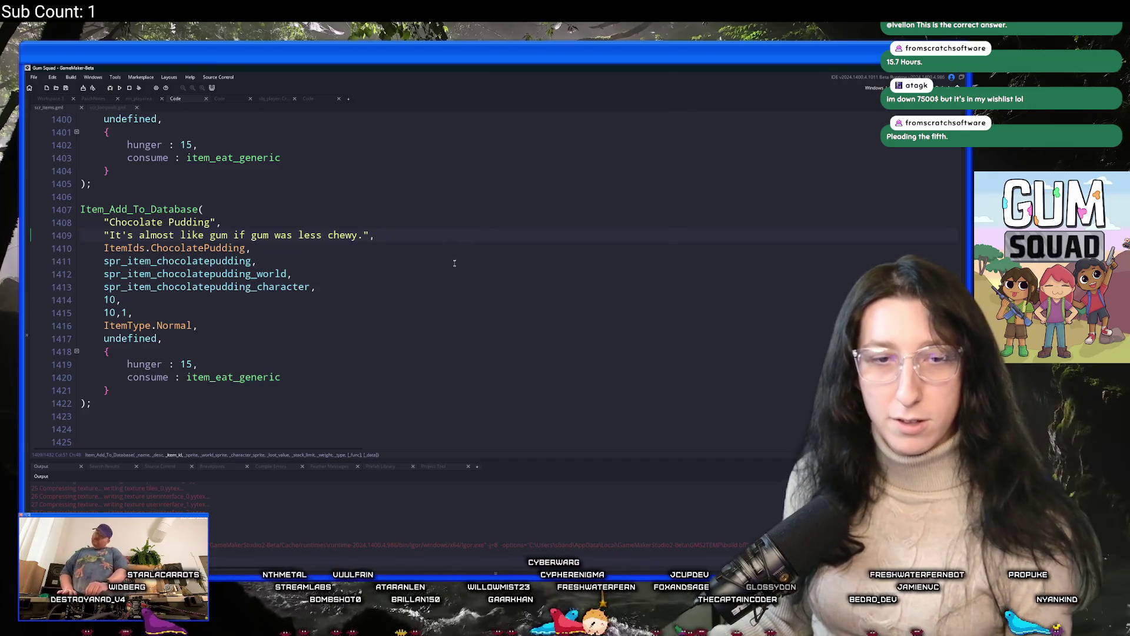
{"action": "left_click", "coordinate": [456, 254]}
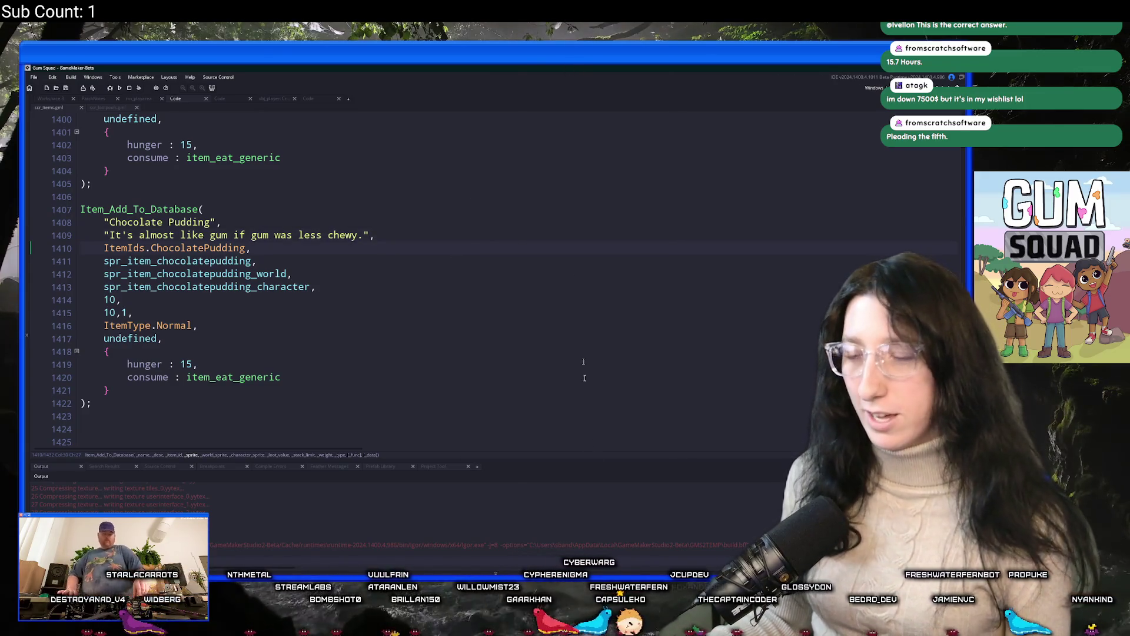
{"action": "key", "text": "alt+Tab"}
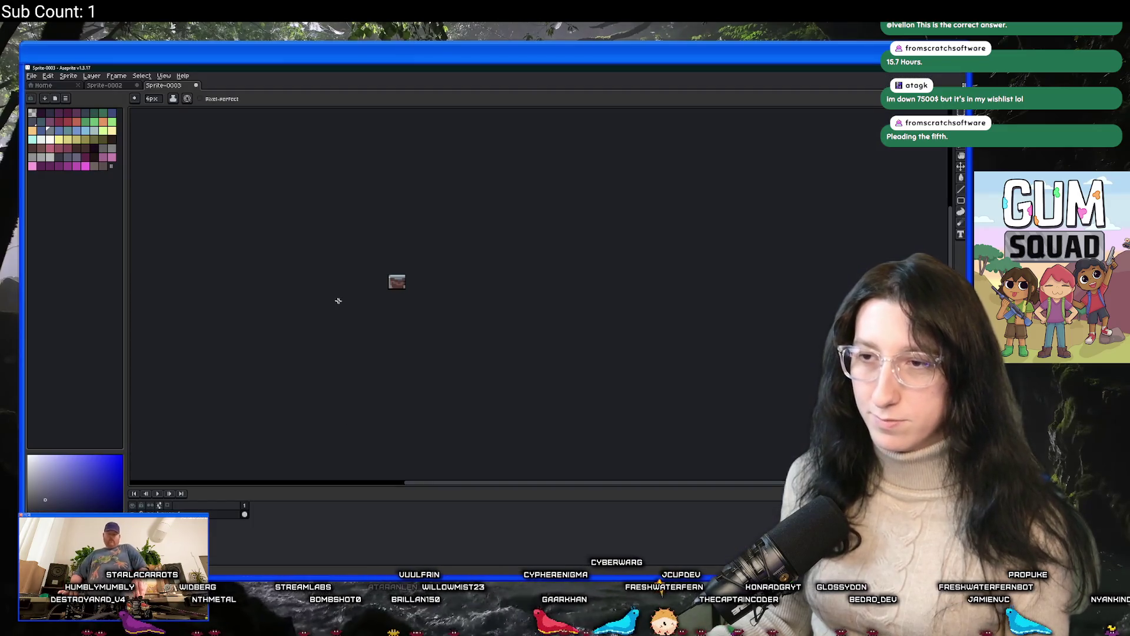
{"action": "left_click", "coordinate": [69, 85]}
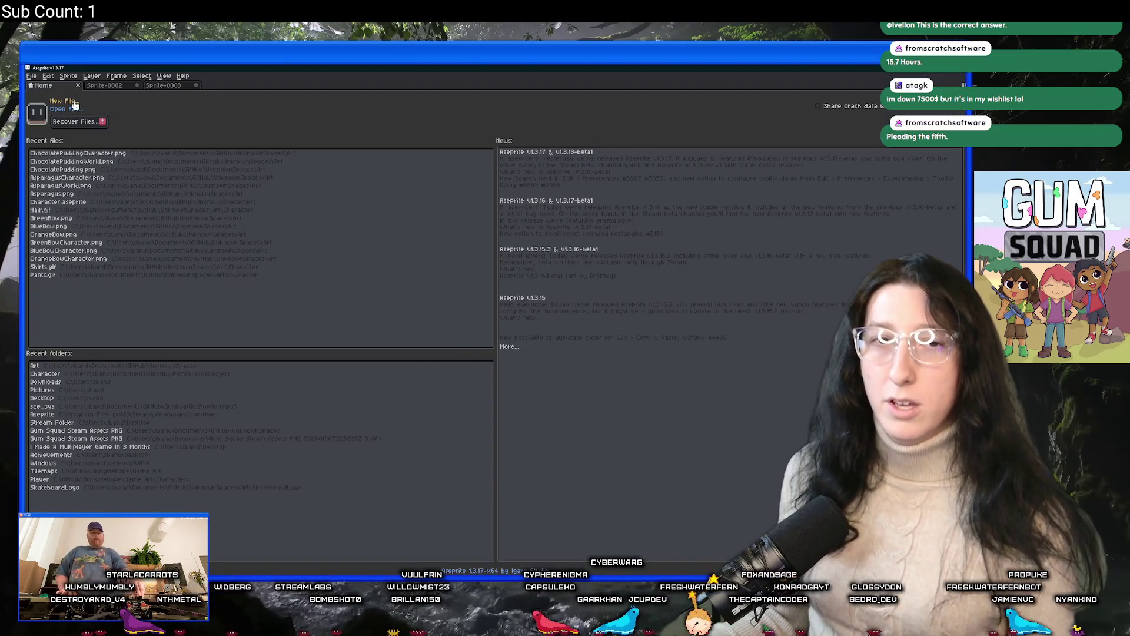
Create a new 48×48 px sprite and zoom in on the blank canvas
{"action": "left_click", "coordinate": [75, 106]}
{"action": "type", "text": "64"}
{"action": "key", "text": "Tab"}
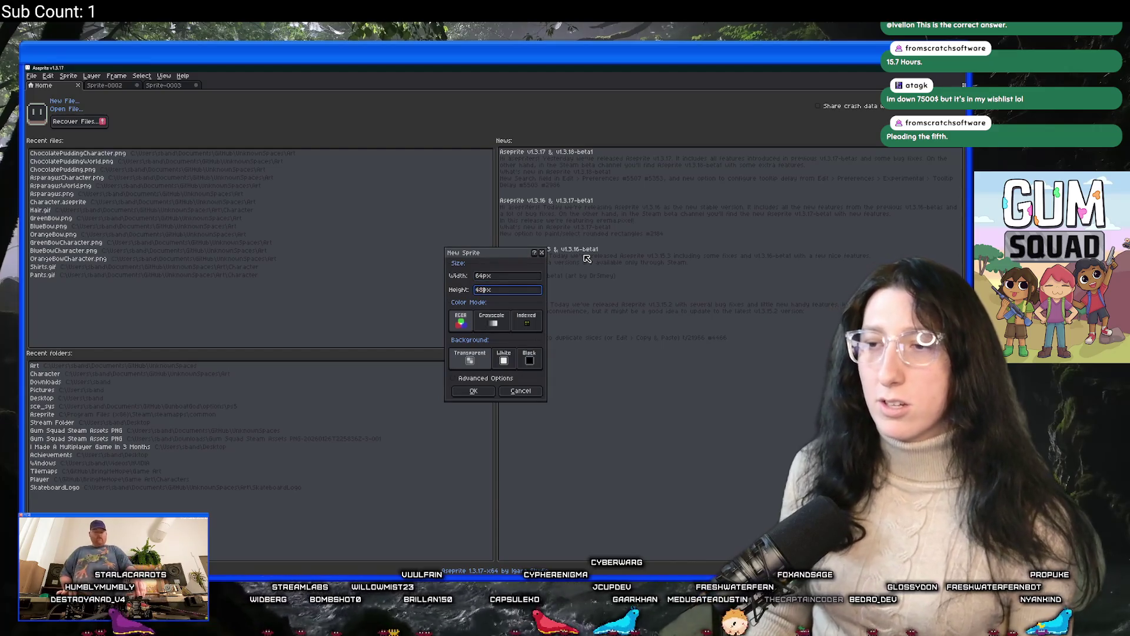
{"action": "key", "text": "shift+Tab"}
{"action": "type", "text": "48"}
{"action": "key", "text": "Return"}
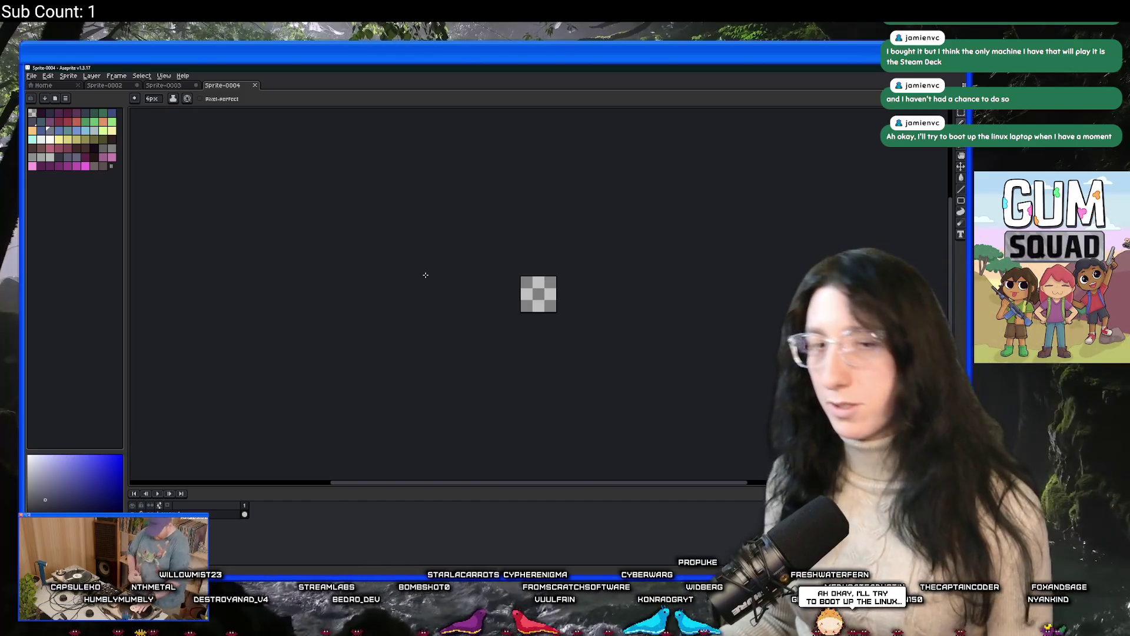
{"action": "scroll", "coordinate": [426, 275], "scroll_direction": "up", "scroll_amount": 5}
{"action": "left_click_drag", "start_coordinate": [507, 284], "coordinate": [429, 235]}
{"action": "scroll", "coordinate": [407, 250], "scroll_direction": "up", "scroll_amount": 1}
{"action": "scroll", "coordinate": [407, 250], "scroll_direction": "up", "scroll_amount": 1}
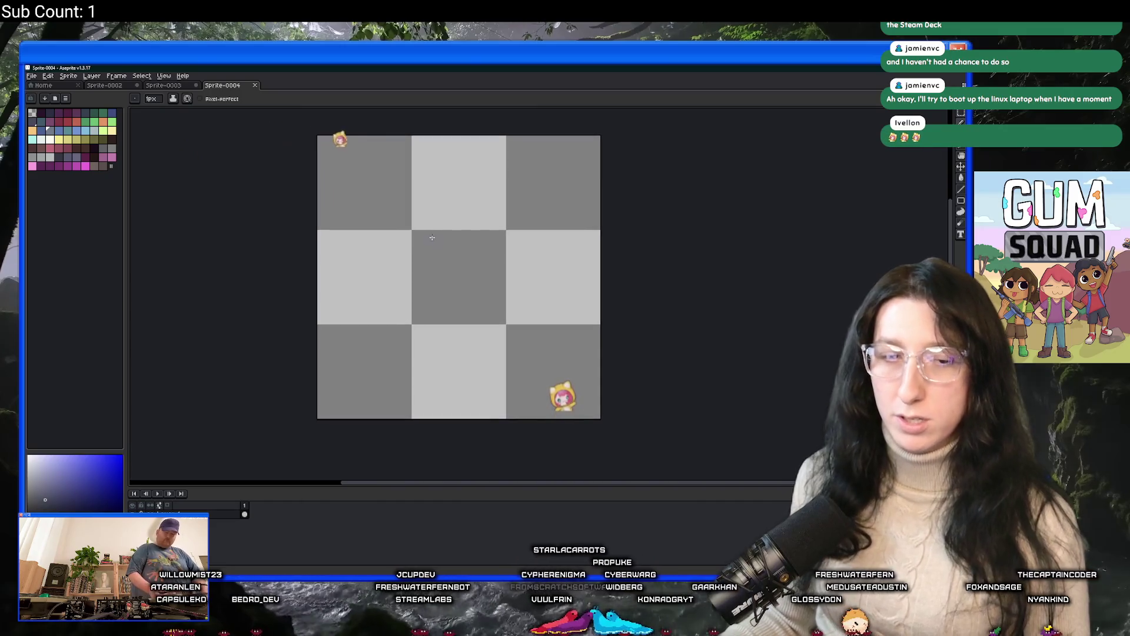
{"action": "key", "text": "alt+Tab"}
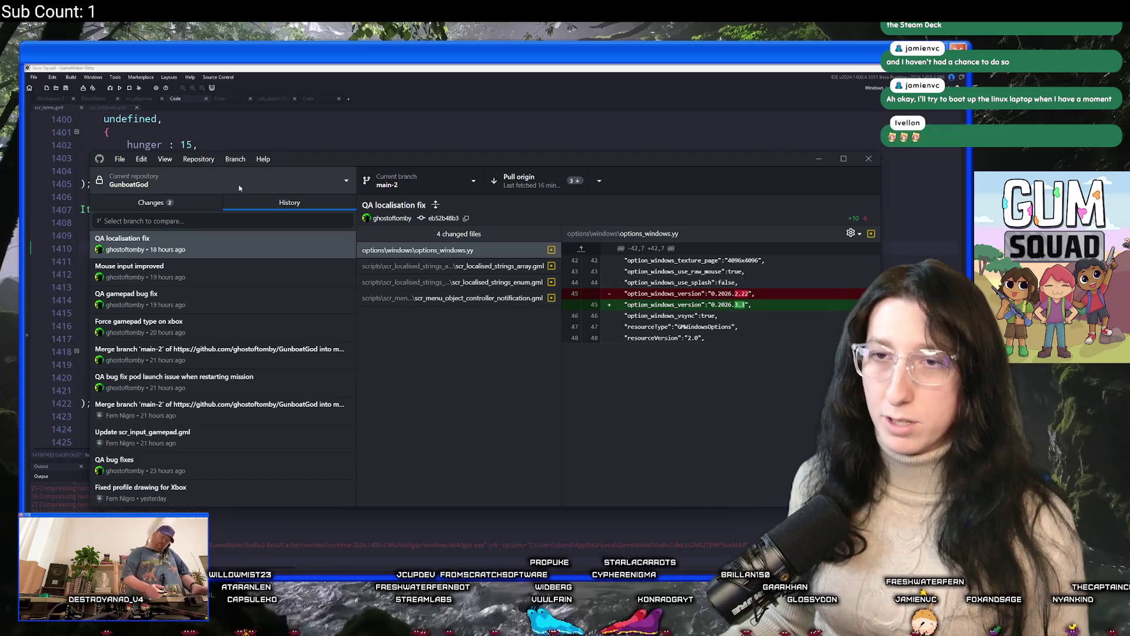
Commit UnknownSpaces' 47 changed files to main as 'Stuff' and fetch from origin
{"action": "left_click", "coordinate": [177, 180]}
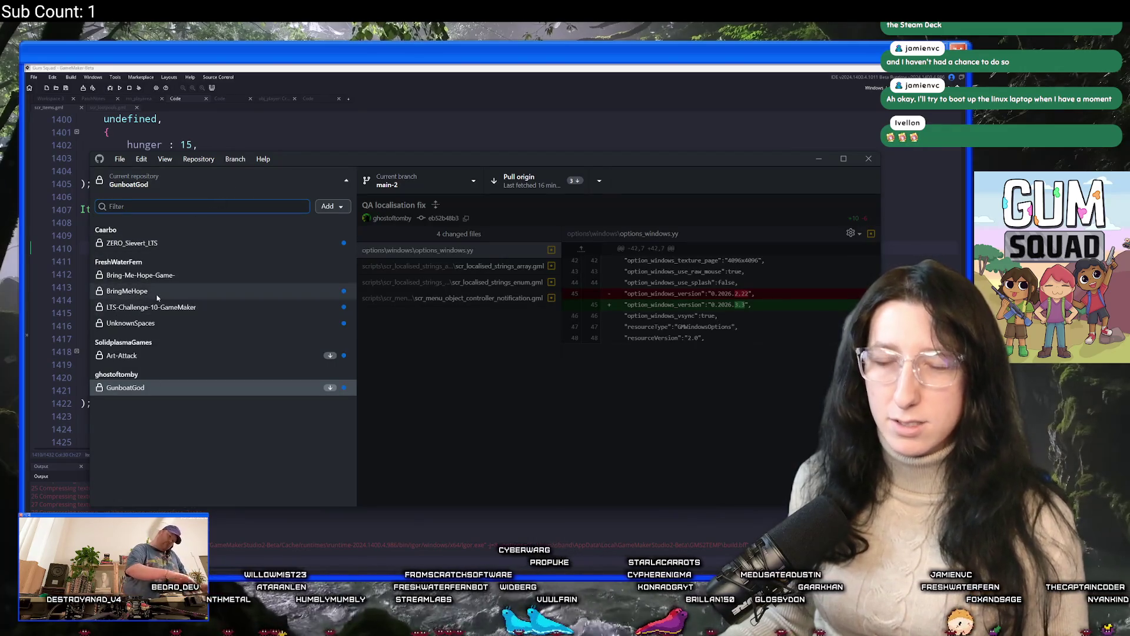
{"action": "left_click", "coordinate": [130, 327]}
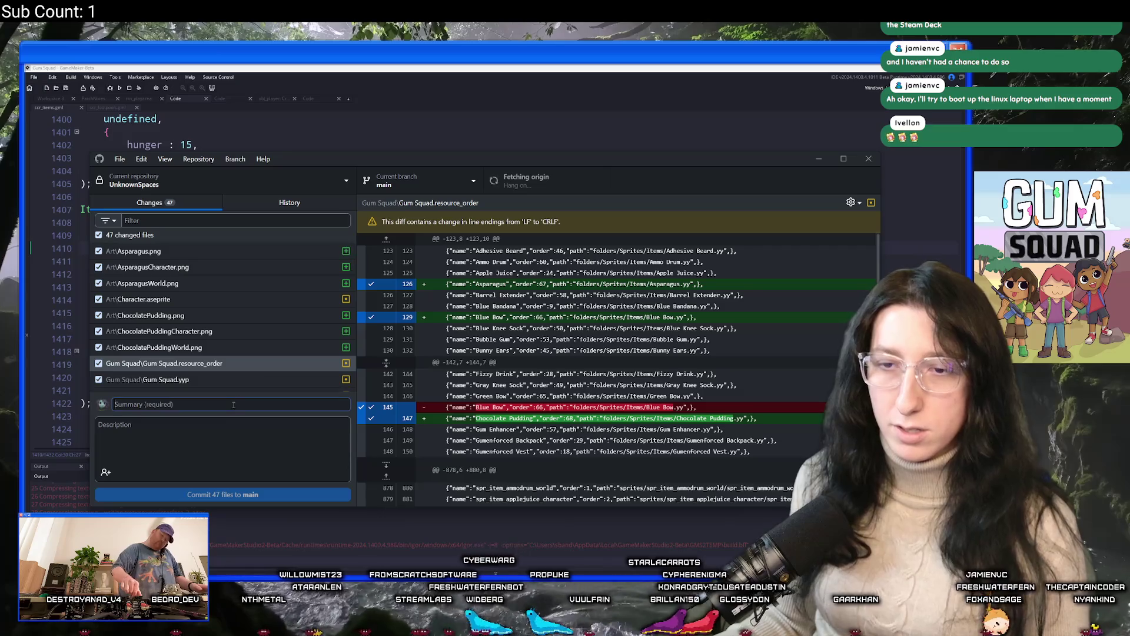
{"action": "left_click", "coordinate": [245, 406]}
{"action": "type", "text": "Stuff"}
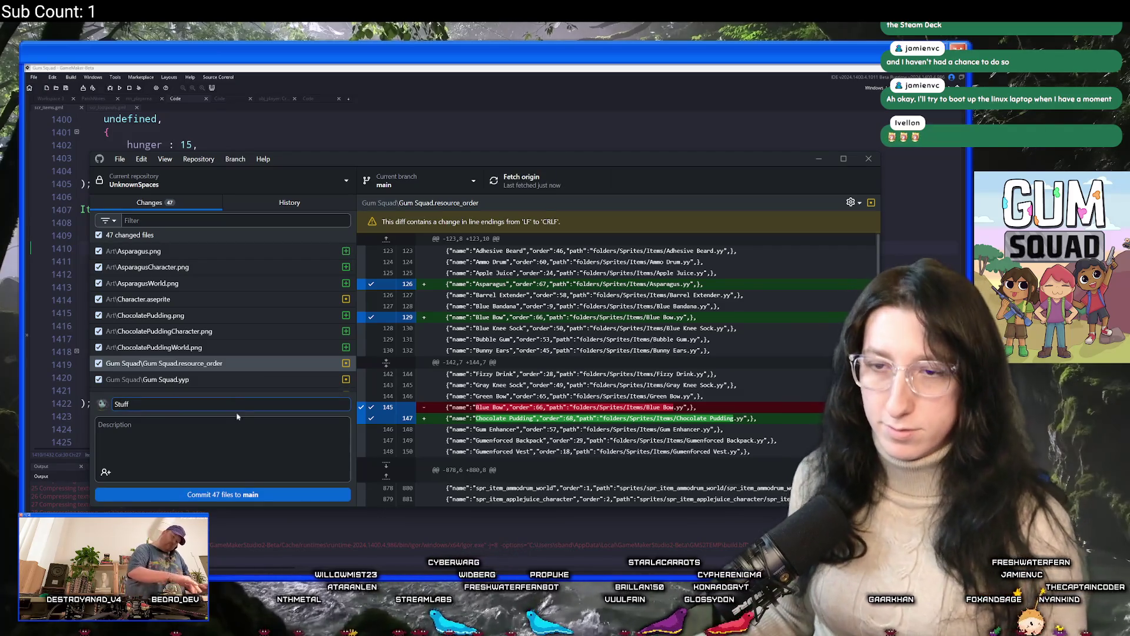
{"action": "key", "text": "ctrl+Return"}
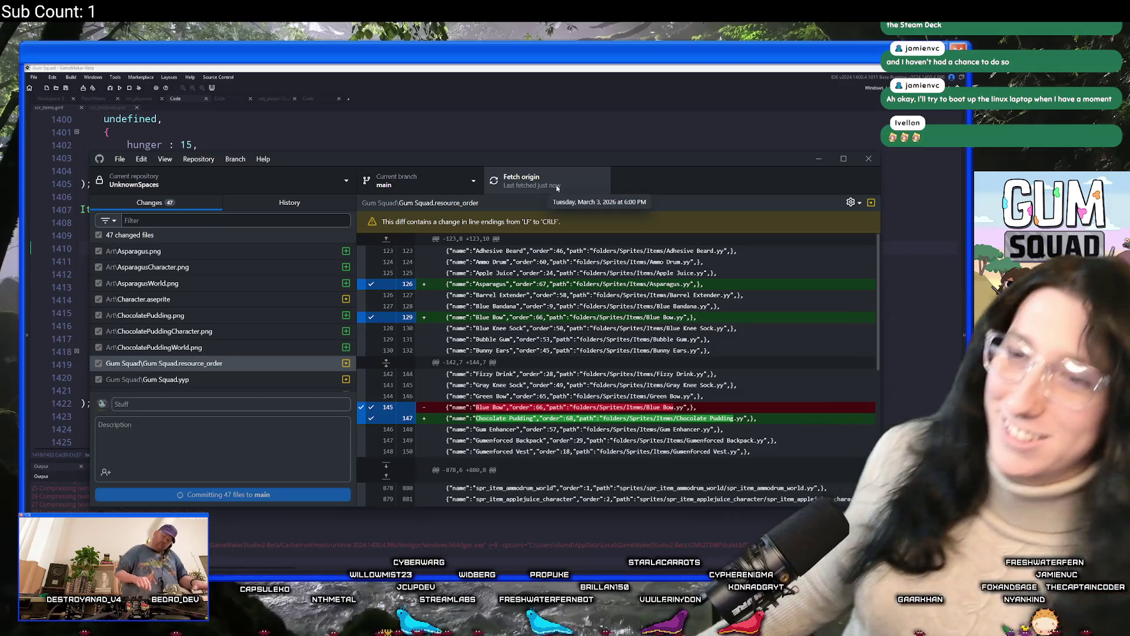
{"action": "left_click", "coordinate": [557, 187]}
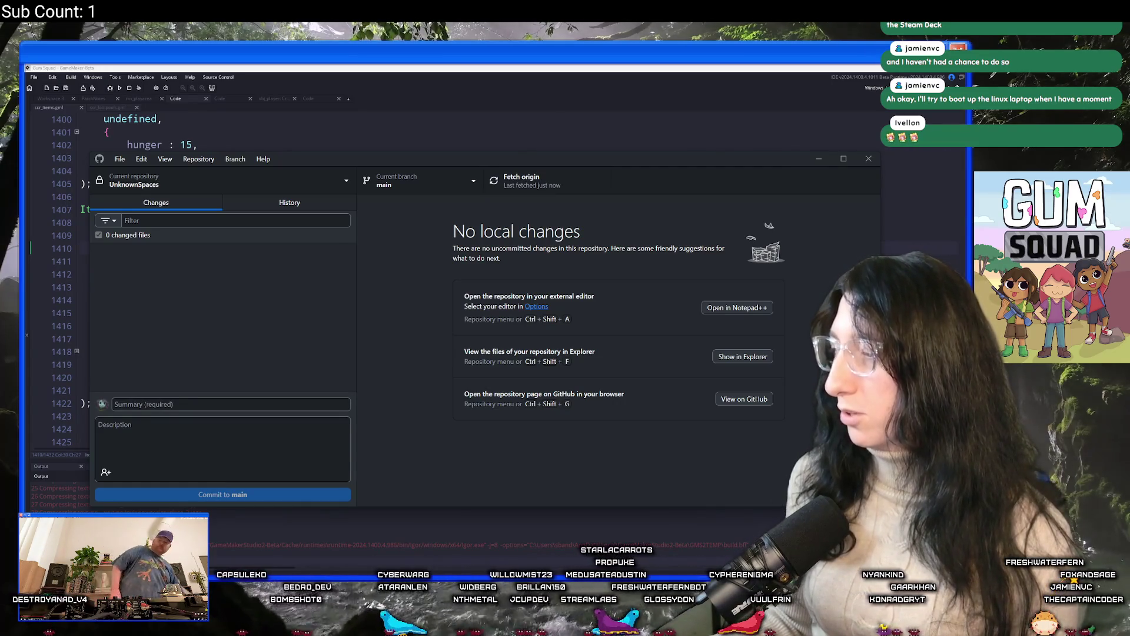
{"action": "left_click", "coordinate": [285, 68]}
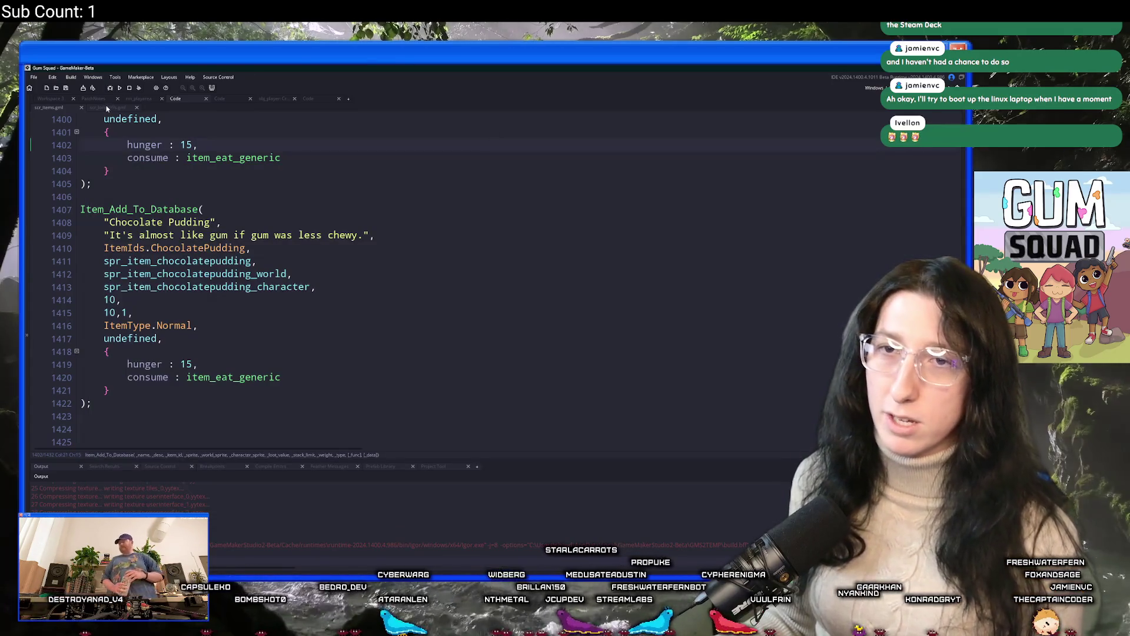
Open the rm_playarea room and zoom around its layout
{"action": "left_click_drag", "start_coordinate": [100, 102], "coordinate": [139, 100]}
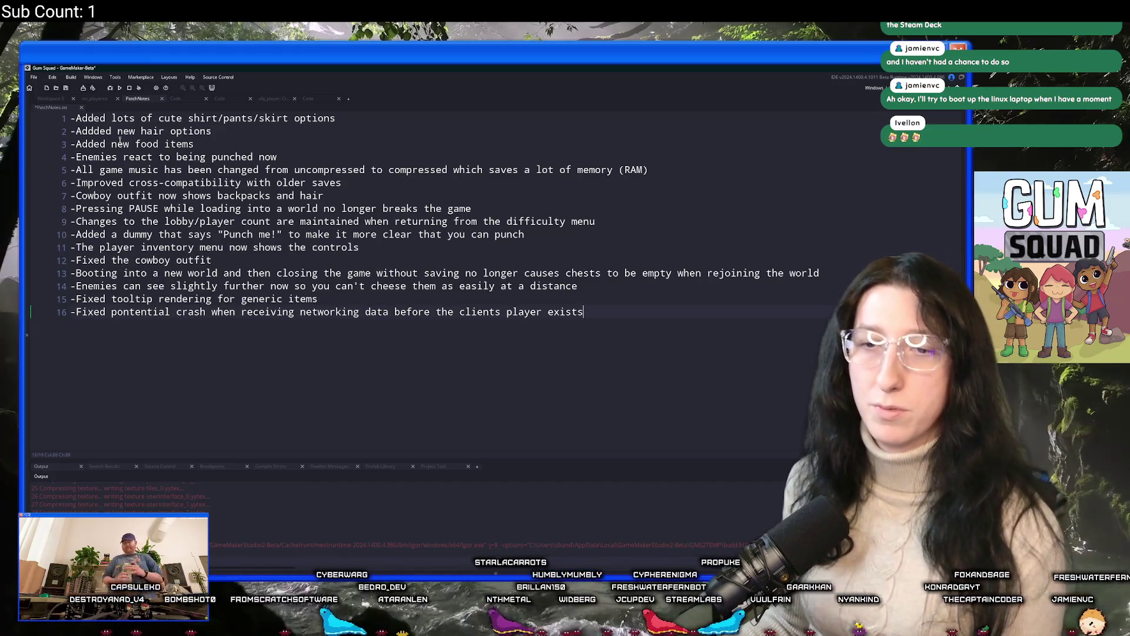
{"action": "left_click", "coordinate": [99, 102]}
{"action": "scroll", "coordinate": [465, 330], "scroll_direction": "down", "scroll_amount": 5}
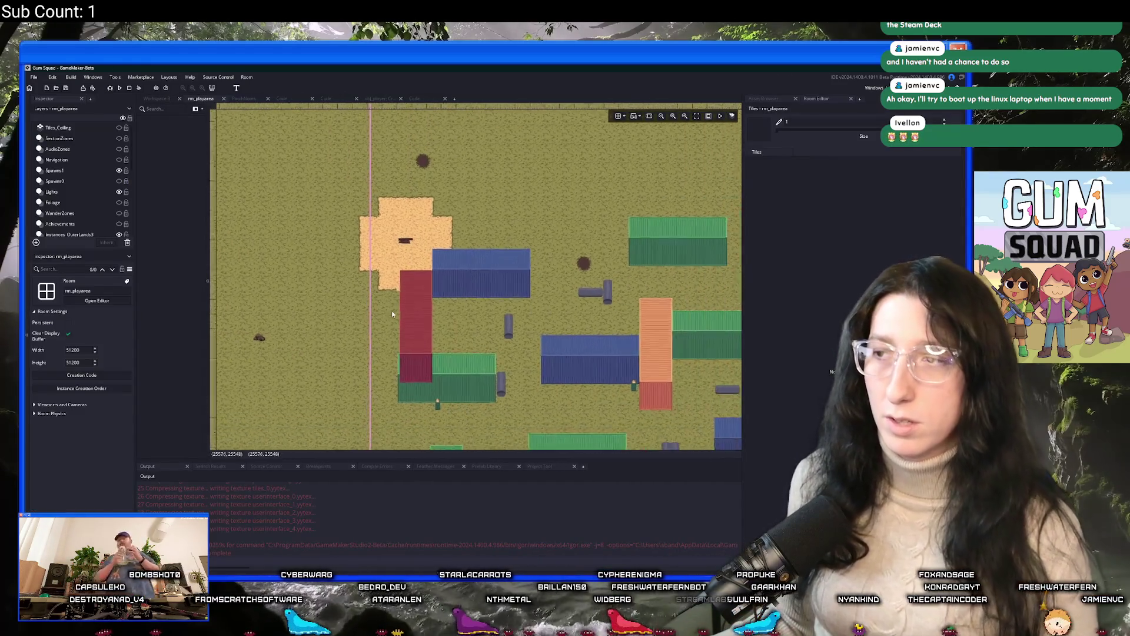
{"action": "scroll", "coordinate": [402, 324], "scroll_direction": "down", "scroll_amount": 5}
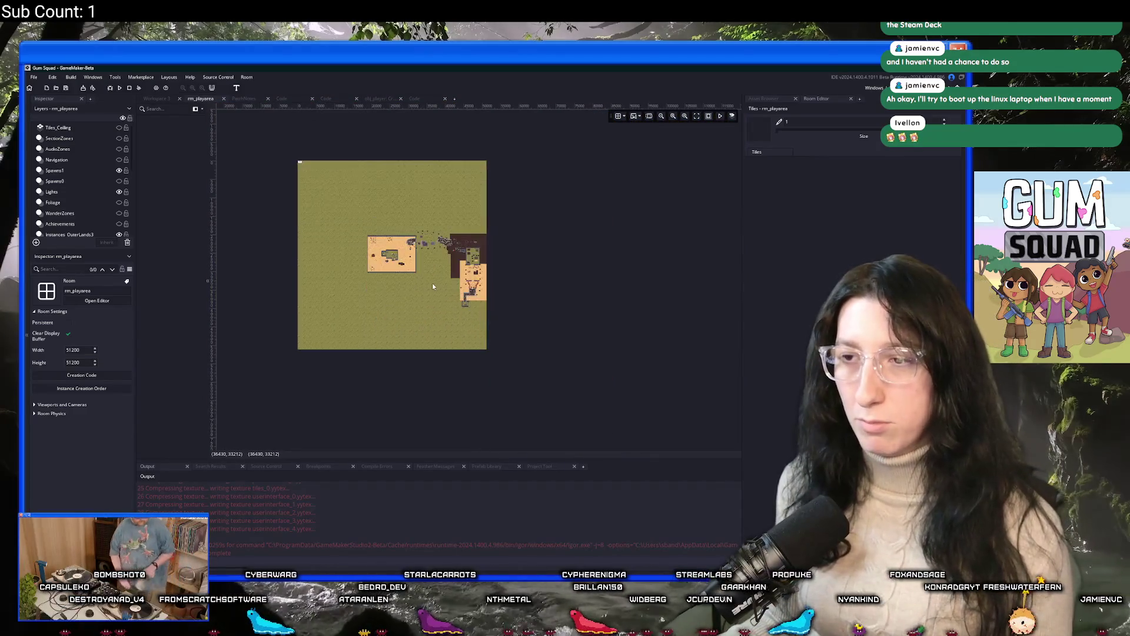
{"action": "scroll", "coordinate": [432, 282], "scroll_direction": "up", "scroll_amount": 5}
{"action": "scroll", "coordinate": [426, 266], "scroll_direction": "up", "scroll_amount": 8}
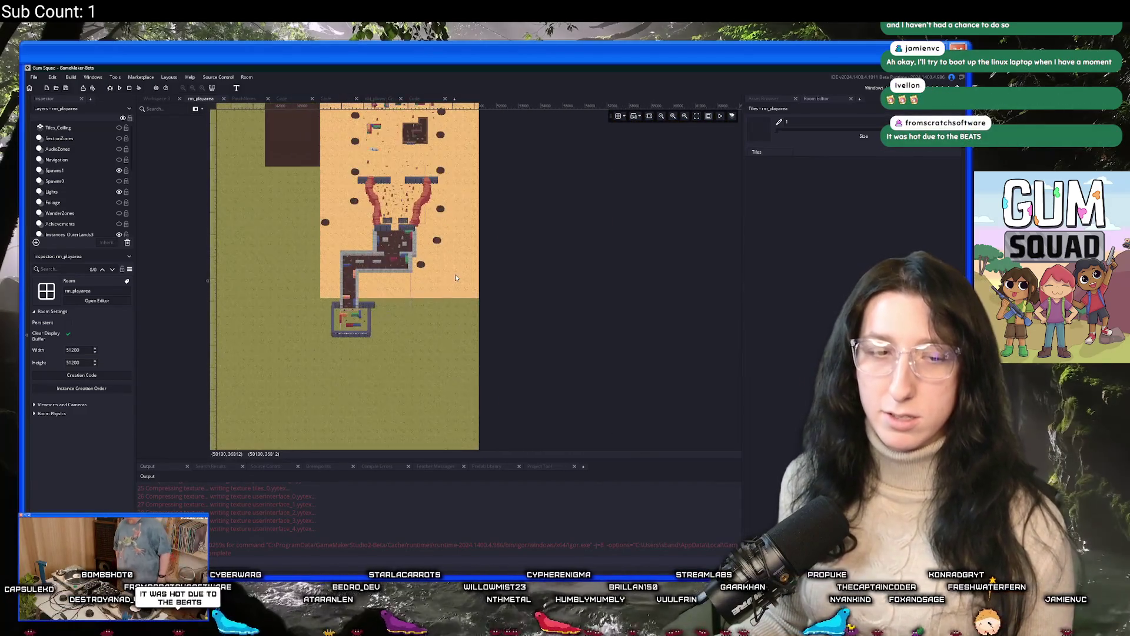
{"action": "scroll", "coordinate": [375, 305], "scroll_direction": "up", "scroll_amount": 1}
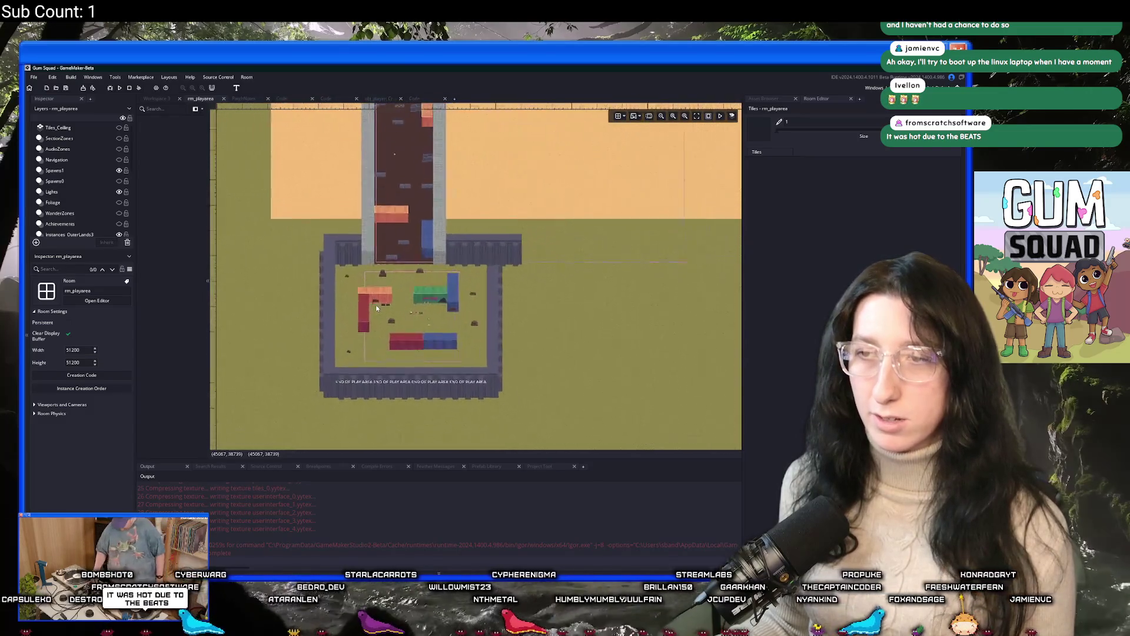
{"action": "scroll", "coordinate": [376, 300], "scroll_direction": "down", "scroll_amount": 8}
{"action": "scroll", "coordinate": [380, 292], "scroll_direction": "down", "scroll_amount": 2}
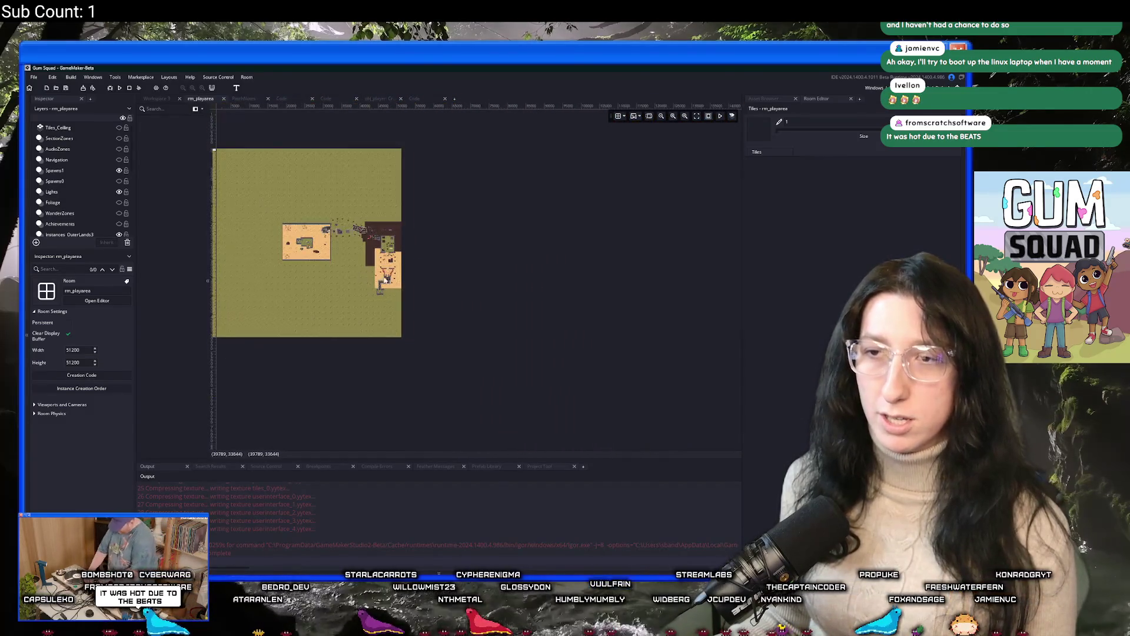
{"action": "scroll", "coordinate": [457, 262], "scroll_direction": "up", "scroll_amount": 6}
{"action": "scroll", "coordinate": [388, 315], "scroll_direction": "down", "scroll_amount": 3}
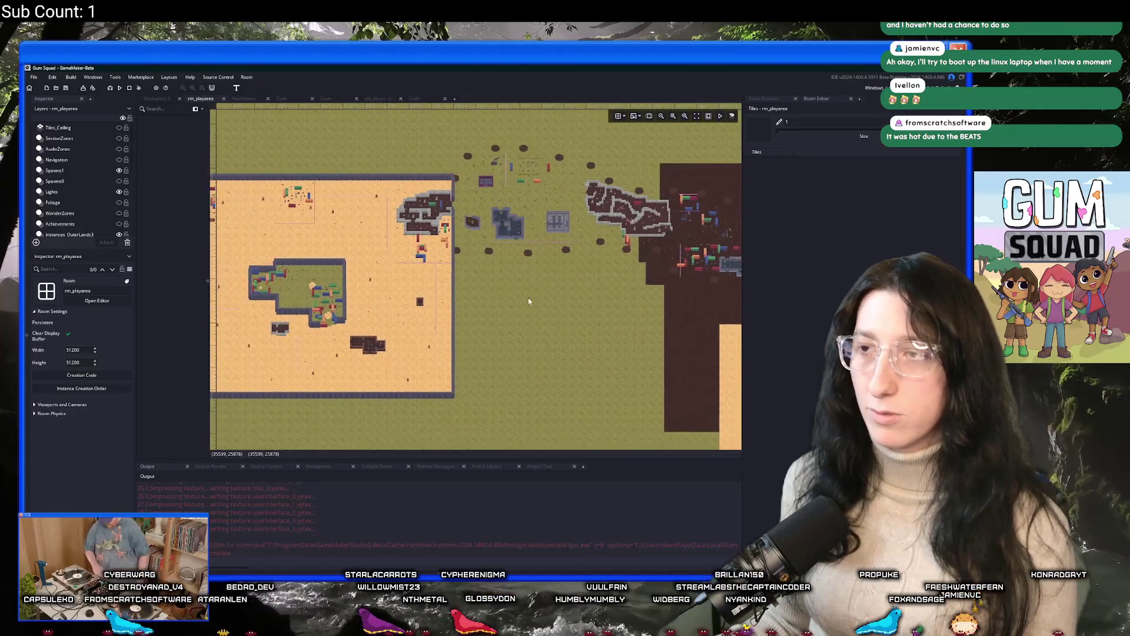
{"action": "scroll", "coordinate": [510, 299], "scroll_direction": "up", "scroll_amount": 3}
Pan the room to reveal the sand area and east side, then run the game
{"action": "mouse_move", "coordinate": [524, 314]}
{"action": "left_mouse_down"}
{"action": "mouse_move", "coordinate": [513, 278]}
{"action": "mouse_move", "coordinate": [640, 273]}
{"action": "mouse_move", "coordinate": [640, 310]}
{"action": "left_mouse_up"}
{"action": "left_click_drag", "start_coordinate": [546, 288], "coordinate": [536, 271]}
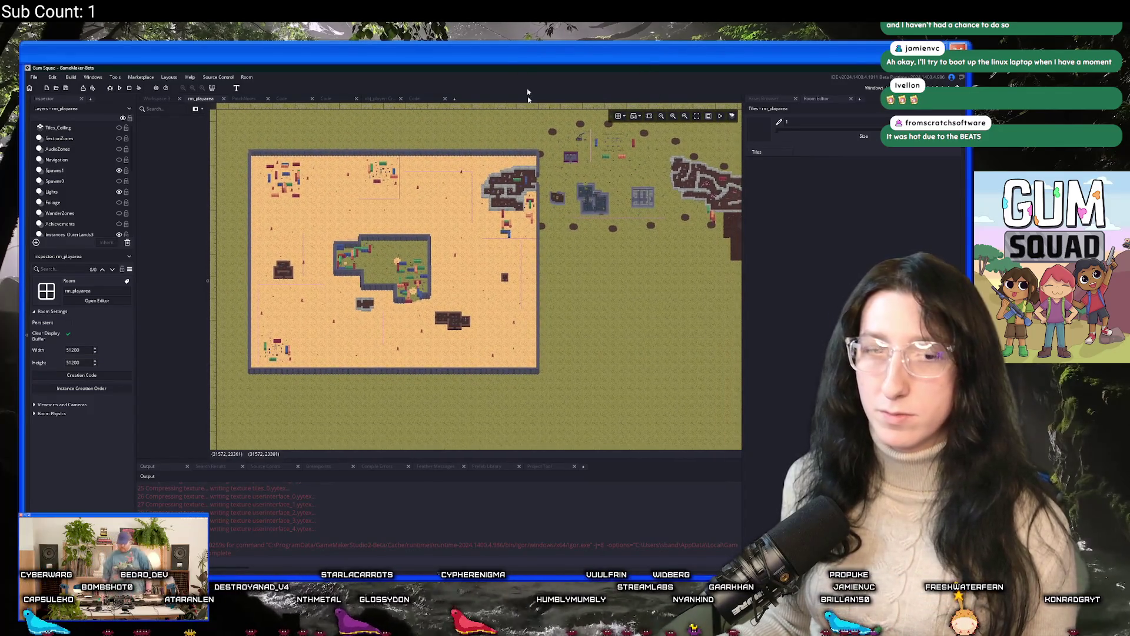
{"action": "mouse_move", "coordinate": [536, 337]}
{"action": "left_mouse_down"}
{"action": "mouse_move", "coordinate": [412, 320]}
{"action": "mouse_move", "coordinate": [328, 328]}
{"action": "mouse_move", "coordinate": [632, 340]}
{"action": "left_mouse_up"}
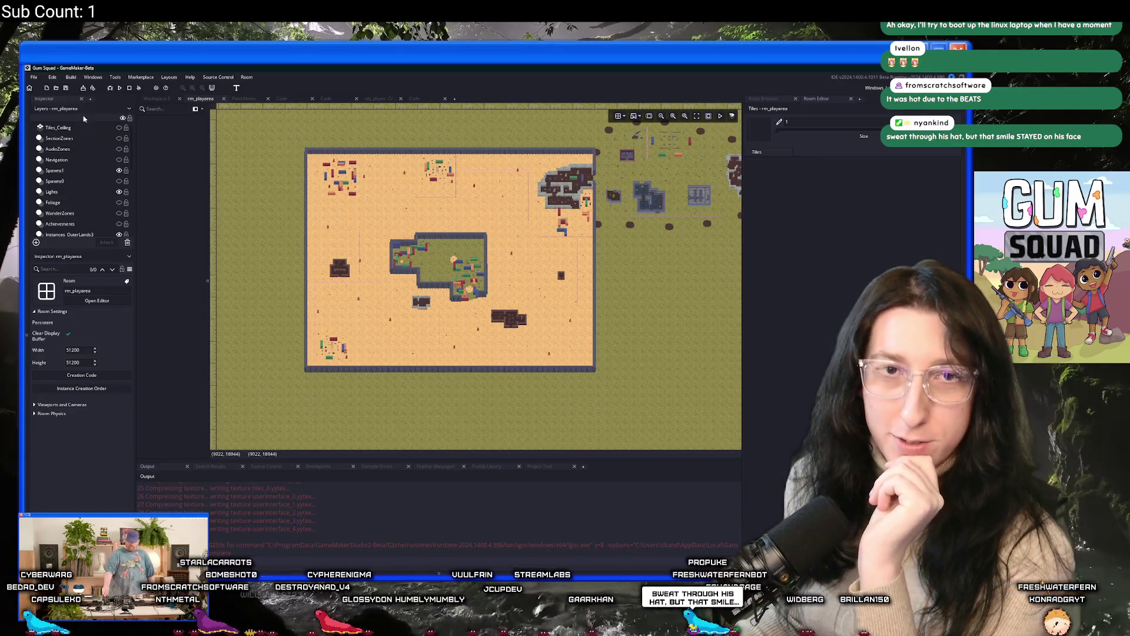
{"action": "left_click", "coordinate": [119, 89]}
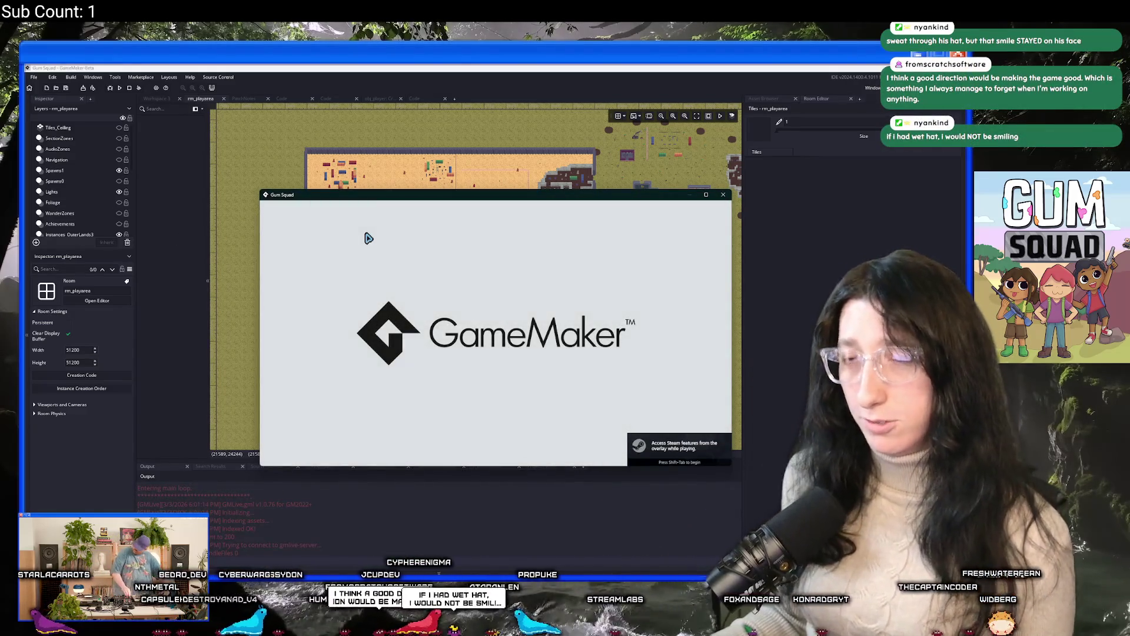
Set the game's Master Volume to about 59% in the audio options
{"action": "left_click_drag", "start_coordinate": [381, 194], "coordinate": [282, 66]}
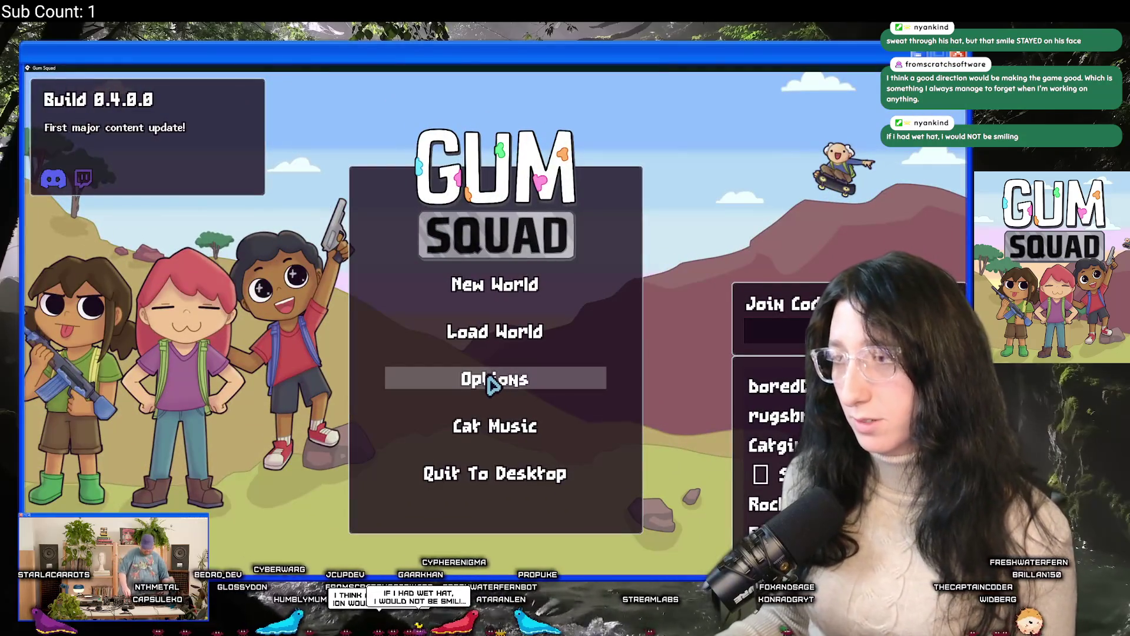
{"action": "left_click", "coordinate": [493, 382]}
{"action": "left_click", "coordinate": [500, 351]}
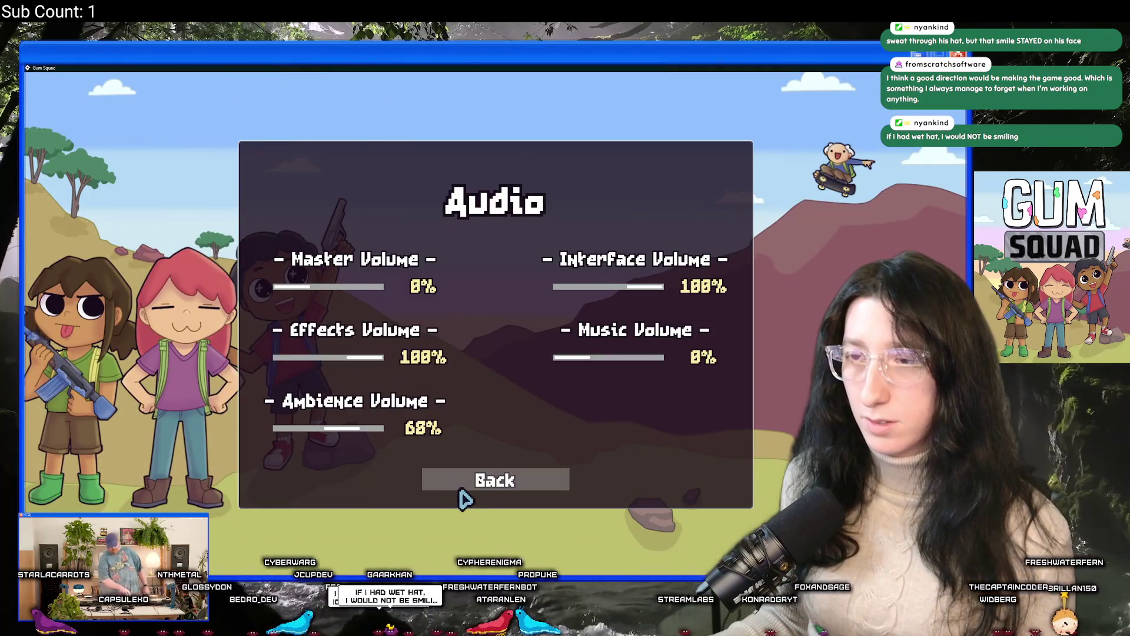
{"action": "mouse_move", "coordinate": [330, 293]}
{"action": "left_mouse_down"}
{"action": "mouse_move", "coordinate": [373, 291]}
{"action": "mouse_move", "coordinate": [350, 298]}
{"action": "left_mouse_up"}
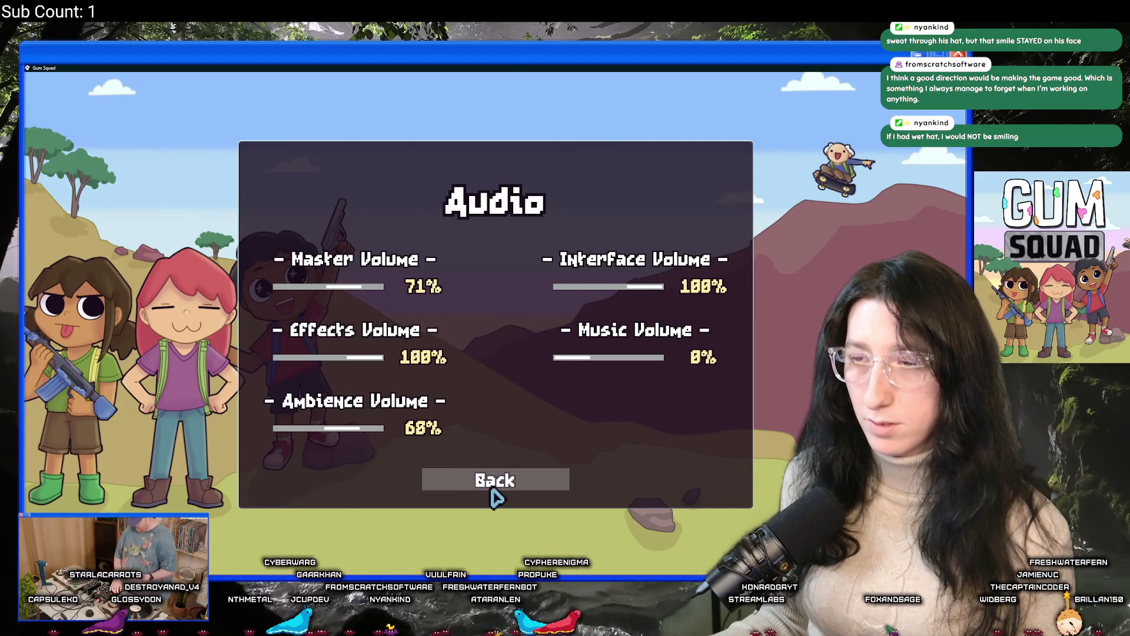
{"action": "left_click", "coordinate": [496, 484]}
{"action": "left_click", "coordinate": [494, 352]}
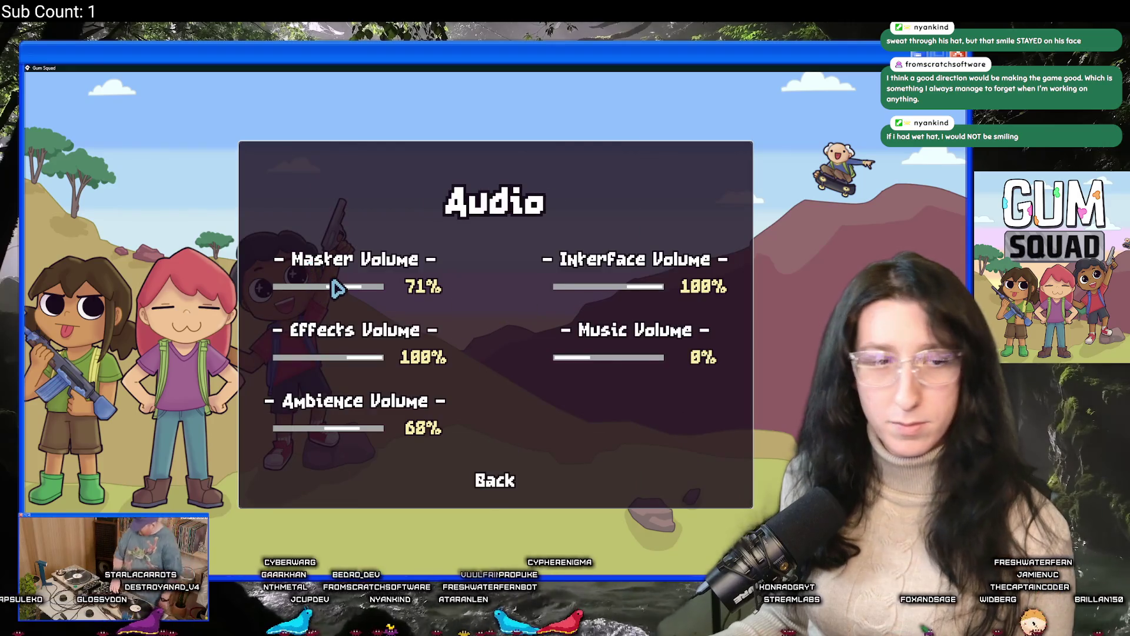
{"action": "left_click_drag", "start_coordinate": [338, 293], "coordinate": [330, 295]}
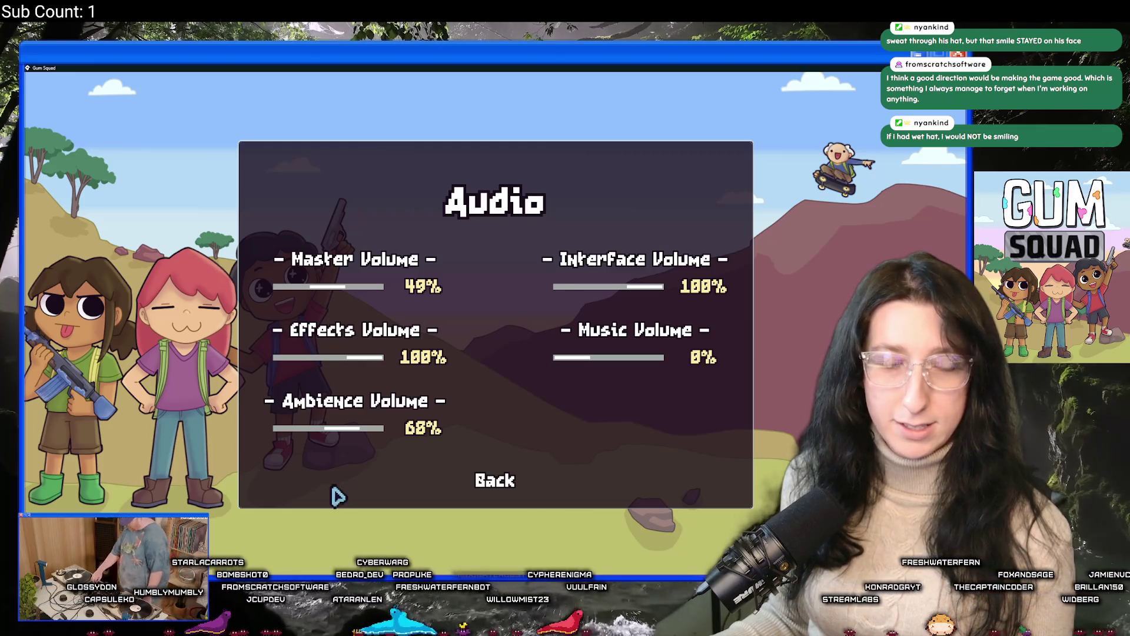
{"action": "left_click", "coordinate": [481, 484]}
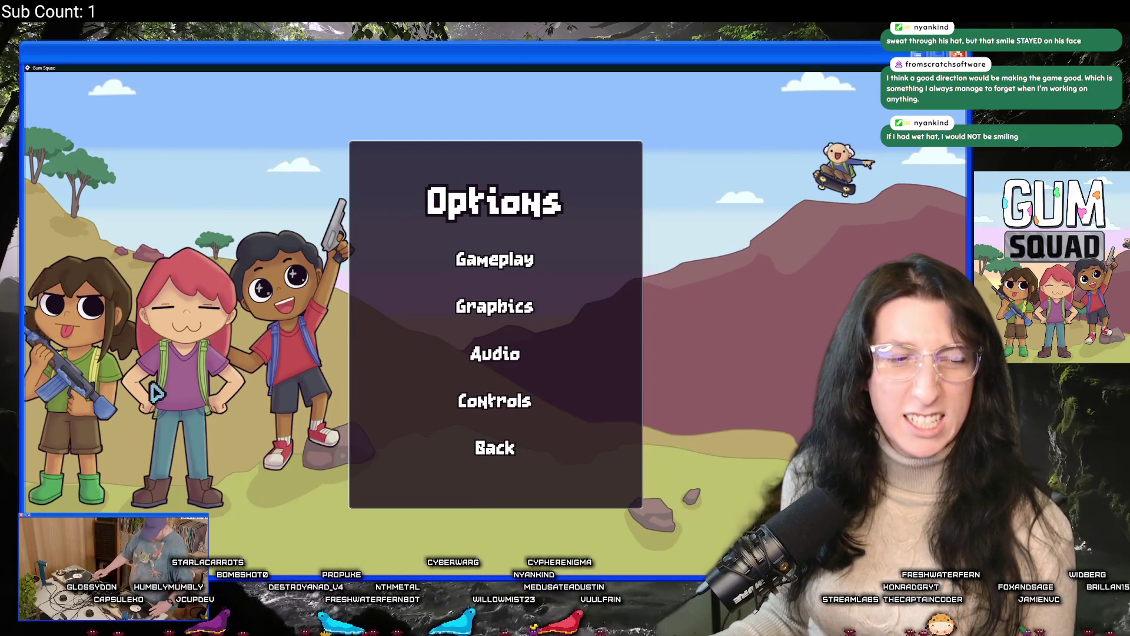
{"action": "left_click", "coordinate": [480, 353]}
{"action": "left_click_drag", "start_coordinate": [354, 287], "coordinate": [345, 288]}
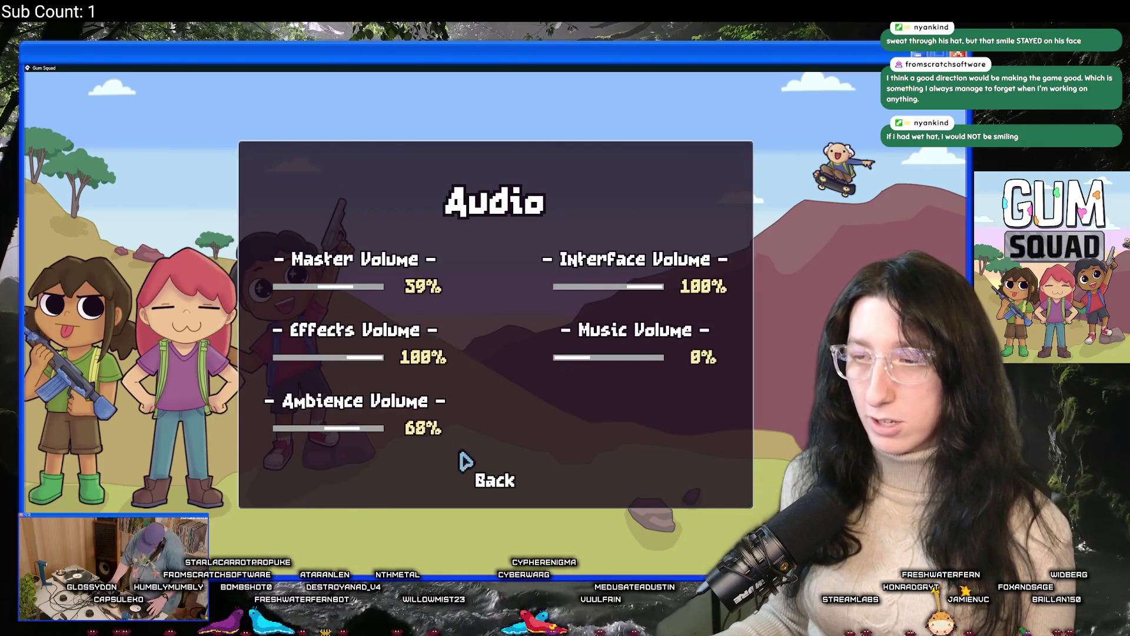
{"action": "left_click", "coordinate": [465, 461]}
Create a new world with an Offline lobby and check the starting inventory
{"action": "left_click", "coordinate": [497, 467]}
{"action": "left_click", "coordinate": [489, 274]}
{"action": "left_click", "coordinate": [495, 318]}
{"action": "left_click", "coordinate": [495, 318]}
{"action": "left_click", "coordinate": [515, 452]}
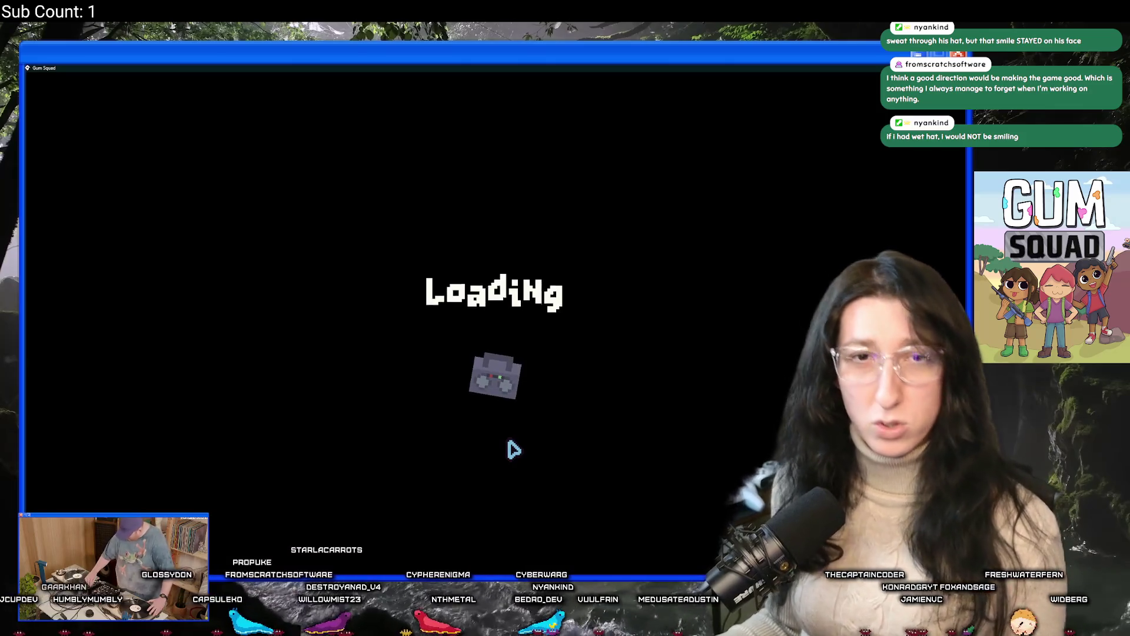
{"action": "key", "text": "Tab"}
{"action": "key", "text": "Tab"}
{"action": "key", "text": "Tab"}
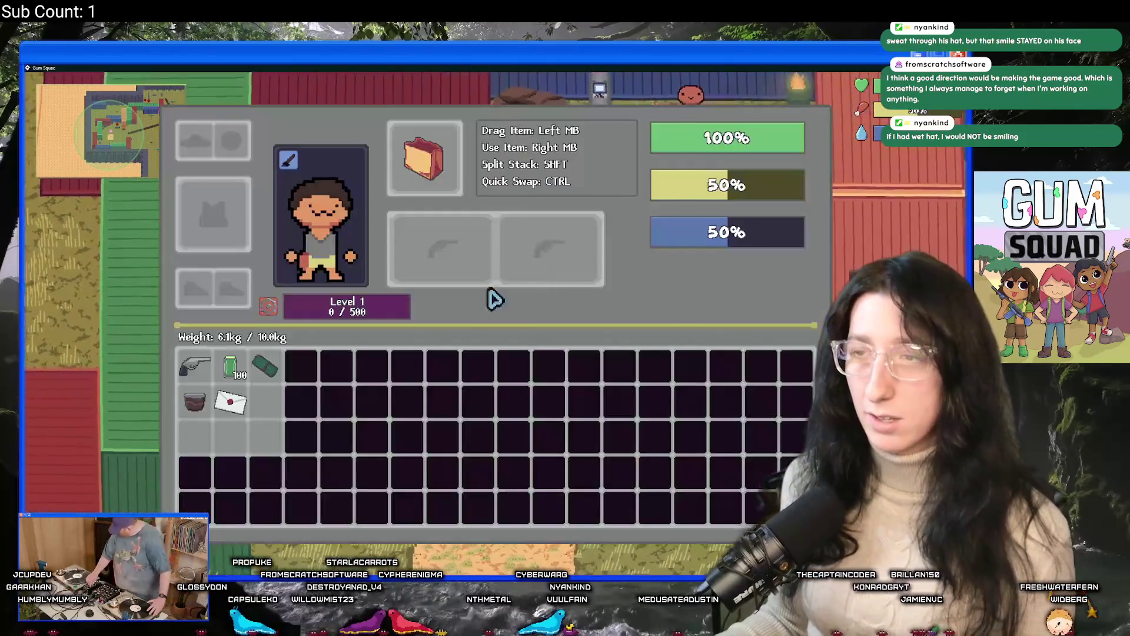
{"action": "key", "text": "Tab"}
Save the world and quit Gum Squad to the desktop
{"action": "key", "text": "Escape"}
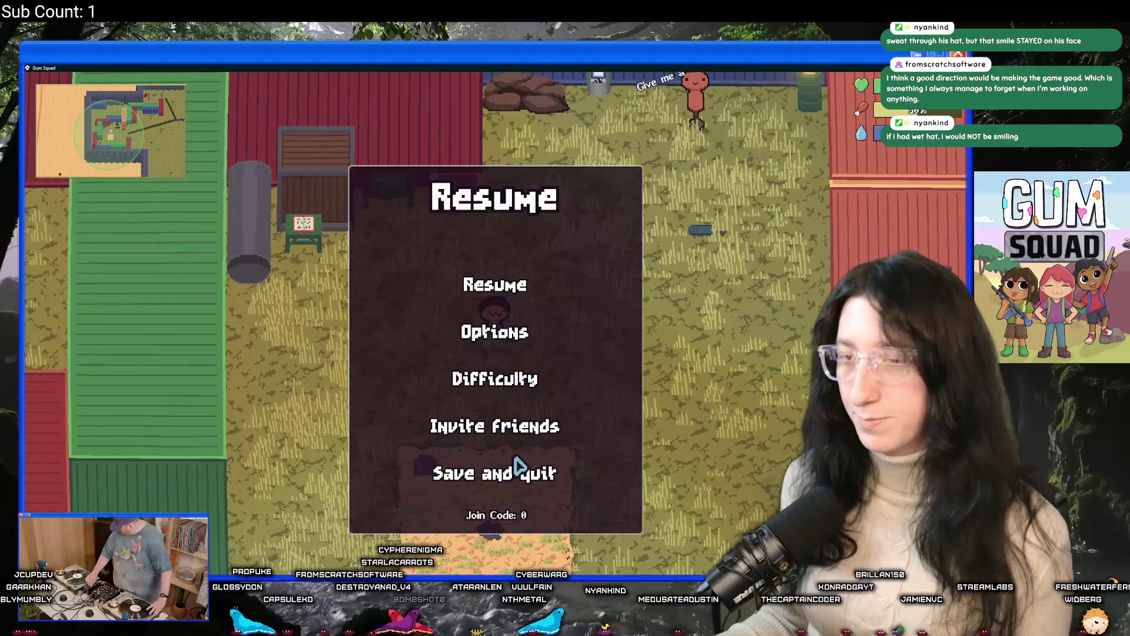
{"action": "left_click", "coordinate": [515, 467]}
{"action": "left_click", "coordinate": [507, 476]}
{"action": "key", "text": "ctrl+t"}
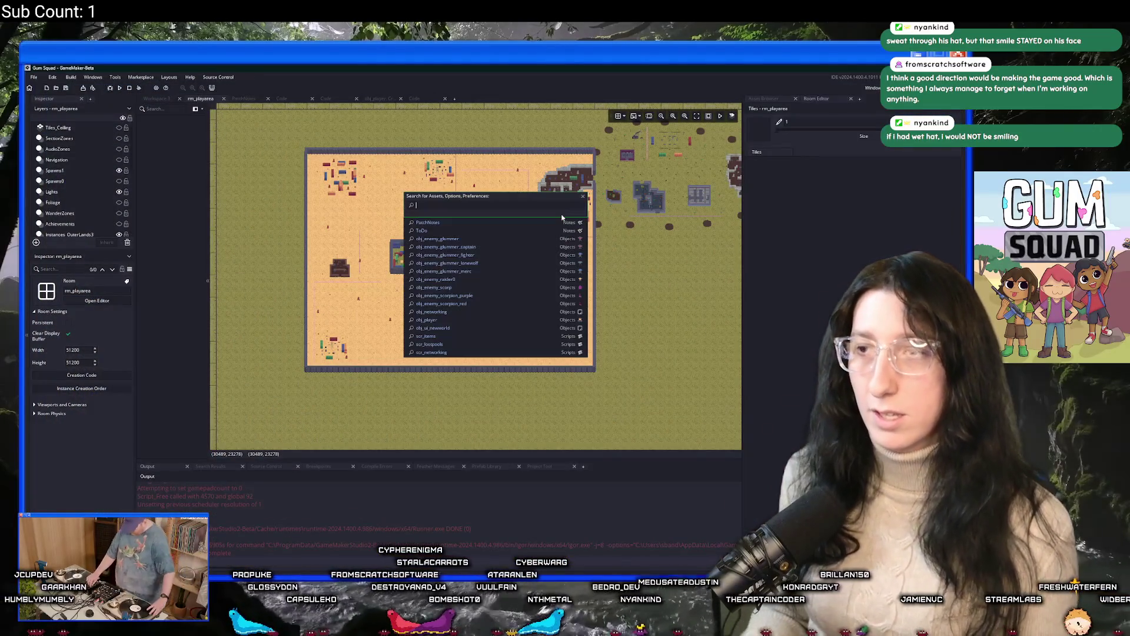
Delete the Asparagus and ChocolatePudding lines from obj_player's starter inventory Create code and save
{"action": "type", "text": "obj_pla"}
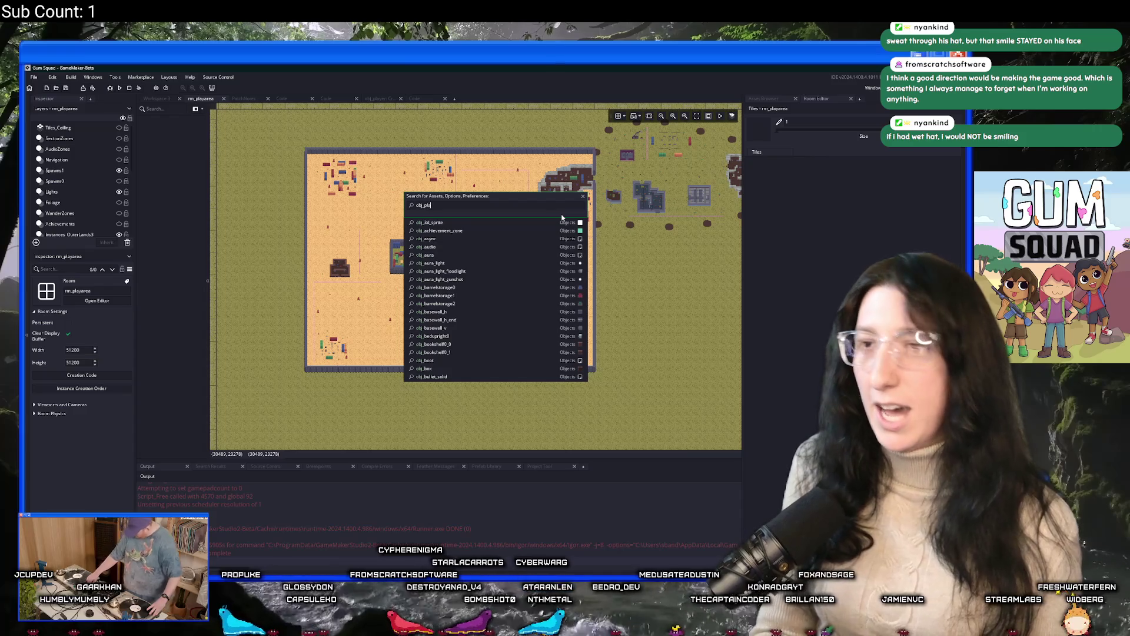
{"action": "type", "text": "yer"}
{"action": "key", "text": "Return"}
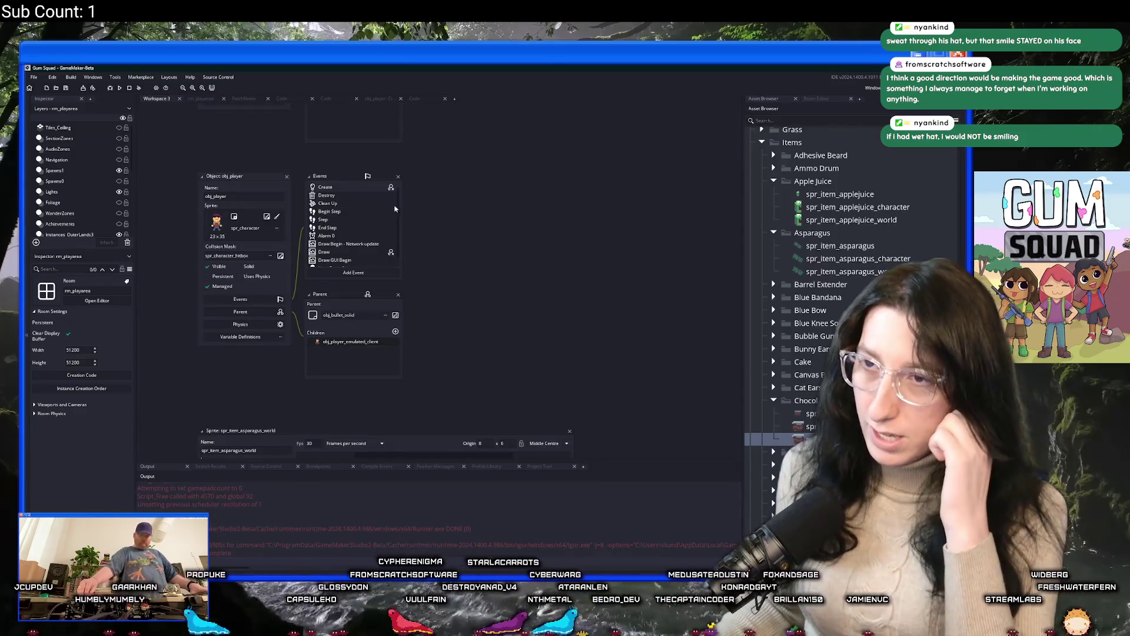
{"action": "double_click", "coordinate": [354, 187]}
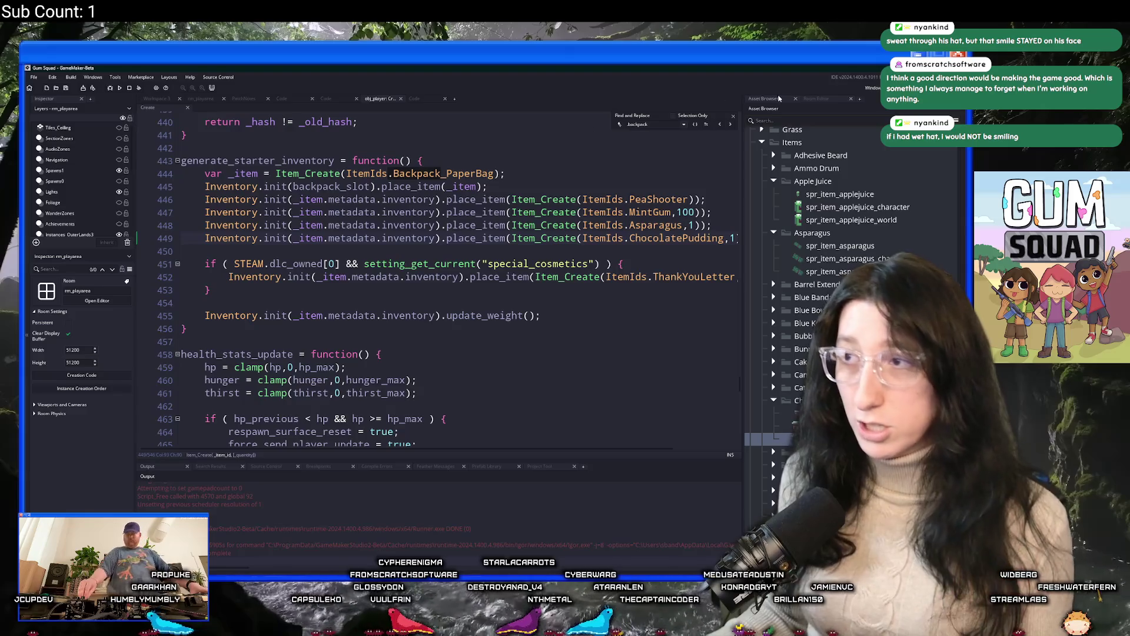
{"action": "left_click_drag", "start_coordinate": [733, 238], "coordinate": [678, 219]}
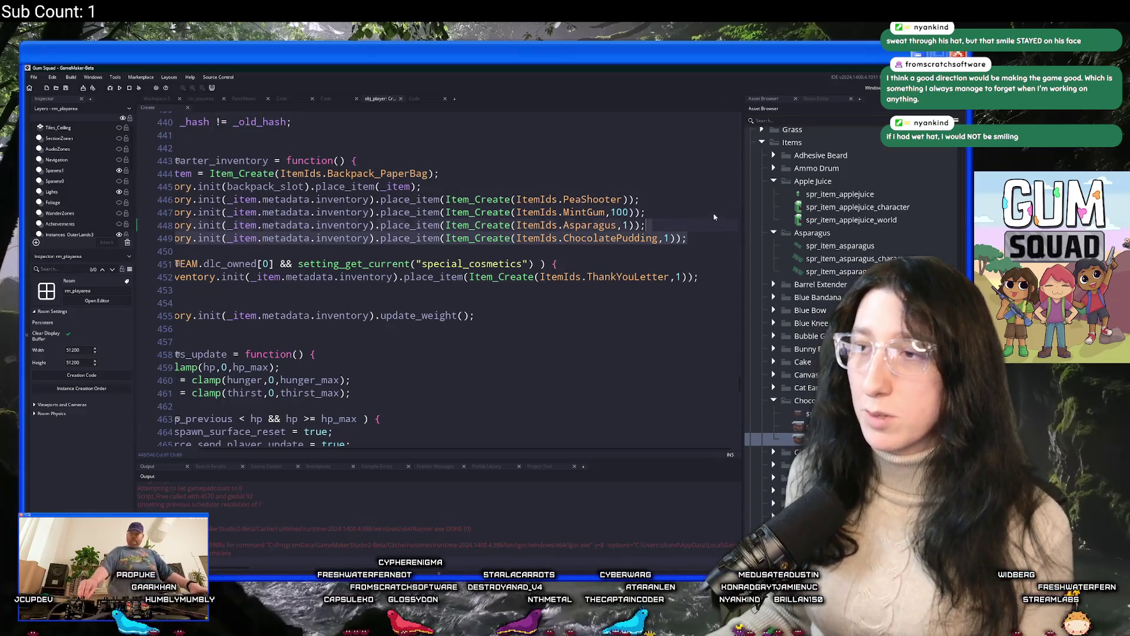
{"action": "key", "text": "BackSpace"}
{"action": "key", "text": "ctrl+s"}
{"action": "key", "text": "ctrl+t"}
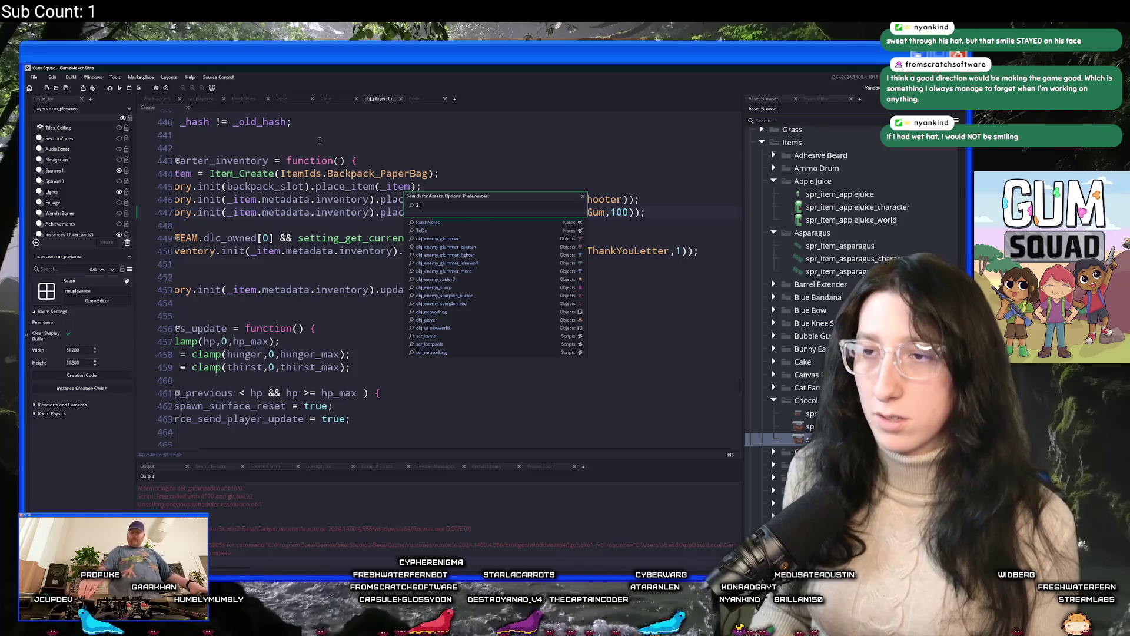
Search all project code for 3.5 and go to the move_speed_max match on line 307
{"action": "type", "text": ".5"}
{"action": "key", "text": "ctrl+shift+f"}
{"action": "key", "text": "Return"}
{"action": "double_click", "coordinate": [270, 495]}
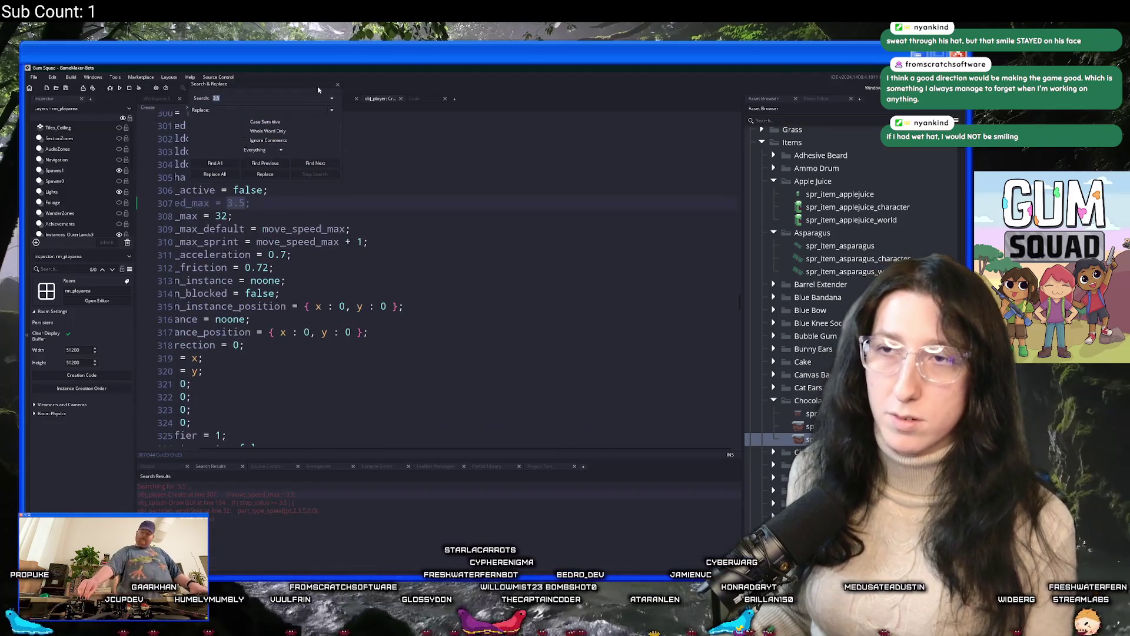
{"action": "left_click", "coordinate": [338, 85]}
{"action": "left_click", "coordinate": [188, 254]}
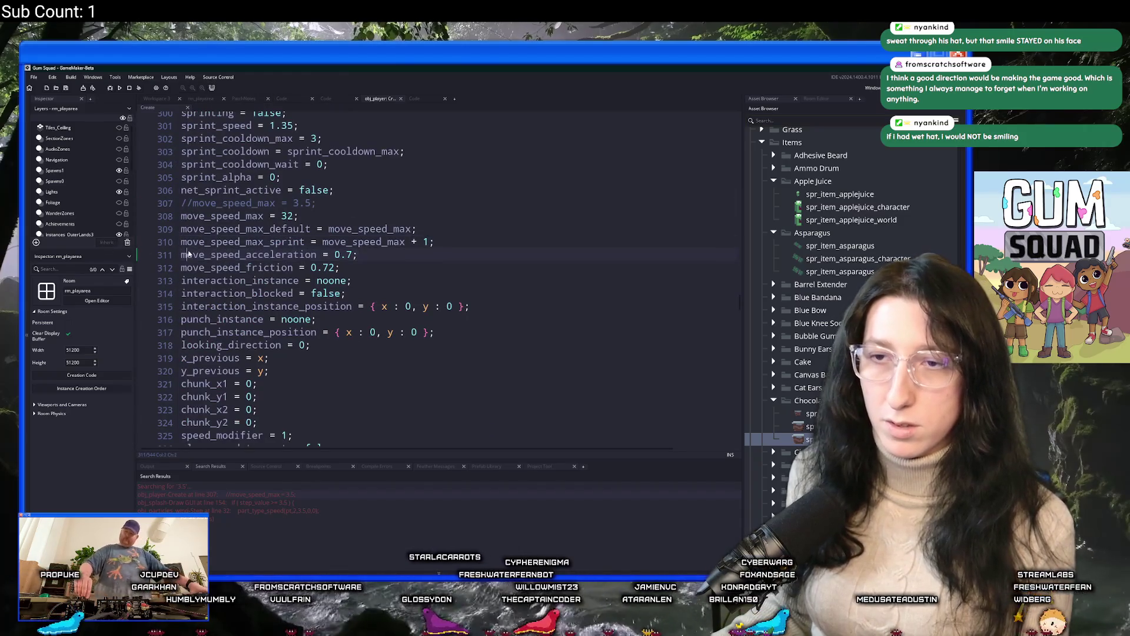
Uncomment move_speed_max = 3.5, comment out the 32 line, and run the game
{"action": "left_click", "coordinate": [190, 202]}
{"action": "key", "text": "BackSpace"}
{"action": "key", "text": "BackSpace"}
{"action": "key", "text": "Down"}
{"action": "type", "text": "//"}
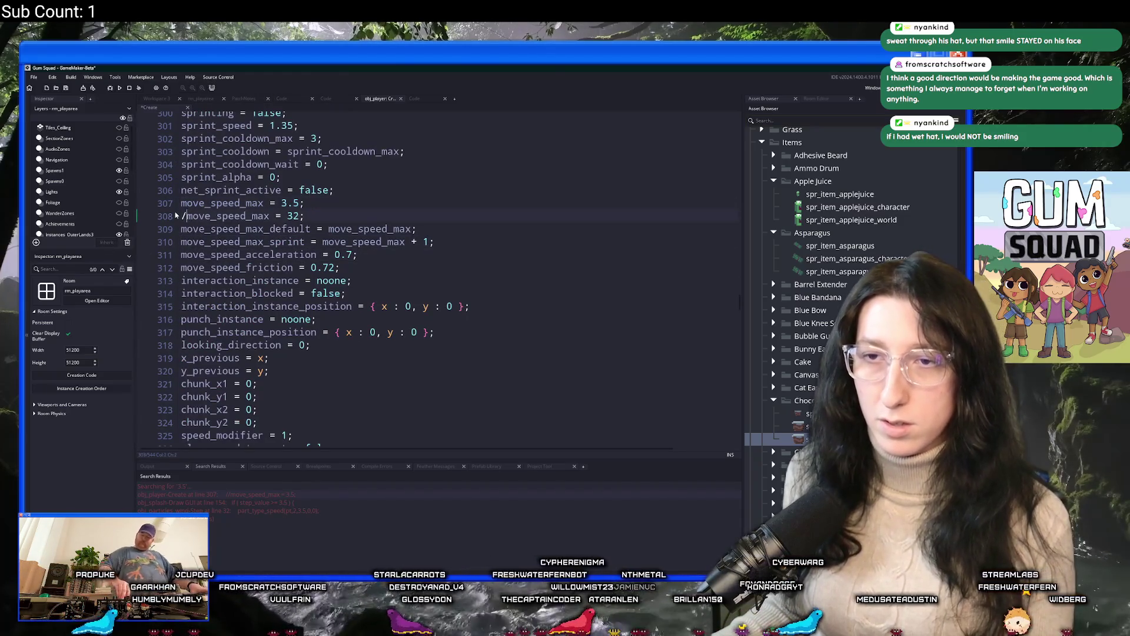
{"action": "key", "text": "F5"}
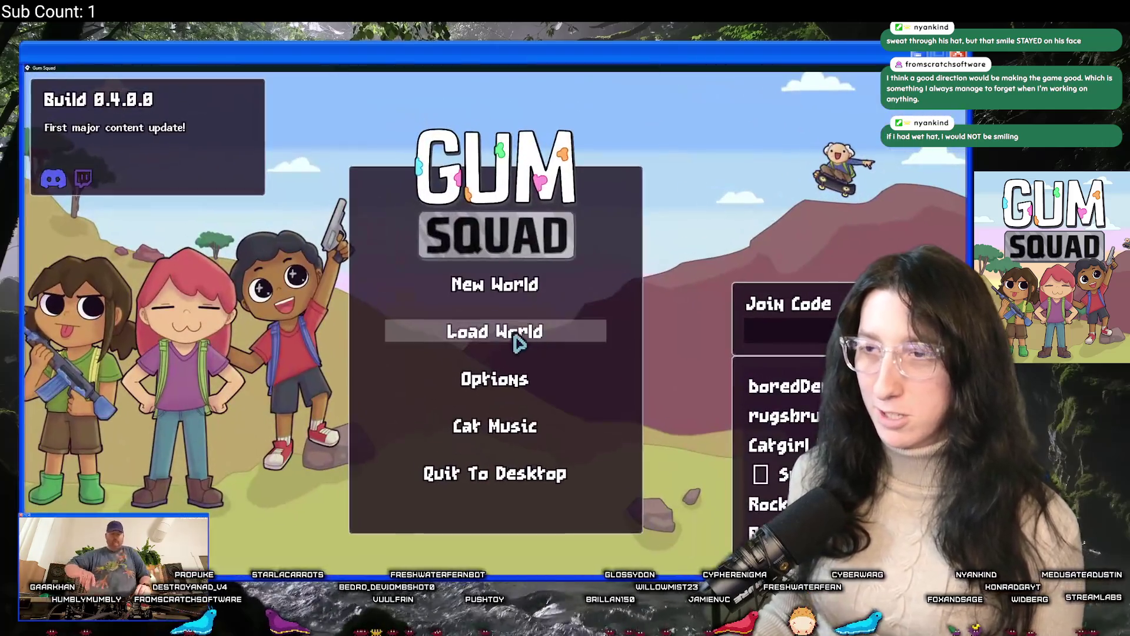
Create a new Offline world with a different world name
{"action": "left_click", "coordinate": [517, 334]}
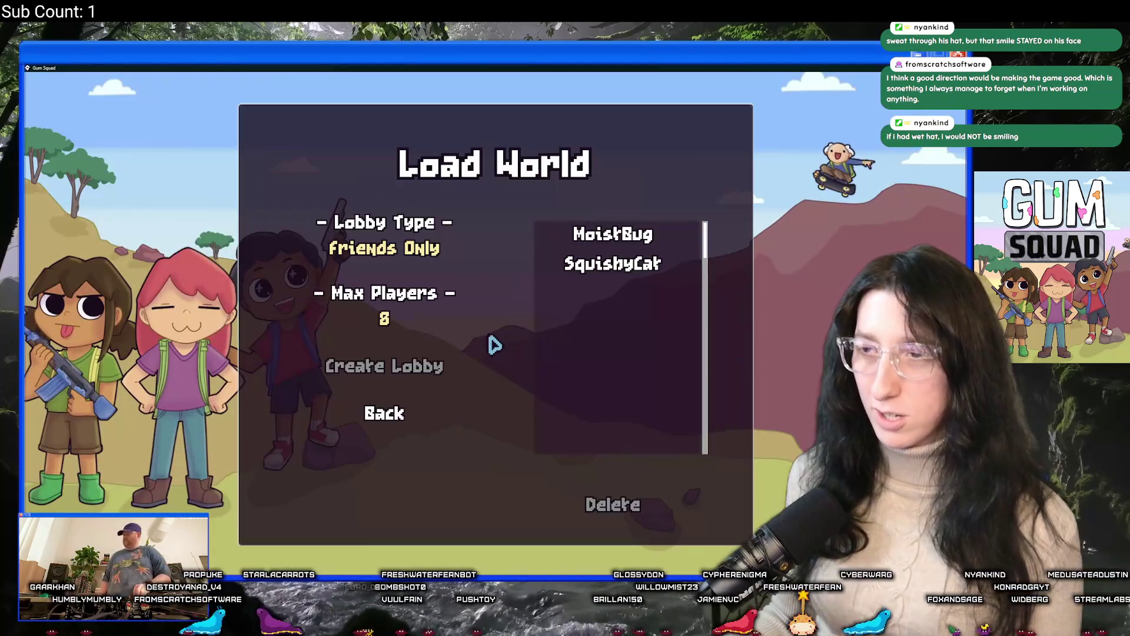
{"action": "left_click", "coordinate": [402, 409]}
{"action": "left_click", "coordinate": [479, 283]}
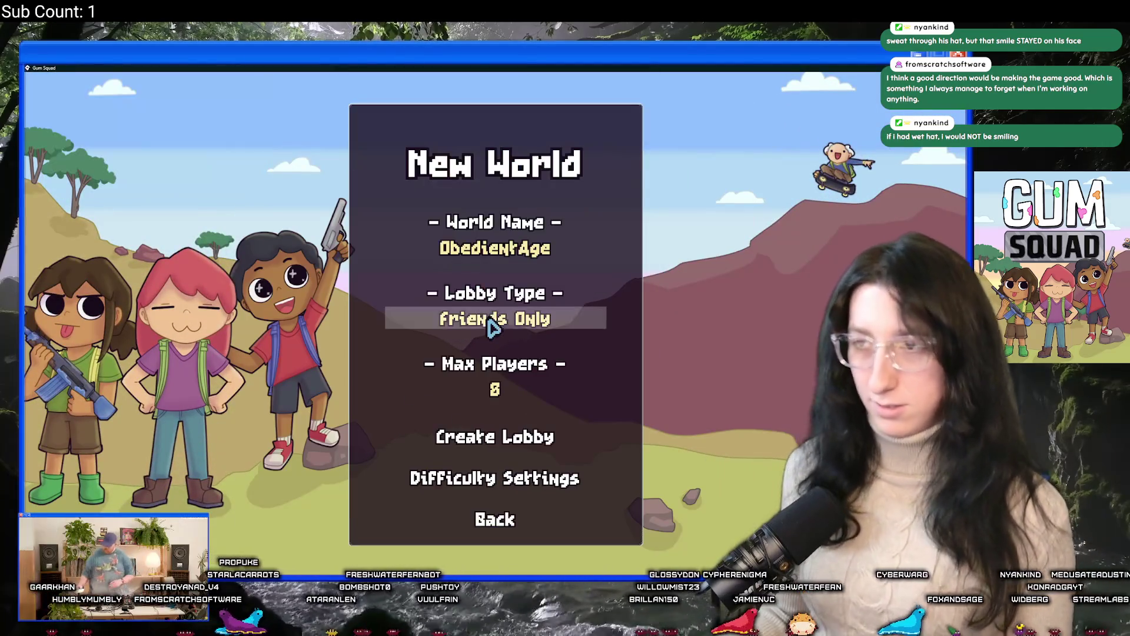
{"action": "left_click", "coordinate": [501, 315]}
{"action": "left_click", "coordinate": [510, 252]}
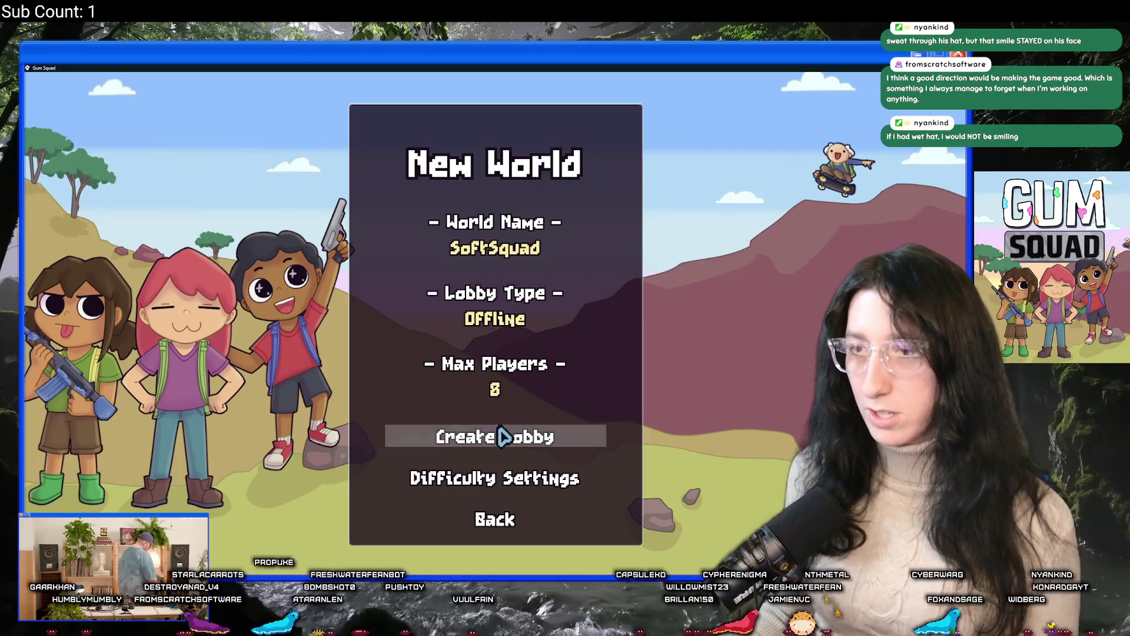
{"action": "left_click", "coordinate": [504, 439]}
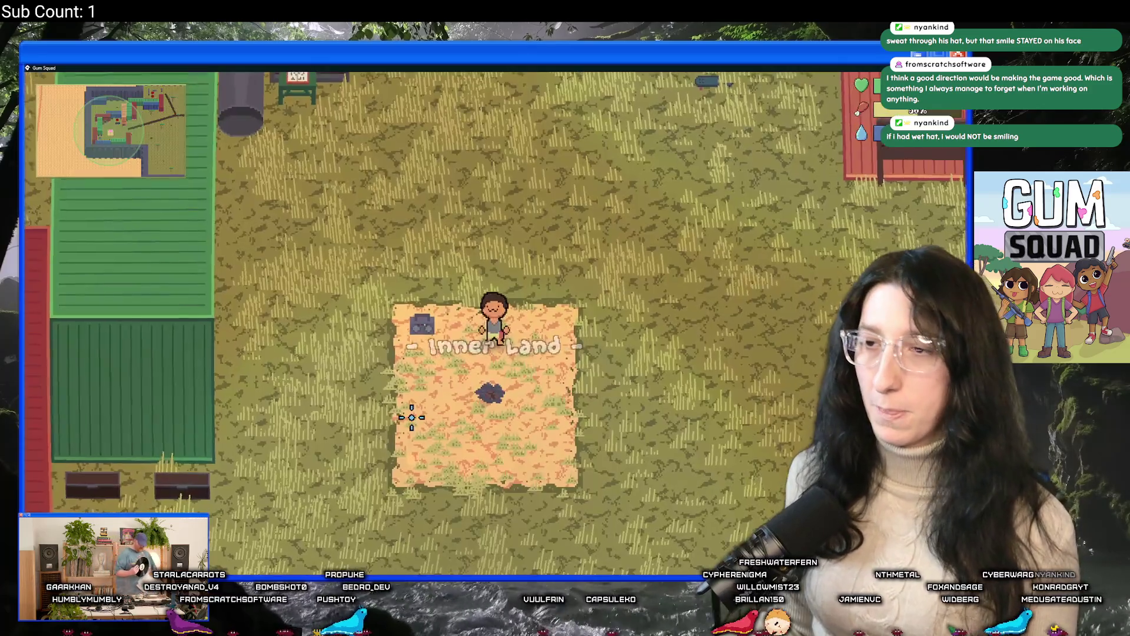
Check the starting inventory and walk the character into the container yard
{"action": "key", "text": "Tab"}
{"action": "key", "text": "Tab"}
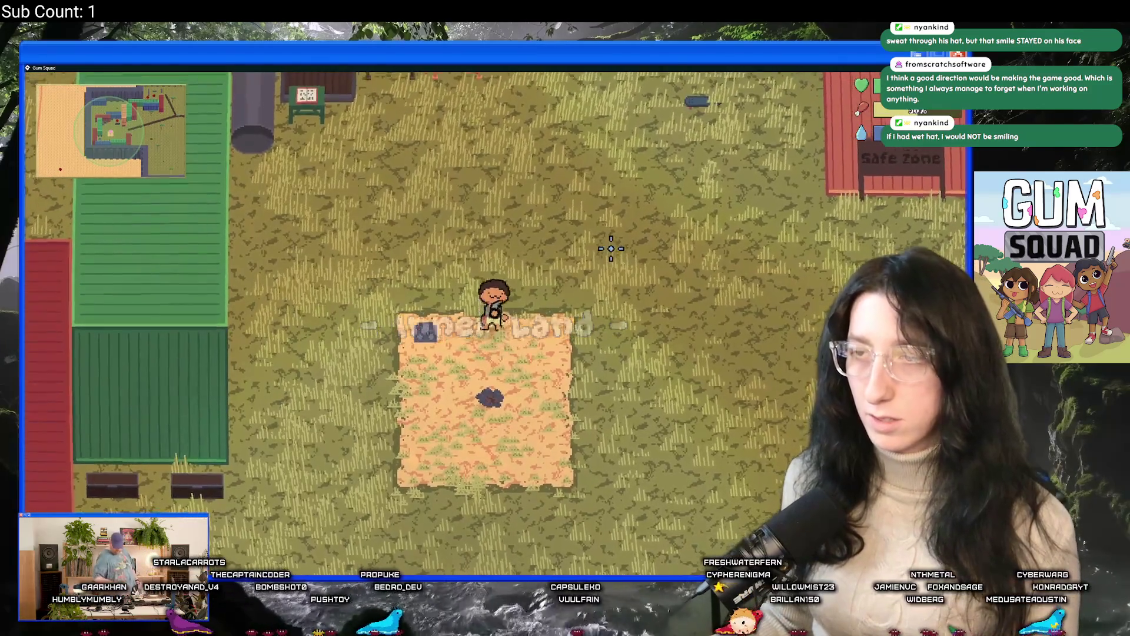
{"action": "key", "text": "w"}
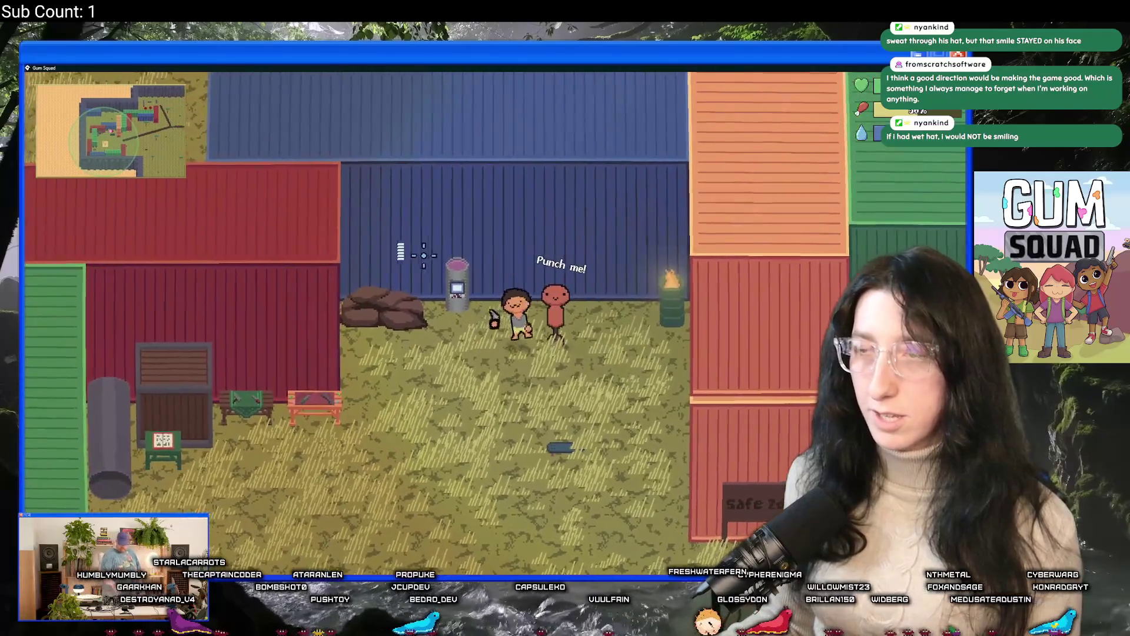
{"action": "key", "text": "s"}
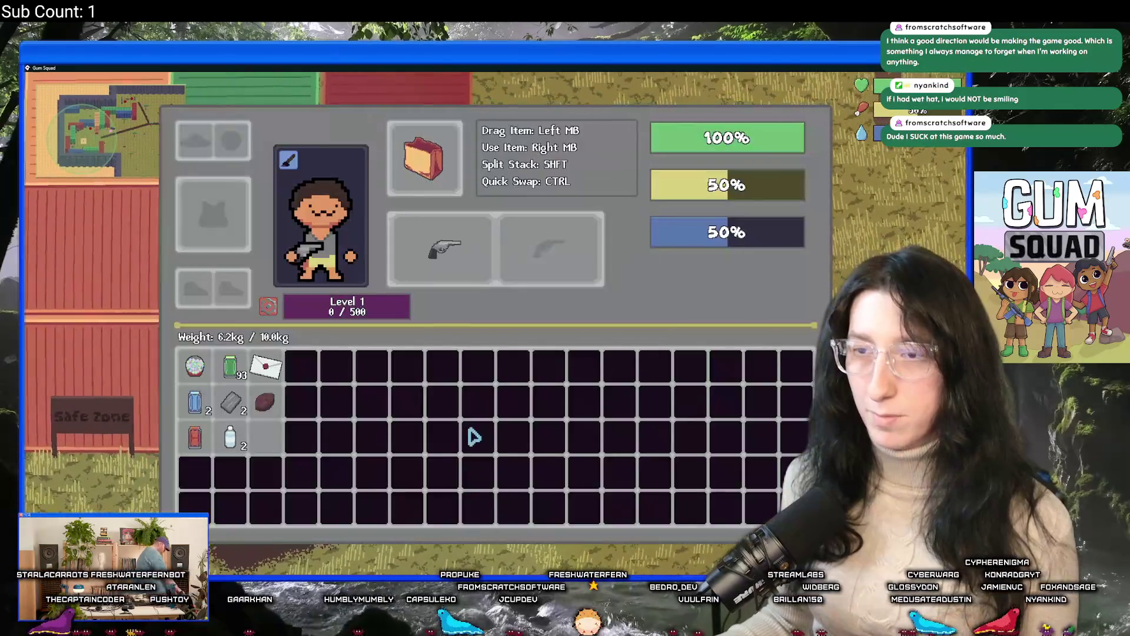
Walk to the chest, open it, and move the gumball and Thank You Letter into it
{"action": "key", "text": "s"}
{"action": "key", "text": "a"}
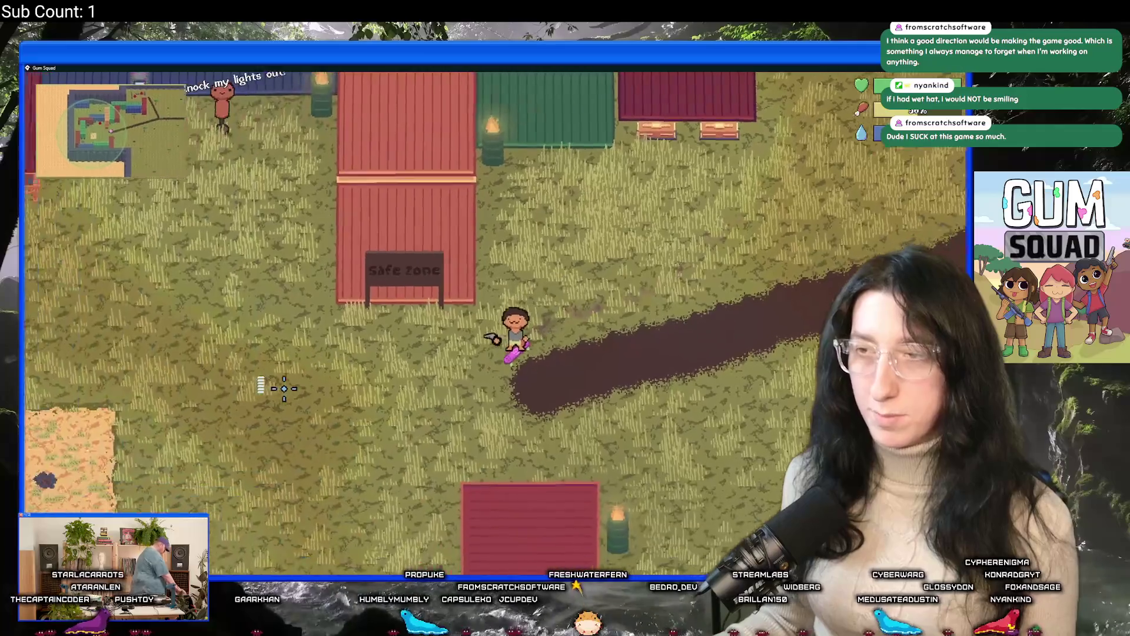
{"action": "key", "text": "s"}
{"action": "key", "text": "a"}
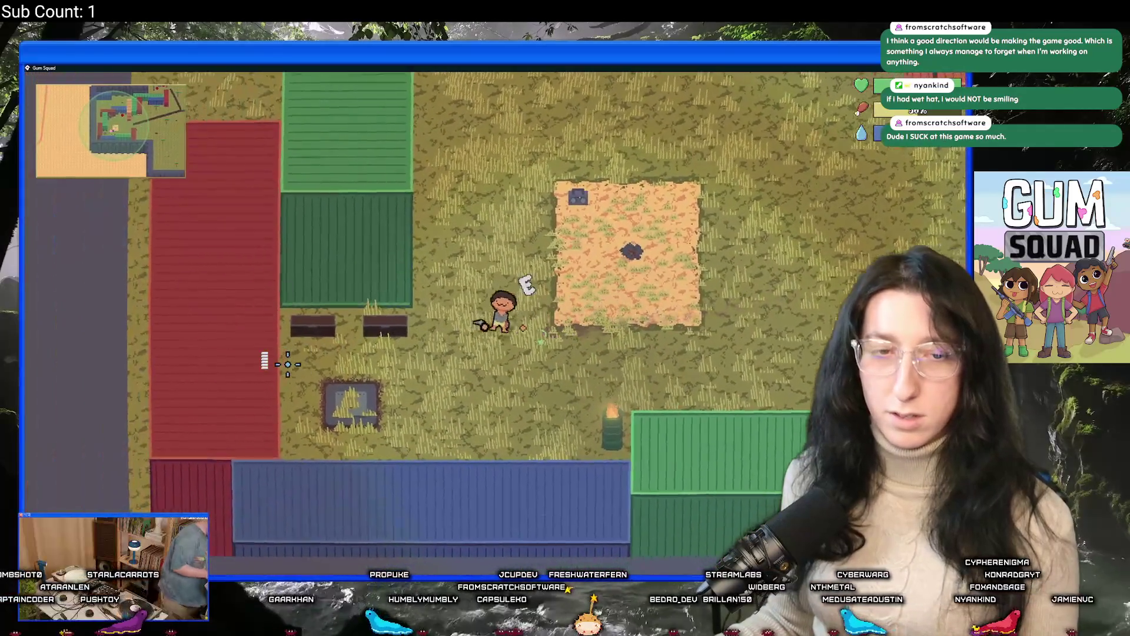
{"action": "key", "text": "a"}
{"action": "key", "text": "e"}
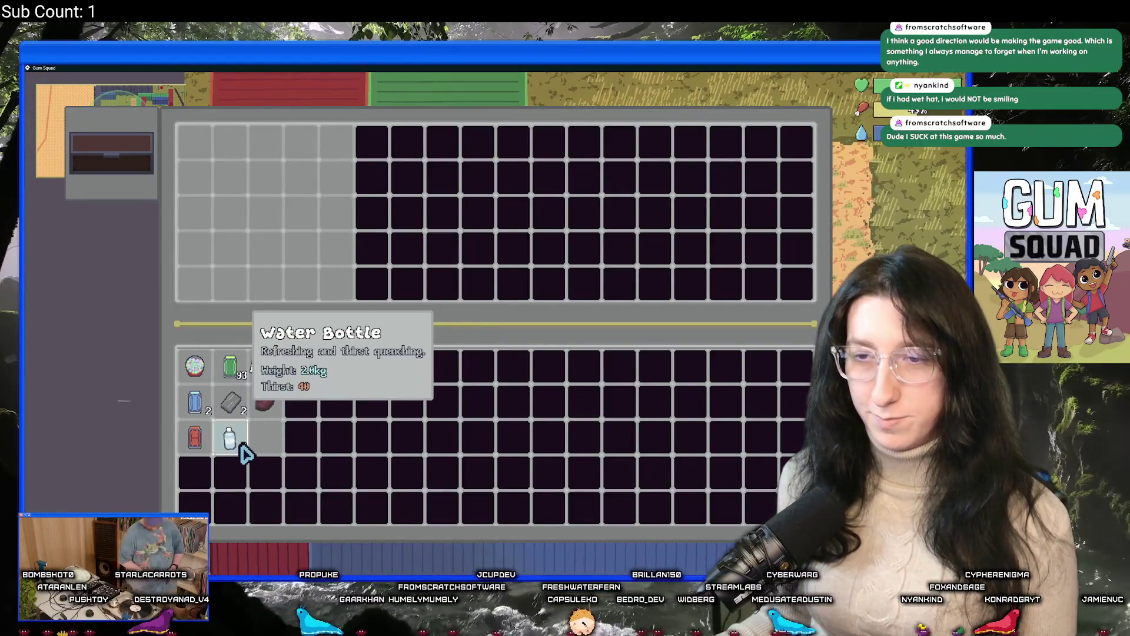
{"action": "left_click", "coordinate": [195, 366], "text": "shift"}
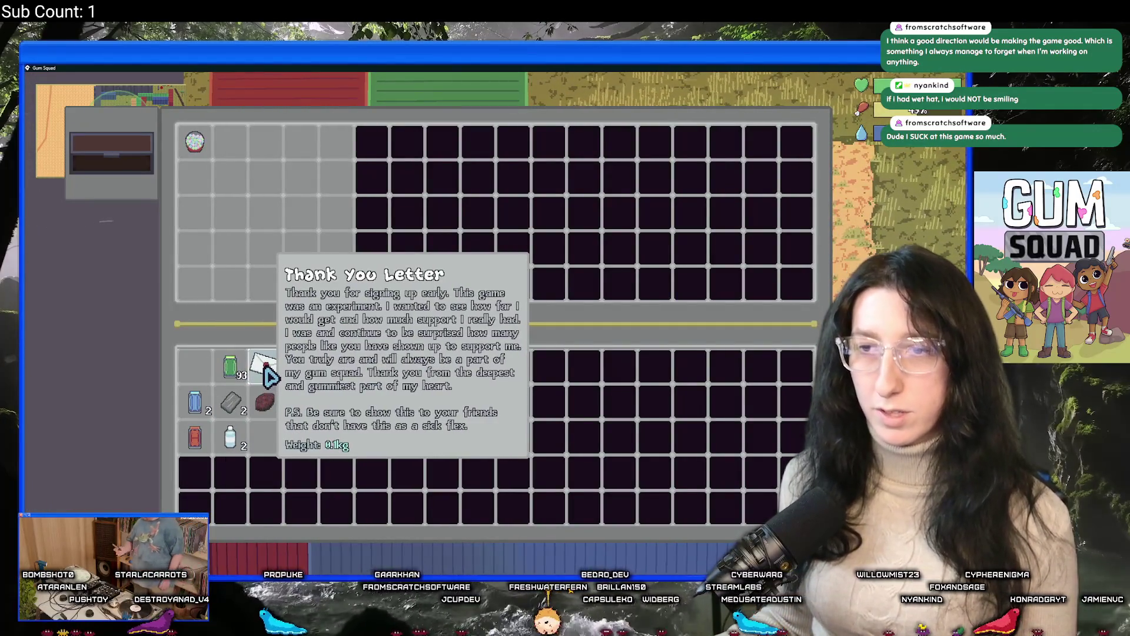
{"action": "left_click", "coordinate": [265, 377], "text": "shift"}
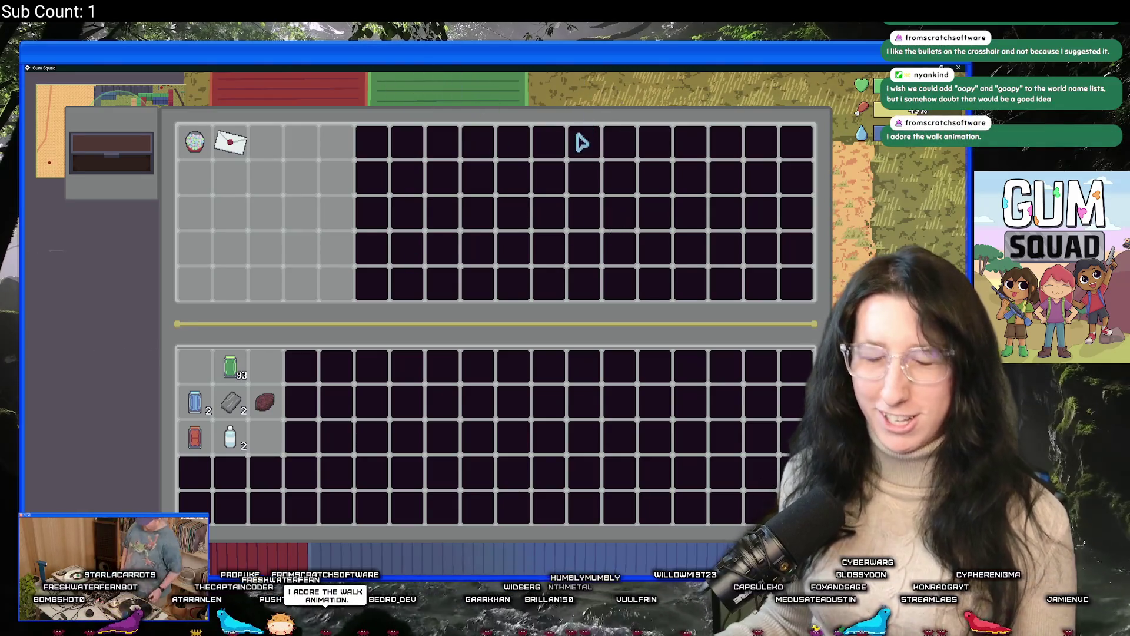
Save the game and quit back to GameMaker
{"action": "key", "text": "Escape"}
{"action": "key", "text": "Escape"}
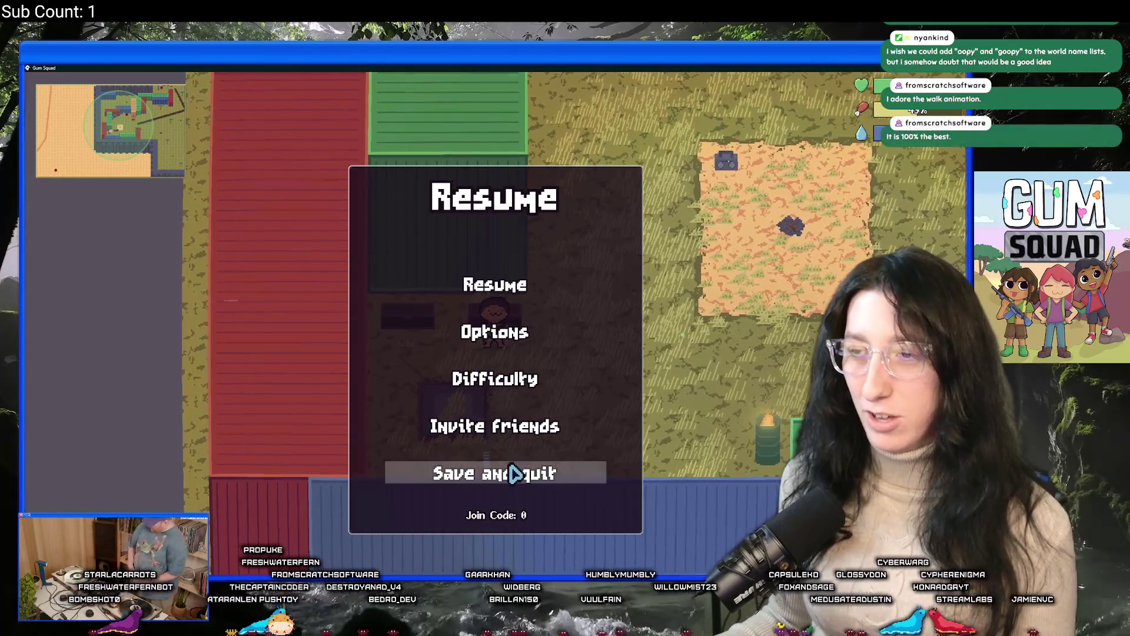
{"action": "left_click", "coordinate": [515, 472]}
{"action": "left_click", "coordinate": [504, 471]}
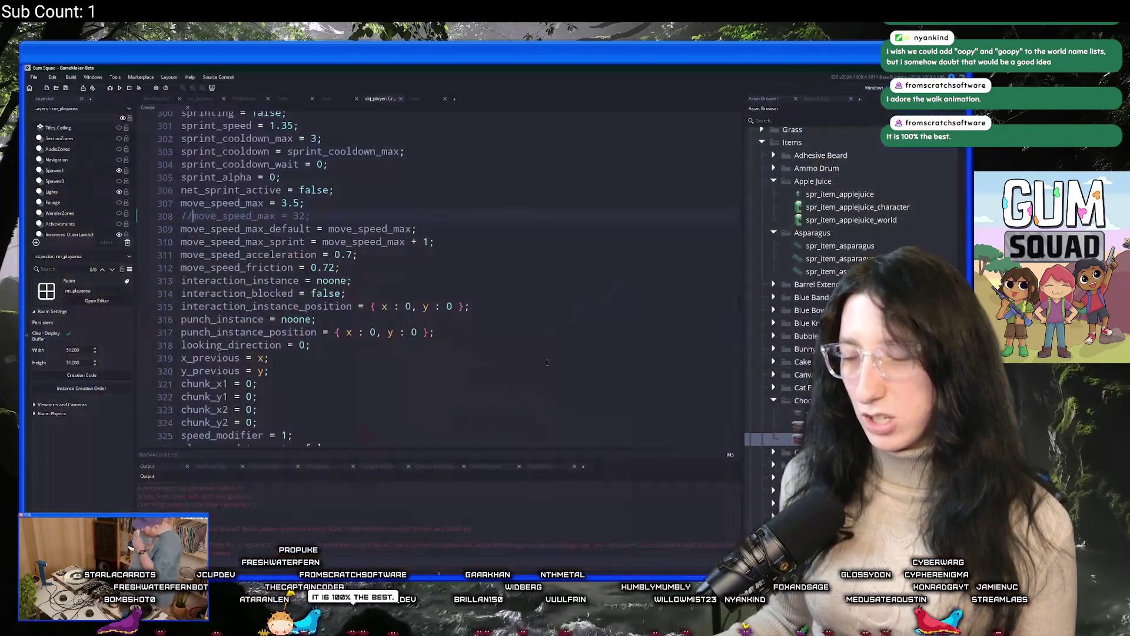
Open obj_ui_inventory_player's Create event code and read through it
{"action": "key", "text": "ctrl+t"}
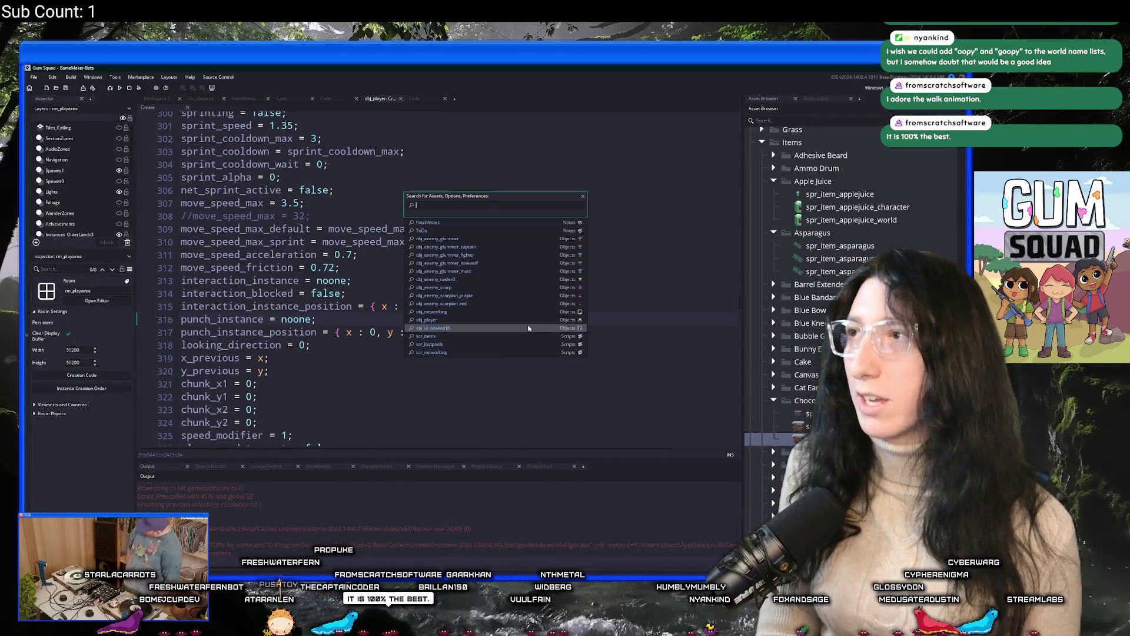
{"action": "type", "text": "ui_inve"}
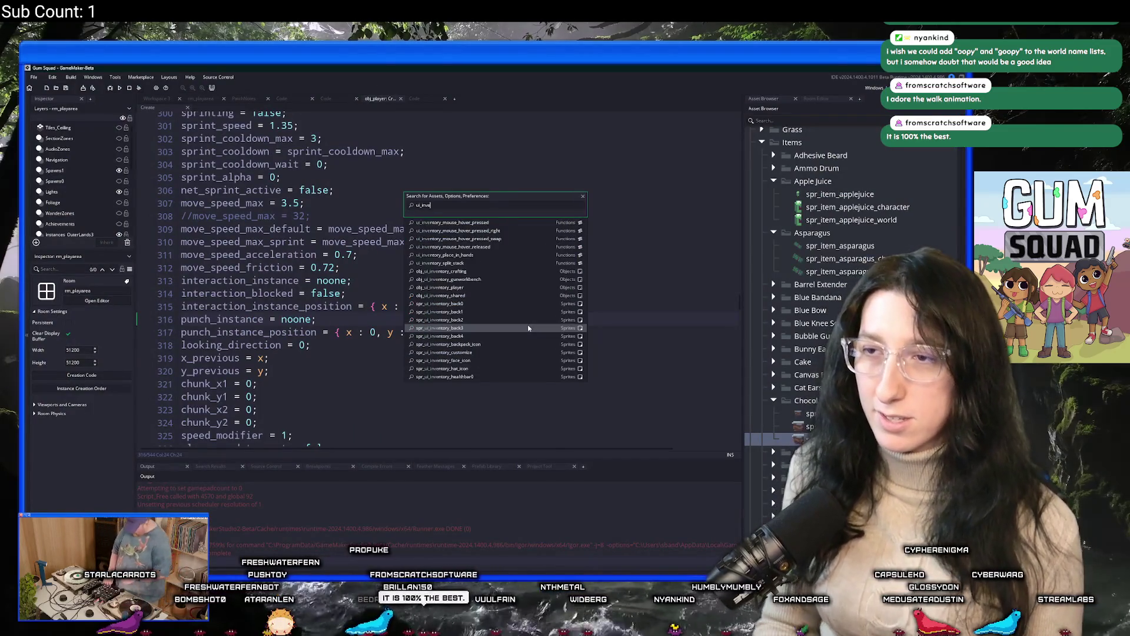
{"action": "left_click", "coordinate": [500, 287]}
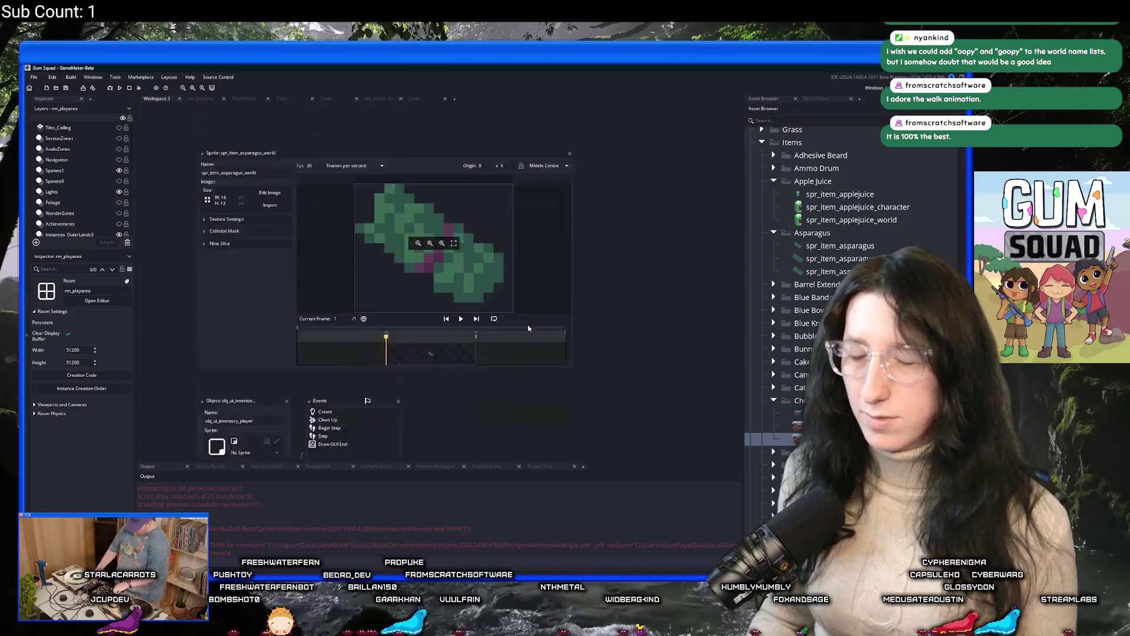
{"action": "double_click", "coordinate": [354, 187]}
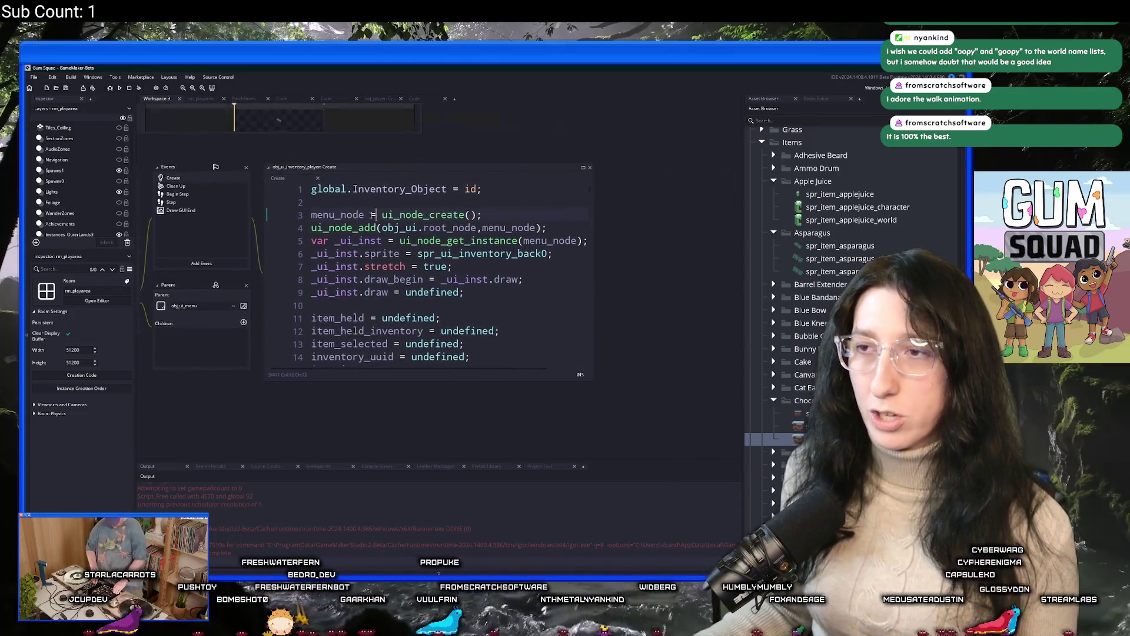
{"action": "scroll", "coordinate": [543, 235], "scroll_direction": "down", "scroll_amount": 2}
{"action": "scroll", "coordinate": [543, 235], "scroll_direction": "down", "scroll_amount": 12}
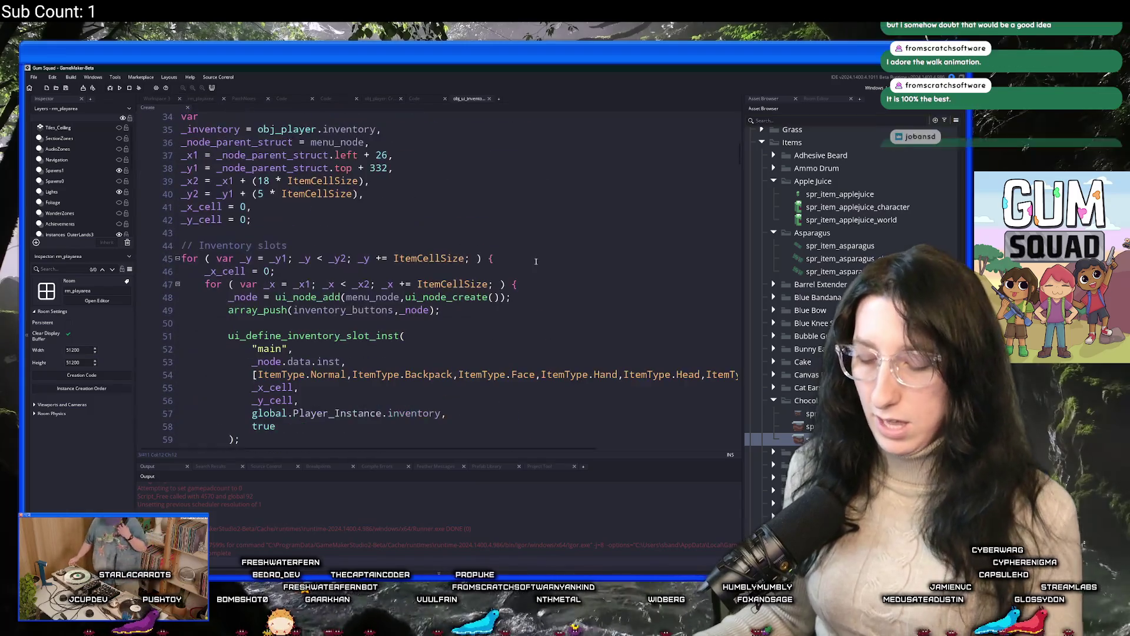
{"action": "scroll", "coordinate": [516, 269], "scroll_direction": "up", "scroll_amount": 2}
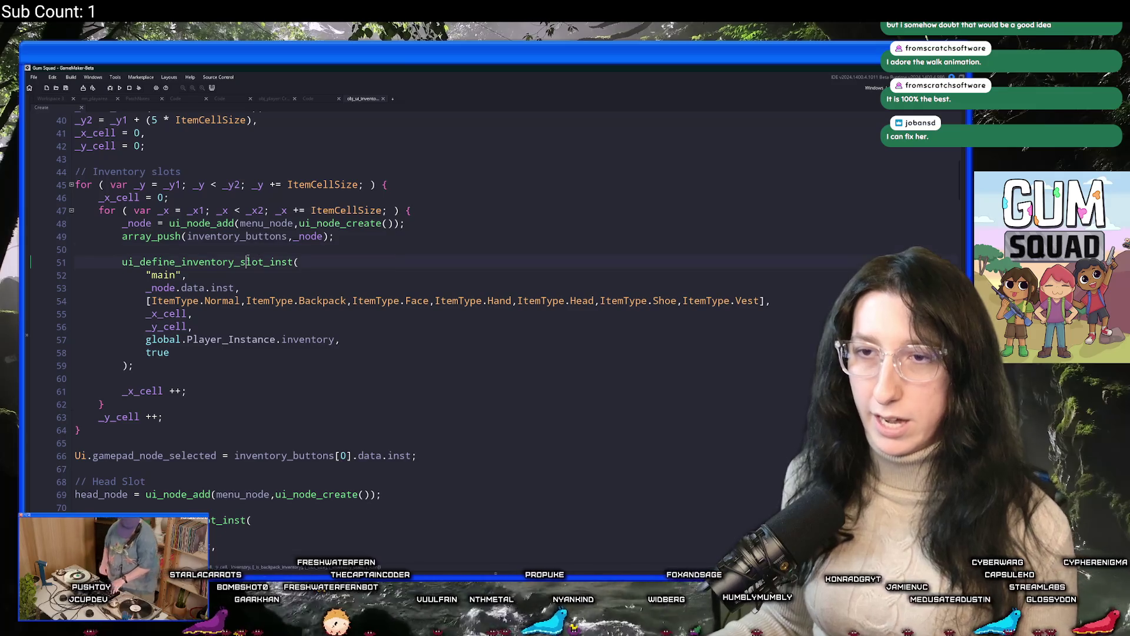
Inspect the ui_define_inventory_slot_inst definition, including the step assignment on line 178
{"action": "middle_click", "coordinate": [247, 259]}
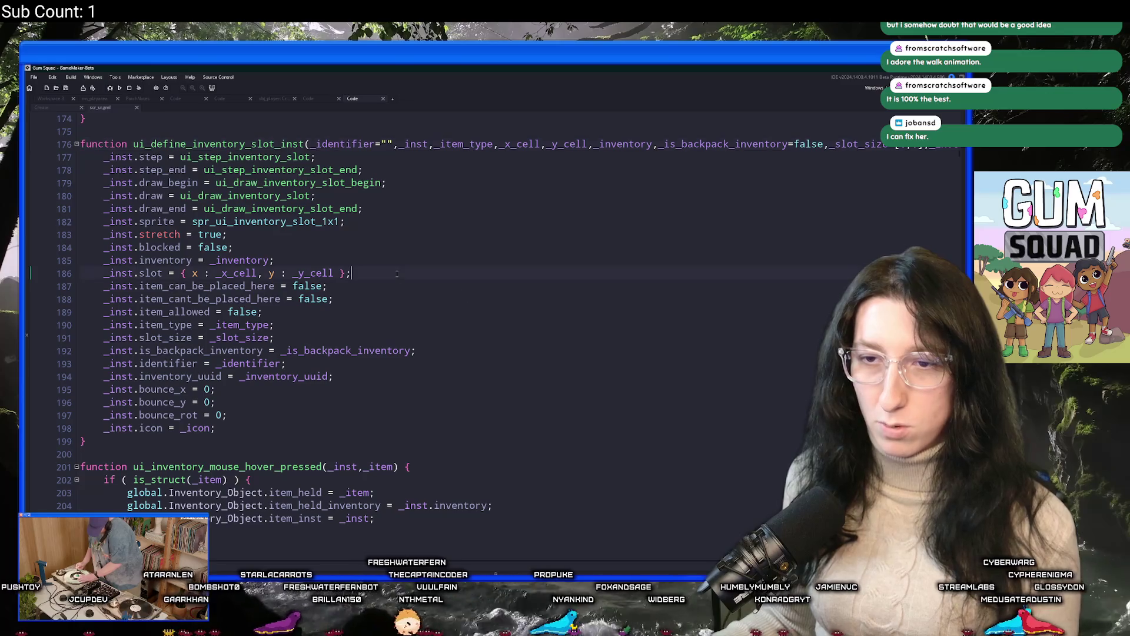
{"action": "key", "text": "ctrl+Tab"}
{"action": "scroll", "coordinate": [258, 305], "scroll_direction": "down", "scroll_amount": 5}
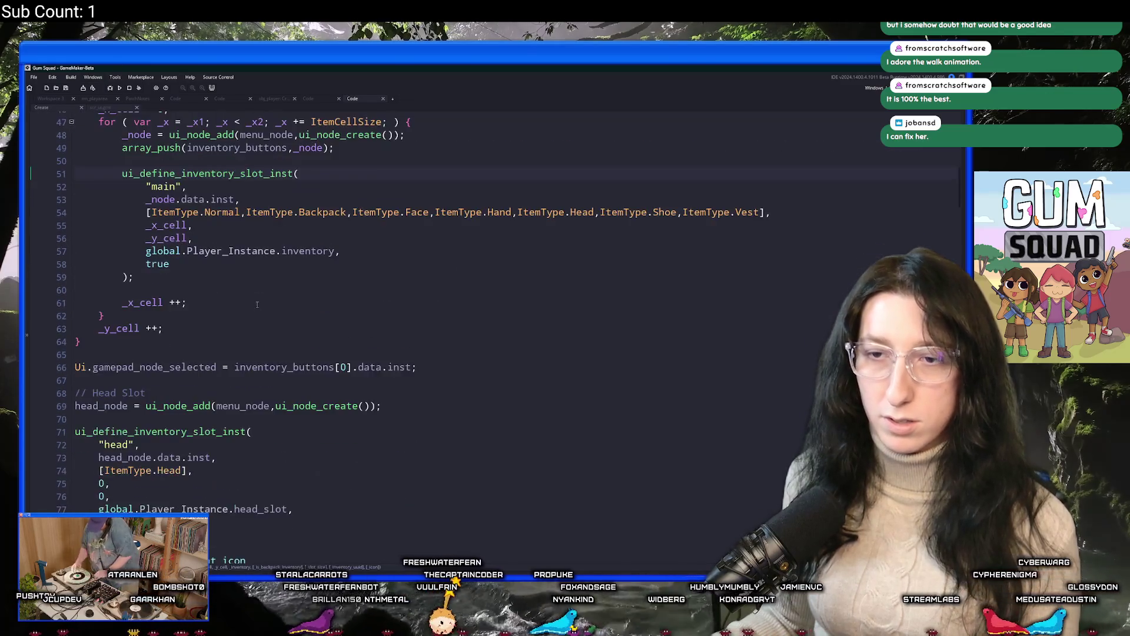
{"action": "scroll", "coordinate": [257, 305], "scroll_direction": "down", "scroll_amount": 10}
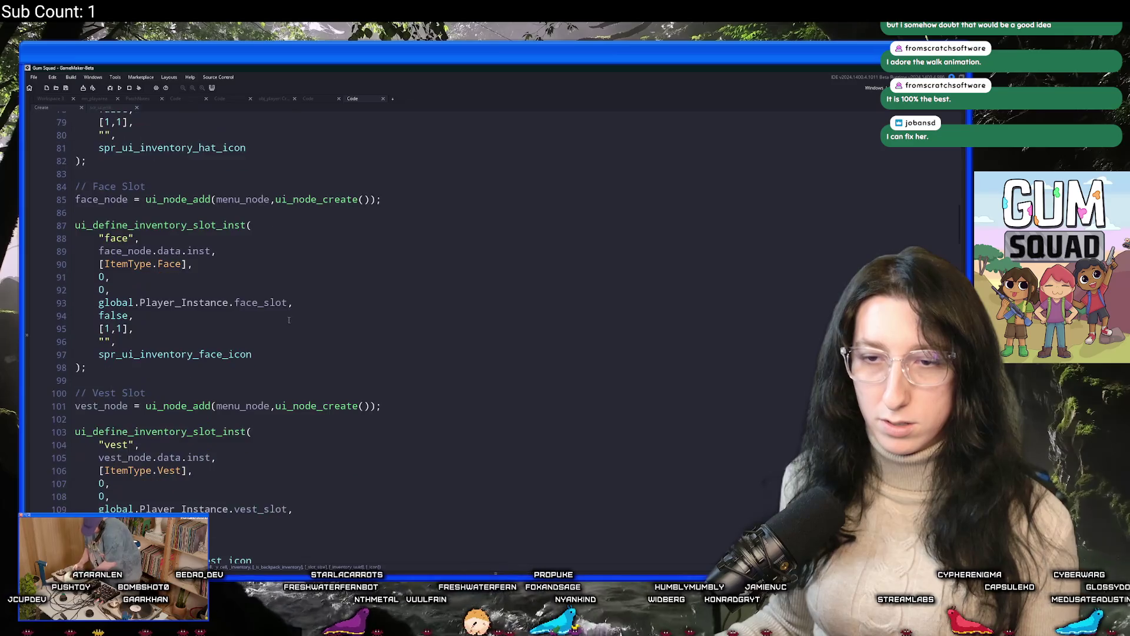
{"action": "scroll", "coordinate": [263, 301], "scroll_direction": "down", "scroll_amount": 1}
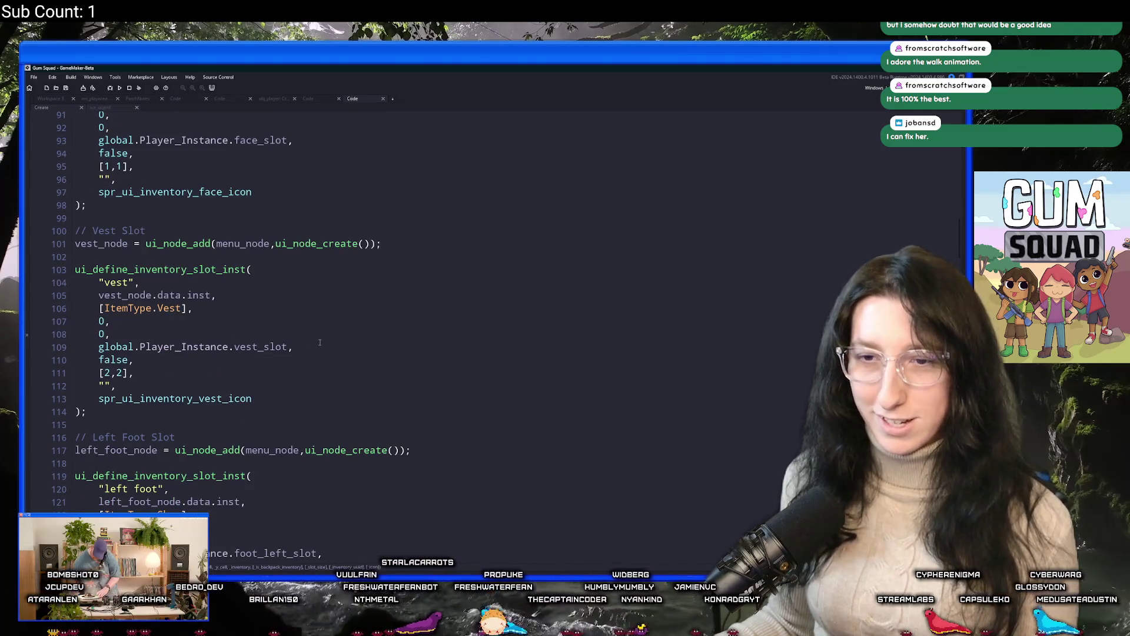
{"action": "scroll", "coordinate": [320, 342], "scroll_direction": "up", "scroll_amount": 7}
{"action": "left_click", "coordinate": [110, 109]}
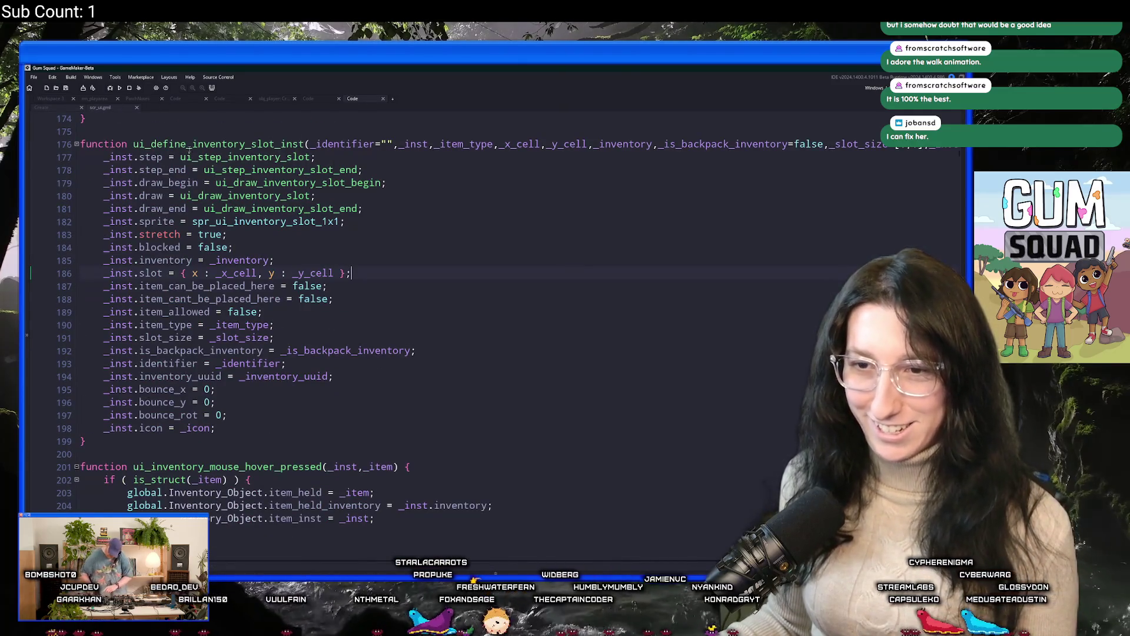
{"action": "left_click", "coordinate": [269, 170]}
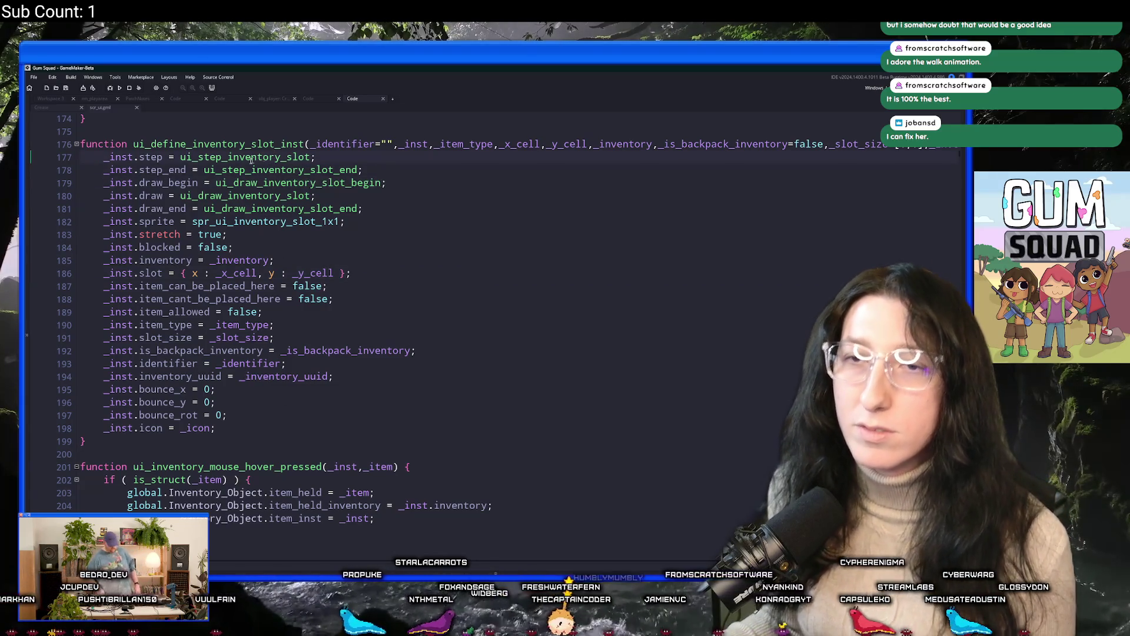
{"action": "left_click", "coordinate": [56, 99]}
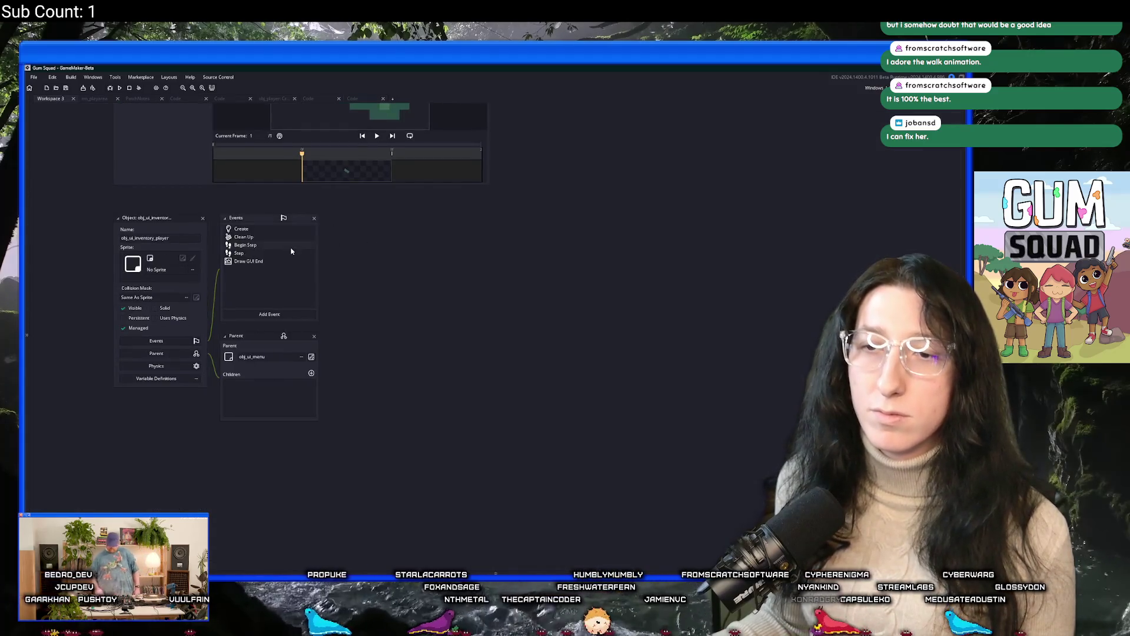
Open the inventory Step code full-size, delete the live_call line, and add the first - offset
{"action": "double_click", "coordinate": [284, 253]}
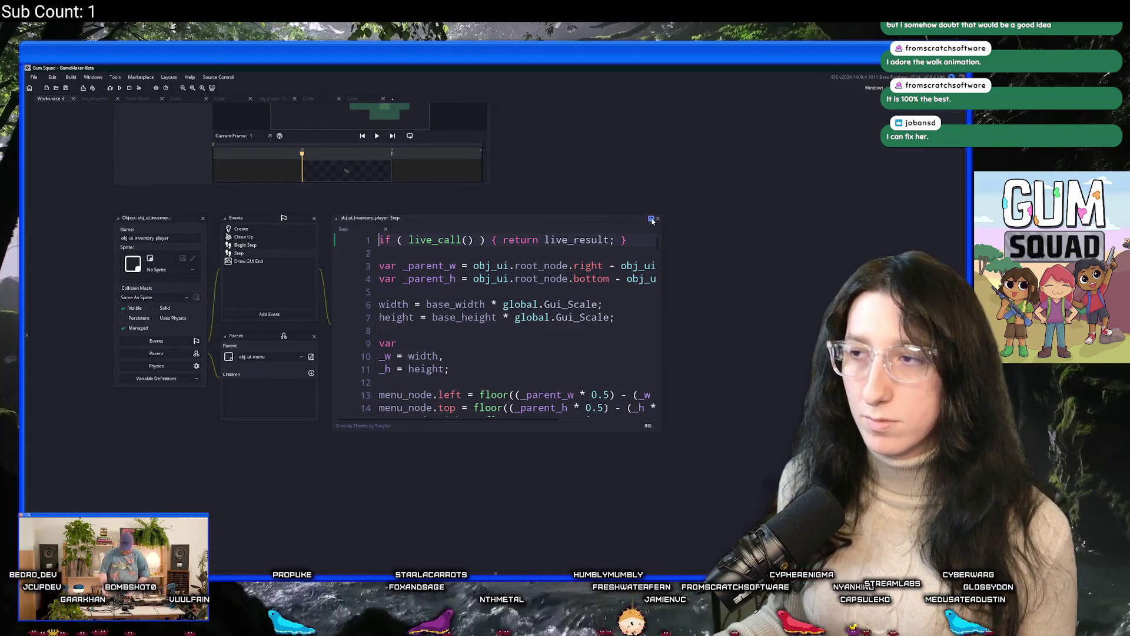
{"action": "left_click", "coordinate": [651, 219]}
{"action": "left_click", "coordinate": [48, 119]}
{"action": "key", "text": "Delete"}
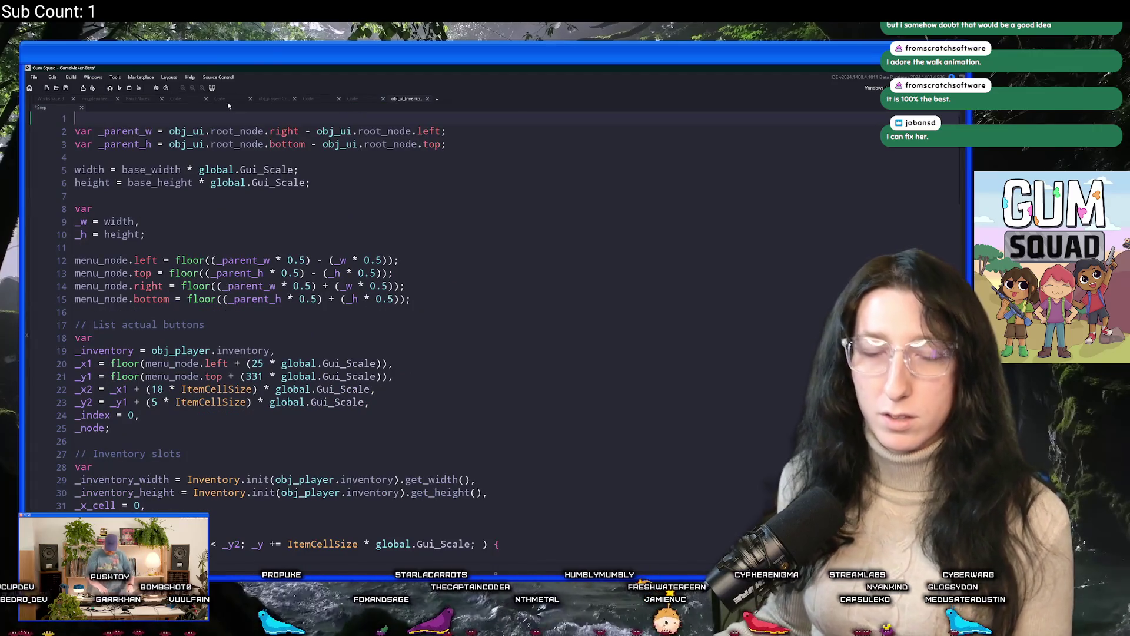
{"action": "scroll", "coordinate": [214, 345], "scroll_direction": "down", "scroll_amount": 7}
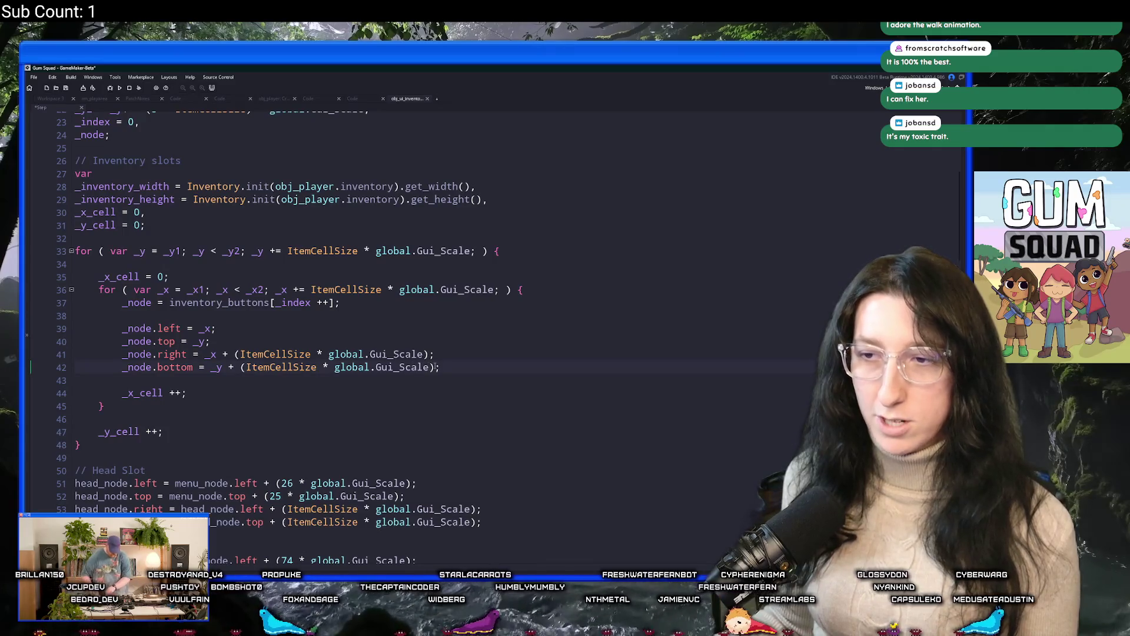
{"action": "type", "text": "- 1"}
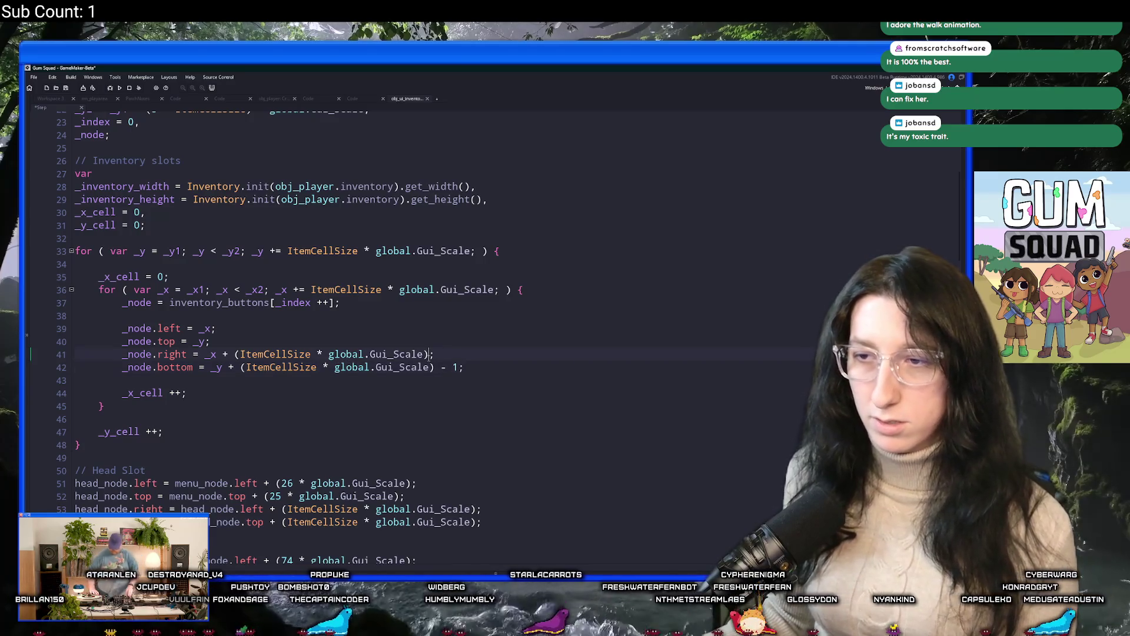
{"action": "left_click_drag", "start_coordinate": [459, 367], "coordinate": [435, 368]}
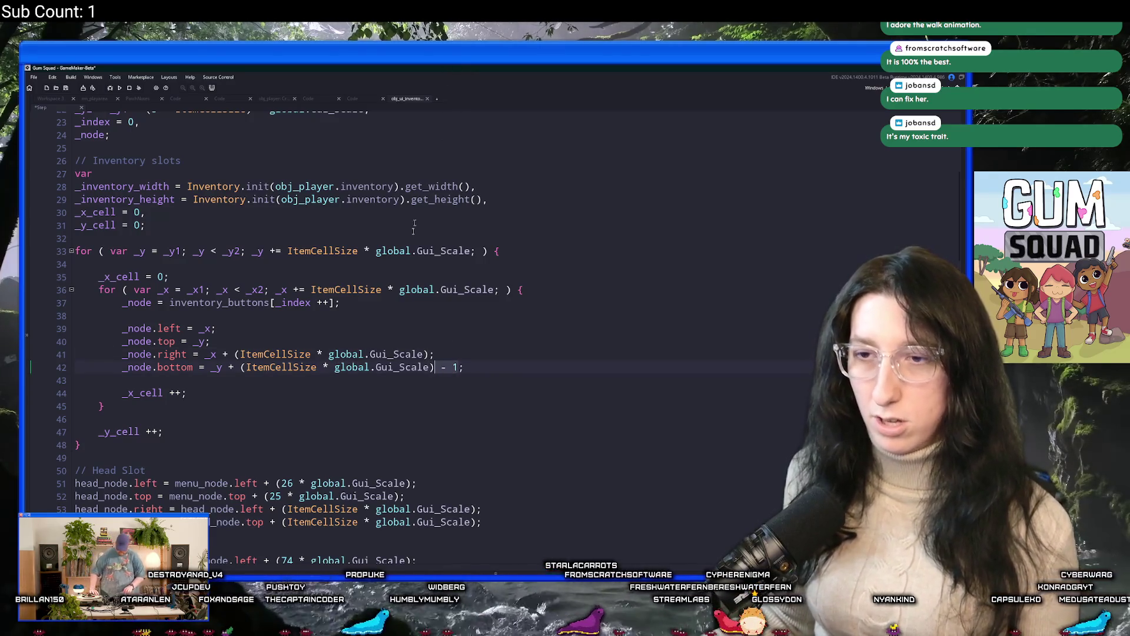
Append ' - 1' to lines 41 and 53, the vest bottom edge and face right edge
{"action": "scroll", "coordinate": [414, 227], "scroll_direction": "down", "scroll_amount": 1}
{"action": "left_click", "coordinate": [430, 324]}
{"action": "scroll", "coordinate": [465, 265], "scroll_direction": "down", "scroll_amount": 2}
{"action": "left_click", "coordinate": [473, 421]}
{"action": "scroll", "coordinate": [466, 421], "scroll_direction": "down", "scroll_amount": 13}
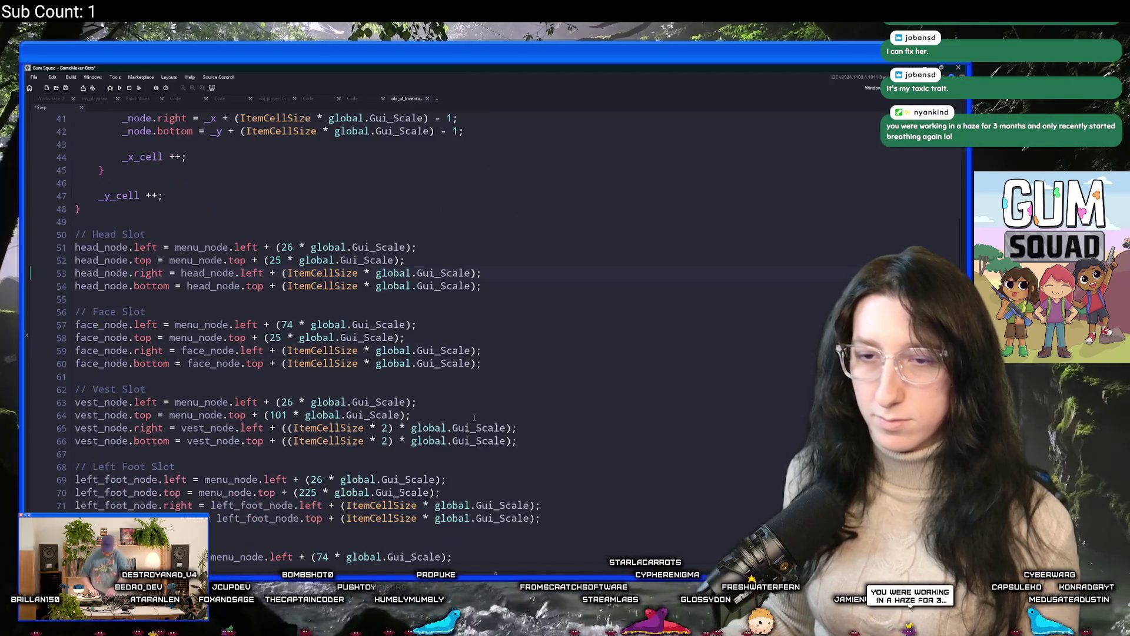
{"action": "scroll", "coordinate": [462, 421], "scroll_direction": "down", "scroll_amount": 2}
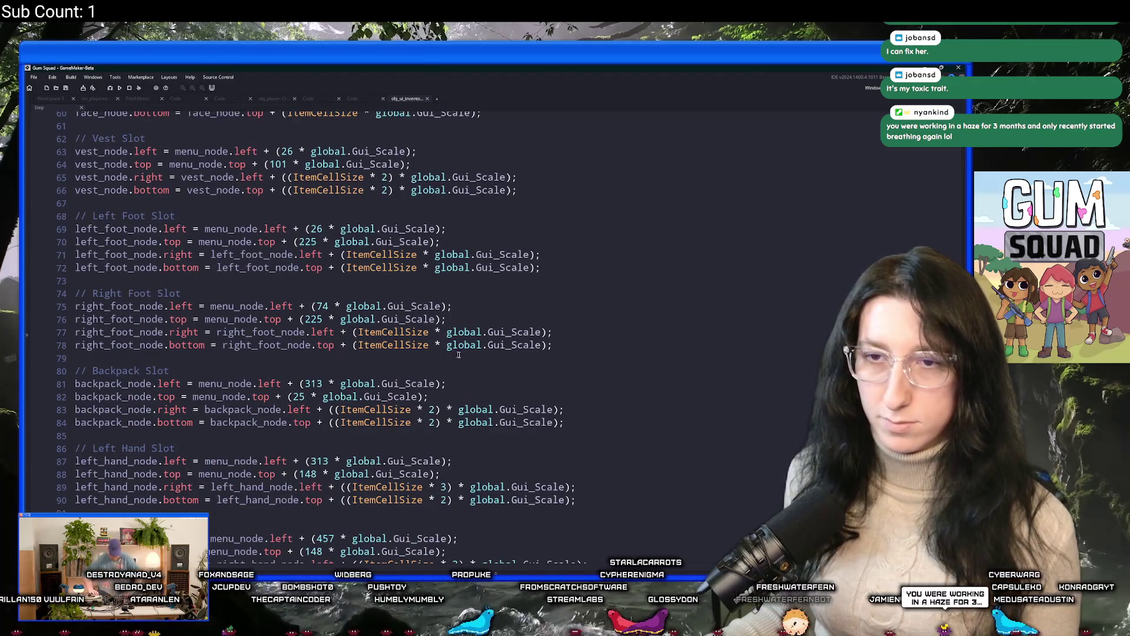
{"action": "type", "text": "- 1;"}
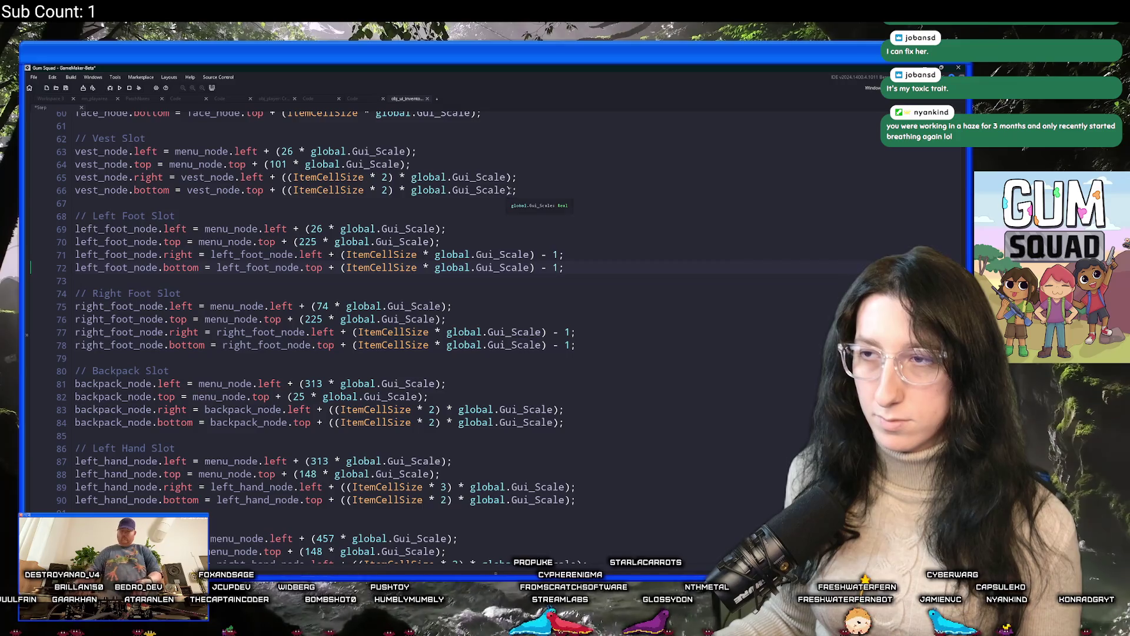
{"action": "left_click", "coordinate": [511, 190]}
{"action": "type", "text": "- 1"}
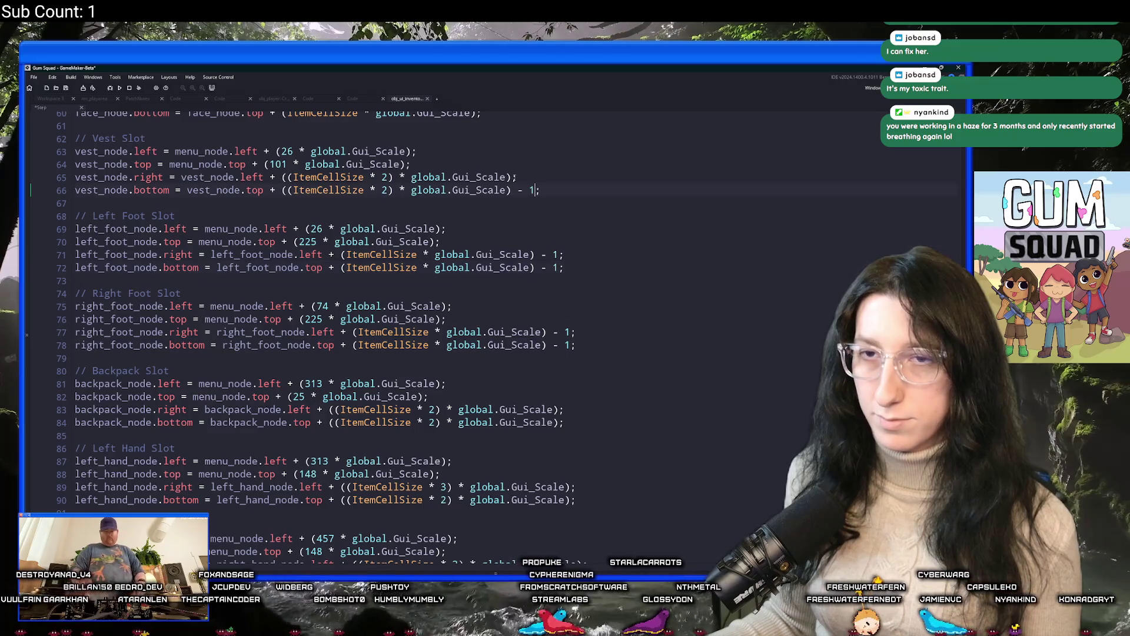
{"action": "scroll", "coordinate": [513, 176], "scroll_direction": "up", "scroll_amount": 3}
{"action": "left_click", "coordinate": [478, 217]}
{"action": "type", "text": "- 1"}
{"action": "left_click", "coordinate": [479, 230]}
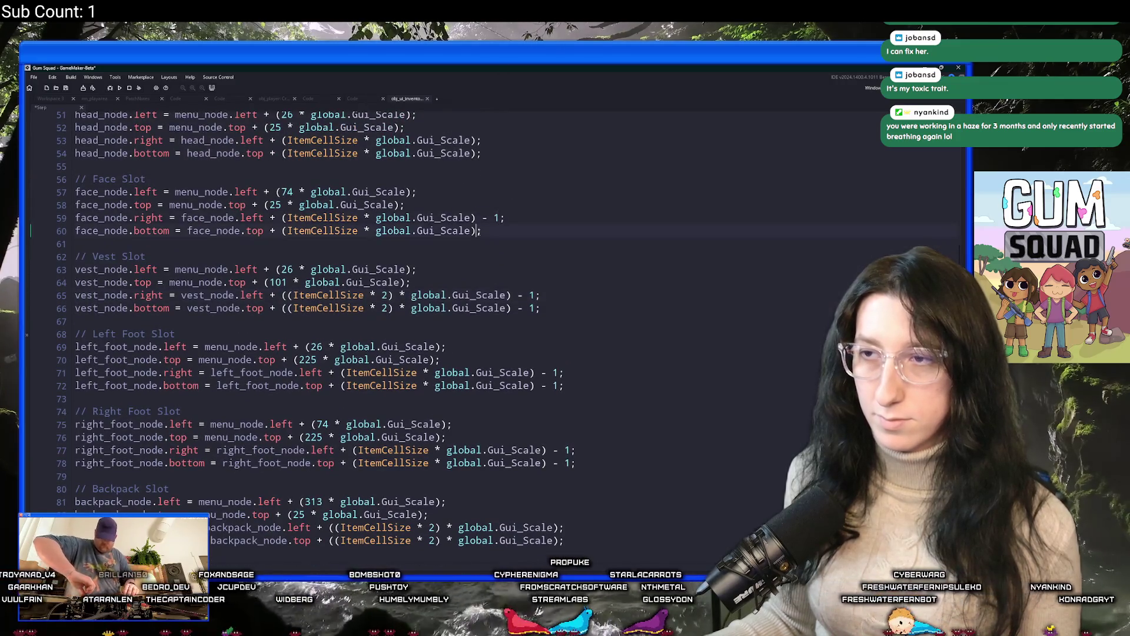
Append ' - 1' to the left hand right and bottom edges and the right hand bottom edge
{"action": "scroll", "coordinate": [558, 387], "scroll_direction": "up", "scroll_amount": 1}
{"action": "scroll", "coordinate": [558, 386], "scroll_direction": "down", "scroll_amount": 4}
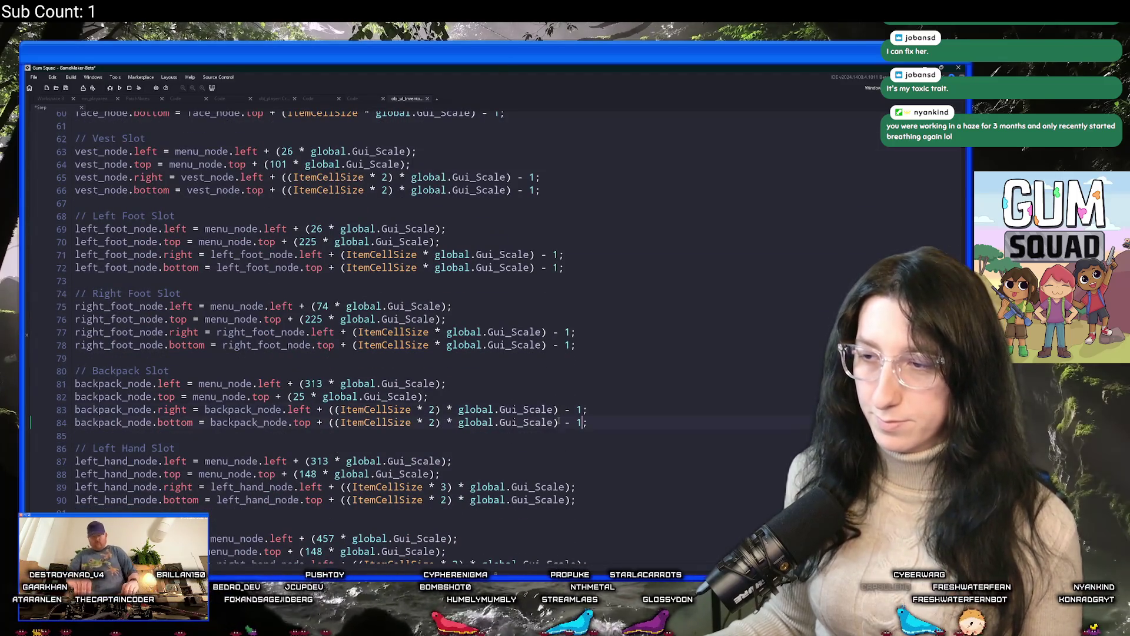
{"action": "scroll", "coordinate": [558, 421], "scroll_direction": "down", "scroll_amount": 2}
{"action": "left_click", "coordinate": [573, 422]}
{"action": "type", "text": "- 1"}
{"action": "left_click", "coordinate": [572, 435]}
{"action": "type", "text": "- 1"}
{"action": "scroll", "coordinate": [573, 459], "scroll_direction": "down", "scroll_amount": 2}
{"action": "left_click", "coordinate": [585, 460]}
{"action": "scroll", "coordinate": [583, 463], "scroll_direction": "down", "scroll_amount": 10}
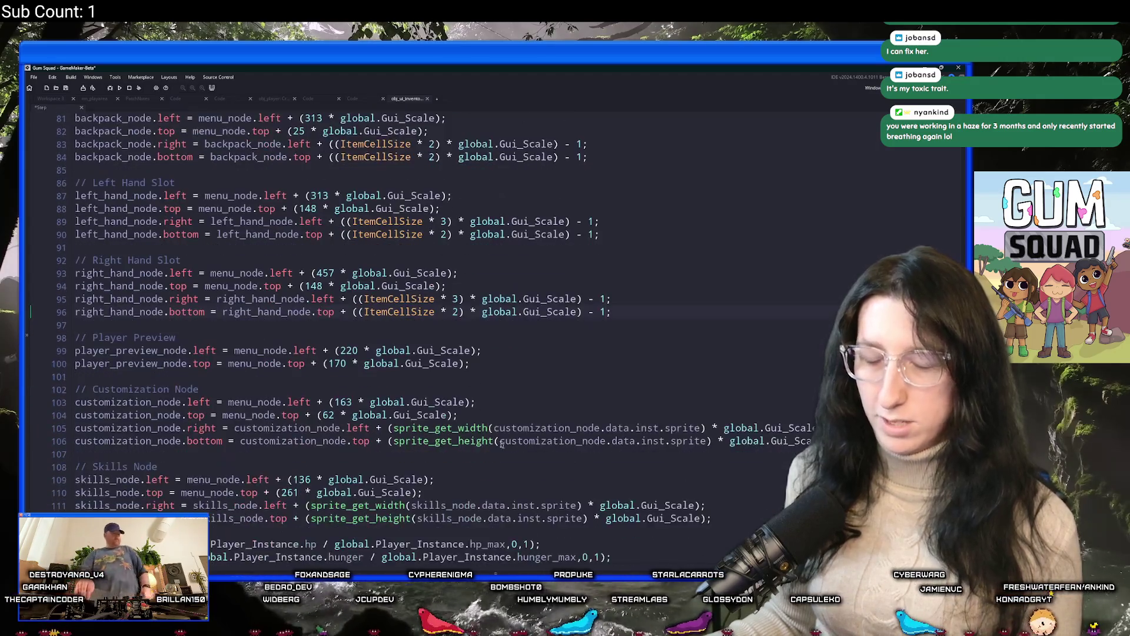
Review the edited slot layout code and search the assets for ui_inventory
{"action": "left_click", "coordinate": [629, 419]}
{"action": "scroll", "coordinate": [629, 419], "scroll_direction": "down", "scroll_amount": 5}
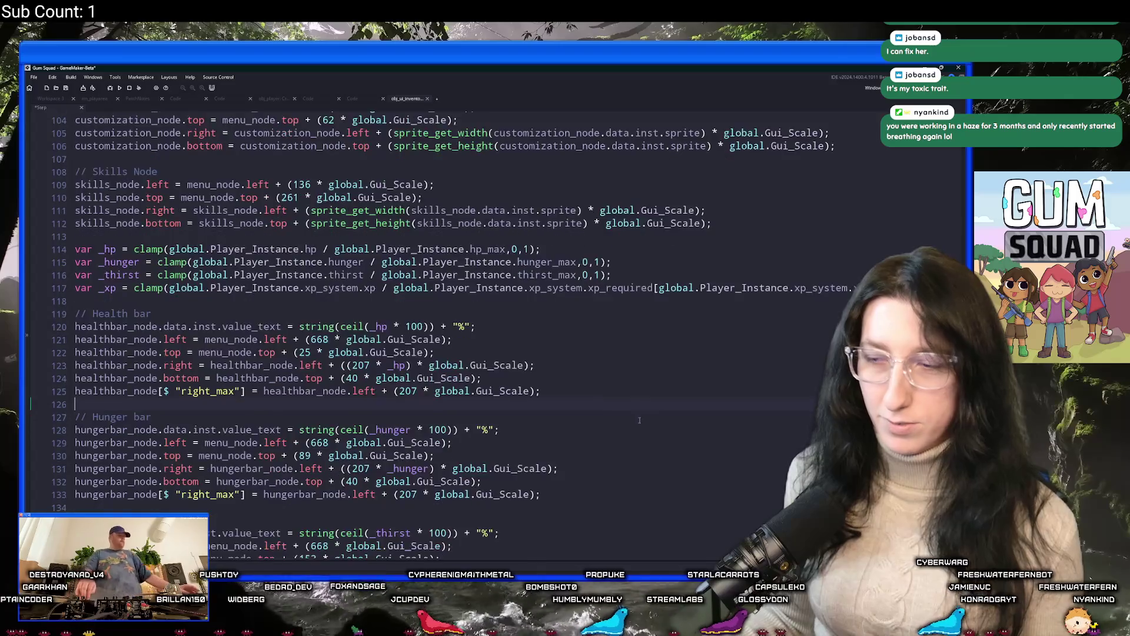
{"action": "scroll", "coordinate": [423, 324], "scroll_direction": "up", "scroll_amount": 10}
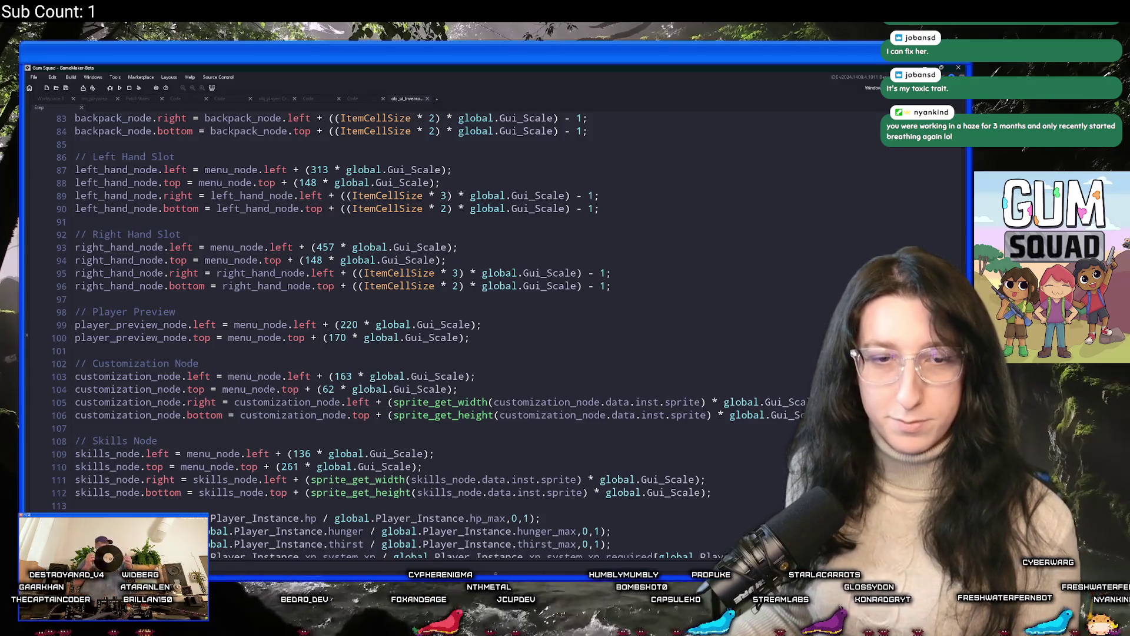
{"action": "scroll", "coordinate": [377, 324], "scroll_direction": "up", "scroll_amount": 3}
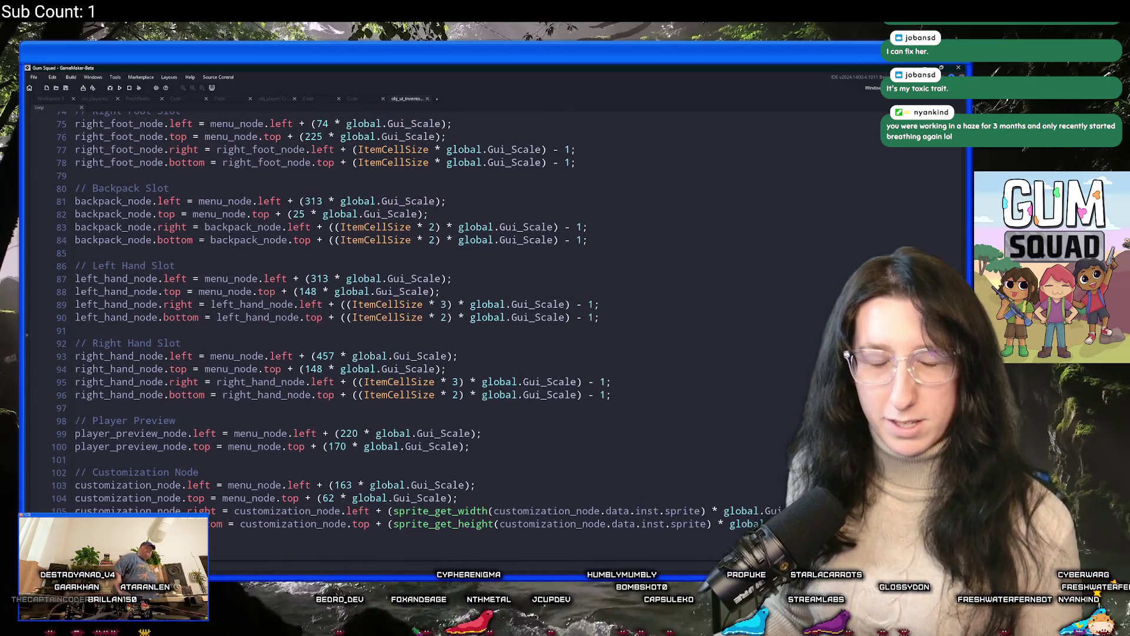
{"action": "scroll", "coordinate": [377, 324], "scroll_direction": "up", "scroll_amount": 8}
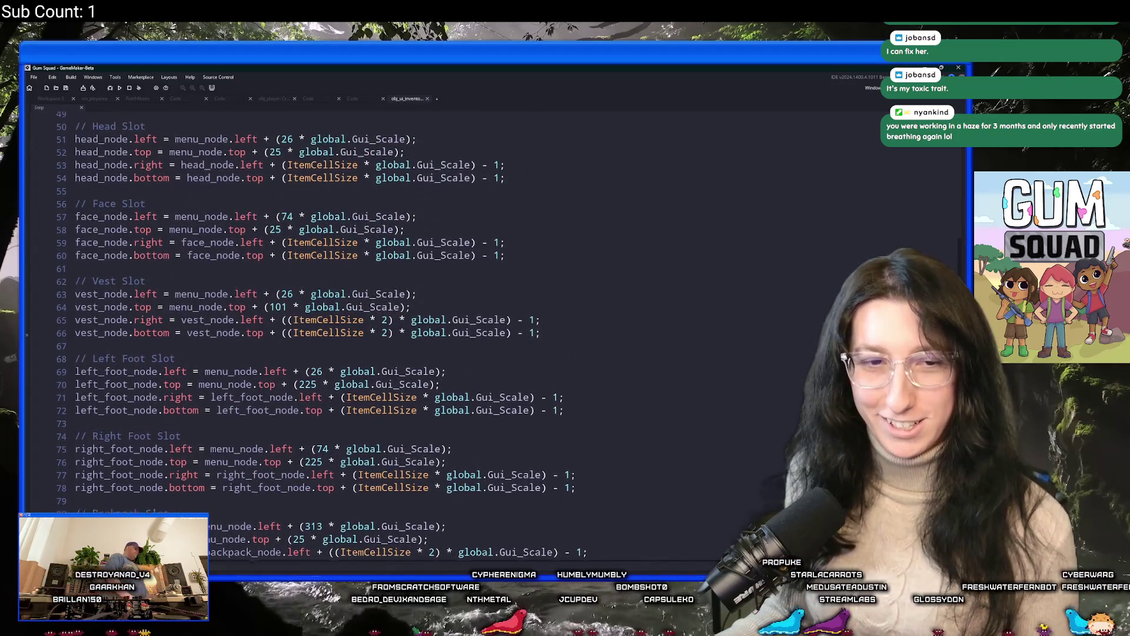
{"action": "scroll", "coordinate": [943, 188], "scroll_direction": "up", "scroll_amount": 10}
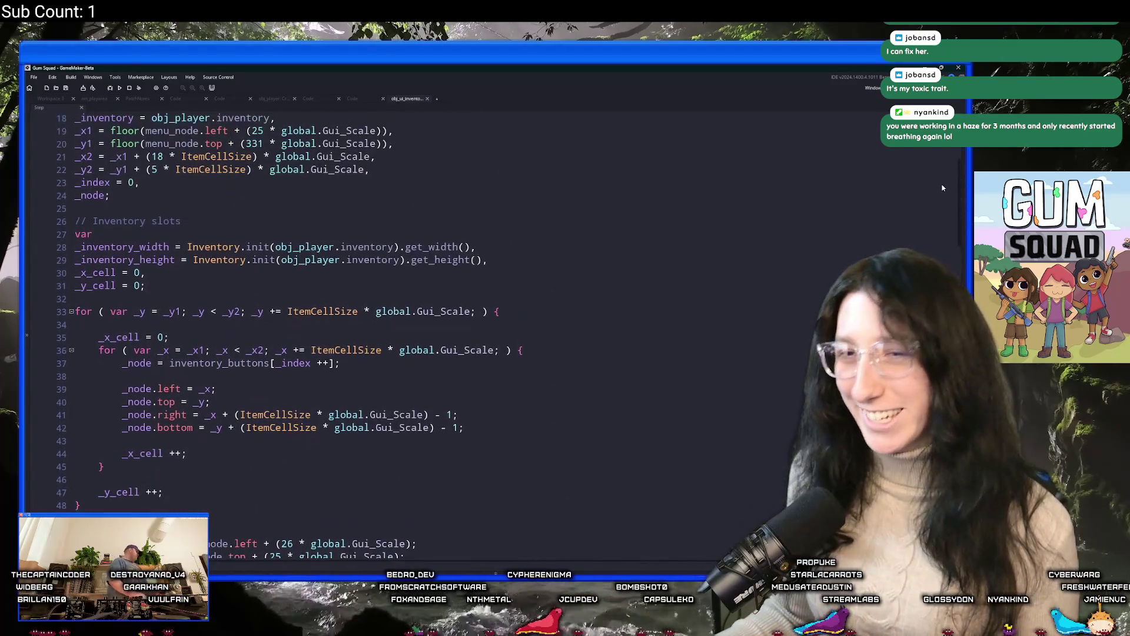
{"action": "scroll", "coordinate": [722, 263], "scroll_direction": "up", "scroll_amount": 6}
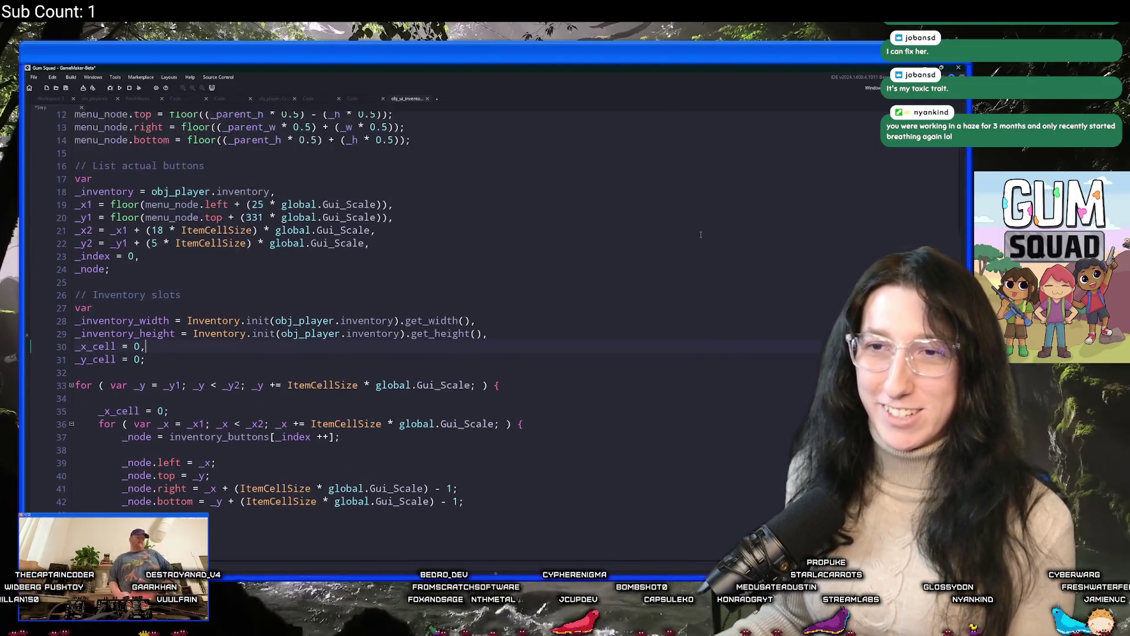
{"action": "key", "text": "ctrl+t"}
{"action": "type", "text": "ui_inventory"}
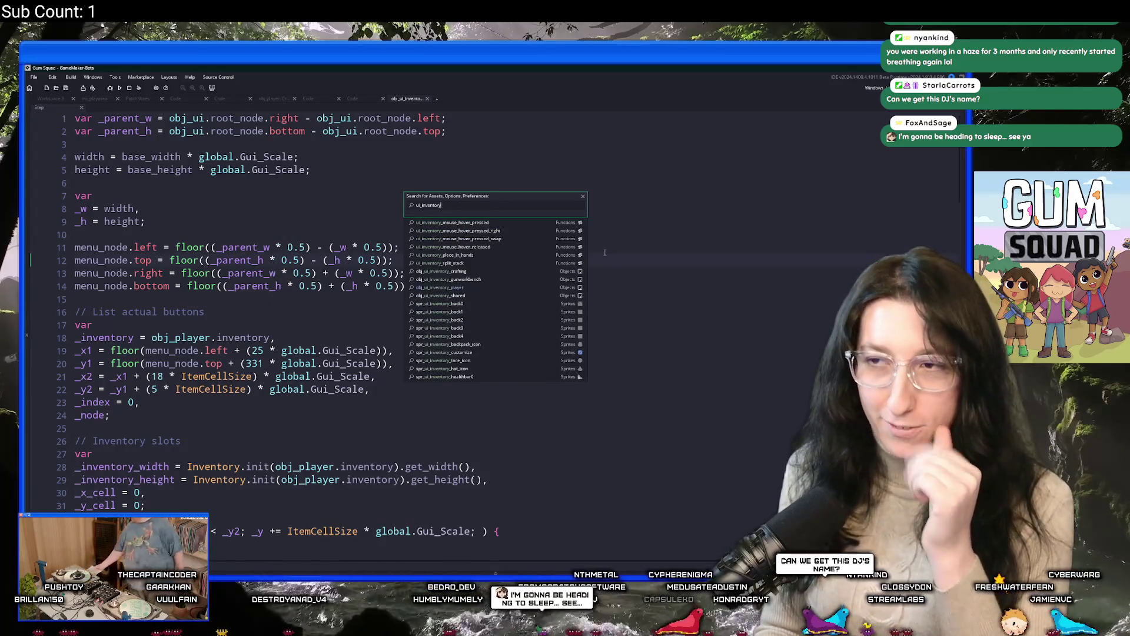
Open obj_ui_inventory_shared's Step event code in its own expanded tab
{"action": "left_click", "coordinate": [487, 295]}
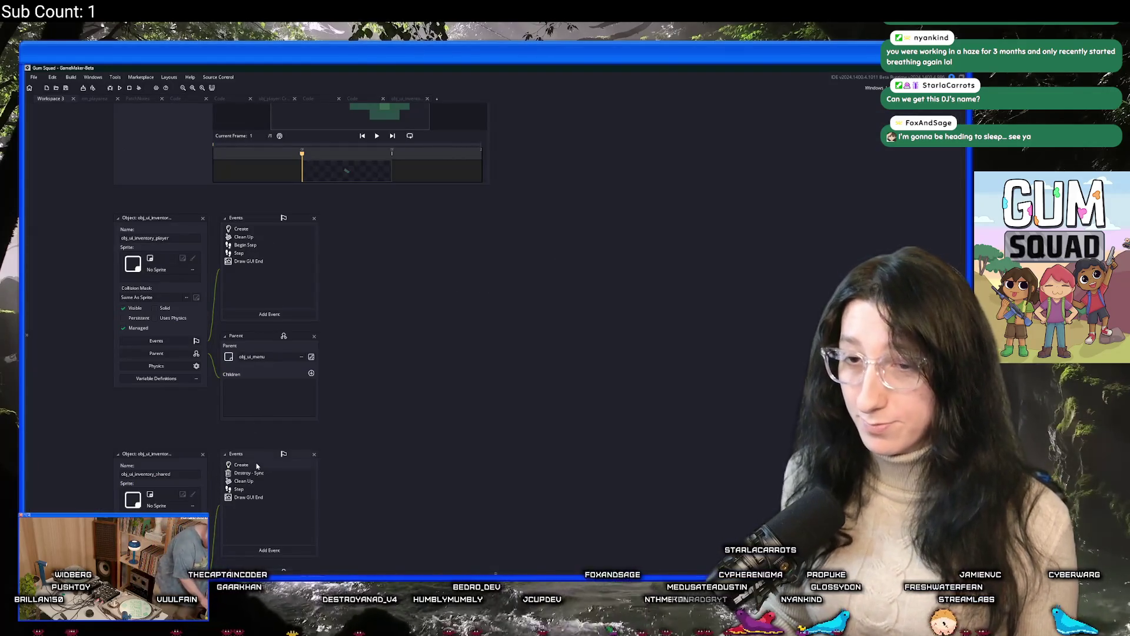
{"action": "left_click", "coordinate": [242, 465]}
{"action": "left_click", "coordinate": [244, 481]}
{"action": "left_click", "coordinate": [239, 488]}
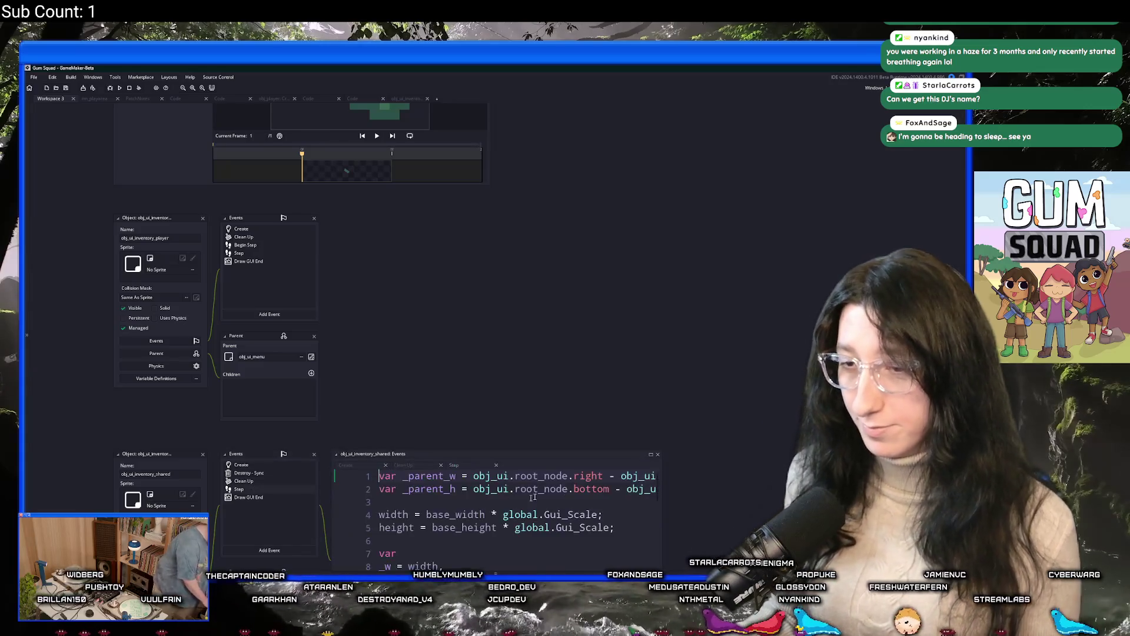
{"action": "left_click", "coordinate": [544, 397]}
{"action": "left_click", "coordinate": [626, 362]}
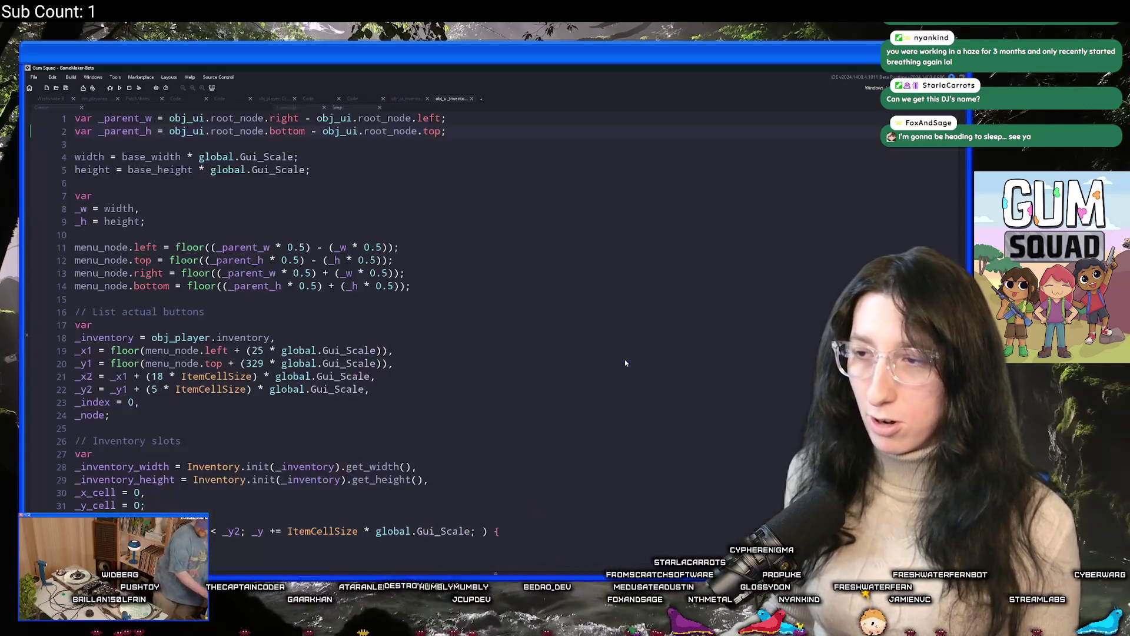
{"action": "scroll", "coordinate": [439, 362], "scroll_direction": "down", "scroll_amount": 6}
Append ' - 1' to the _node.right and _node.bottom lines of both slot loops
{"action": "left_click", "coordinate": [431, 386]}
{"action": "type", "text": "- 1;"}
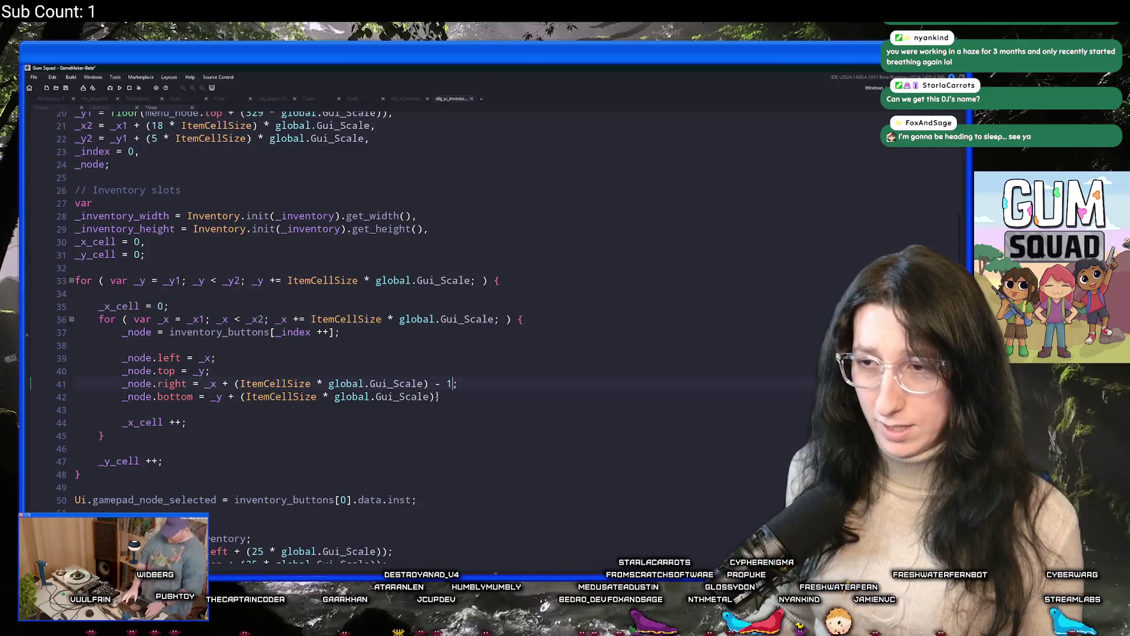
{"action": "scroll", "coordinate": [437, 396], "scroll_direction": "down", "scroll_amount": 11}
{"action": "type", "text": "- 1 - 1"}
{"action": "scroll", "coordinate": [434, 389], "scroll_direction": "down", "scroll_amount": 3}
{"action": "left_click", "coordinate": [437, 411]}
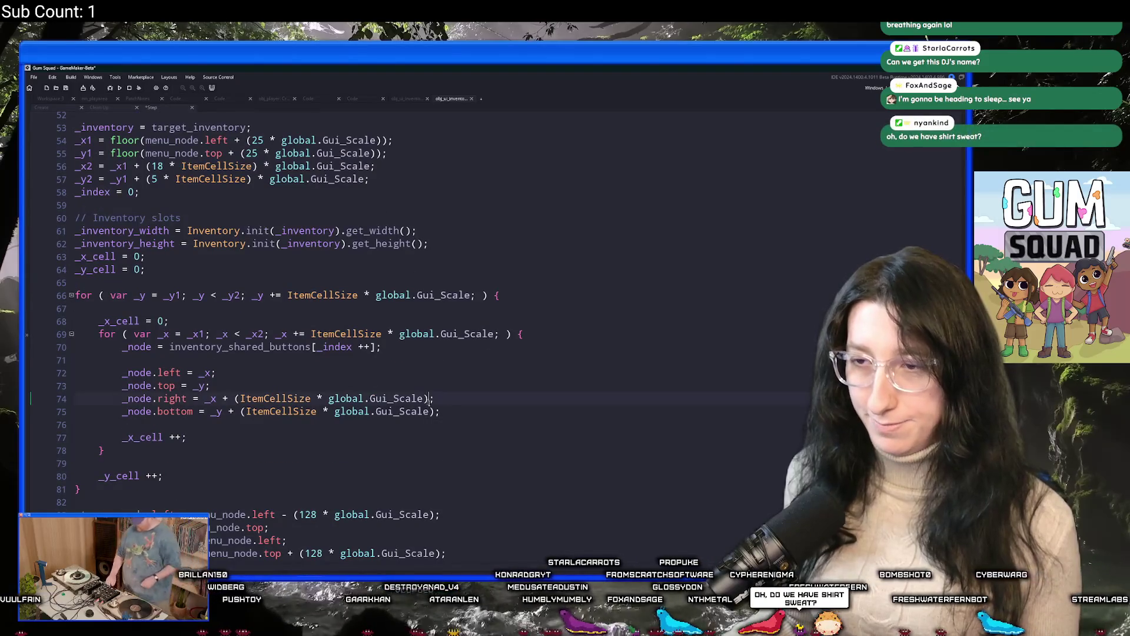
{"action": "type", "text": "- 1"}
{"action": "scroll", "coordinate": [566, 403], "scroll_direction": "down", "scroll_amount": 1}
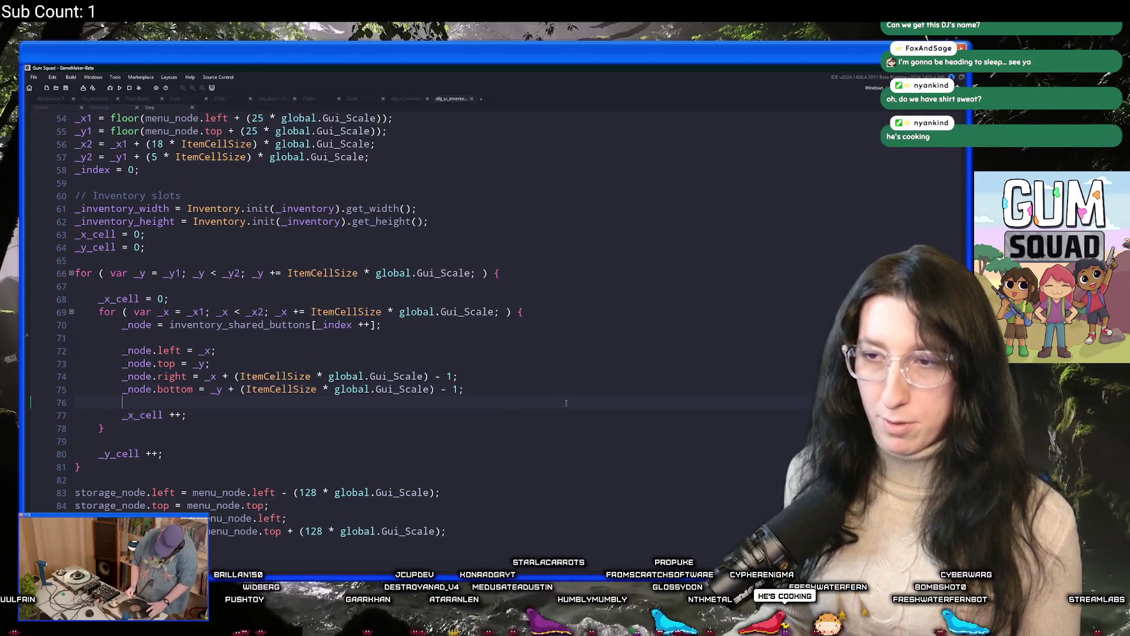
{"action": "key", "text": "ctrl+t"}
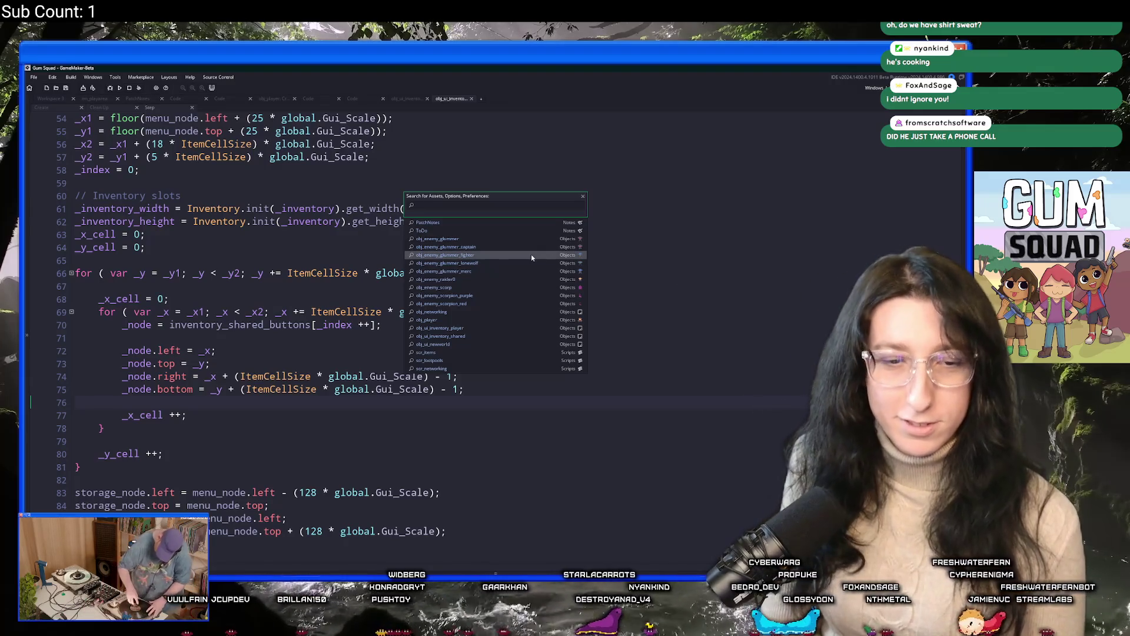
Search assets for ui_inventory and open obj_ui_inventory_gunworkbench's Step event code
{"action": "type", "text": "scr"}
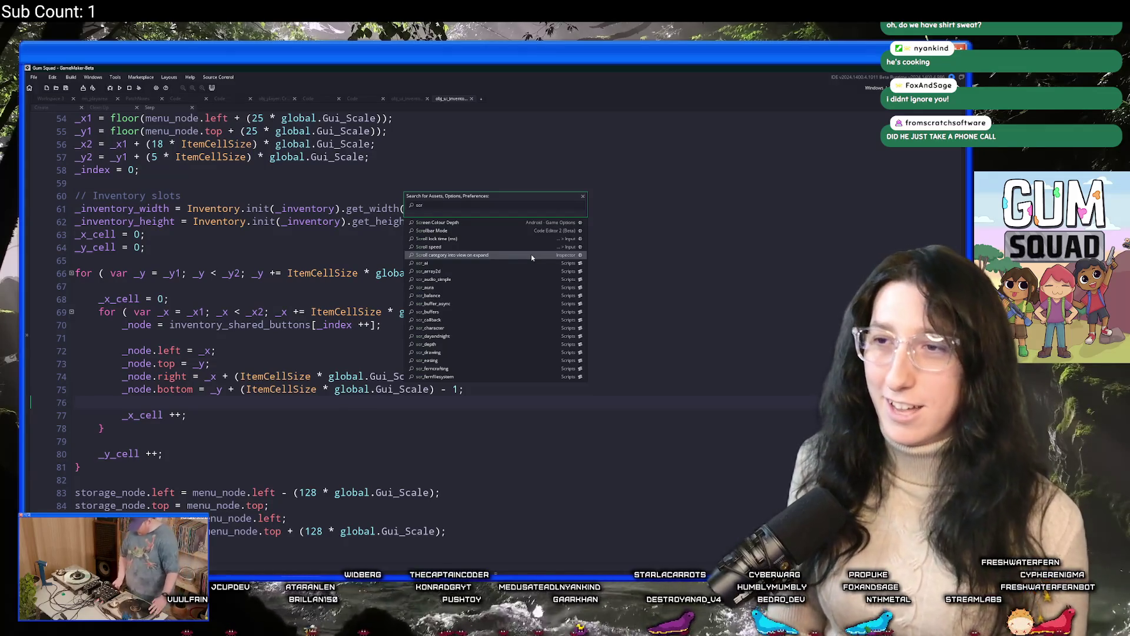
{"action": "key", "text": "BackSpace"}
{"action": "key", "text": "BackSpace"}
{"action": "key", "text": "BackSpace"}
{"action": "type", "text": "ui_"}
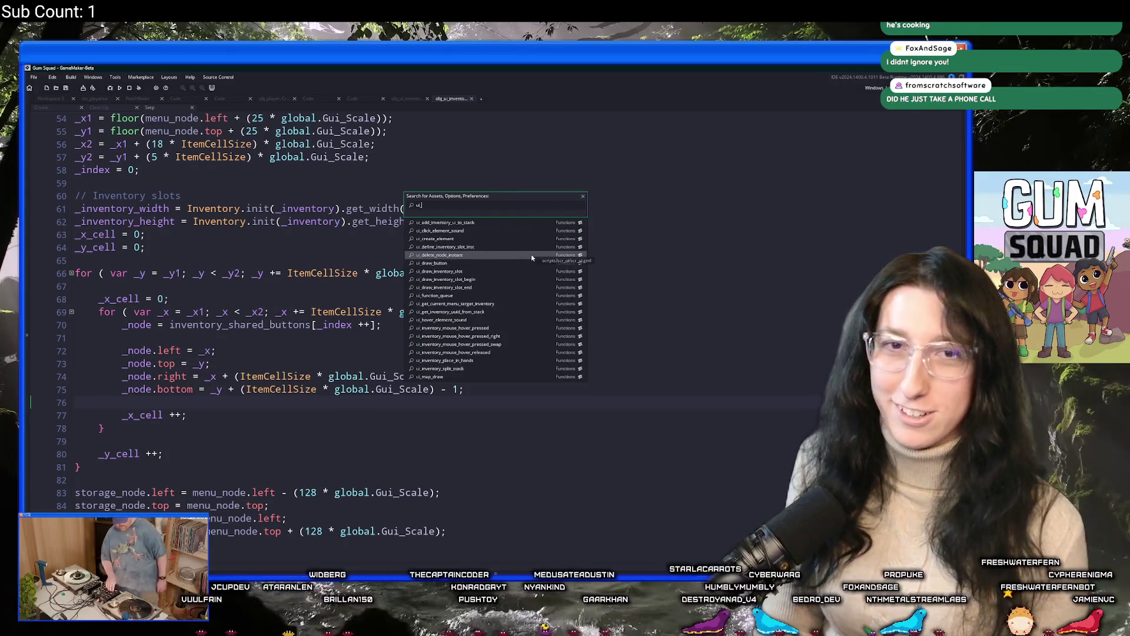
{"action": "type", "text": "invent"}
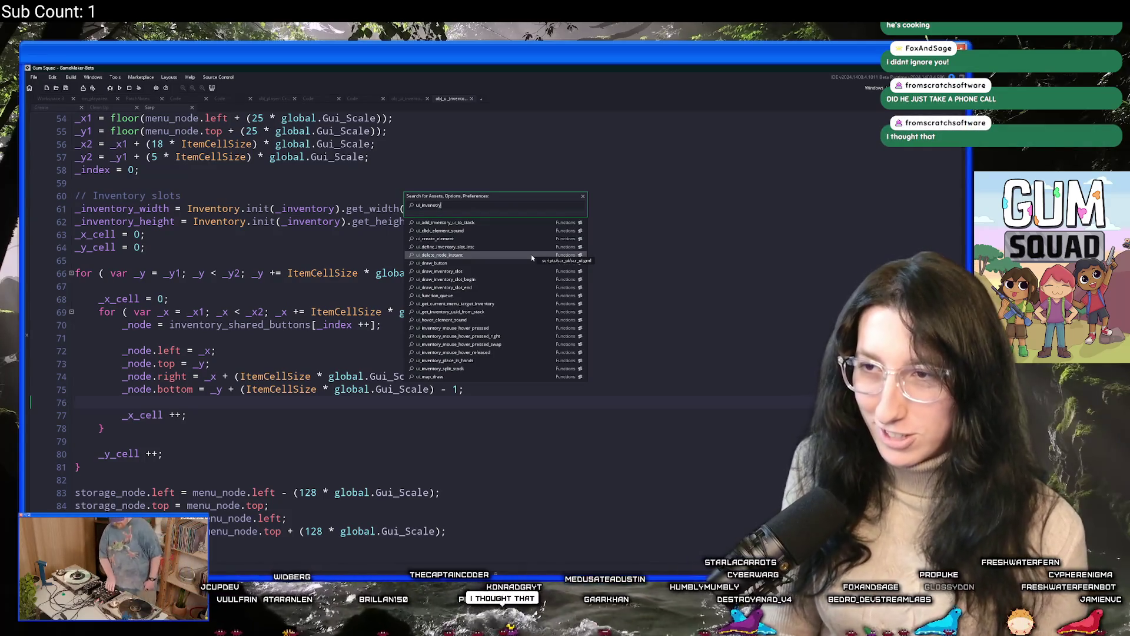
{"action": "type", "text": "ory"}
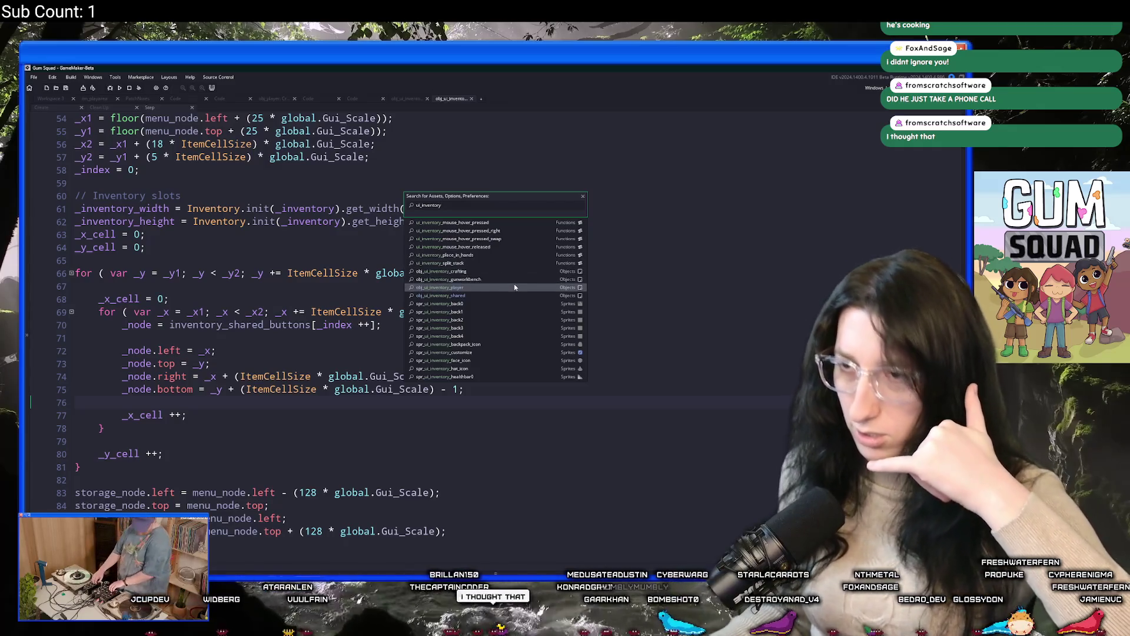
{"action": "left_click", "coordinate": [508, 280]}
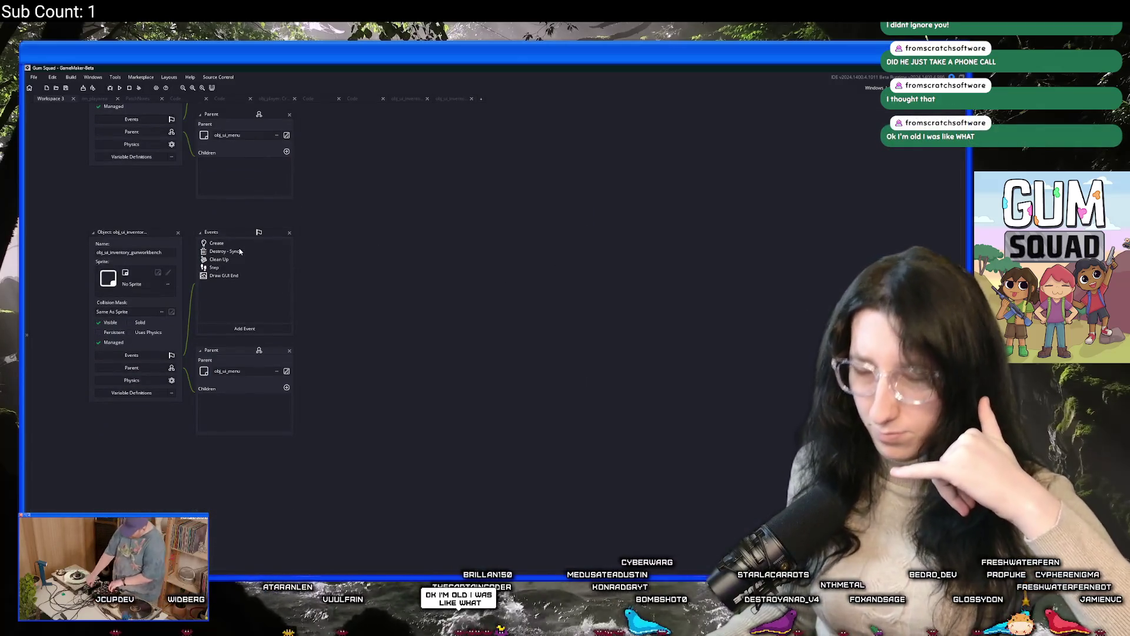
{"action": "double_click", "coordinate": [215, 267]}
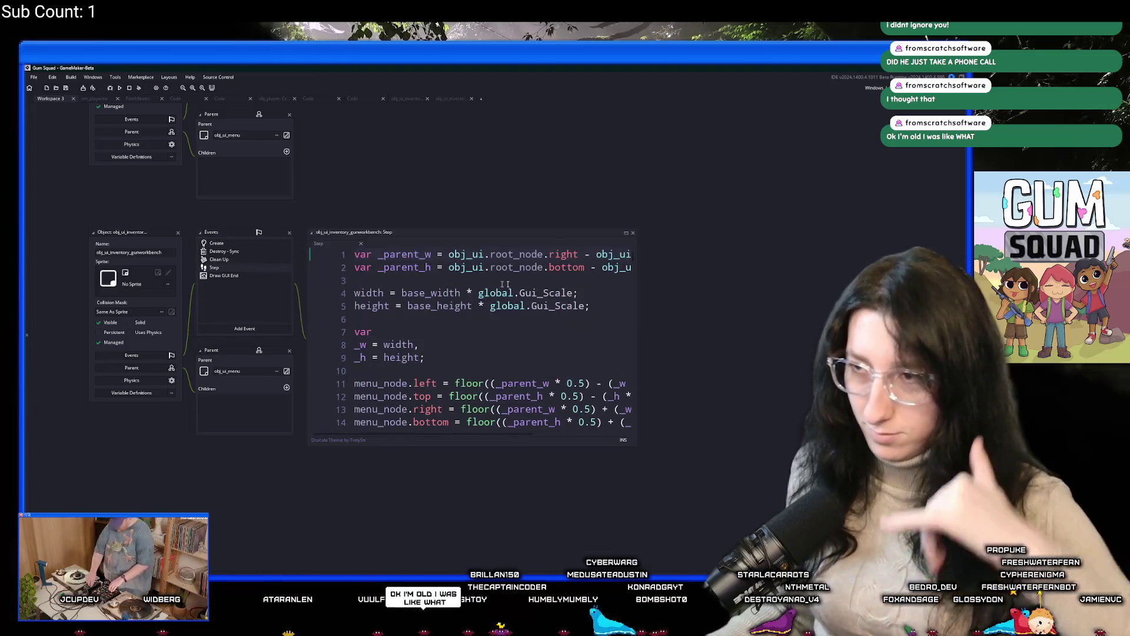
Review the gun workbench slot loop, whose right and bottom edges subtract 1
{"action": "scroll", "coordinate": [463, 343], "scroll_direction": "down", "scroll_amount": 5}
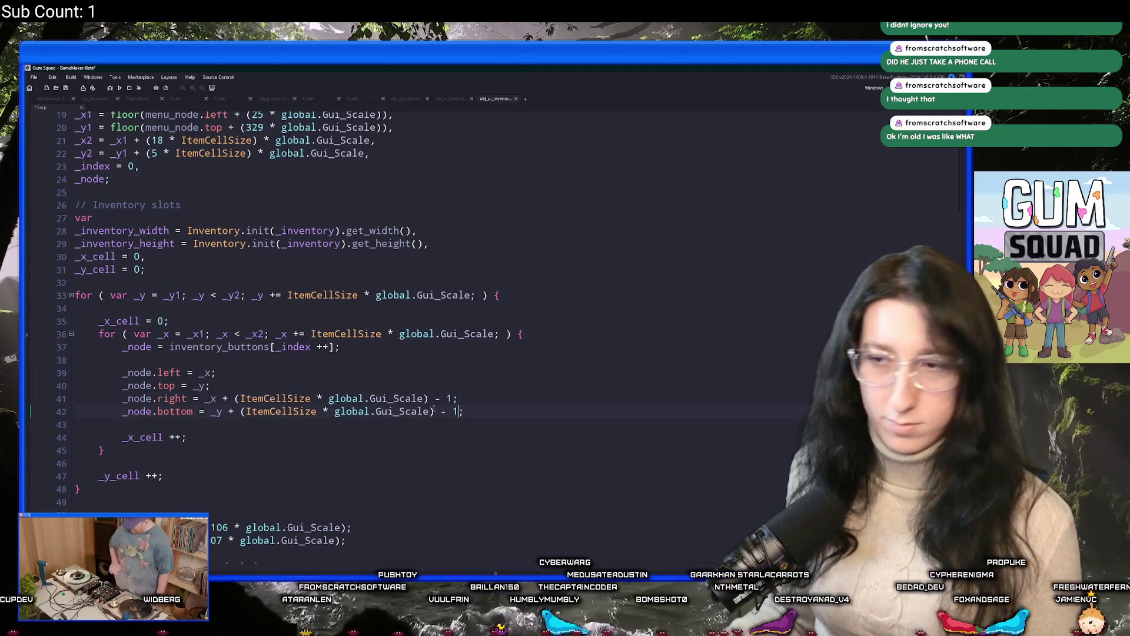
{"action": "scroll", "coordinate": [404, 422], "scroll_direction": "down", "scroll_amount": 10}
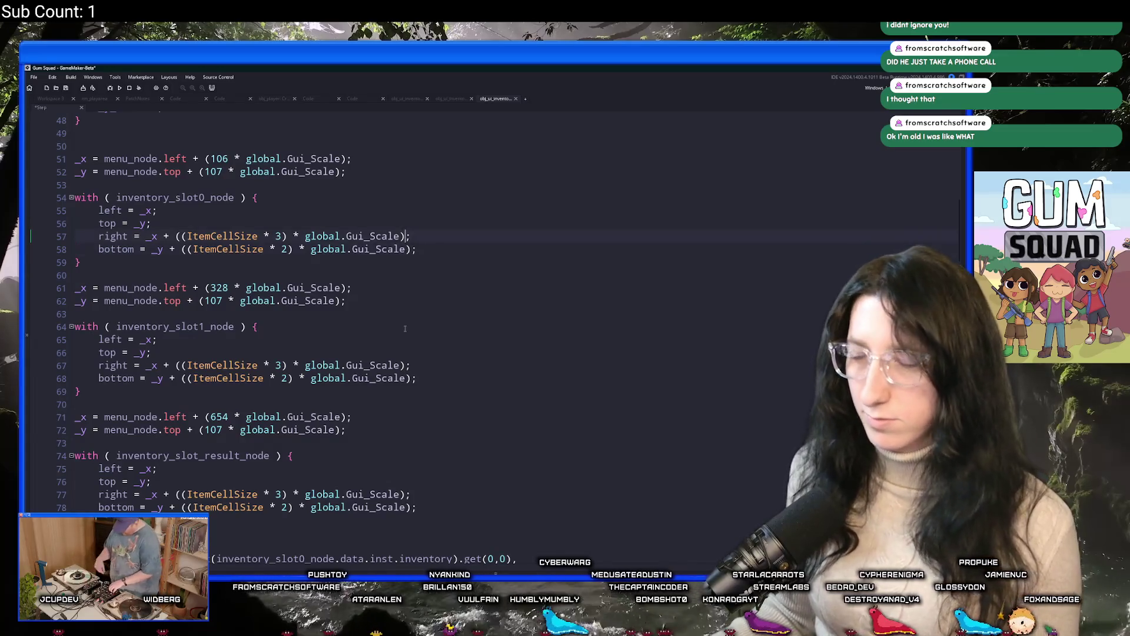
{"action": "scroll", "coordinate": [405, 328], "scroll_direction": "up", "scroll_amount": 10}
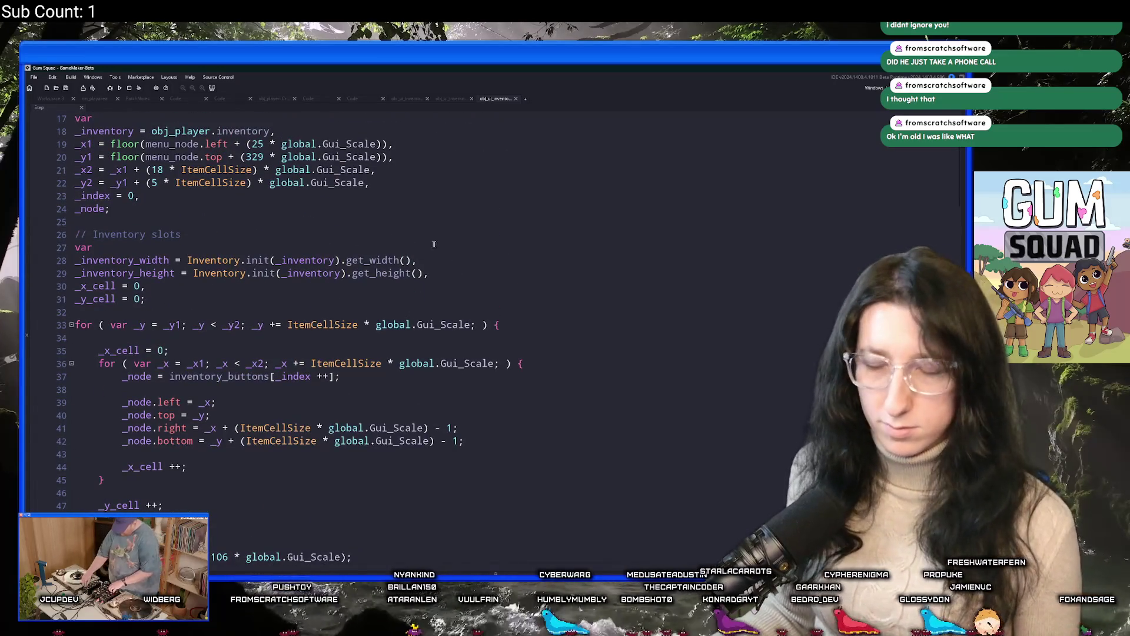
{"action": "scroll", "coordinate": [434, 244], "scroll_direction": "up", "scroll_amount": 1}
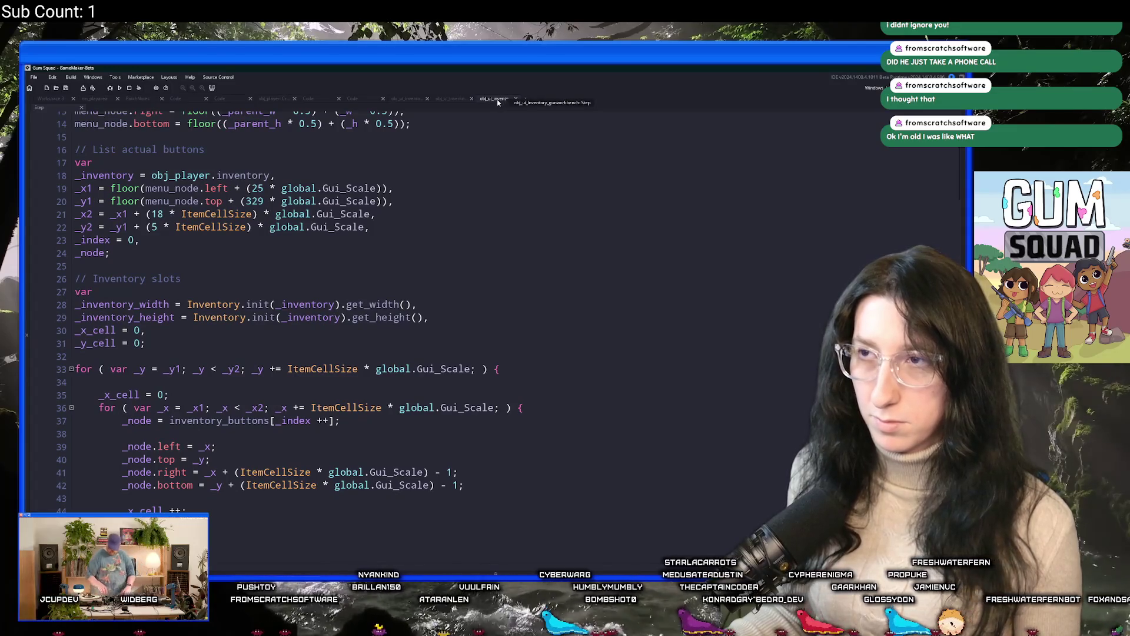
{"action": "left_click", "coordinate": [535, 229]}
{"action": "key", "text": "ctrl+t"}
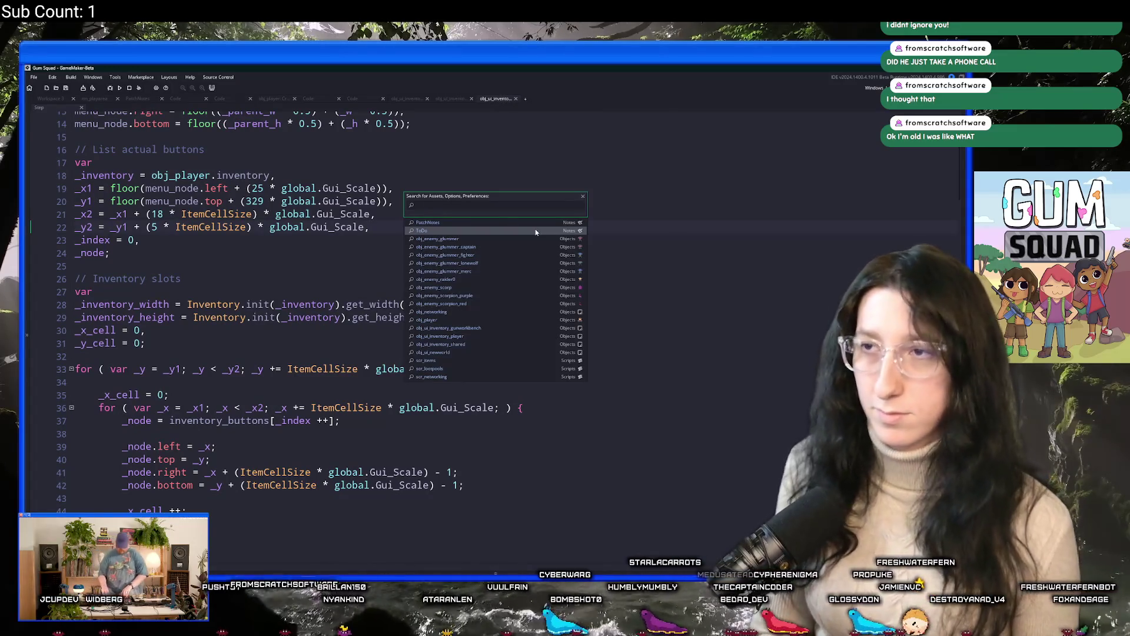
Open obj_ui_inventory_crafting's Step event code in a full editor
{"action": "type", "text": "ui_inventory_crafting"}
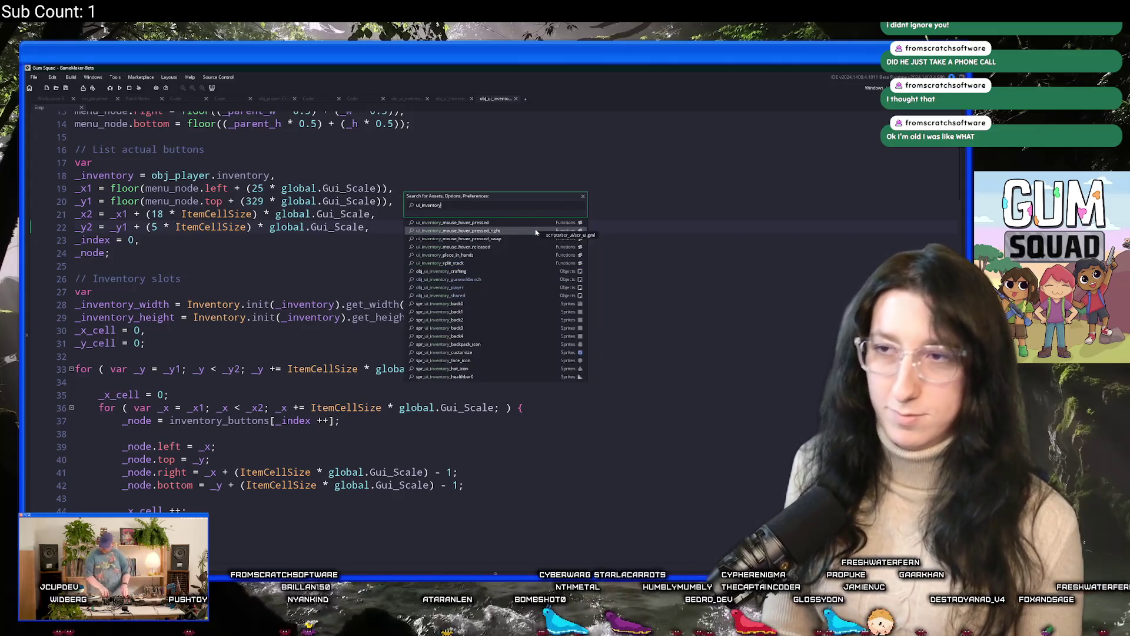
{"action": "key", "text": "Return"}
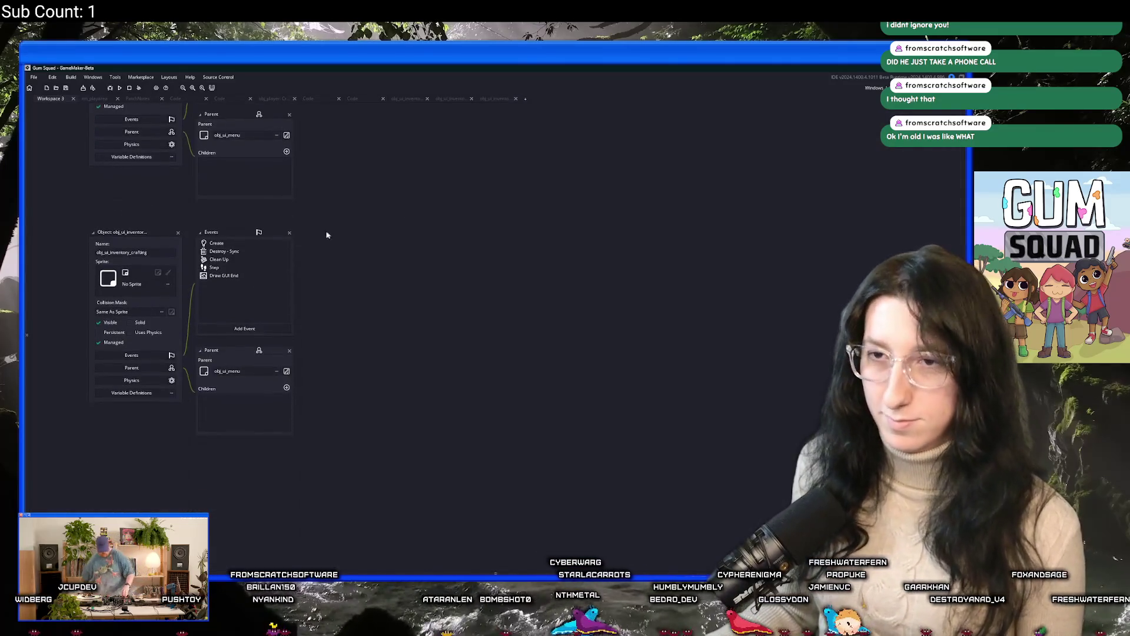
{"action": "double_click", "coordinate": [240, 268]}
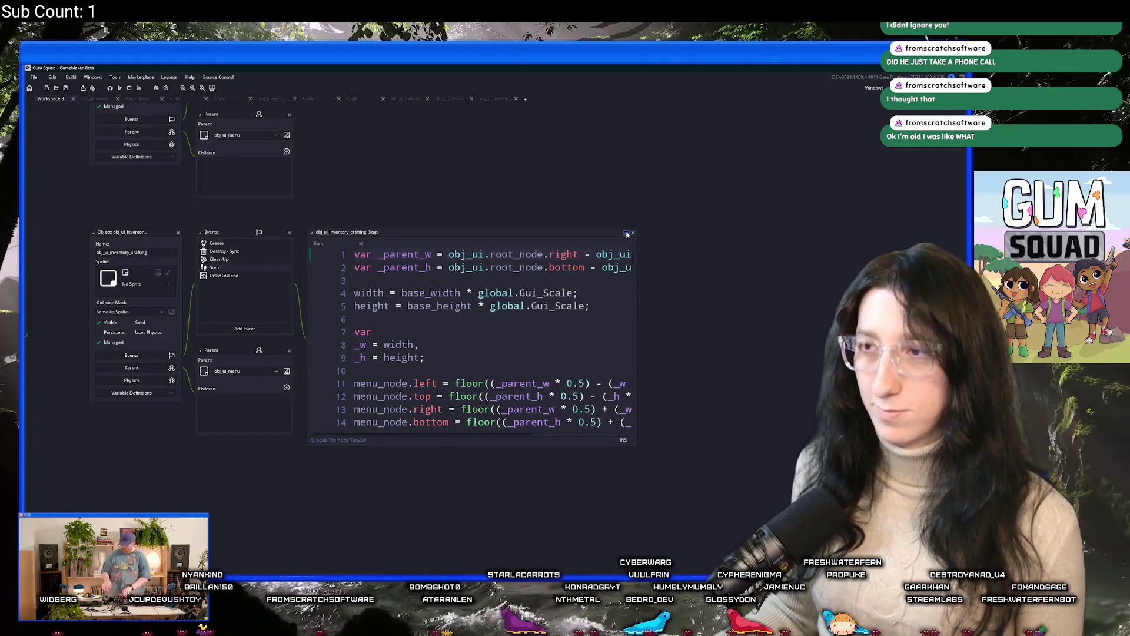
{"action": "left_click", "coordinate": [626, 233]}
Append ' - 1' to the slot's _node.right and _node.bottom lines, then save and run with F5
{"action": "scroll", "coordinate": [391, 259], "scroll_direction": "down", "scroll_amount": 5}
{"action": "scroll", "coordinate": [398, 321], "scroll_direction": "down", "scroll_amount": 1}
{"action": "left_click", "coordinate": [430, 368]}
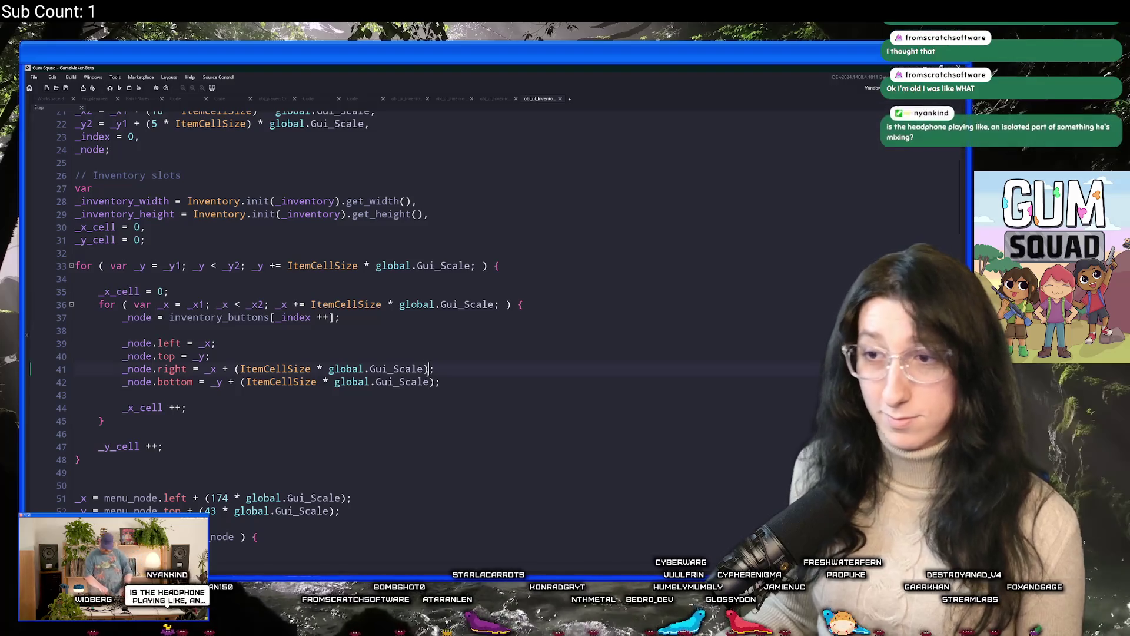
{"action": "type", "text": "- 1 - 1"}
{"action": "scroll", "coordinate": [421, 354], "scroll_direction": "down", "scroll_amount": 3}
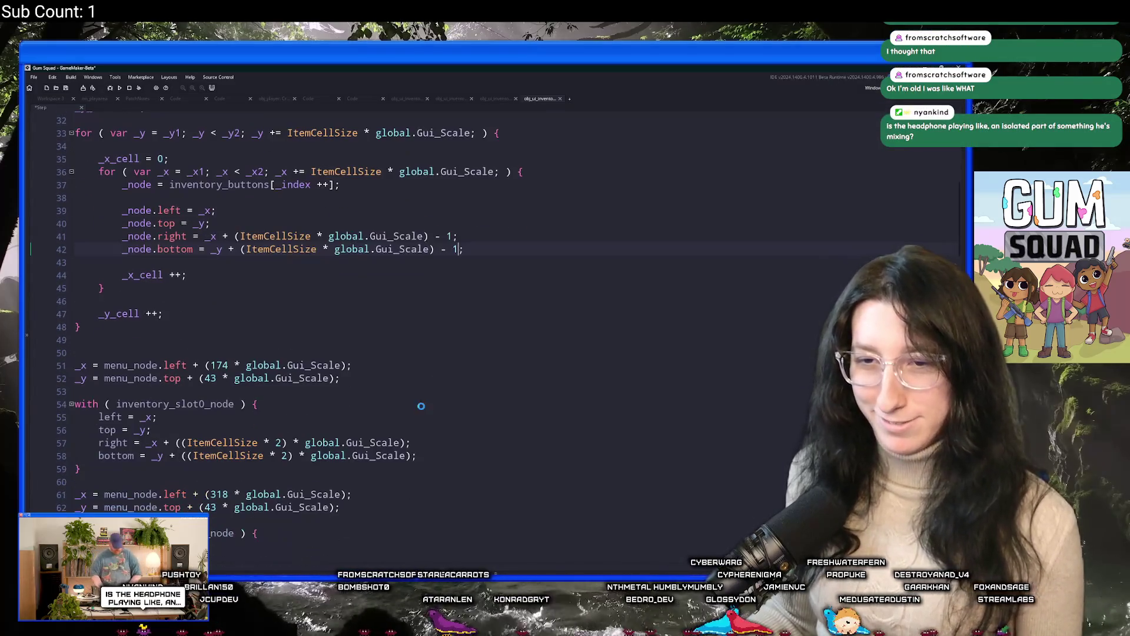
{"action": "key", "text": "F5"}
{"action": "scroll", "coordinate": [422, 406], "scroll_direction": "up", "scroll_amount": 9}
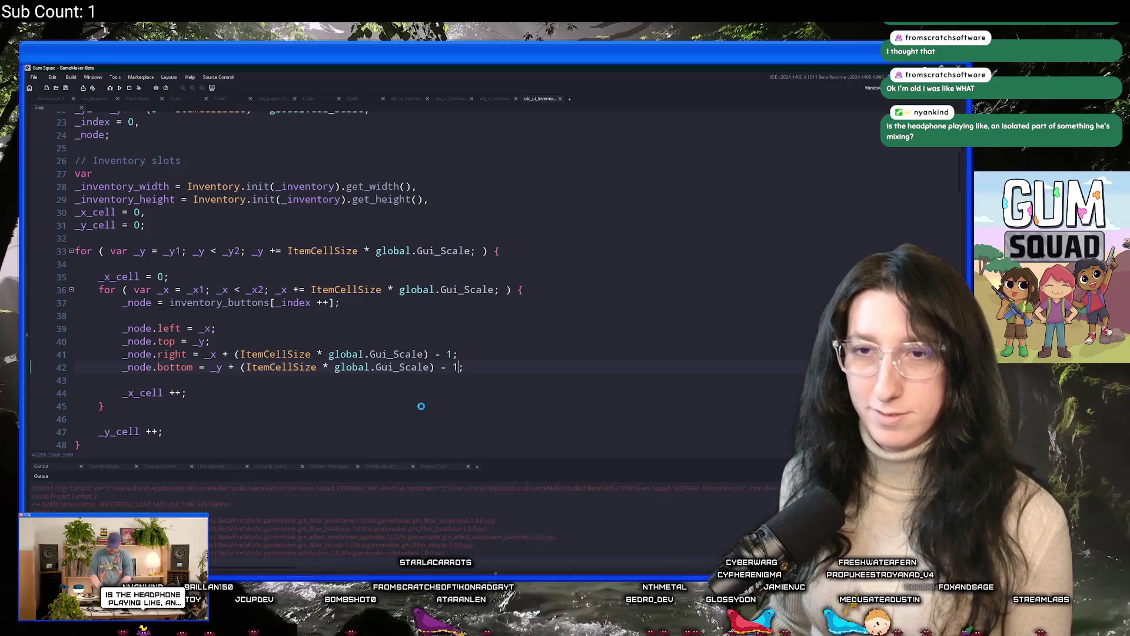
{"action": "scroll", "coordinate": [423, 406], "scroll_direction": "up", "scroll_amount": 1}
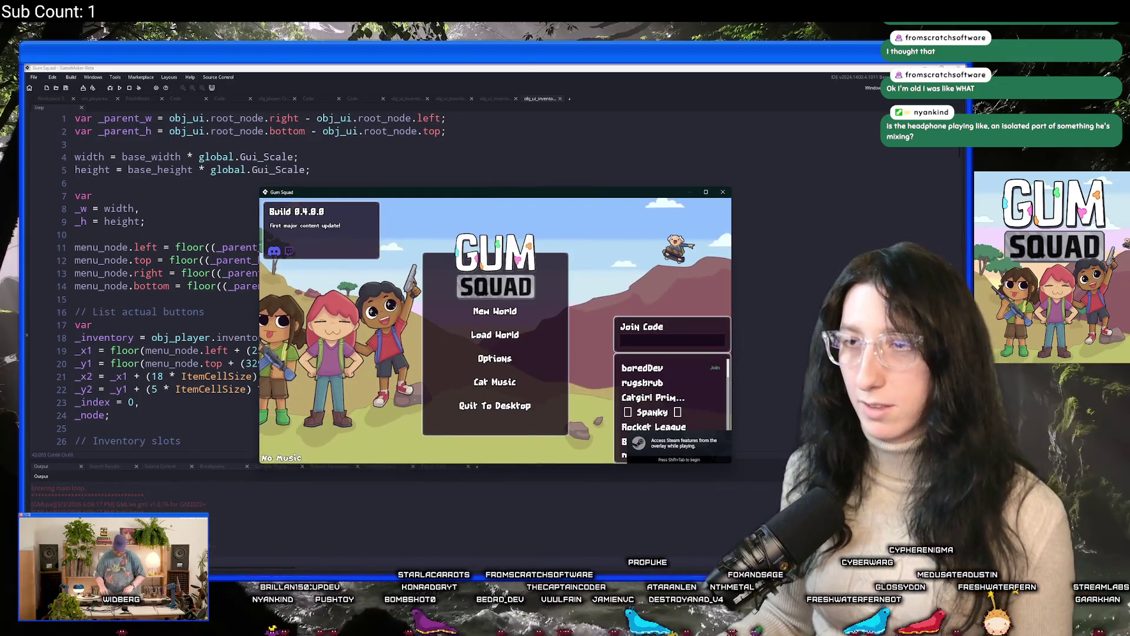
Maximise the game and load the SoftSquad world in an Offline lobby
{"action": "double_click", "coordinate": [478, 195]}
{"action": "left_click", "coordinate": [497, 330]}
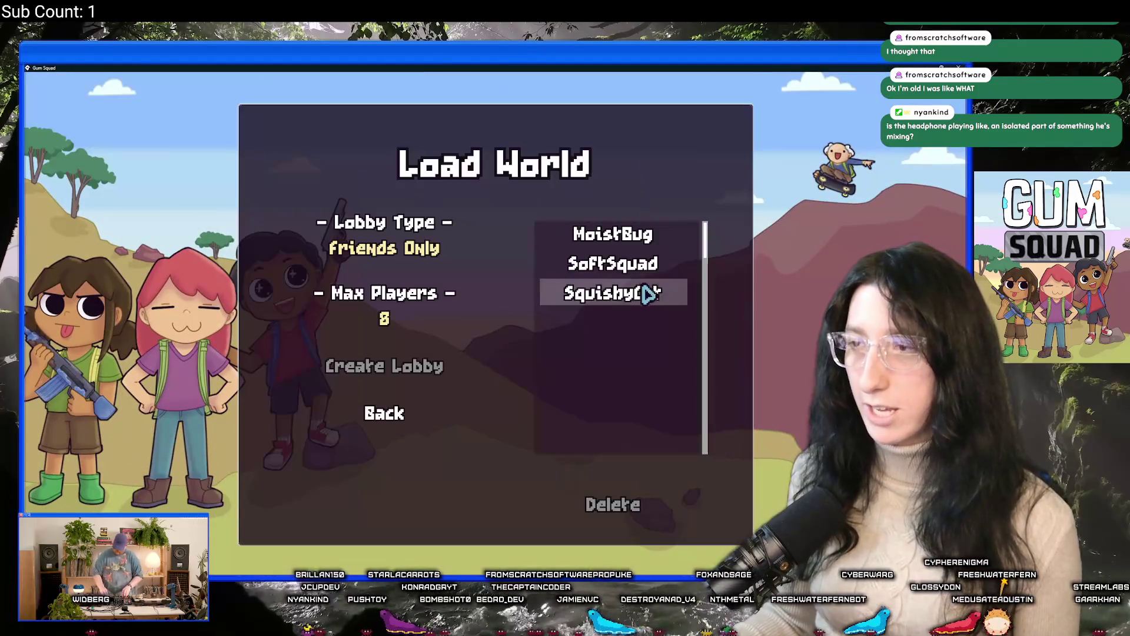
{"action": "left_click", "coordinate": [642, 239]}
{"action": "left_click", "coordinate": [642, 267]}
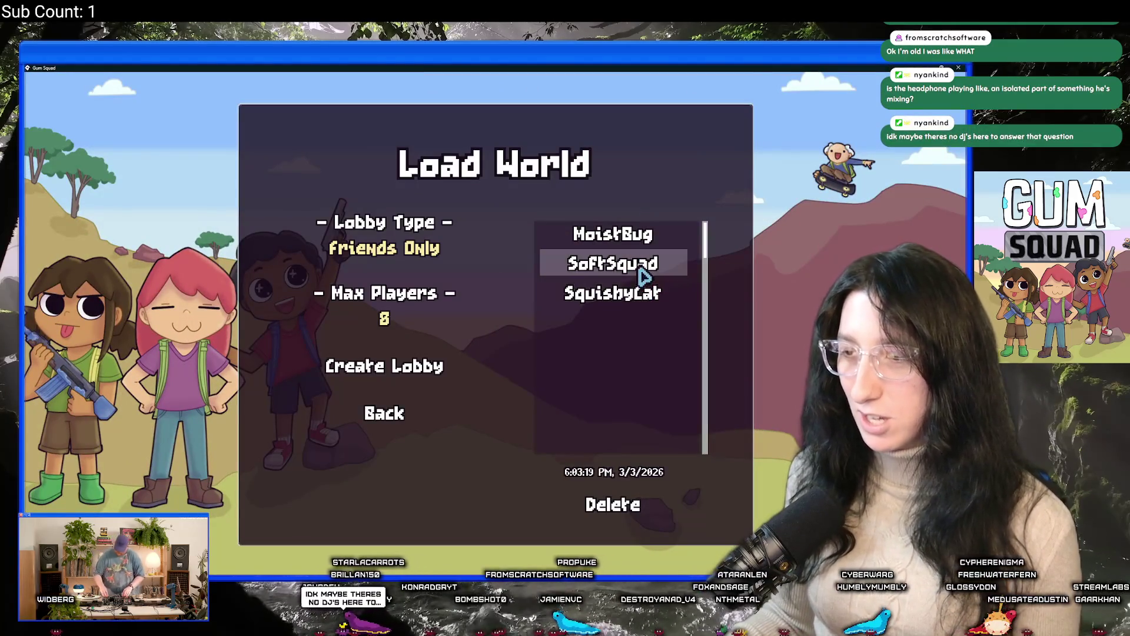
{"action": "left_click", "coordinate": [400, 259]}
{"action": "left_click", "coordinate": [333, 371]}
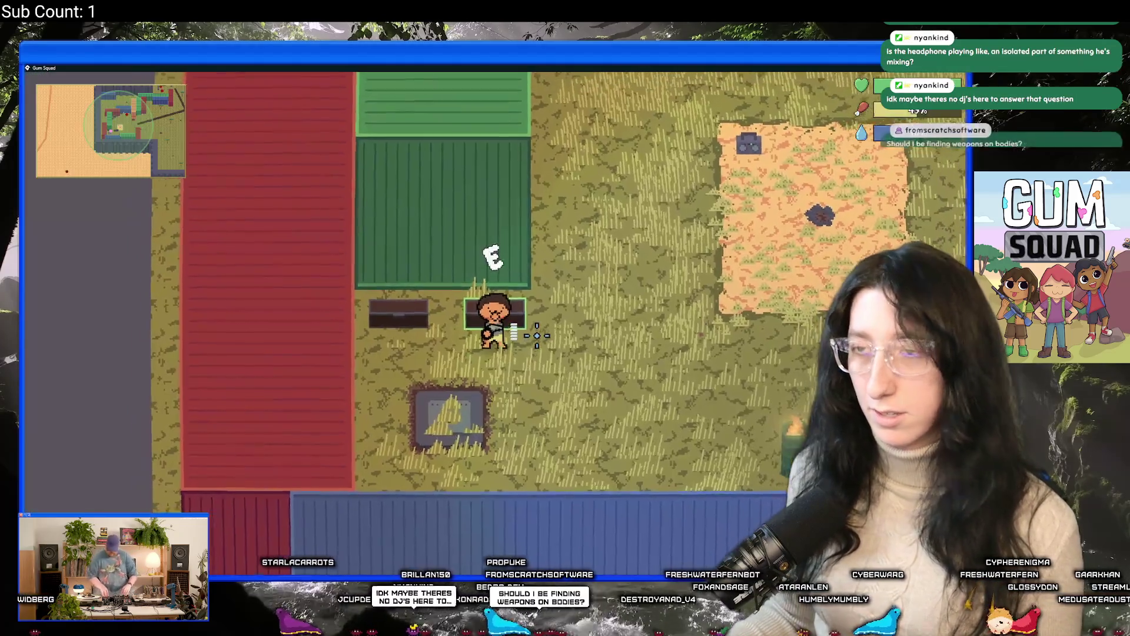
Check the inventory slot grid, walking up-right between checks
{"action": "key", "text": "Tab"}
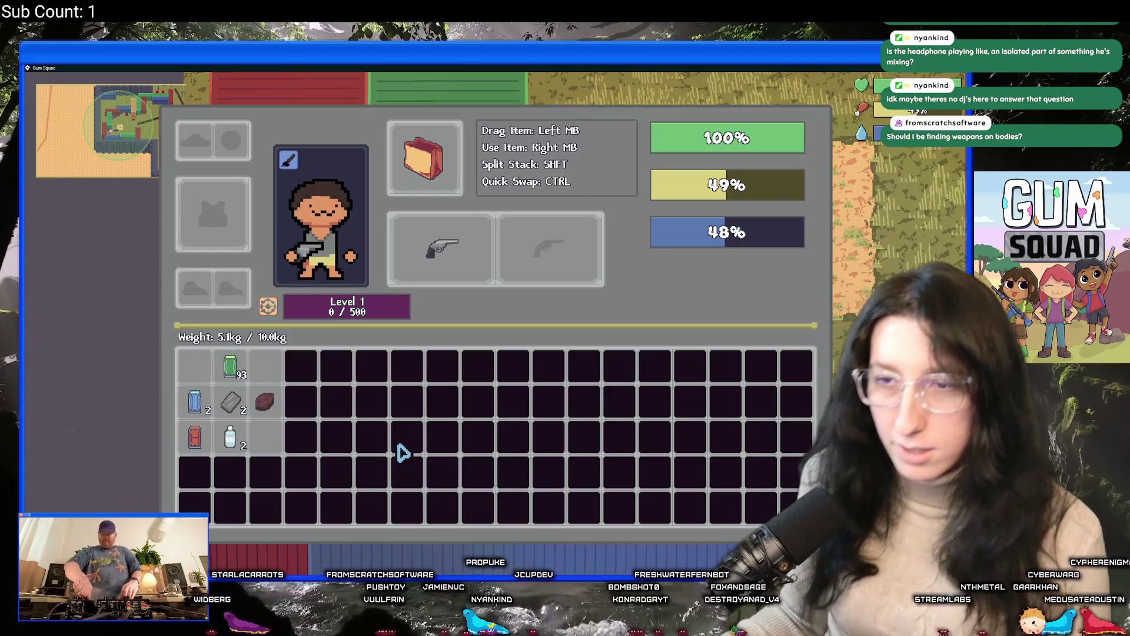
{"action": "key", "text": "Tab"}
{"action": "key", "text": "w"}
{"action": "key", "text": "d"}
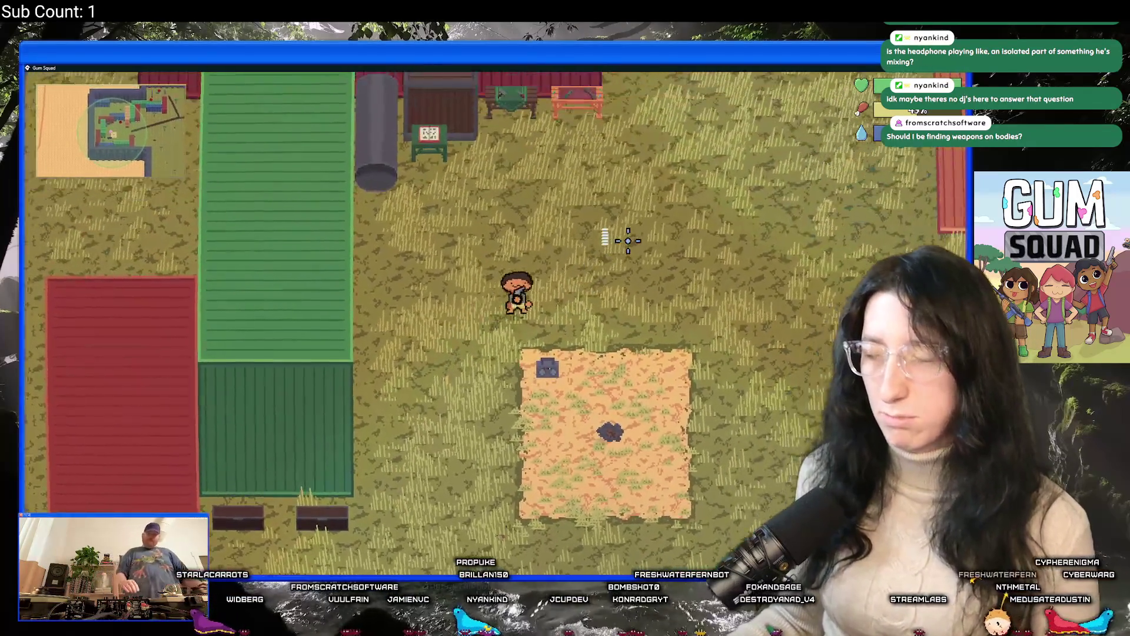
{"action": "key", "text": "Tab"}
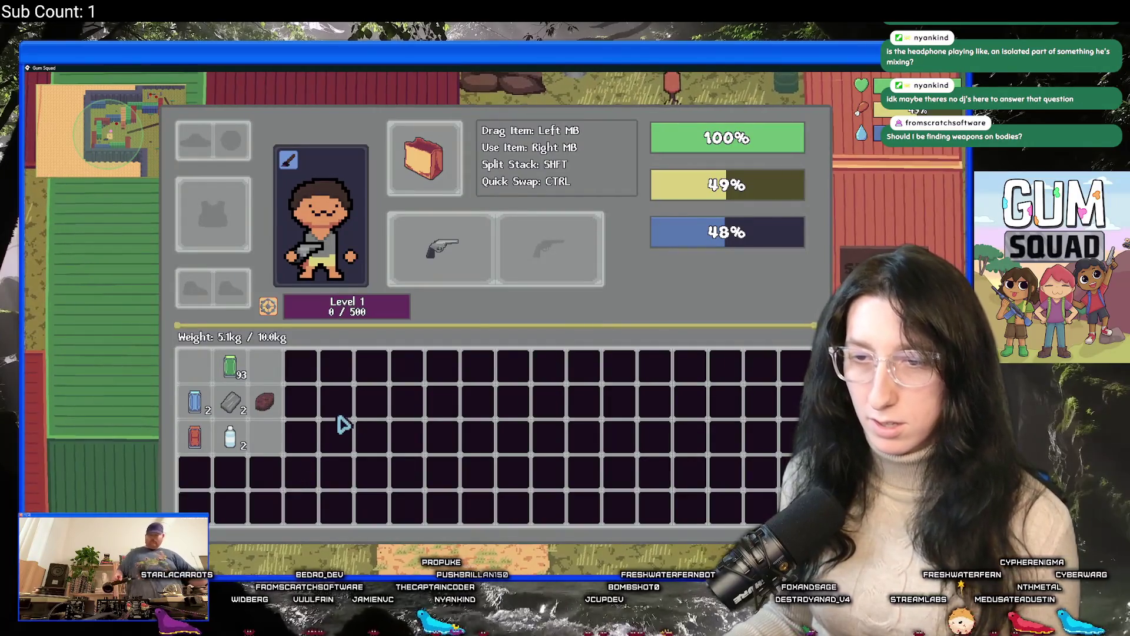
{"action": "mouse_move", "coordinate": [230, 420]}
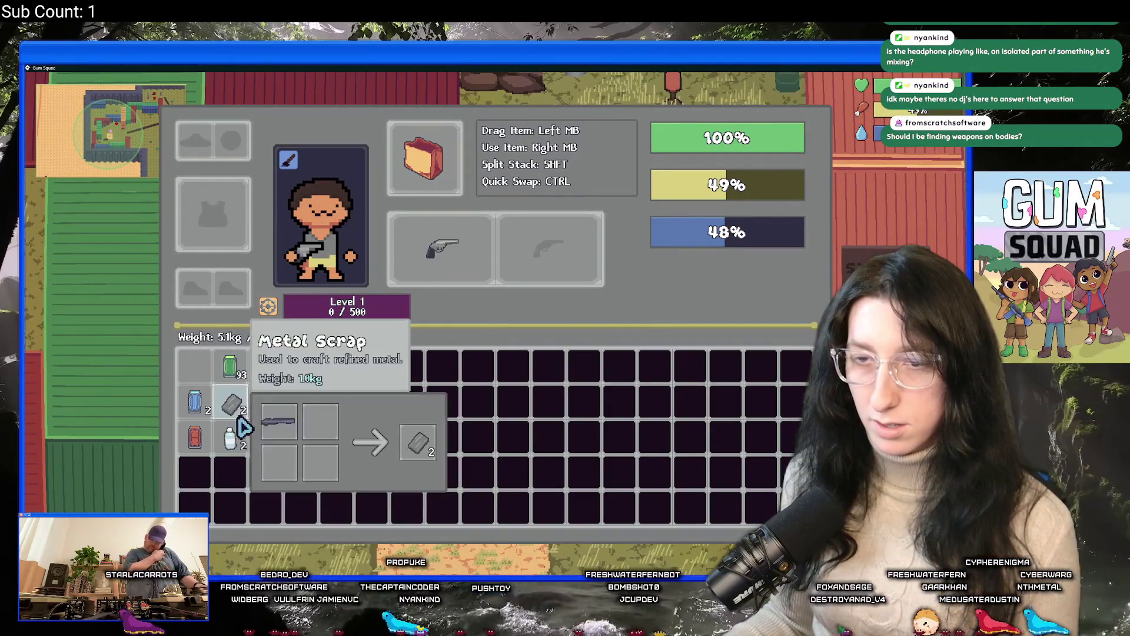
{"action": "key", "text": "Tab"}
Walk right toward the Safe Zone and recheck the inventory
{"action": "key", "text": "w"}
{"action": "key", "text": "d"}
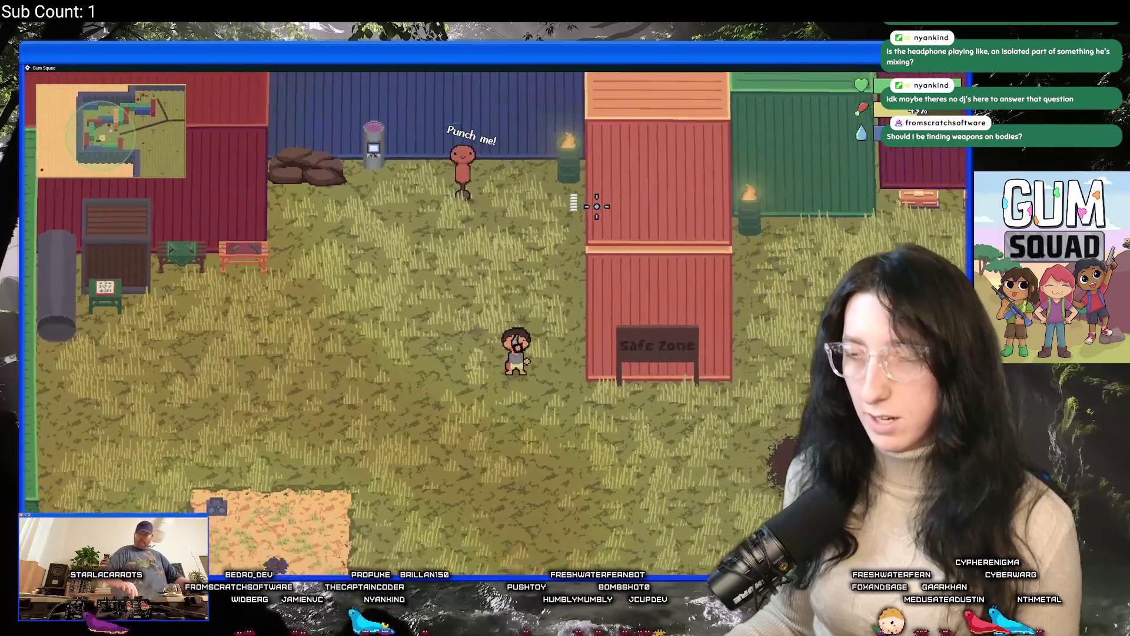
{"action": "key", "text": "d"}
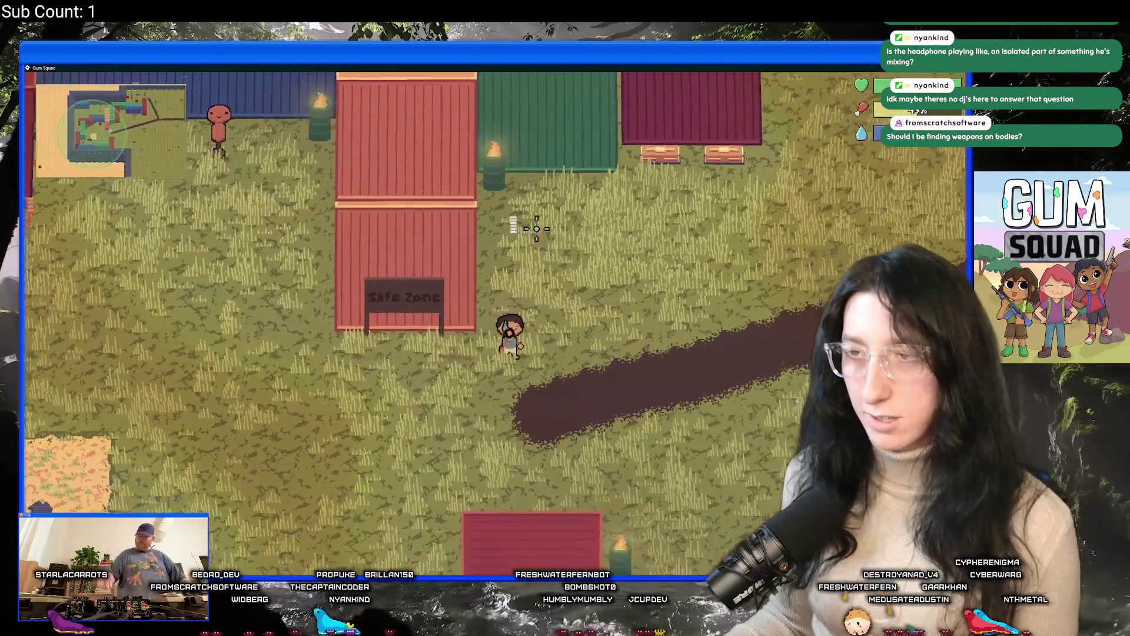
{"action": "key", "text": "Tab"}
{"action": "mouse_move", "coordinate": [484, 244]}
{"action": "key", "text": "Tab"}
{"action": "key", "text": "Tab"}
{"action": "key", "text": "Tab"}
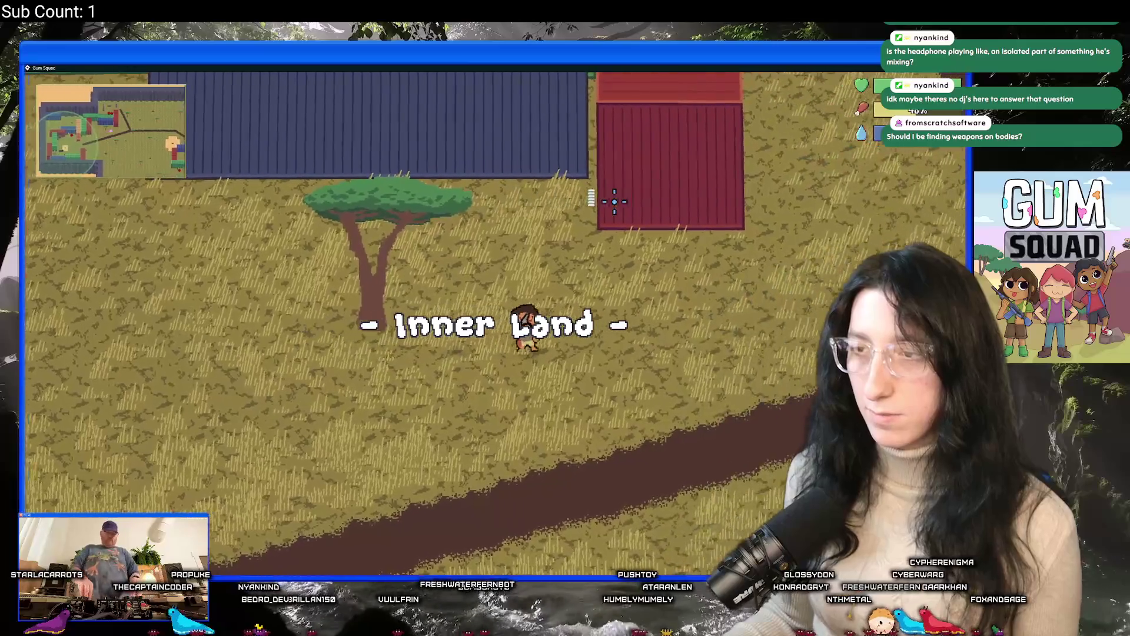
Walk past the red roof and fight an enemy among the pillars
{"action": "key", "text": "d"}
{"action": "key", "text": "w"}
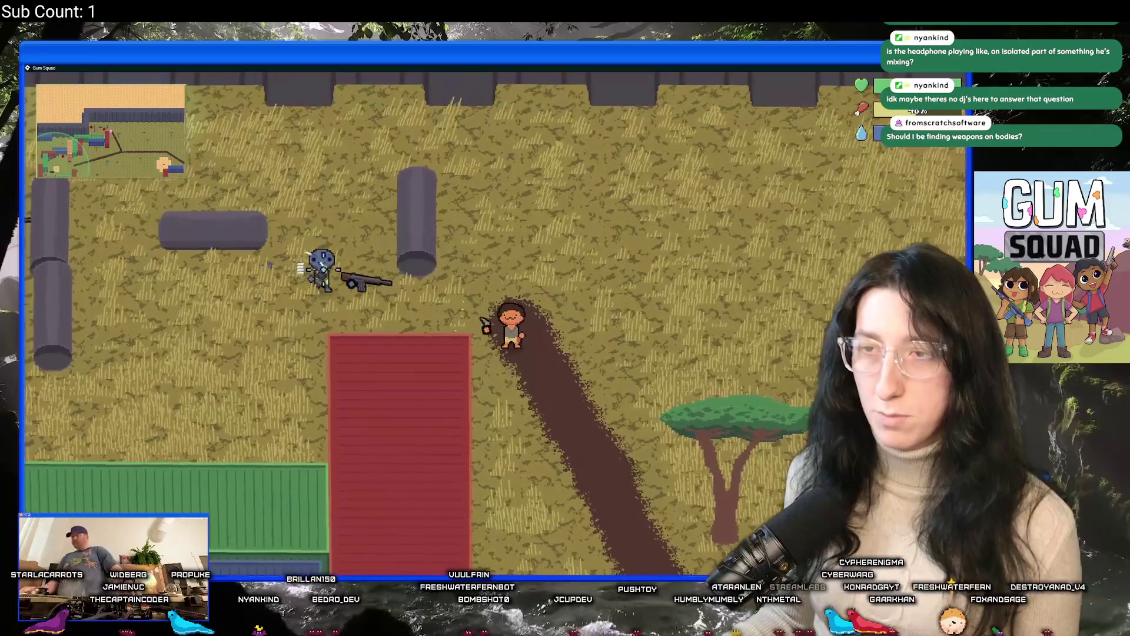
{"action": "key", "text": "s"}
{"action": "key", "text": "a"}
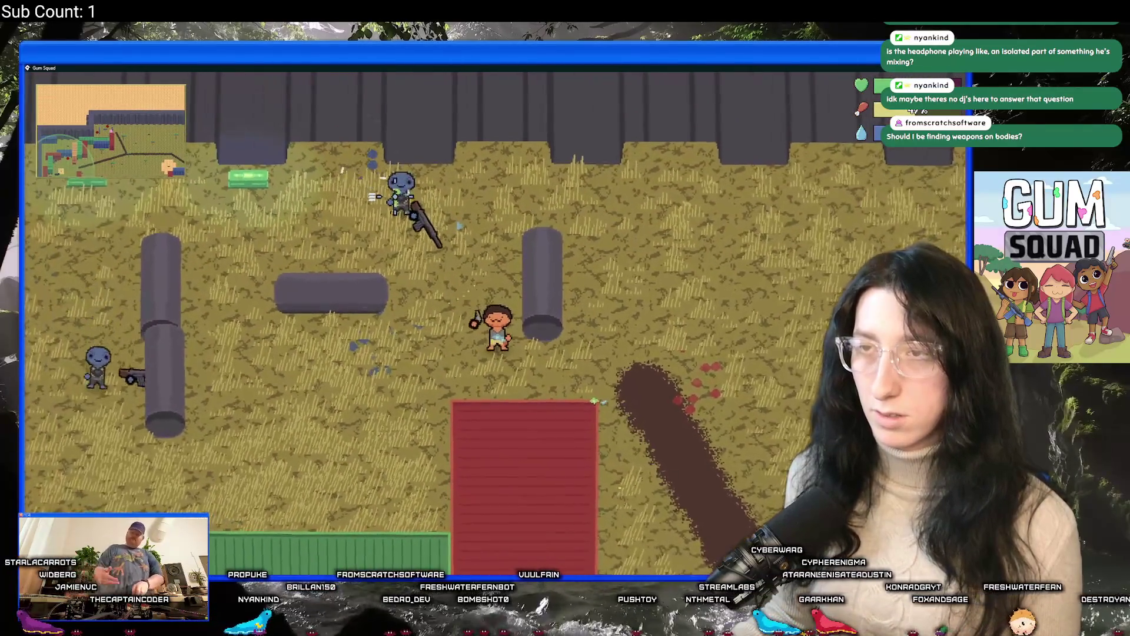
{"action": "key", "text": "s"}
{"action": "key", "text": "w"}
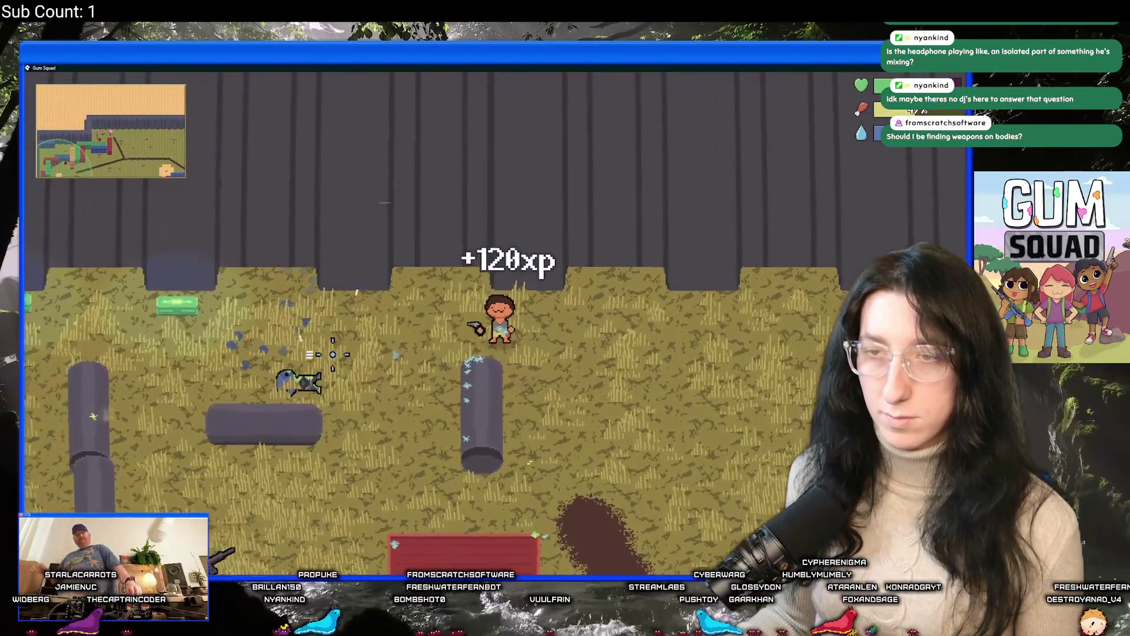
Reach the defeated enemy, open its loot and take the blue stack
{"action": "key", "text": "Tab"}
{"action": "key", "text": "Tab"}
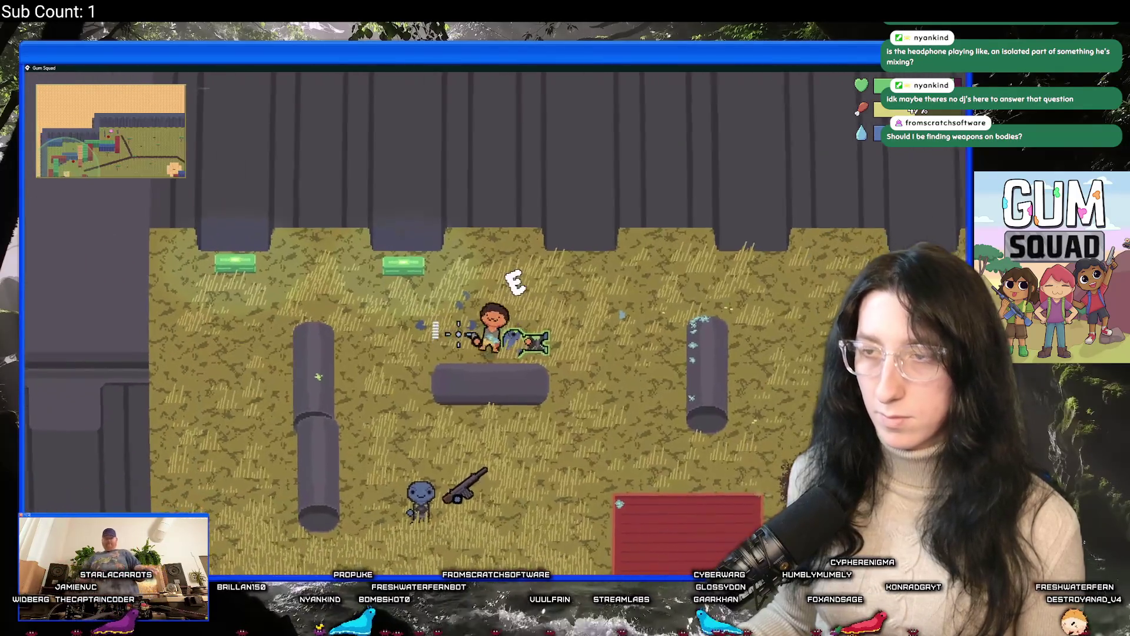
{"action": "key", "text": "s"}
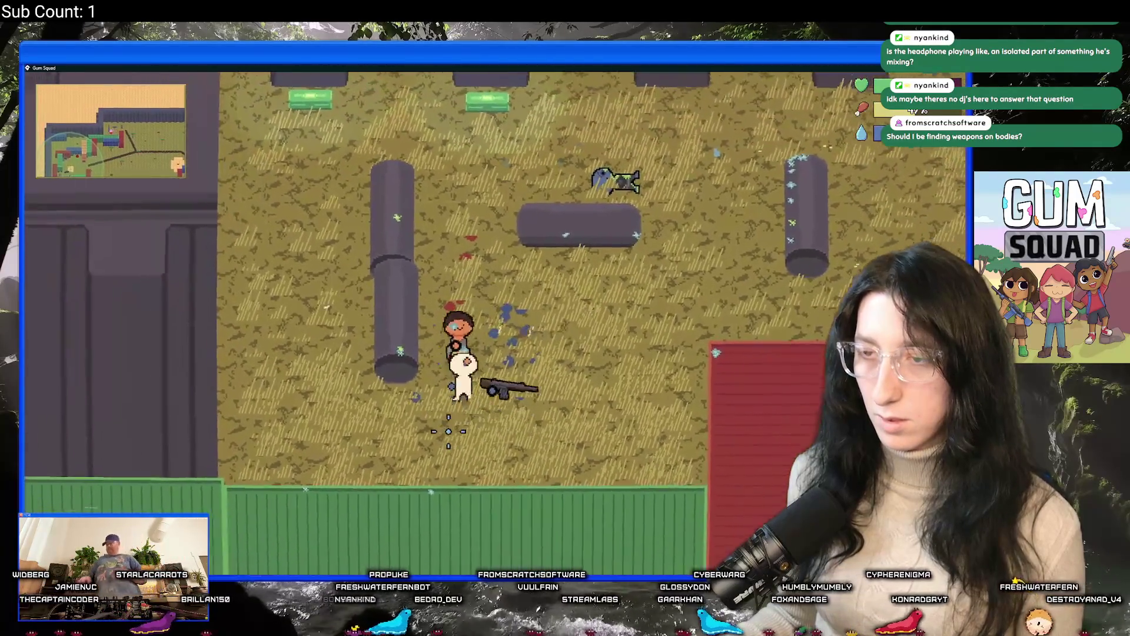
{"action": "key", "text": "d"}
{"action": "key", "text": "a"}
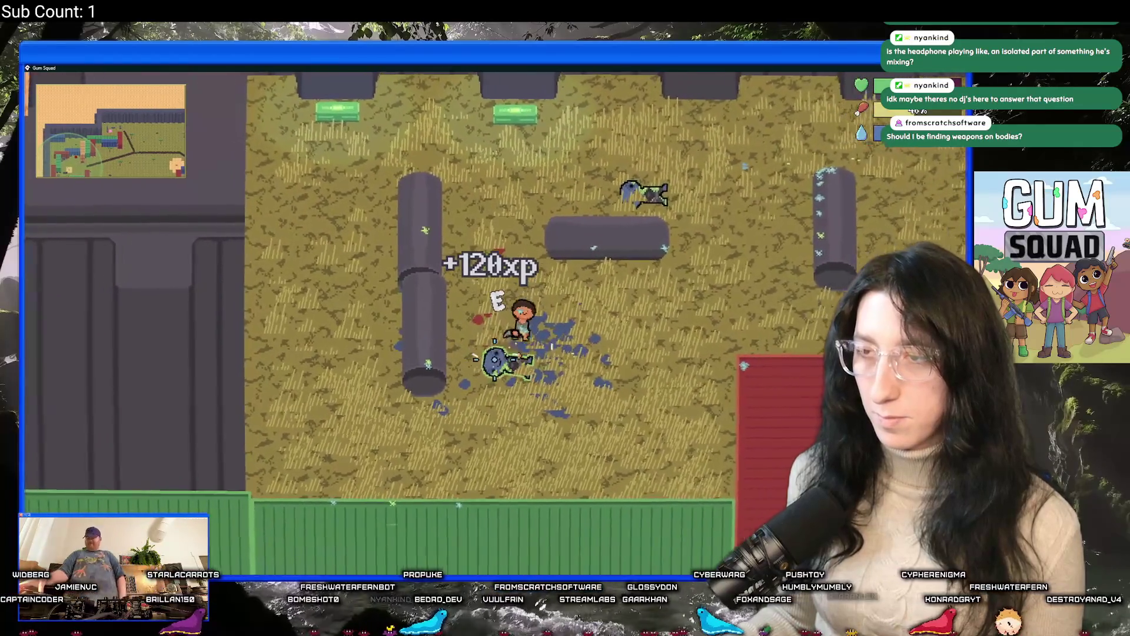
{"action": "key", "text": "e"}
{"action": "left_click", "coordinate": [190, 155]}
Loot the Kevlar Vest, then blue, purple and green items and a water bottle from the next container
{"action": "key", "text": "e"}
{"action": "key", "text": "e"}
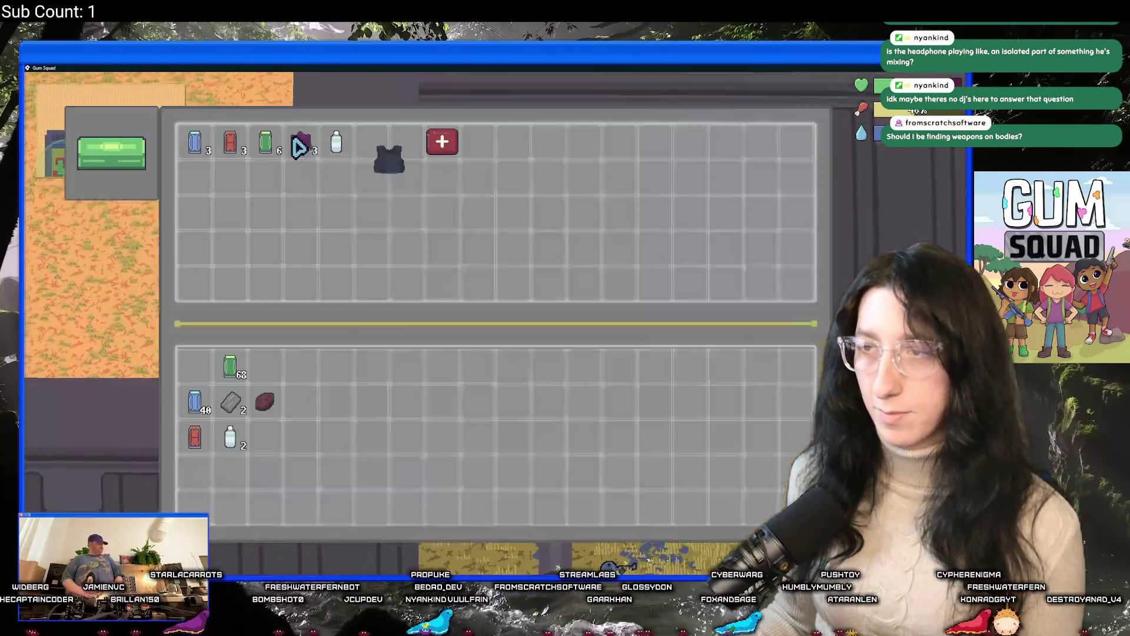
{"action": "left_click", "coordinate": [395, 176]}
{"action": "key", "text": "e"}
{"action": "key", "text": "e"}
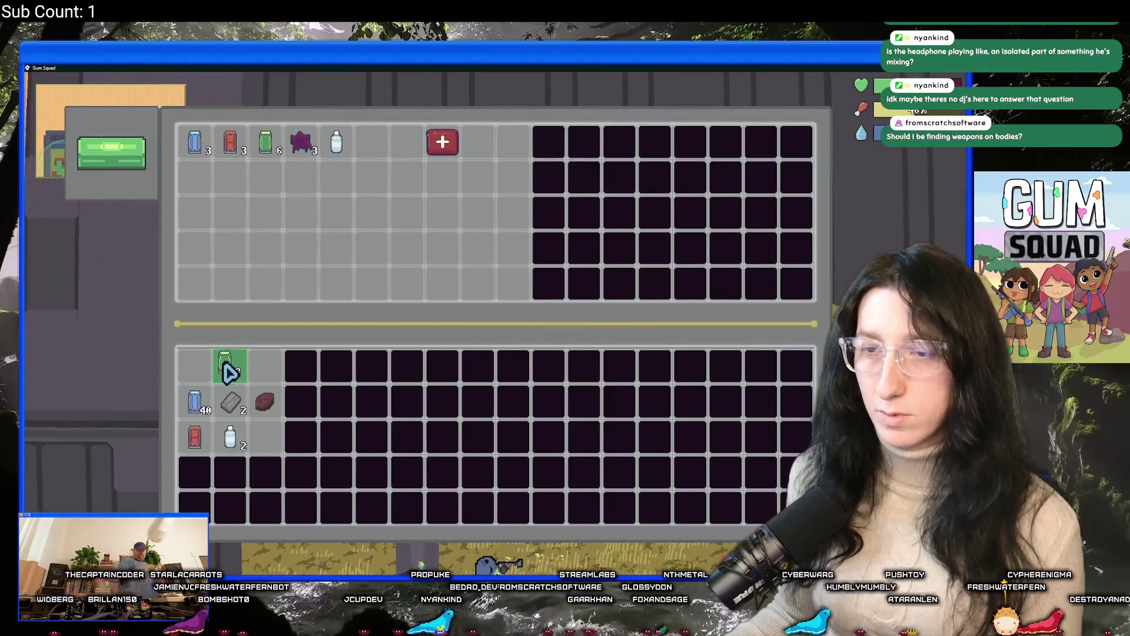
{"action": "left_click", "coordinate": [199, 439]}
{"action": "left_click", "coordinate": [207, 157]}
{"action": "left_click", "coordinate": [291, 157]}
{"action": "left_click", "coordinate": [265, 157]}
{"action": "left_click", "coordinate": [335, 143]}
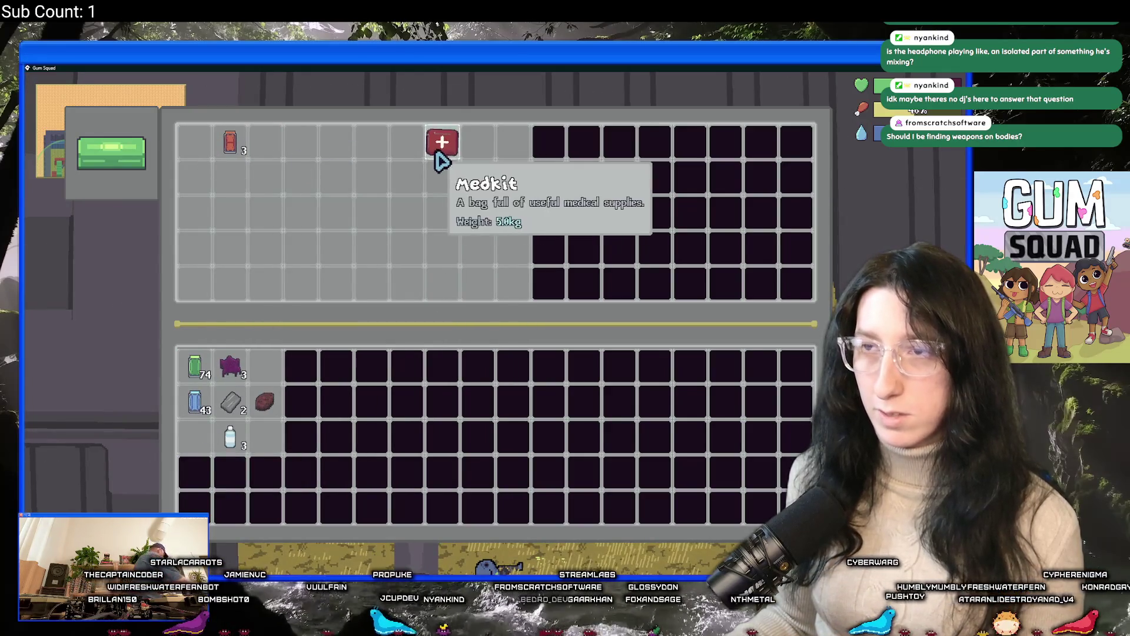
Arrange the steak, metal scrap, water bottle and purple item in the third row, and take the medkit
{"action": "mouse_move", "coordinate": [265, 400]}
{"action": "left_mouse_down"}
{"action": "mouse_move", "coordinate": [231, 435]}
{"action": "mouse_move", "coordinate": [205, 439]}
{"action": "left_mouse_up"}
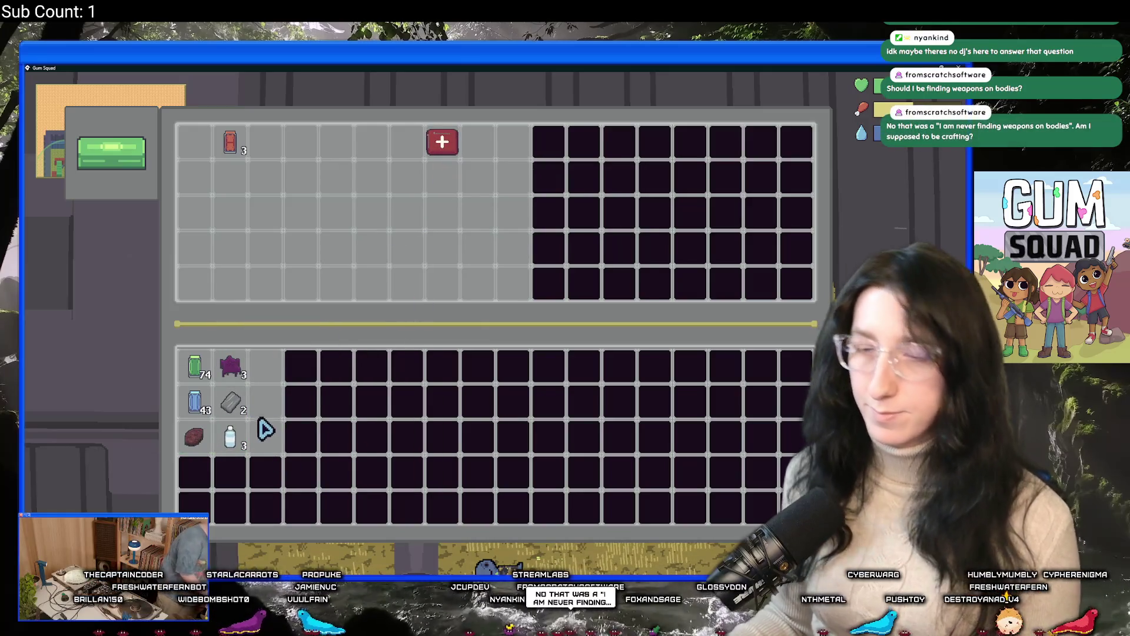
{"action": "left_click_drag", "start_coordinate": [202, 442], "coordinate": [205, 446]}
{"action": "mouse_move", "coordinate": [230, 403]}
{"action": "left_mouse_down"}
{"action": "mouse_move", "coordinate": [227, 457]}
{"action": "mouse_move", "coordinate": [230, 441]}
{"action": "left_mouse_up"}
{"action": "left_click_drag", "start_coordinate": [230, 366], "coordinate": [268, 437]}
{"action": "left_click", "coordinate": [442, 144], "text": "ctrl"}
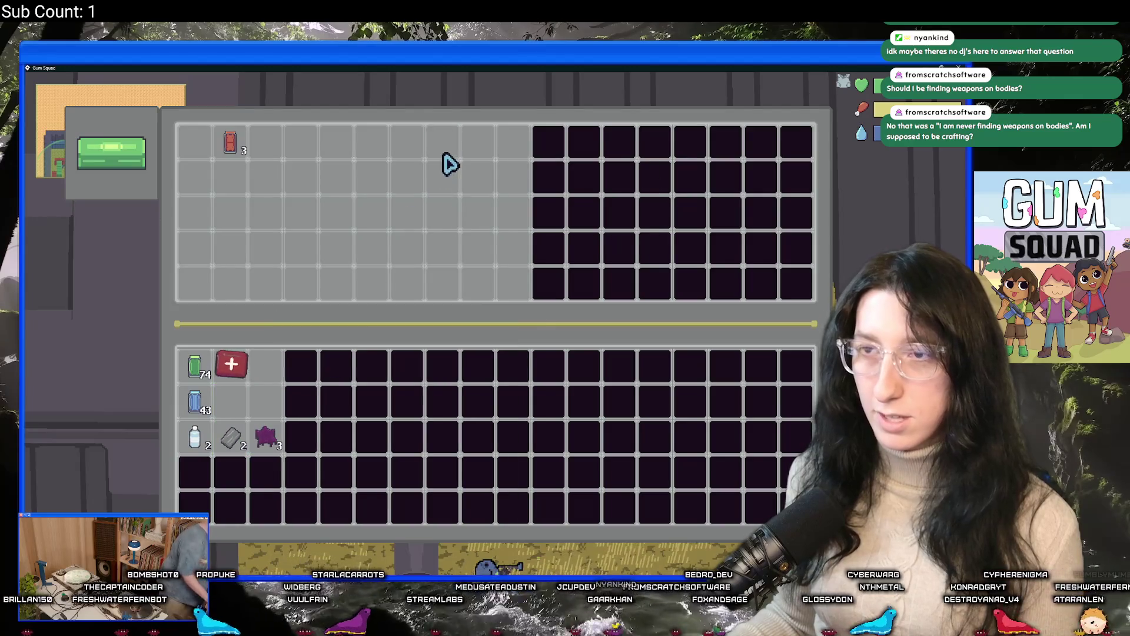
Equip the Canvas Backpack and move six container items into the bag
{"action": "key", "text": "Tab"}
{"action": "key", "text": "Tab"}
{"action": "key", "text": "Tab"}
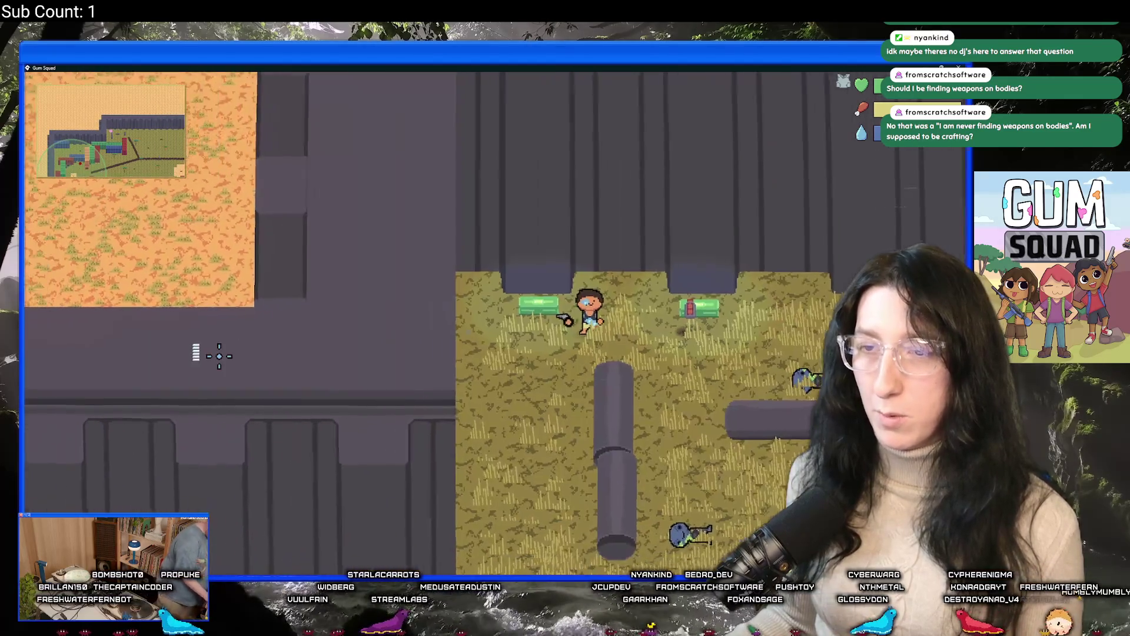
{"action": "key", "text": "Tab"}
{"action": "right_click", "coordinate": [442, 177]}
{"action": "left_click", "coordinate": [195, 367], "text": "ctrl"}
{"action": "left_click", "coordinate": [229, 366], "text": "ctrl"}
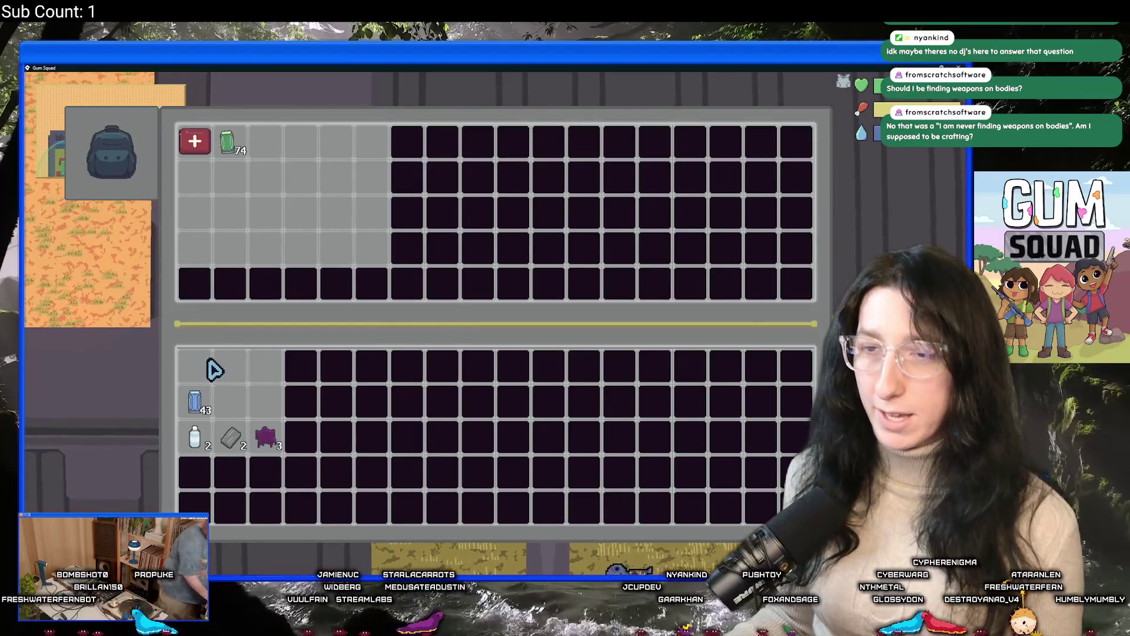
{"action": "left_click", "coordinate": [195, 401], "text": "ctrl"}
{"action": "left_click", "coordinate": [194, 437], "text": "ctrl"}
{"action": "left_click", "coordinate": [230, 437], "text": "ctrl"}
{"action": "left_click", "coordinate": [266, 437], "text": "ctrl"}
Swap out the Paper Bag, check the equipment, then walk down-right along the dirt path
{"action": "key", "text": "Tab"}
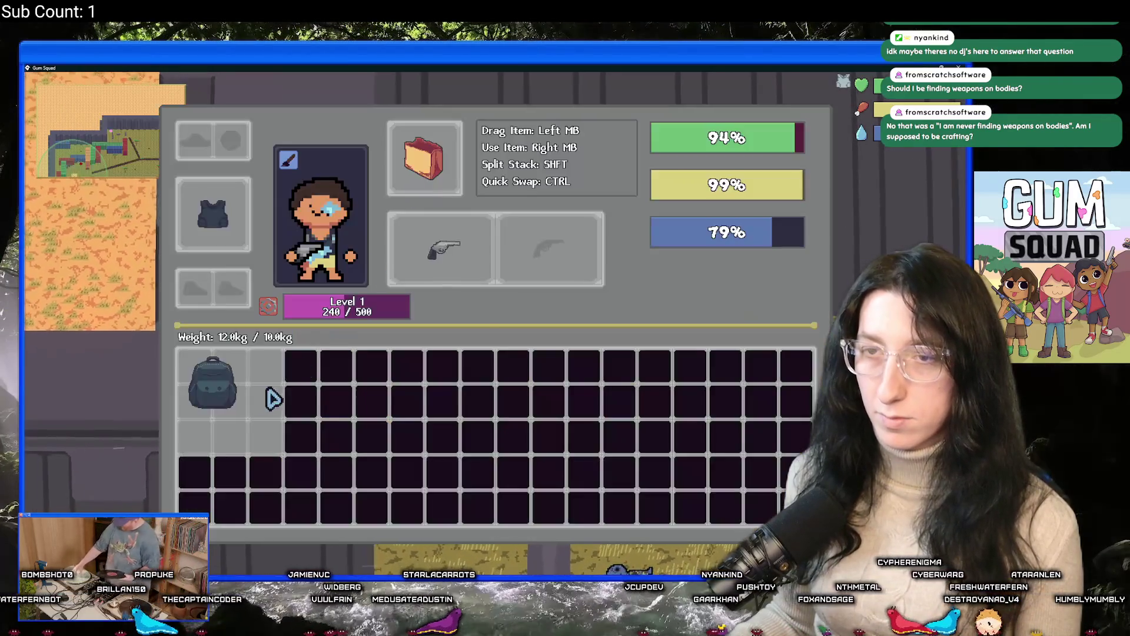
{"action": "right_click", "coordinate": [233, 454]}
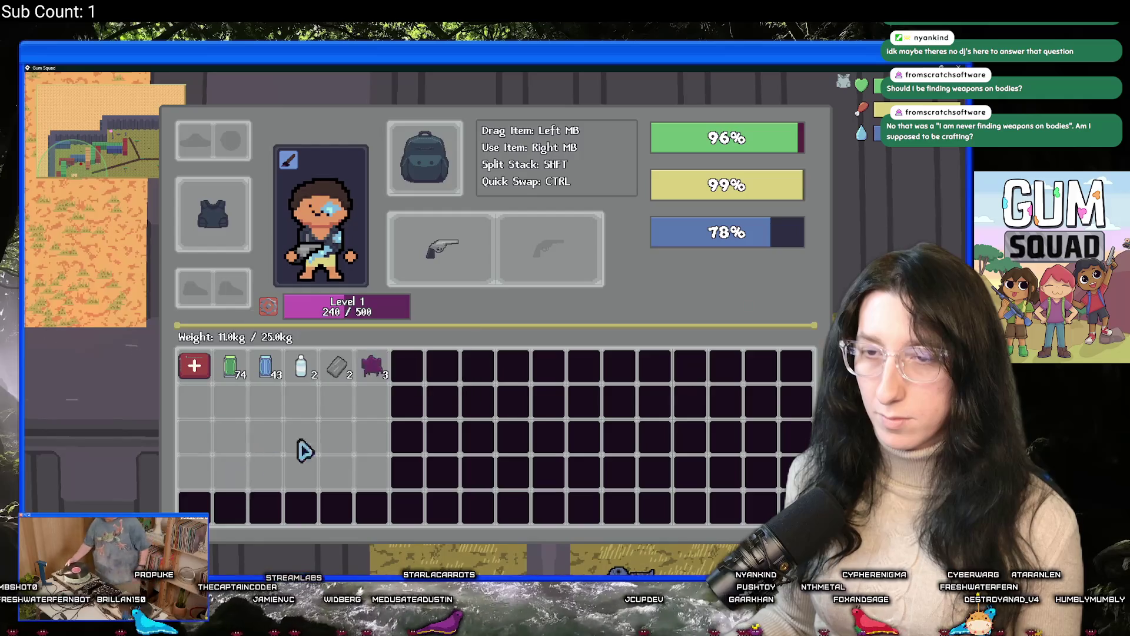
{"action": "key", "text": "Tab"}
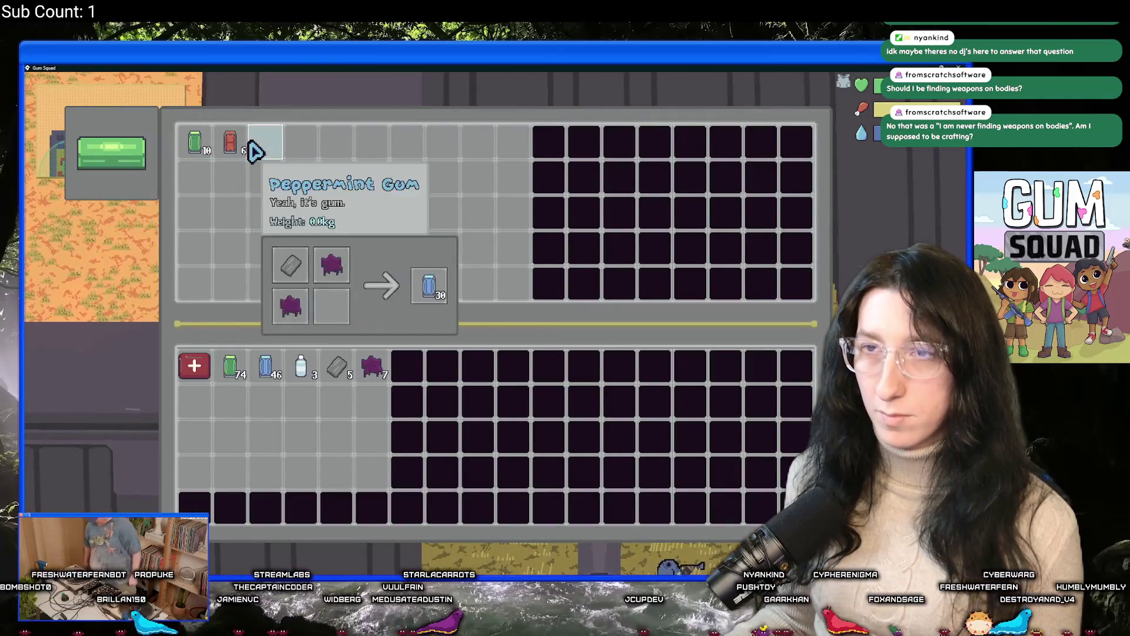
{"action": "key", "text": "Escape"}
{"action": "key", "text": "Tab"}
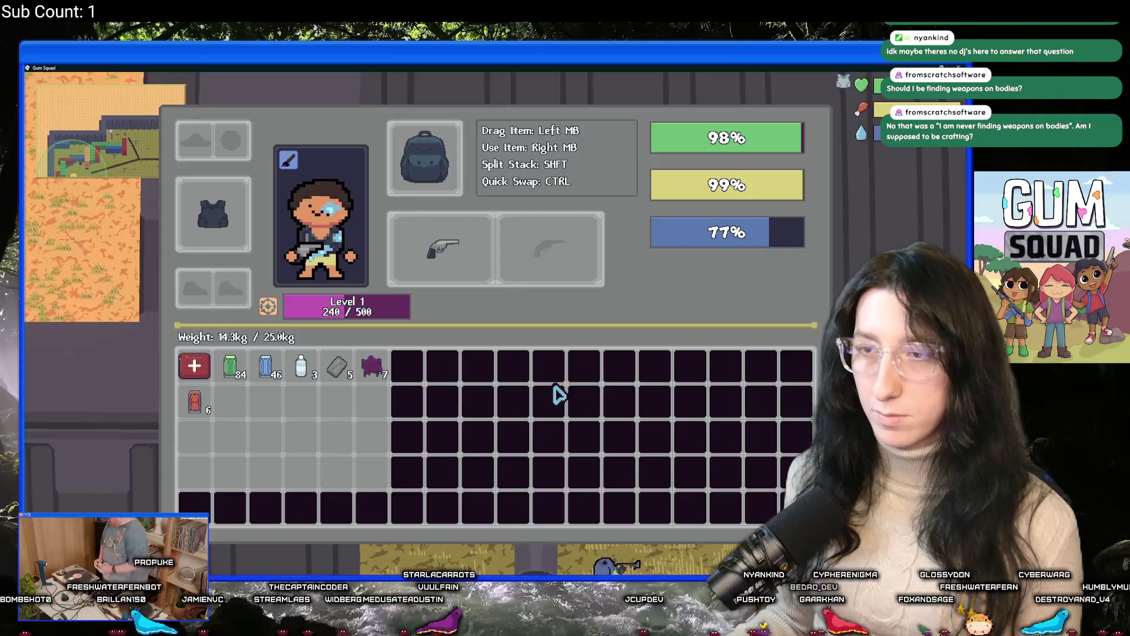
{"action": "key", "text": "Tab"}
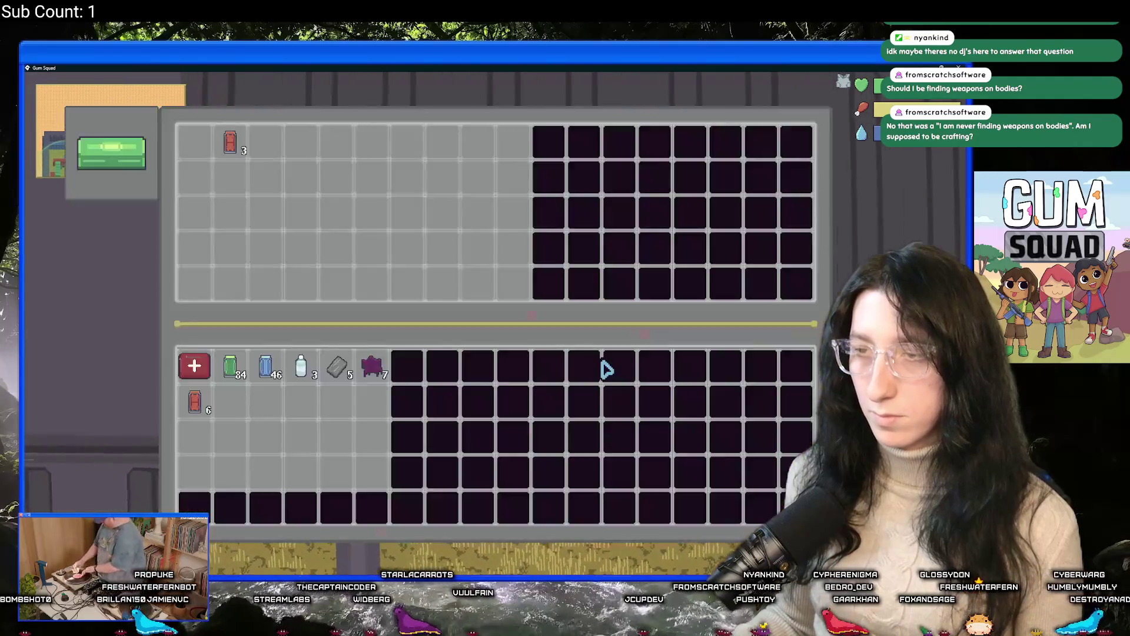
{"action": "key", "text": "s"}
{"action": "key", "text": "d"}
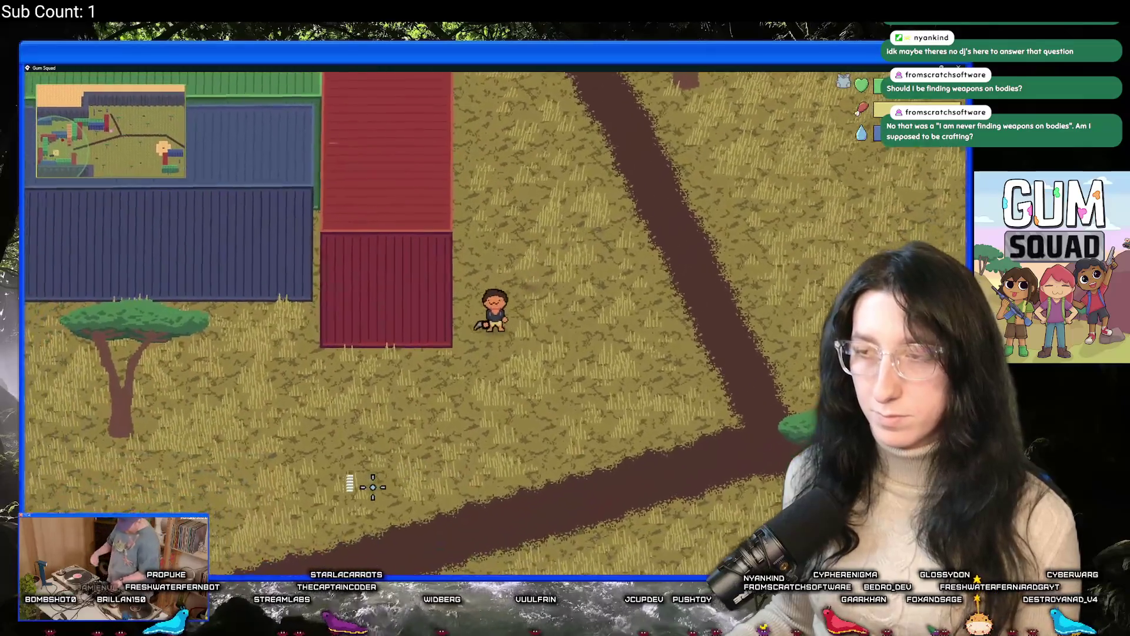
Walk down-left past the containers and Safe Zone toward the dirt plot
{"action": "key", "text": "s"}
{"action": "key", "text": "a"}
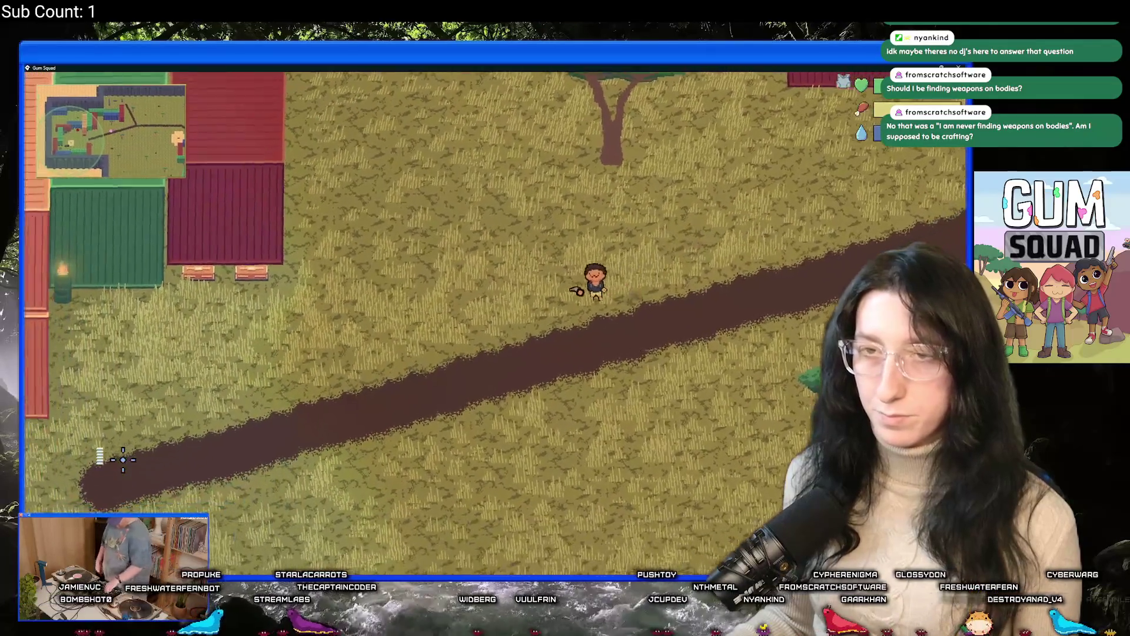
{"action": "key", "text": "s"}
{"action": "key", "text": "a"}
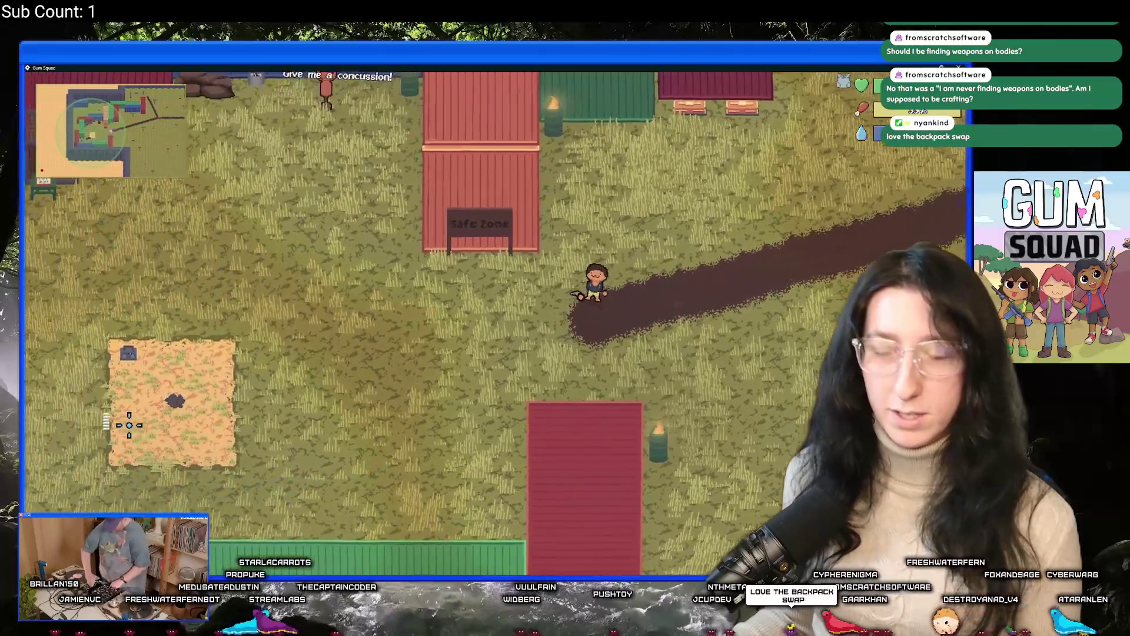
{"action": "key", "text": "a"}
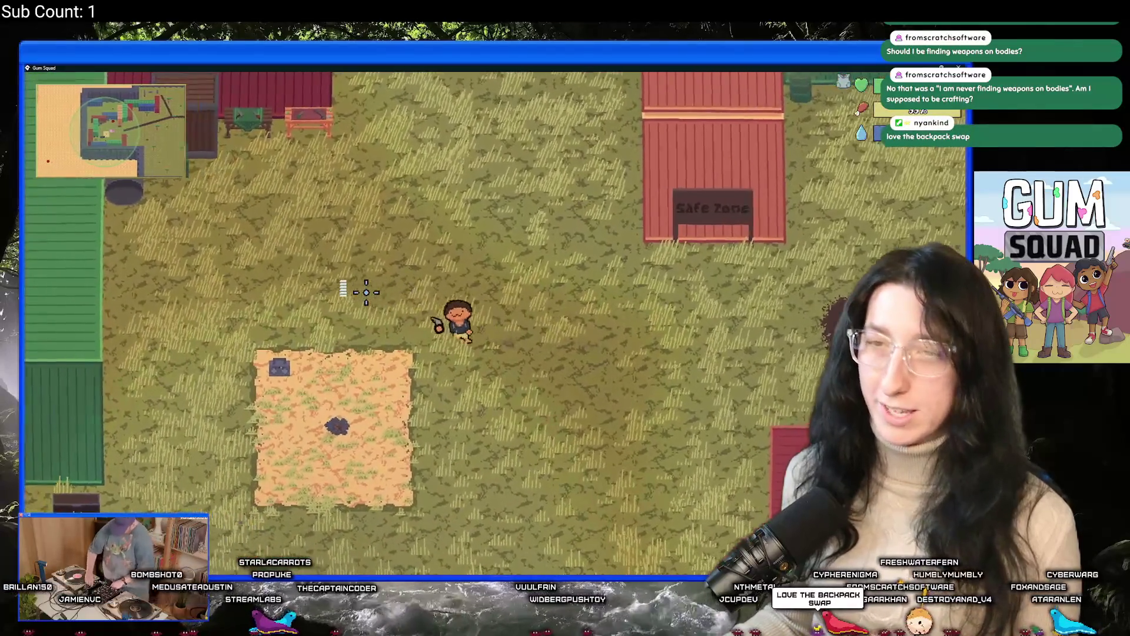
{"action": "key", "text": "a"}
{"action": "key", "text": "s"}
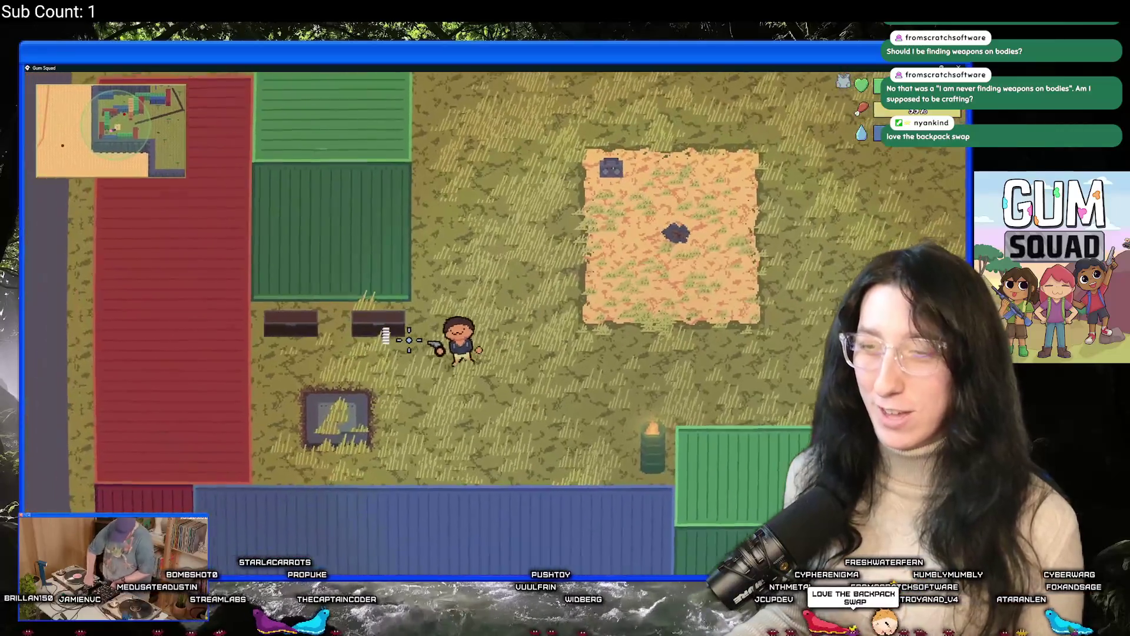
{"action": "key", "text": "d"}
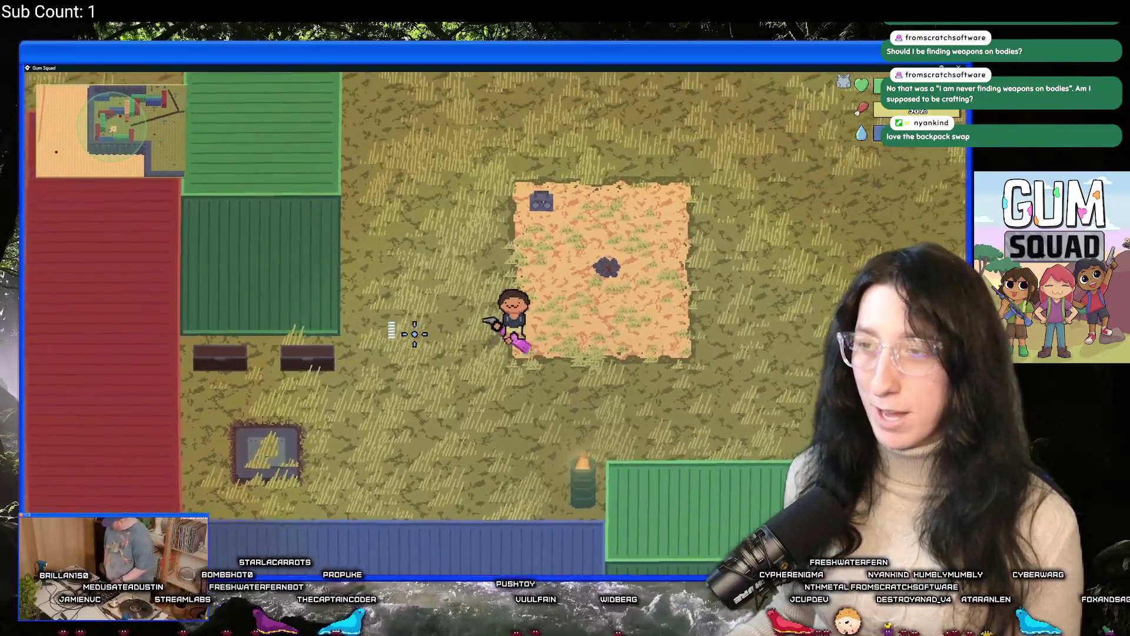
{"action": "key", "text": "d"}
{"action": "key", "text": "w"}
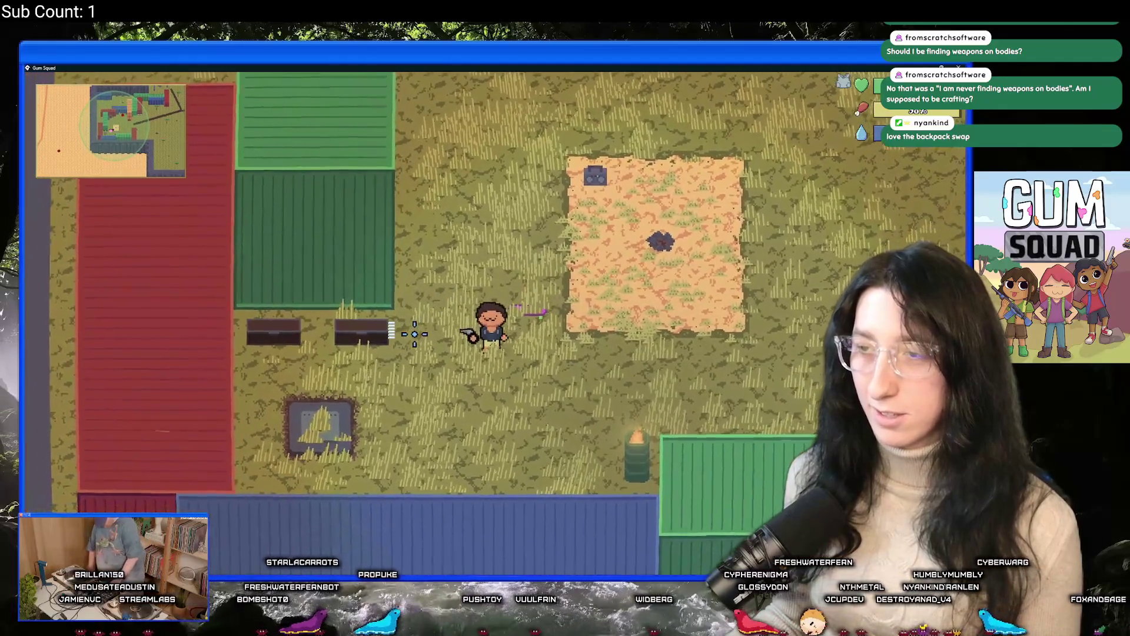
{"action": "key", "text": "w"}
Ride right past the Safe Zone building to the log and take its water bottle
{"action": "key", "text": "d"}
{"action": "key", "text": "w"}
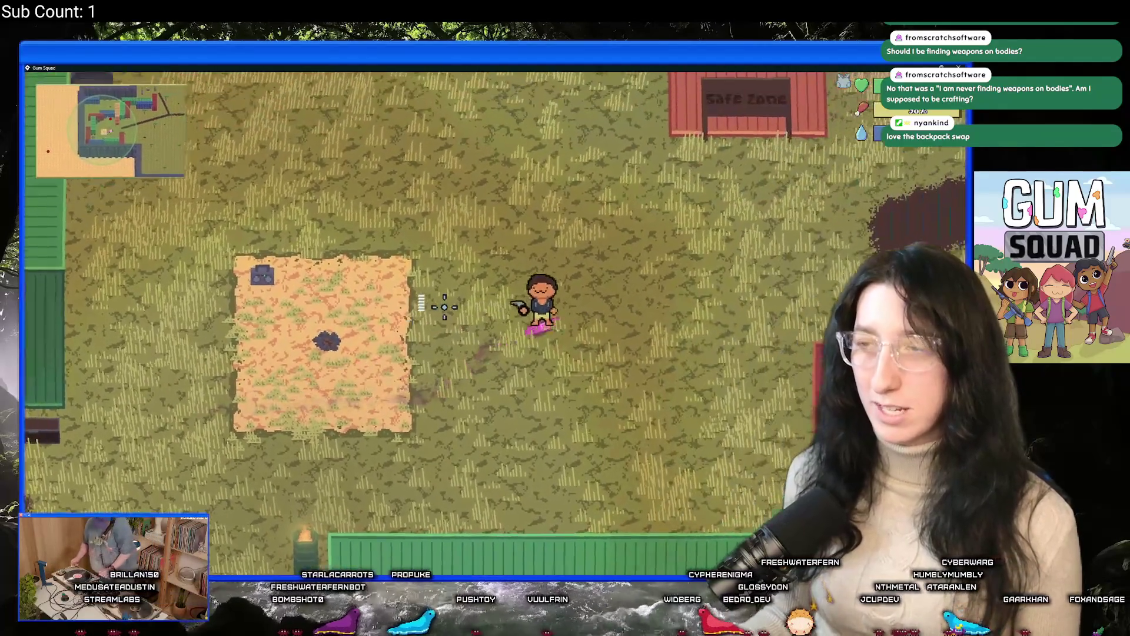
{"action": "key", "text": "d"}
{"action": "key", "text": "w"}
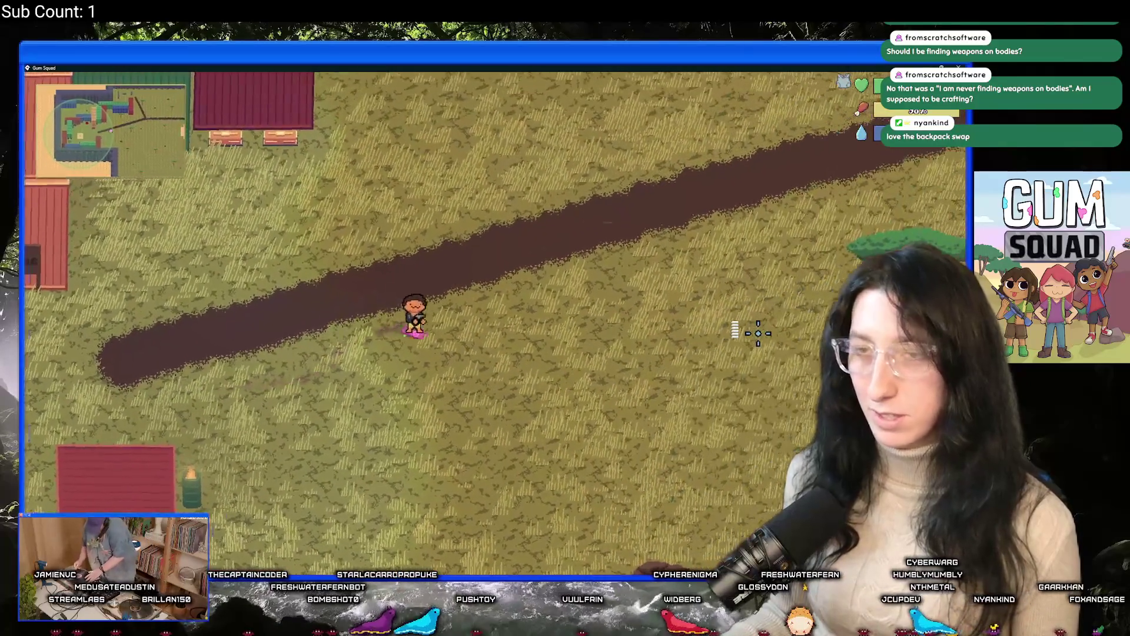
{"action": "key", "text": "d"}
{"action": "key", "text": "s"}
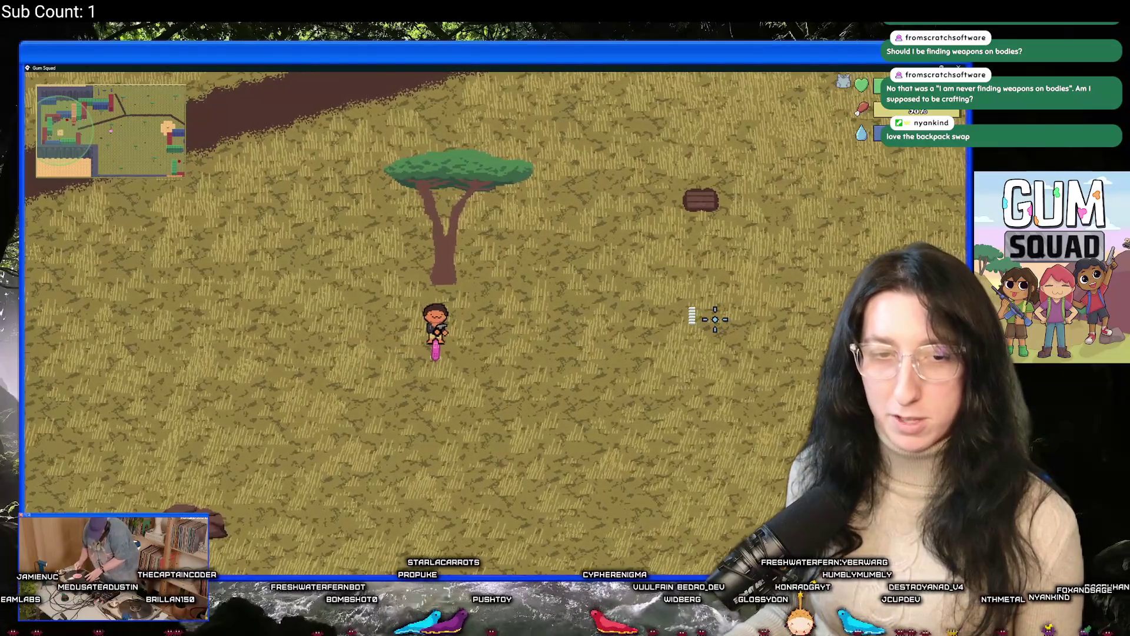
{"action": "key", "text": "d"}
{"action": "key", "text": "w"}
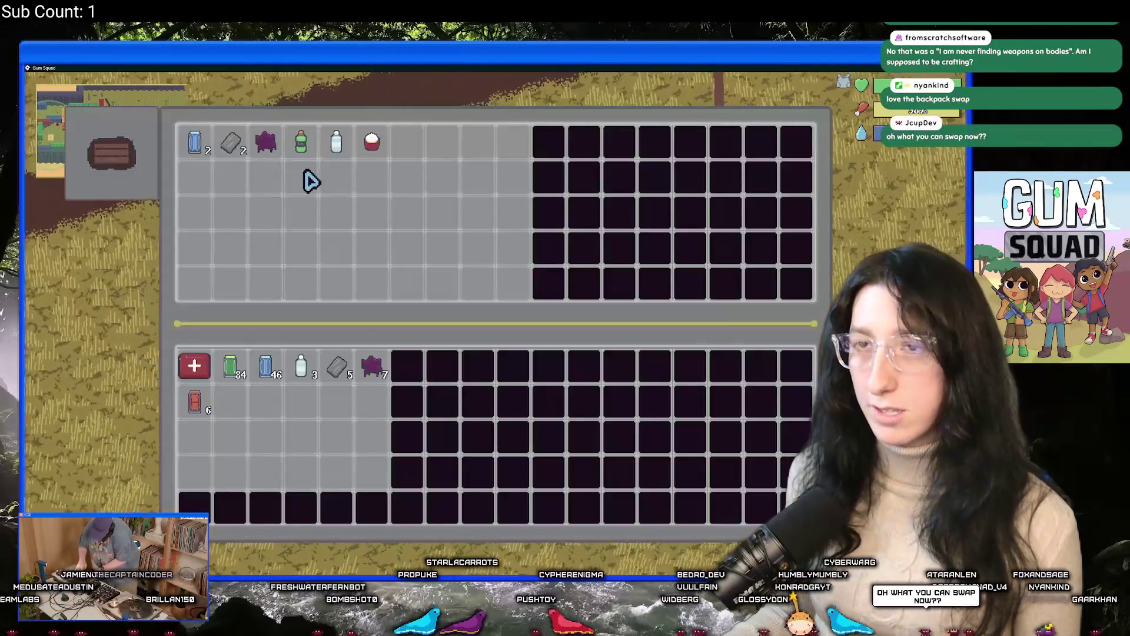
{"action": "left_click", "coordinate": [344, 147]}
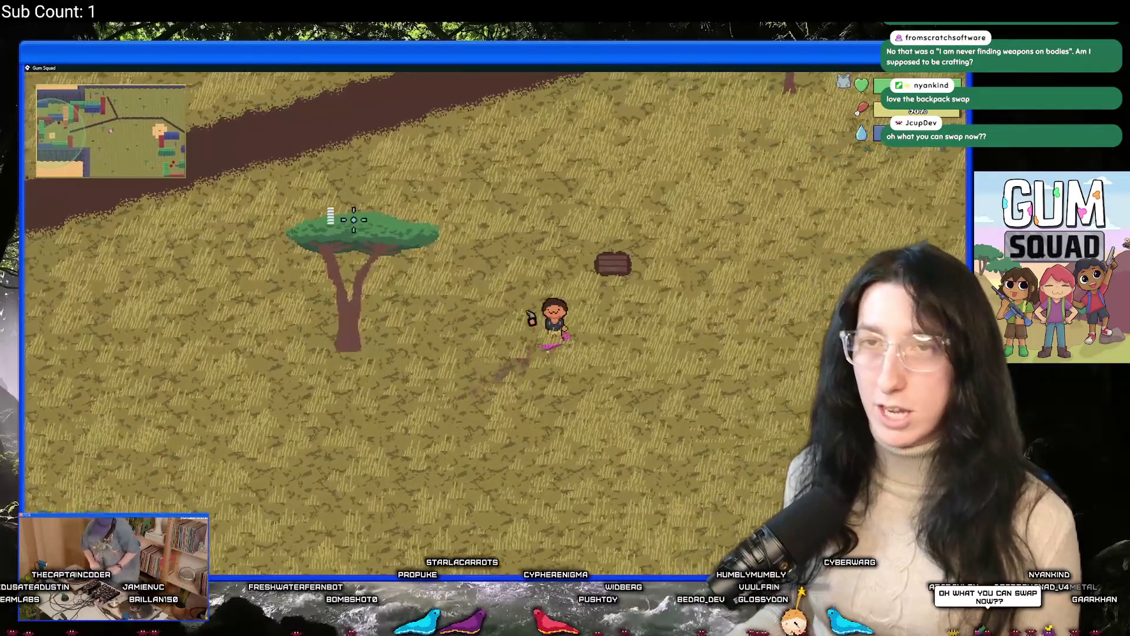
Walk right to the dirt clearing chest and loot its three items into the inventory
{"action": "key", "text": "d"}
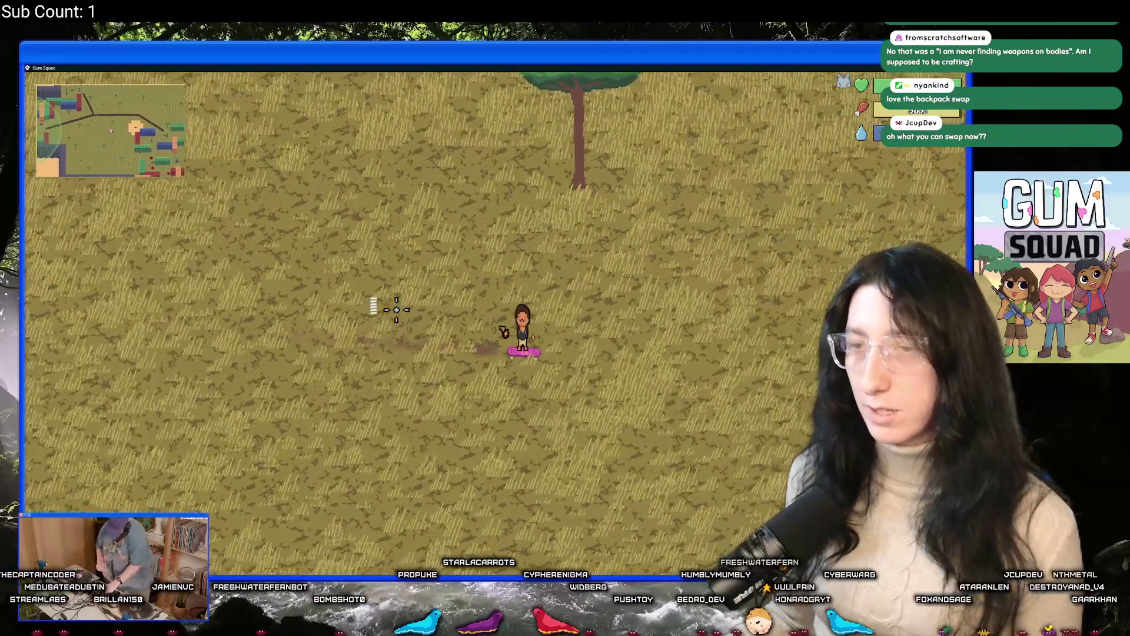
{"action": "key", "text": "d"}
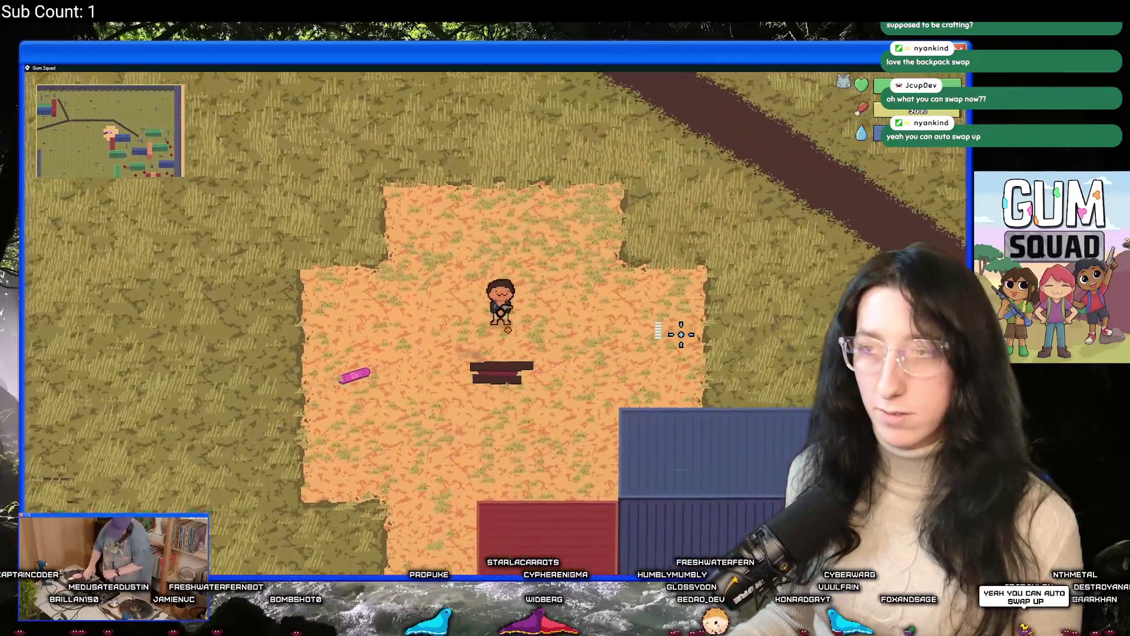
{"action": "key", "text": "e"}
{"action": "left_click", "coordinate": [303, 139]}
{"action": "left_click", "coordinate": [265, 139]}
{"action": "left_click", "coordinate": [232, 139]}
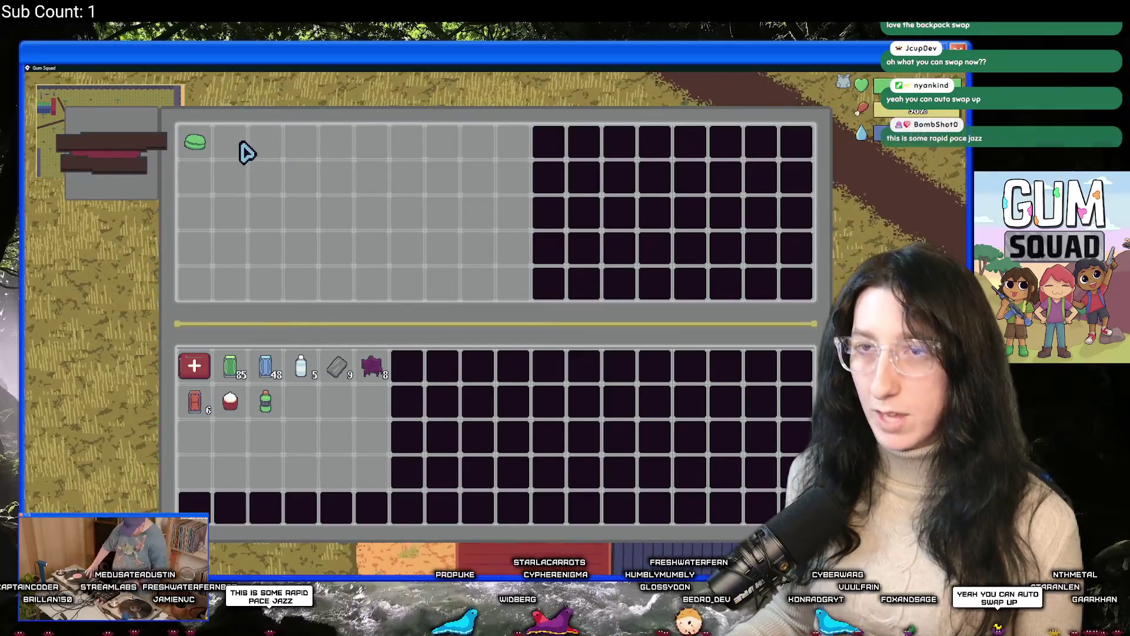
{"action": "key", "text": "e"}
Leave the clearing heading down-left and shoot the nearby enemy
{"action": "key", "text": "a"}
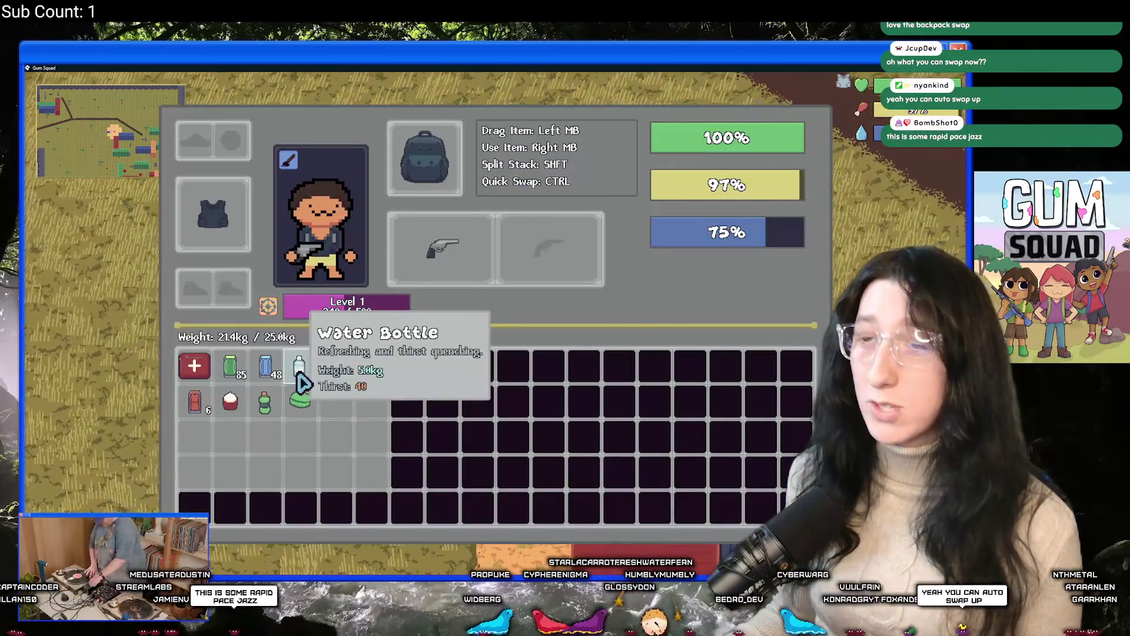
{"action": "key", "text": "s"}
{"action": "key", "text": "a"}
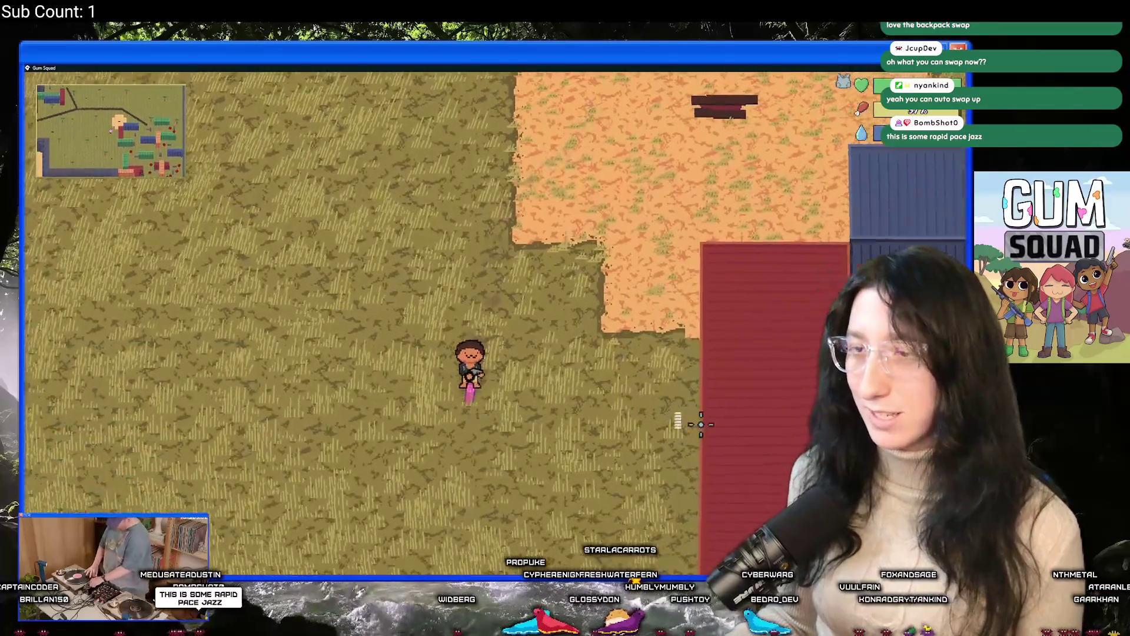
{"action": "key", "text": "s"}
{"action": "key", "text": "d"}
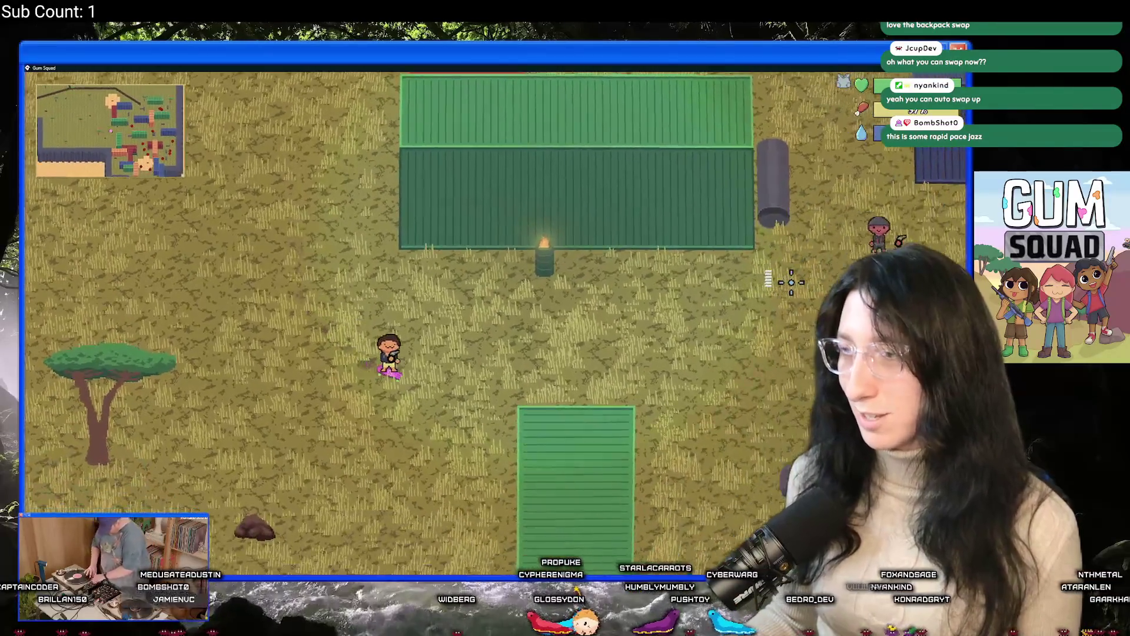
{"action": "key", "text": "s"}
{"action": "key", "text": "a"}
{"action": "left_click", "coordinate": [755, 247]}
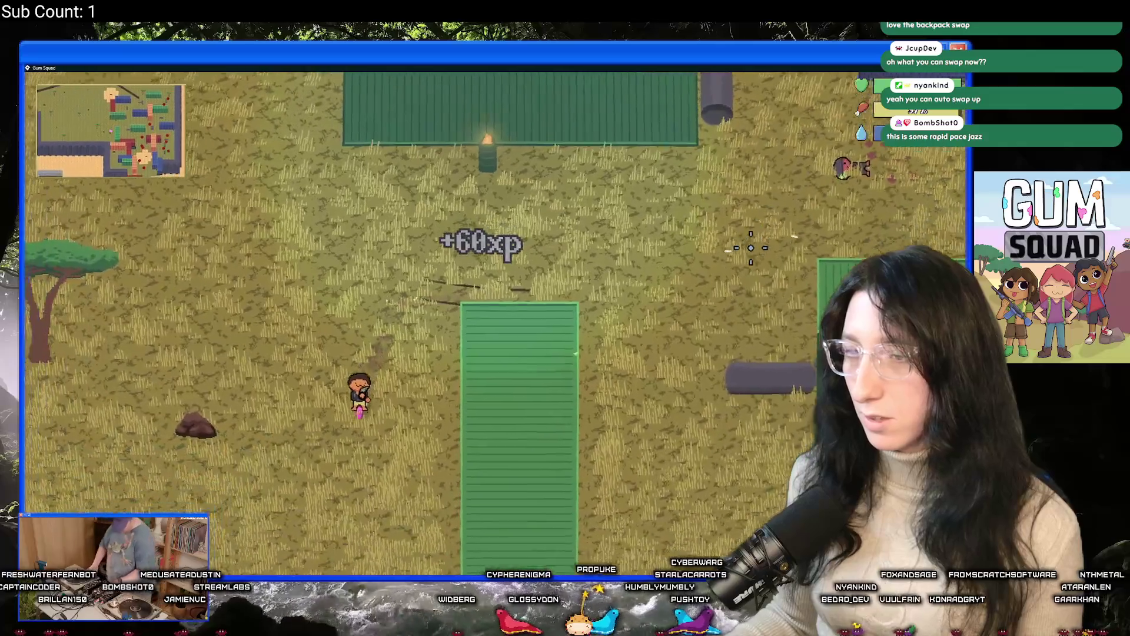
Step off the skateboard to shoot two more enemies, then get back on it
{"action": "key", "text": "w"}
{"action": "key", "text": "d"}
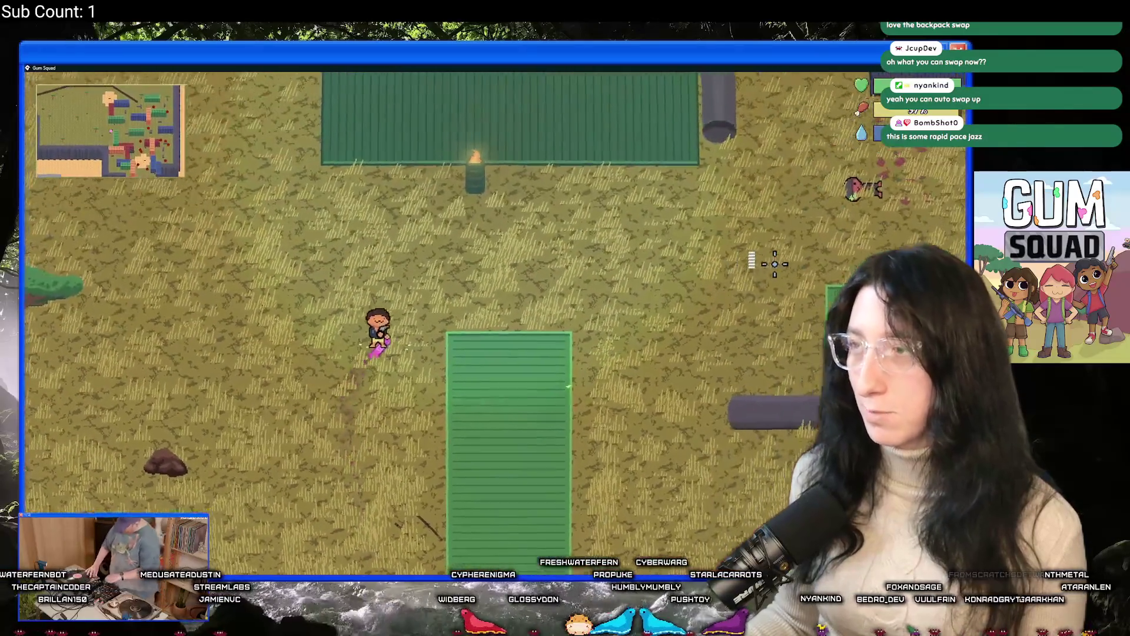
{"action": "key", "text": "d"}
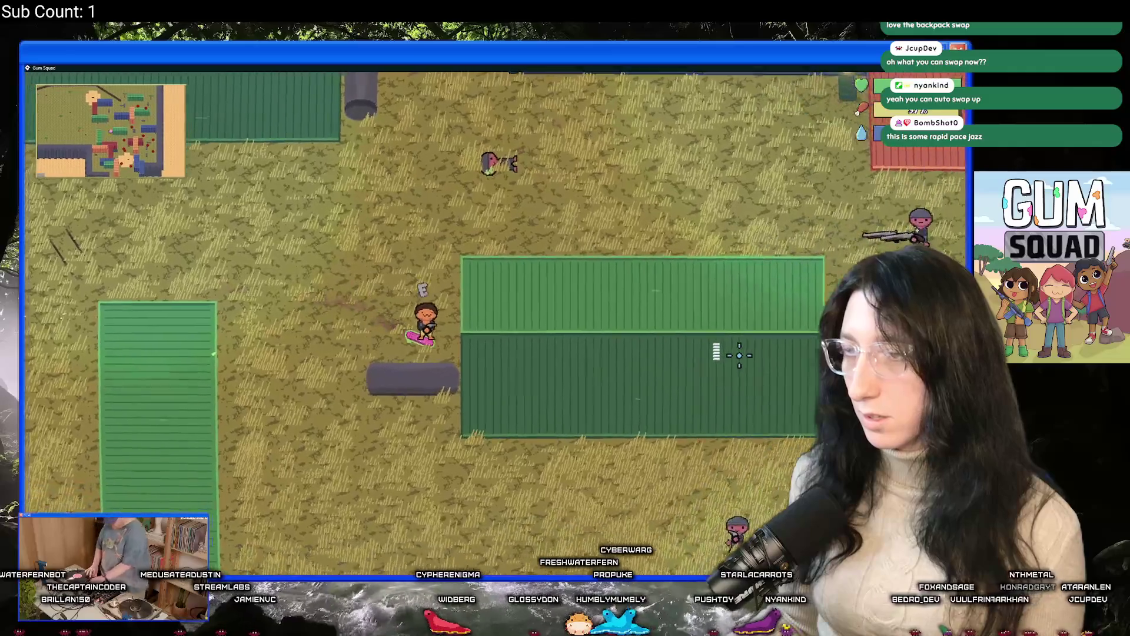
{"action": "key", "text": "e"}
{"action": "key", "text": "w"}
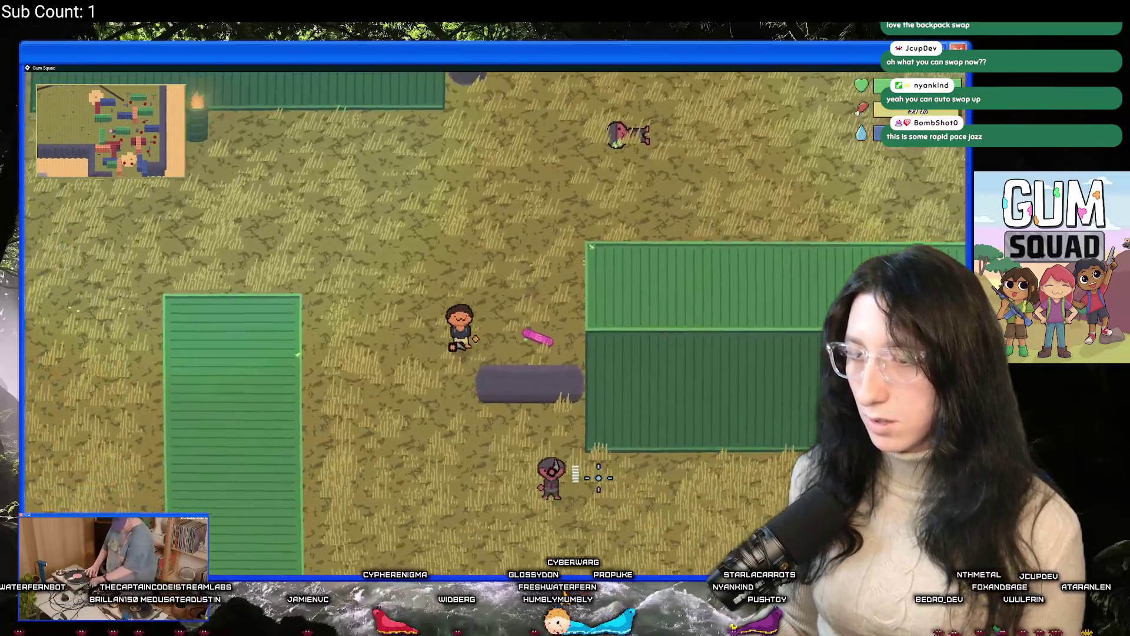
{"action": "left_click", "coordinate": [611, 447]}
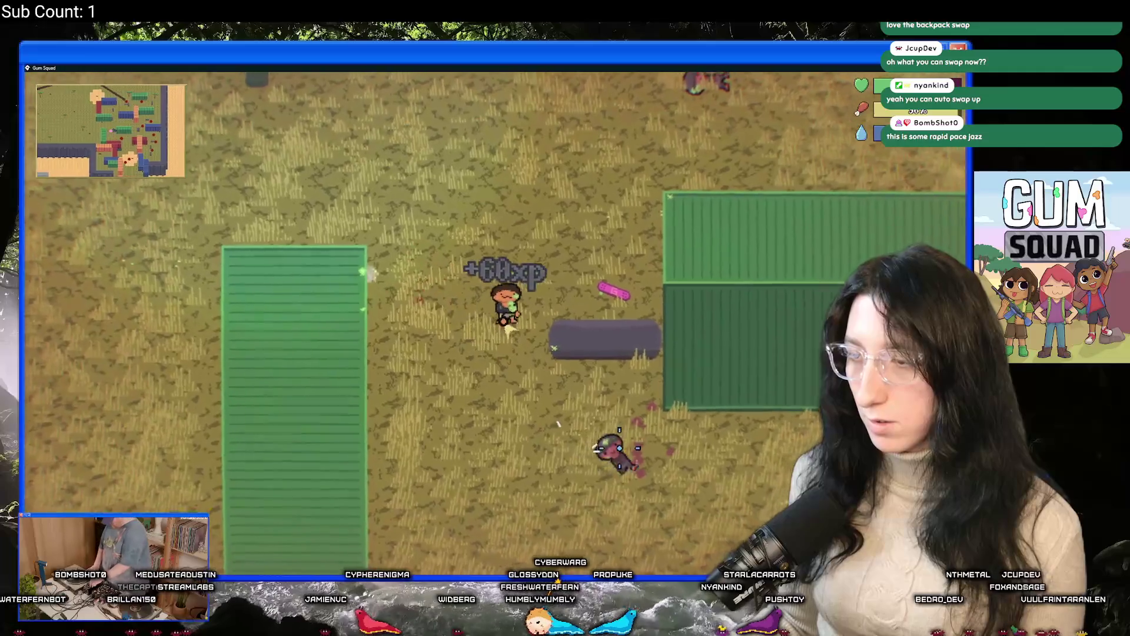
{"action": "key", "text": "d"}
{"action": "key", "text": "e"}
{"action": "left_click", "coordinate": [748, 377]}
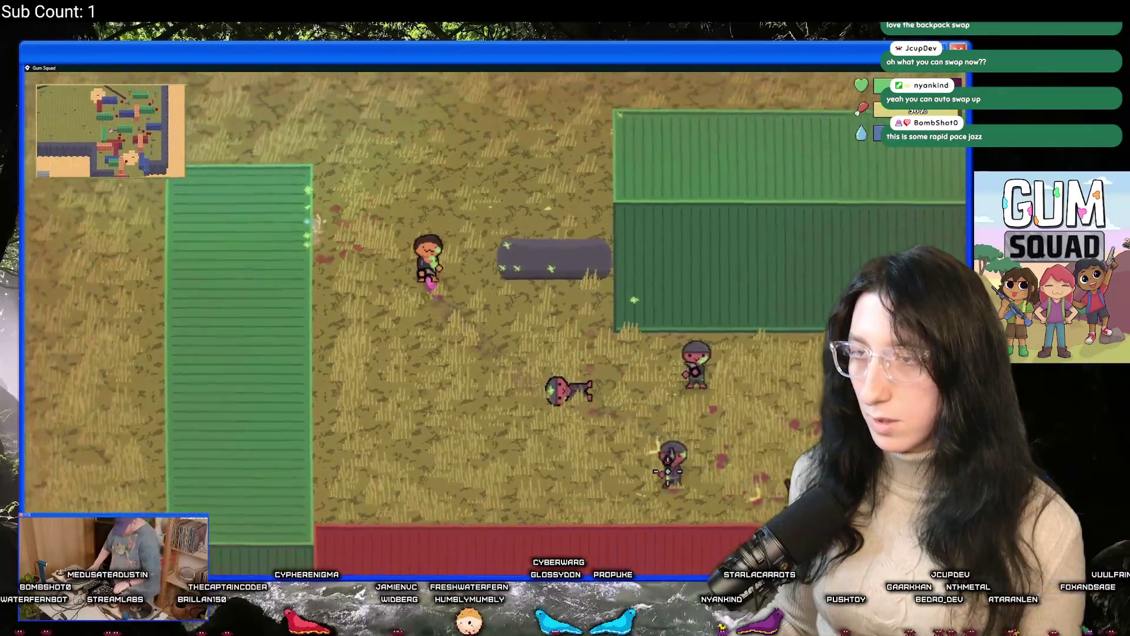
Skate up the dirt path to the orange dirt area and use a medkit to restore health
{"action": "key", "text": "w"}
{"action": "key", "text": "d"}
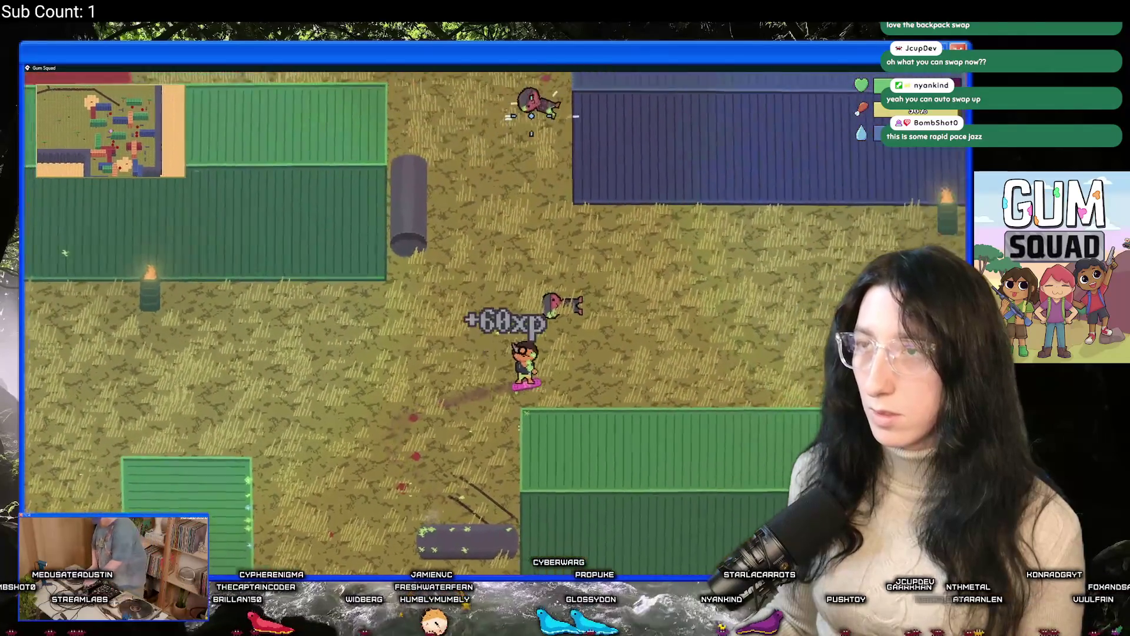
{"action": "key", "text": "w"}
{"action": "key", "text": "d"}
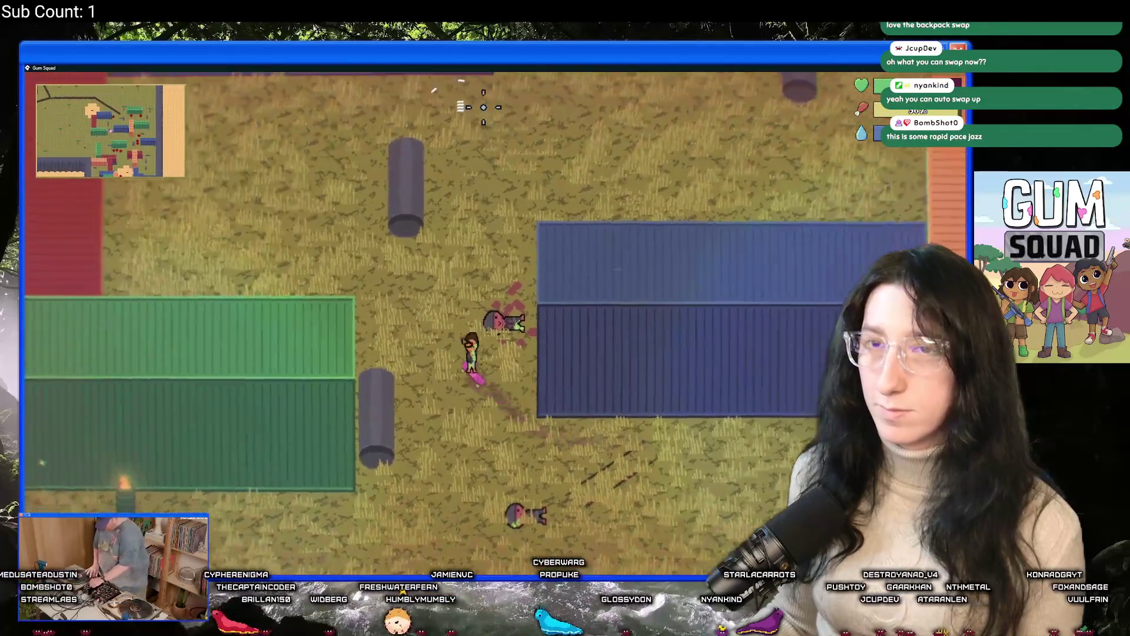
{"action": "key", "text": "w"}
{"action": "key", "text": "d"}
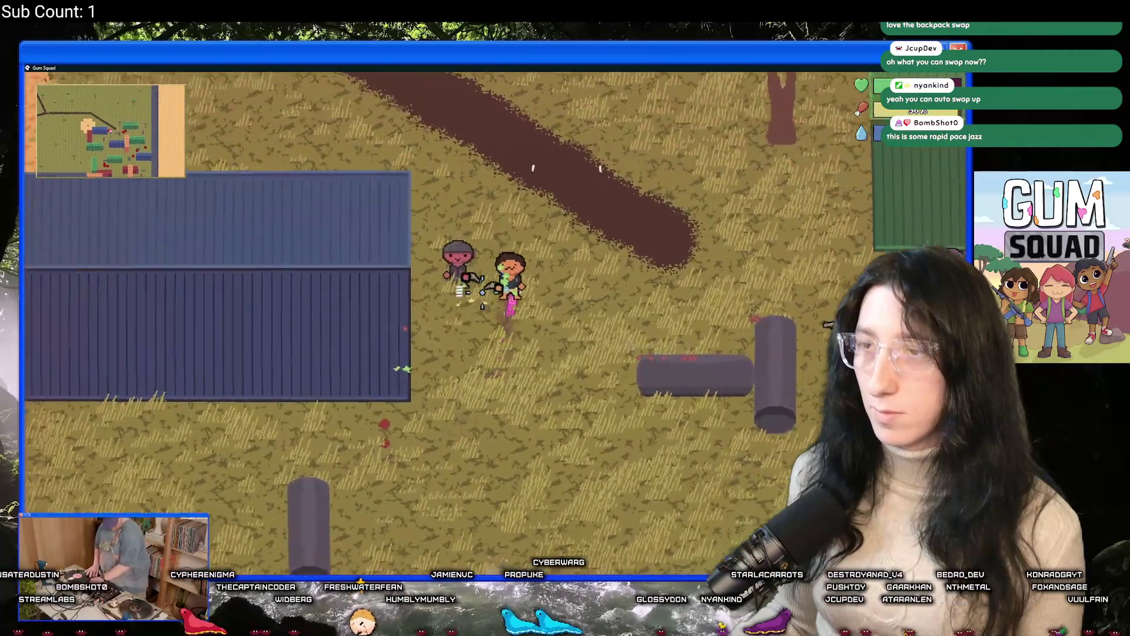
{"action": "key", "text": "a"}
{"action": "key", "text": "s"}
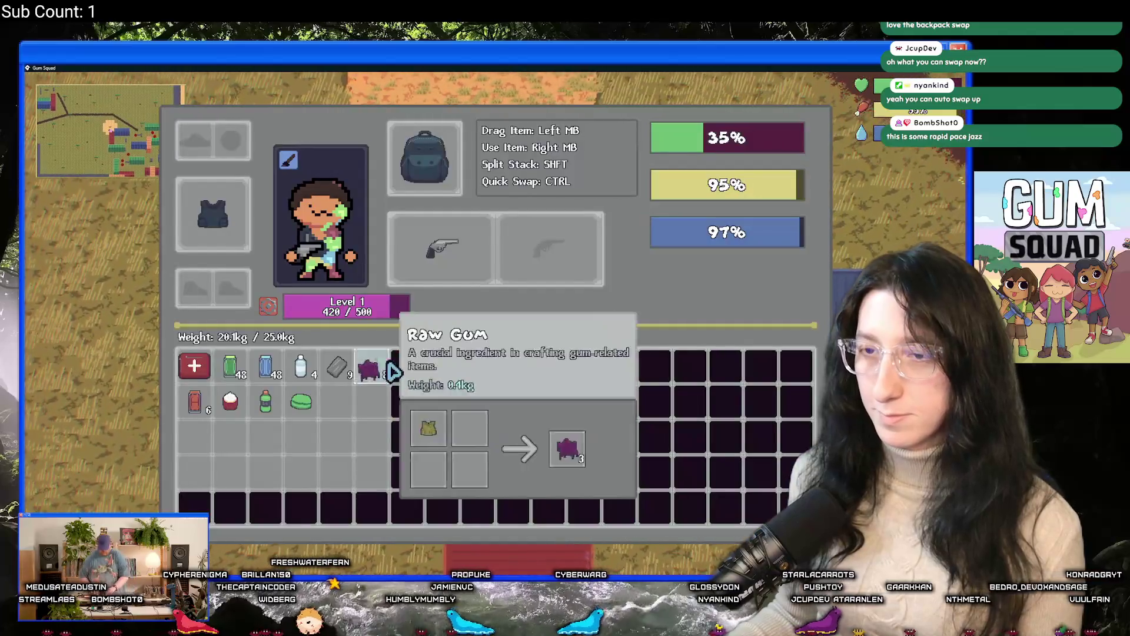
{"action": "right_click", "coordinate": [194, 366]}
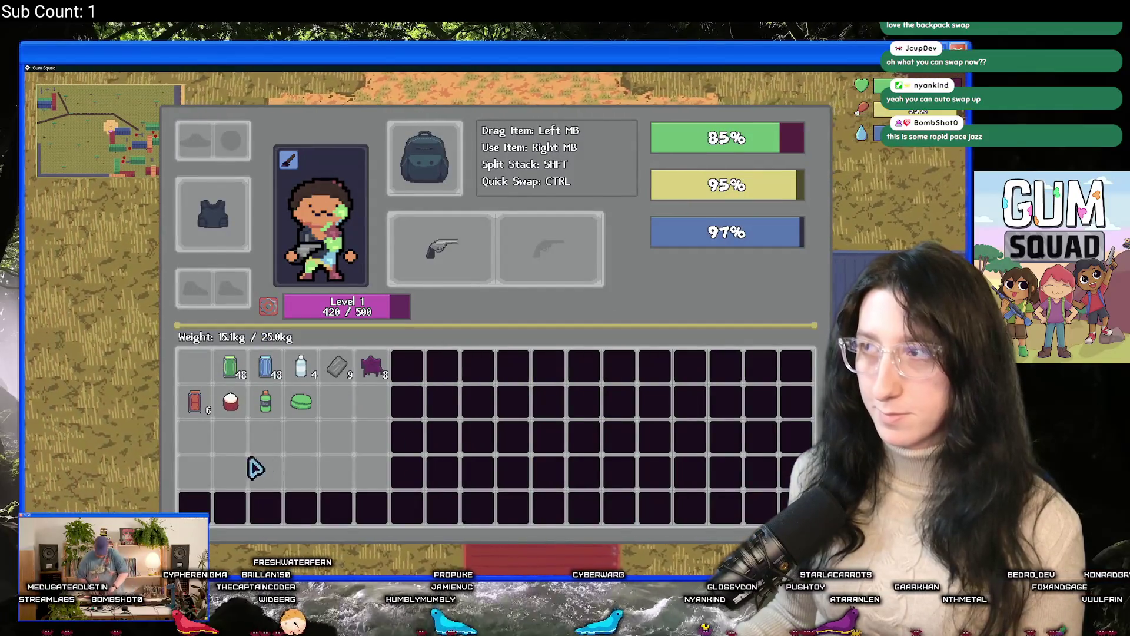
Close the inventory and walk back out across the map
{"action": "key", "text": "Tab"}
{"action": "key", "text": "s"}
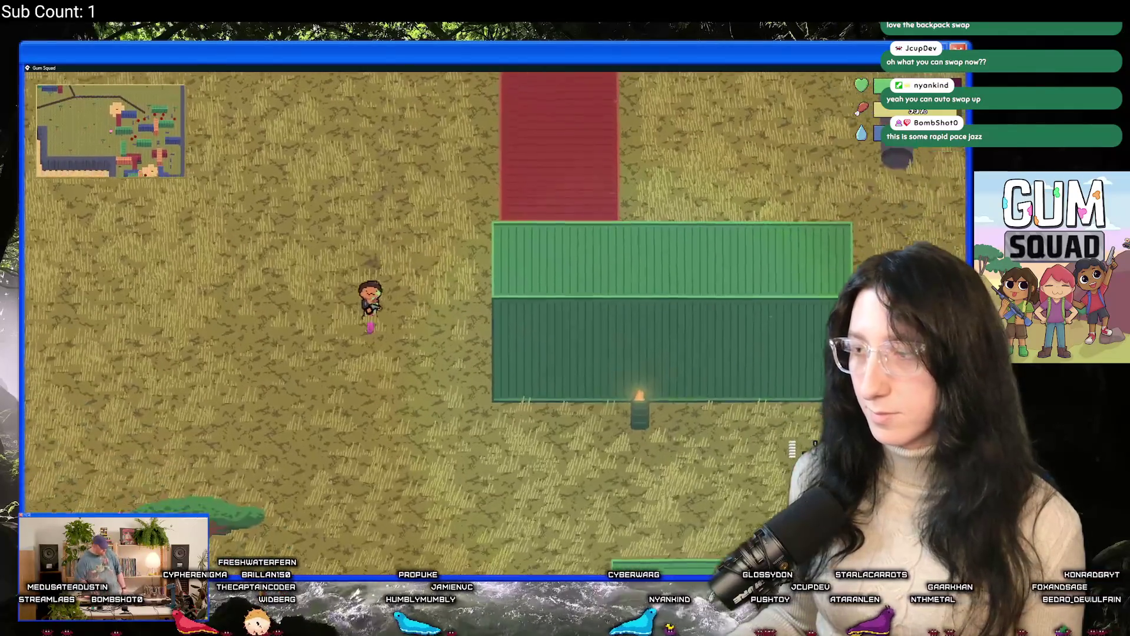
{"action": "key", "text": "s"}
{"action": "key", "text": "d"}
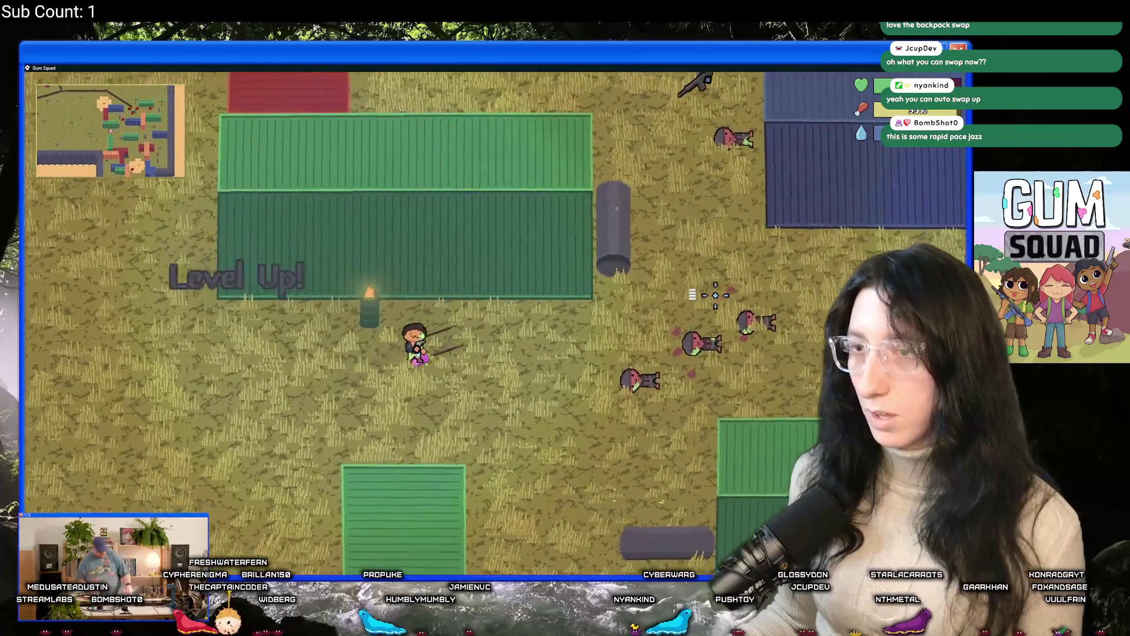
{"action": "key", "text": "a"}
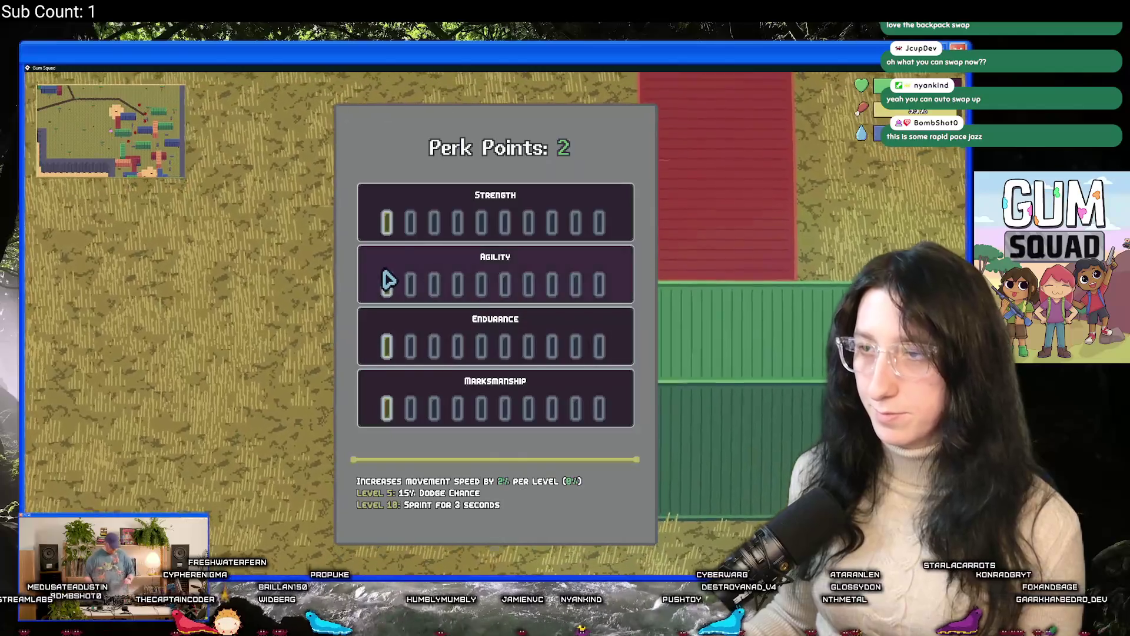
{"action": "mouse_move", "coordinate": [387, 226]}
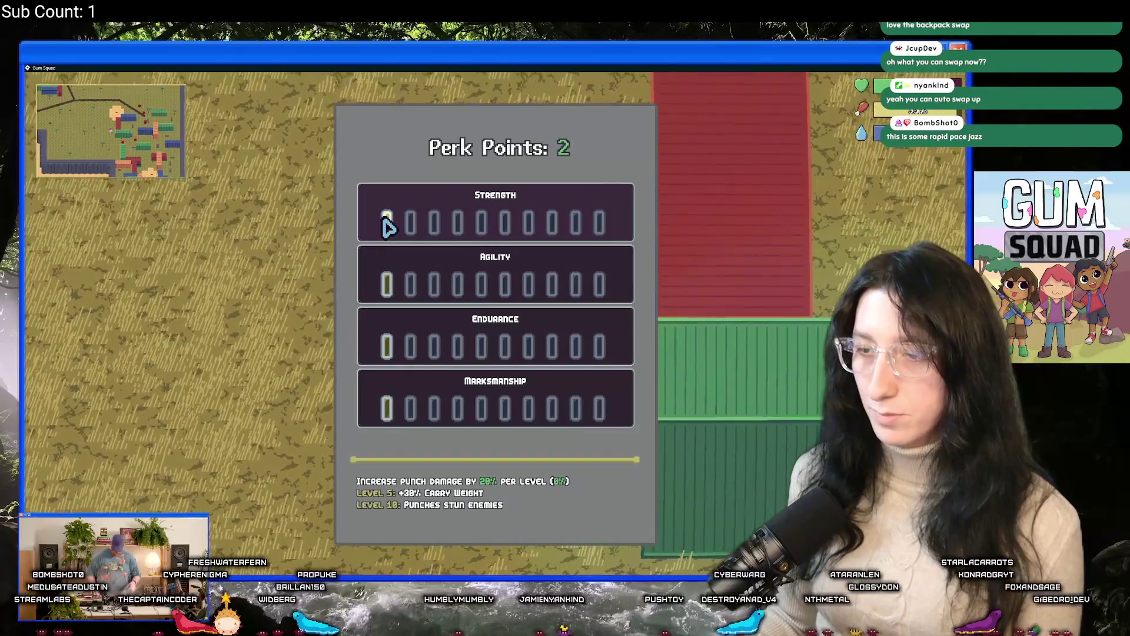
{"action": "mouse_move", "coordinate": [406, 353]}
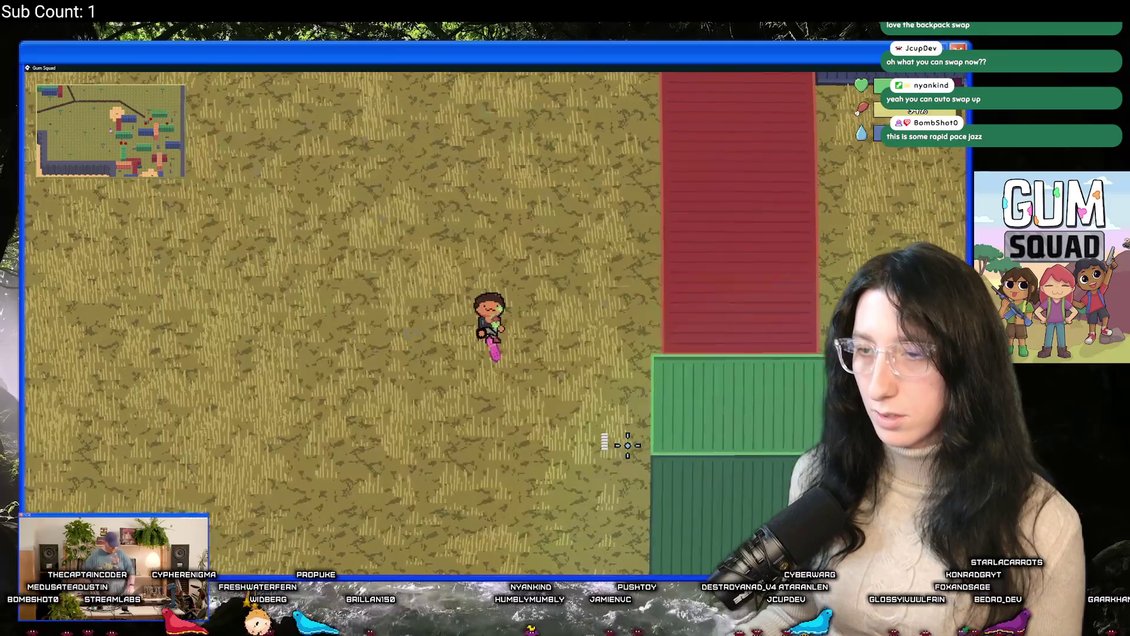
Walk down-left toward the rock, then dash up-right above the tree
{"action": "key", "text": "s"}
{"action": "key", "text": "a"}
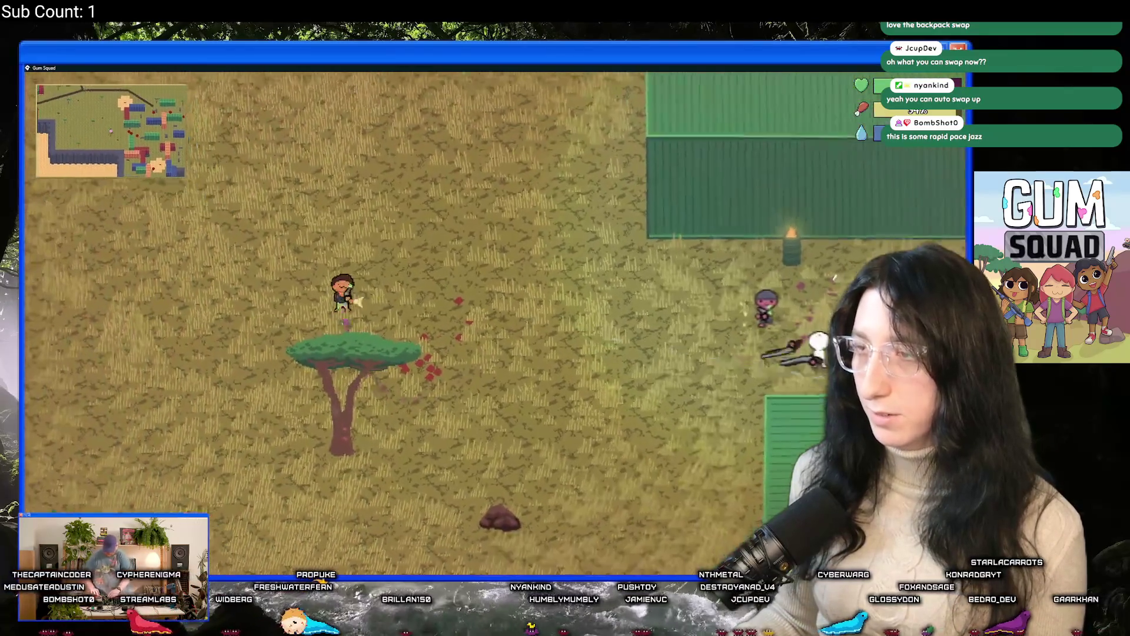
{"action": "key", "text": "s"}
{"action": "key", "text": "a"}
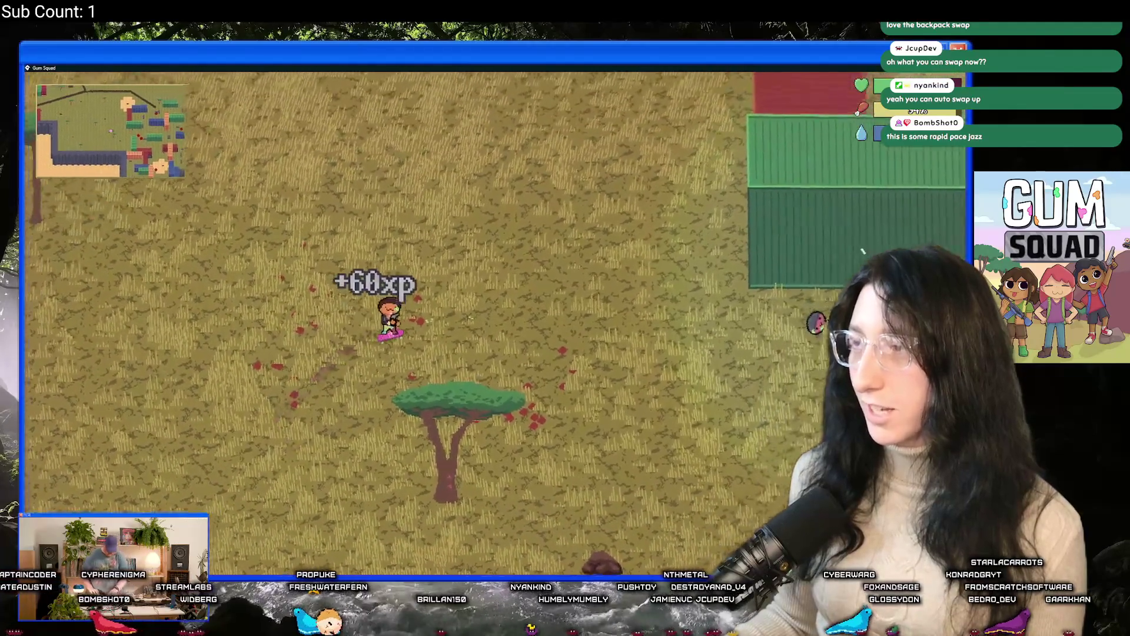
{"action": "key", "text": "w"}
{"action": "key", "text": "d"}
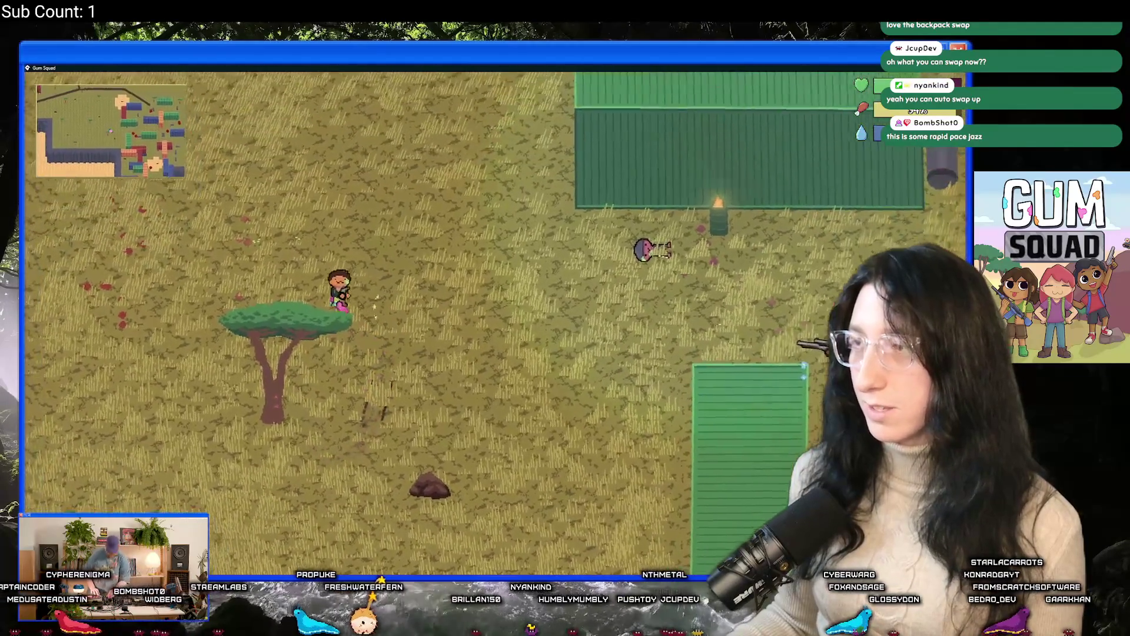
{"action": "key", "text": "w"}
{"action": "key", "text": "d"}
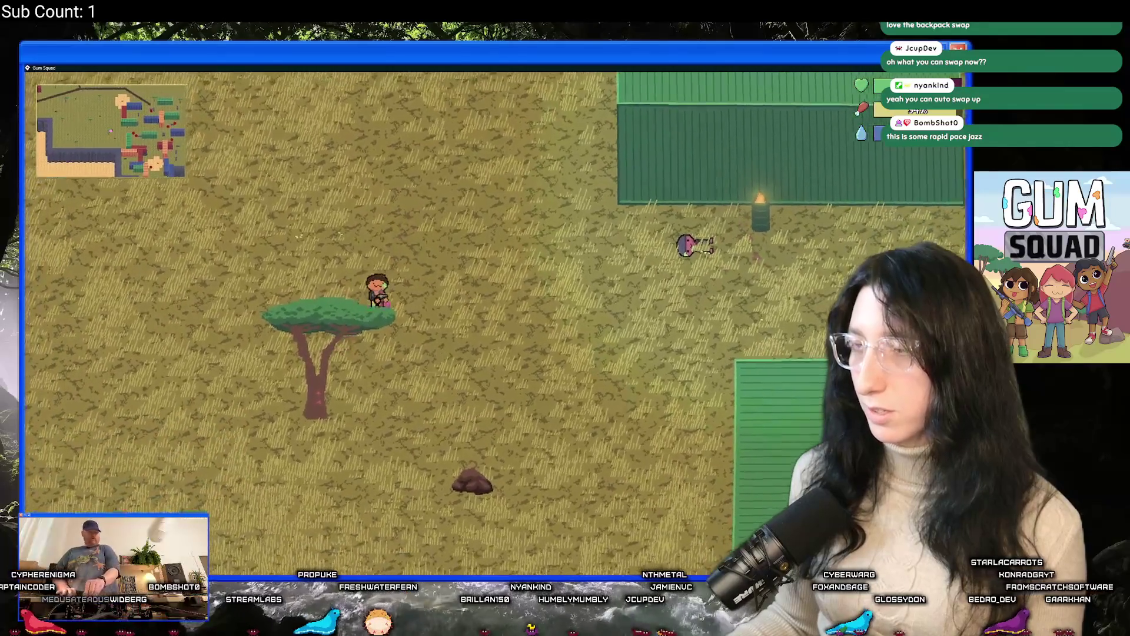
{"action": "key", "text": "w"}
{"action": "key", "text": "d"}
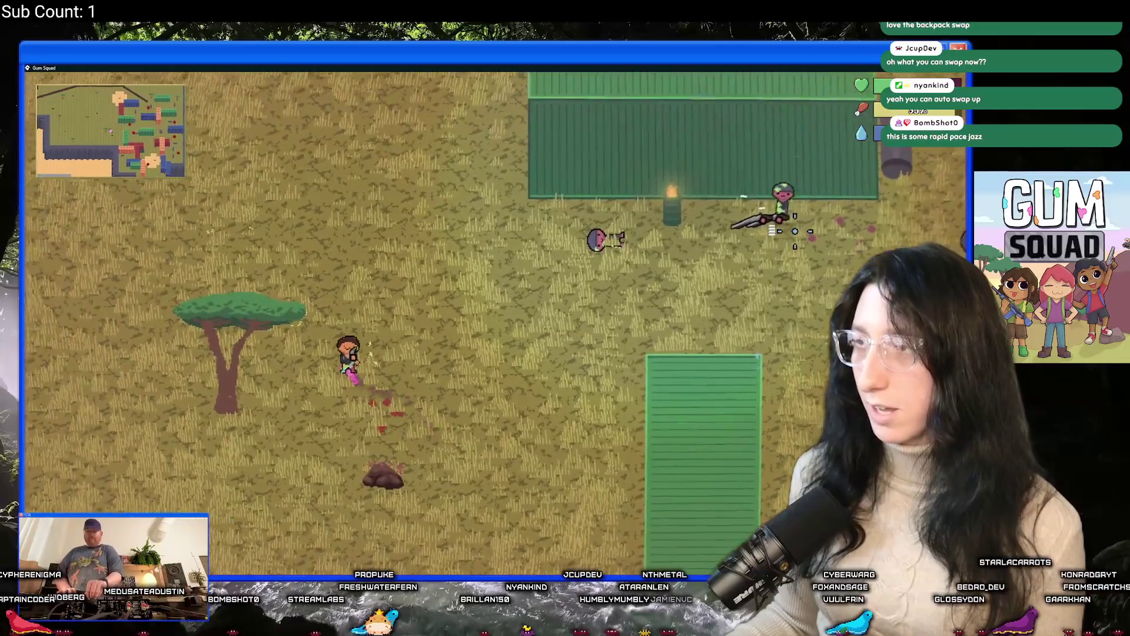
Shoot the enemies near the containers while moving, then fall back down-left
{"action": "left_click", "coordinate": [795, 232]}
{"action": "key", "text": "d"}
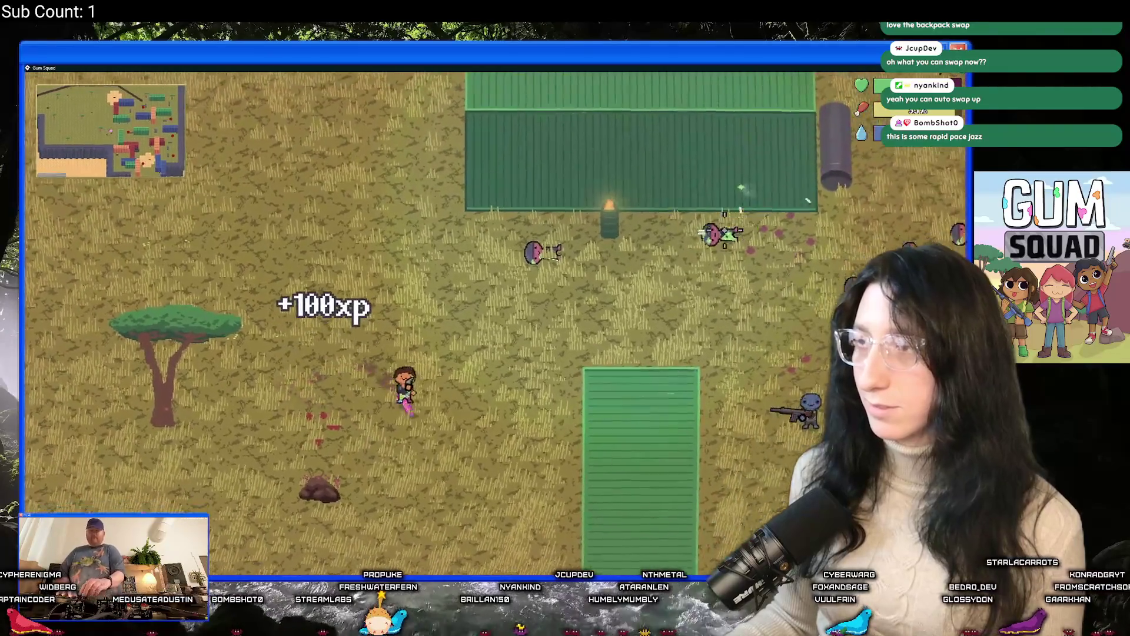
{"action": "key", "text": "w"}
{"action": "key", "text": "s"}
{"action": "key", "text": "a"}
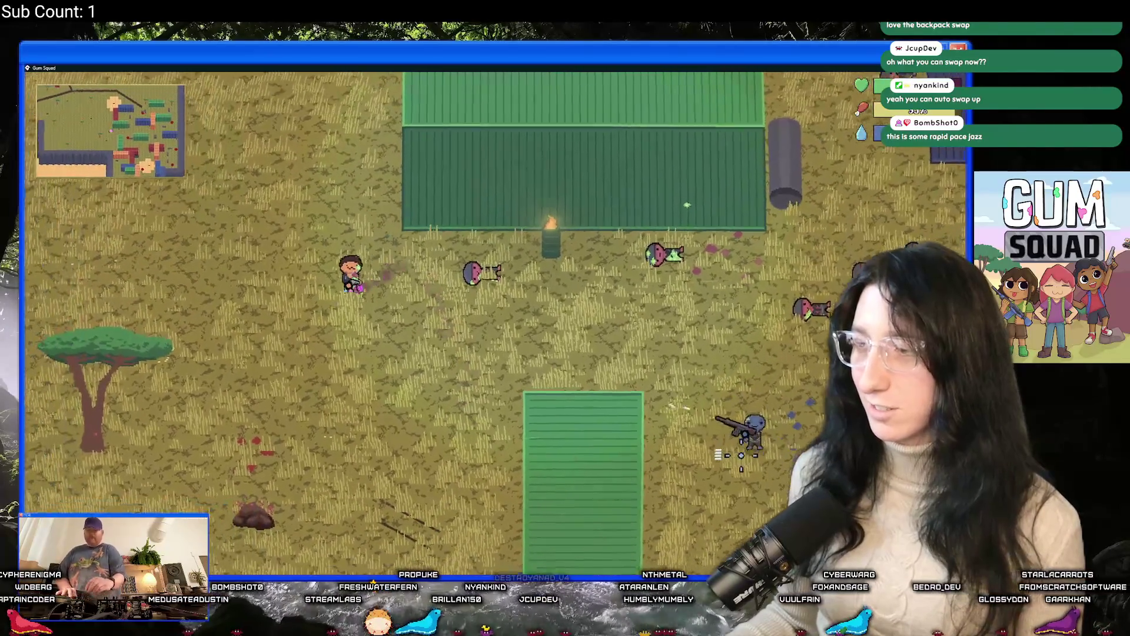
{"action": "key", "text": "d"}
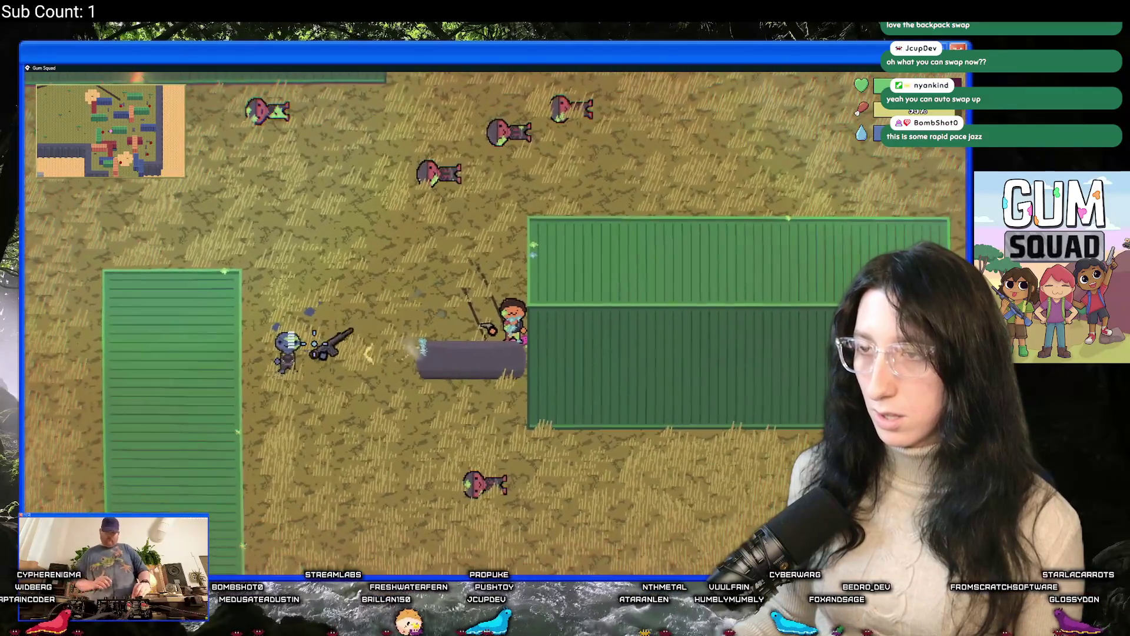
{"action": "key", "text": "d"}
{"action": "key", "text": "s"}
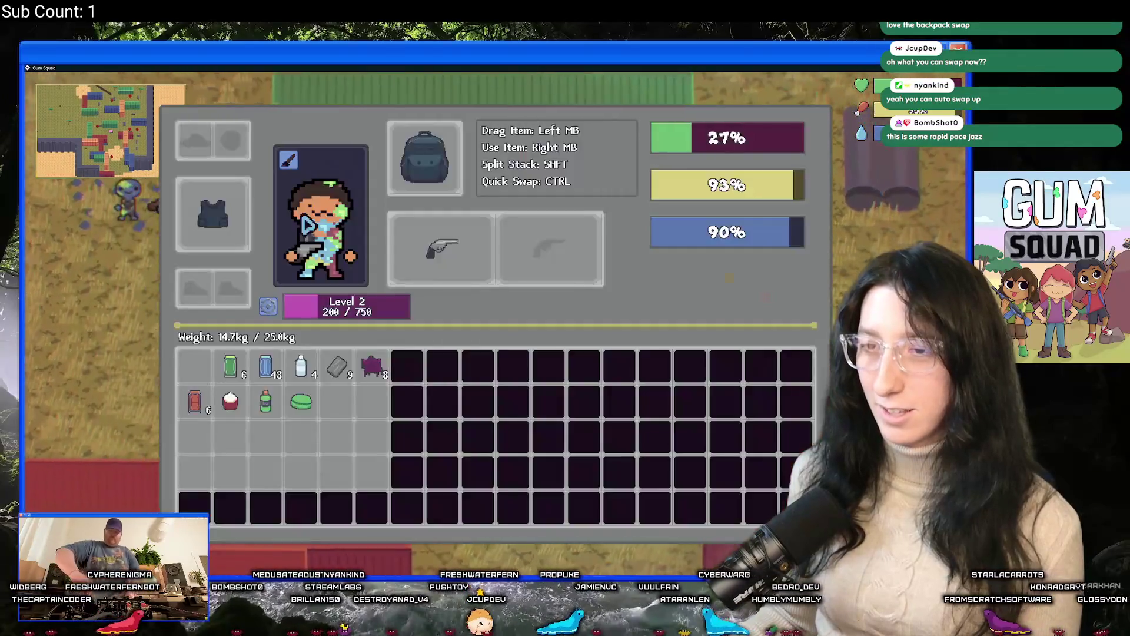
Walk to the enemy bodies and check a fallen enemy's loot, then close it
{"action": "key", "text": "Tab"}
{"action": "key", "text": "a"}
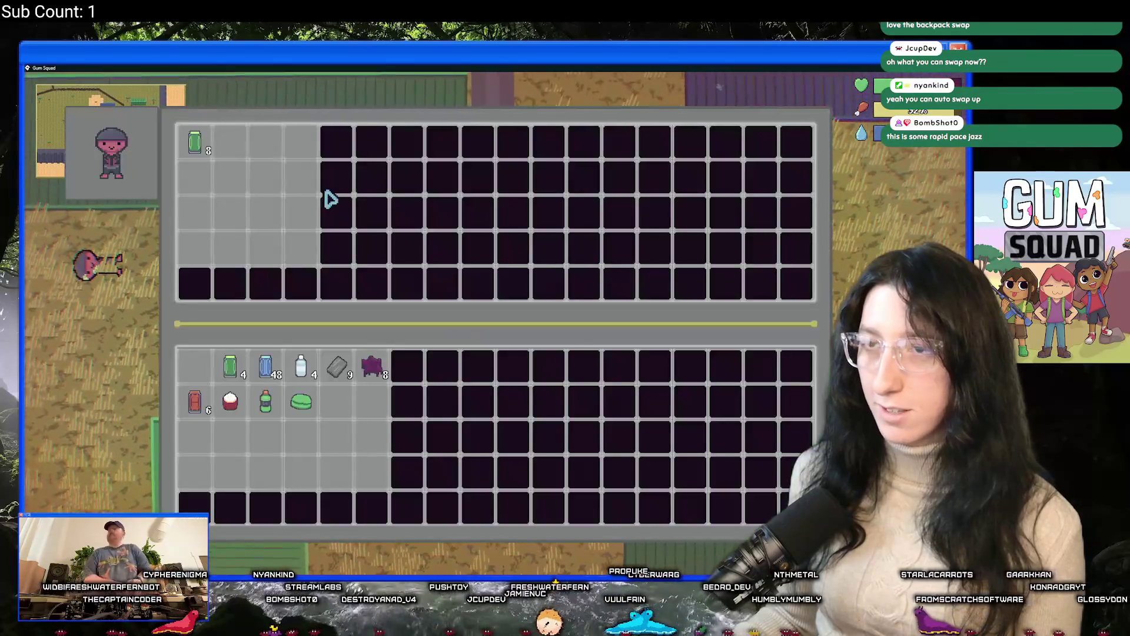
{"action": "key", "text": "a"}
{"action": "key", "text": "w"}
{"action": "key", "text": "Tab"}
{"action": "key", "text": "Tab"}
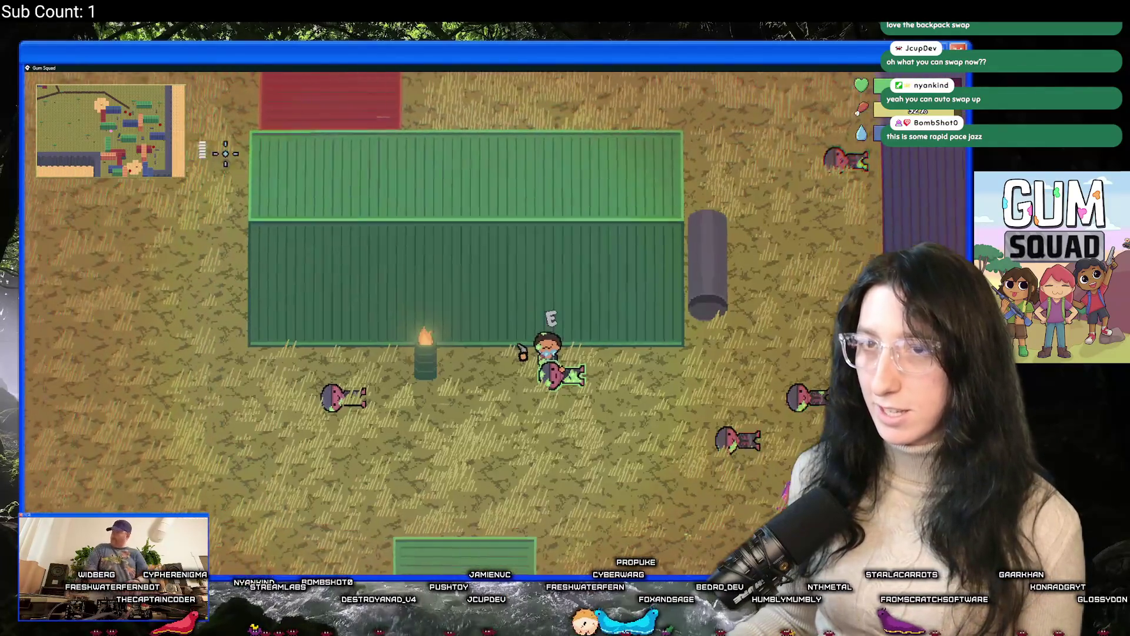
{"action": "key", "text": "Tab"}
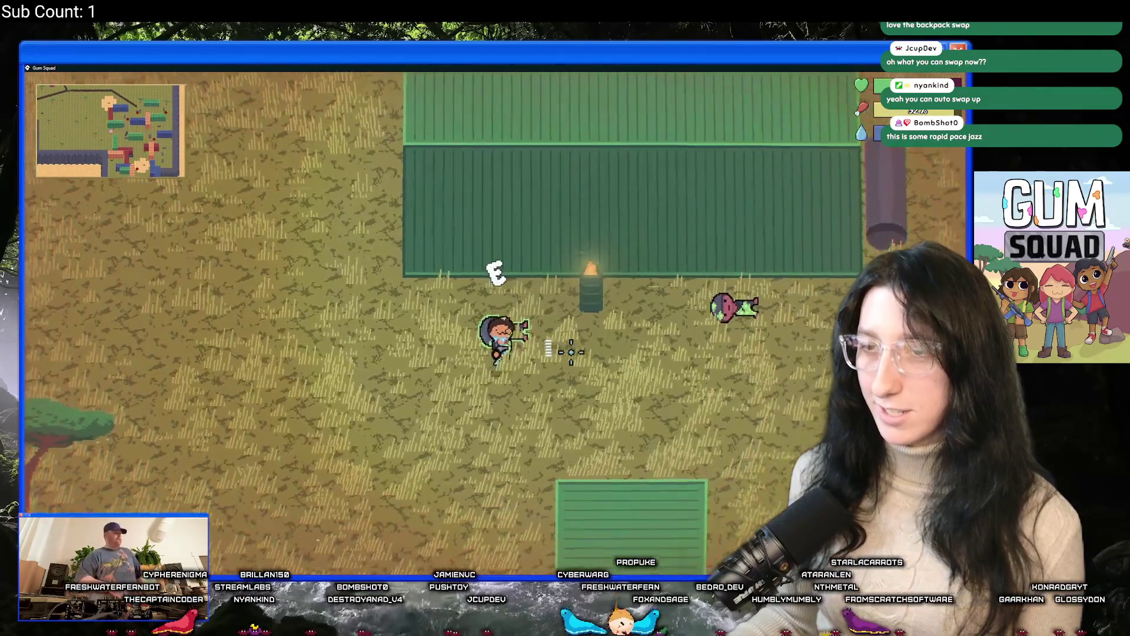
Close the loot and walk down-left across the field
{"action": "key", "text": "s"}
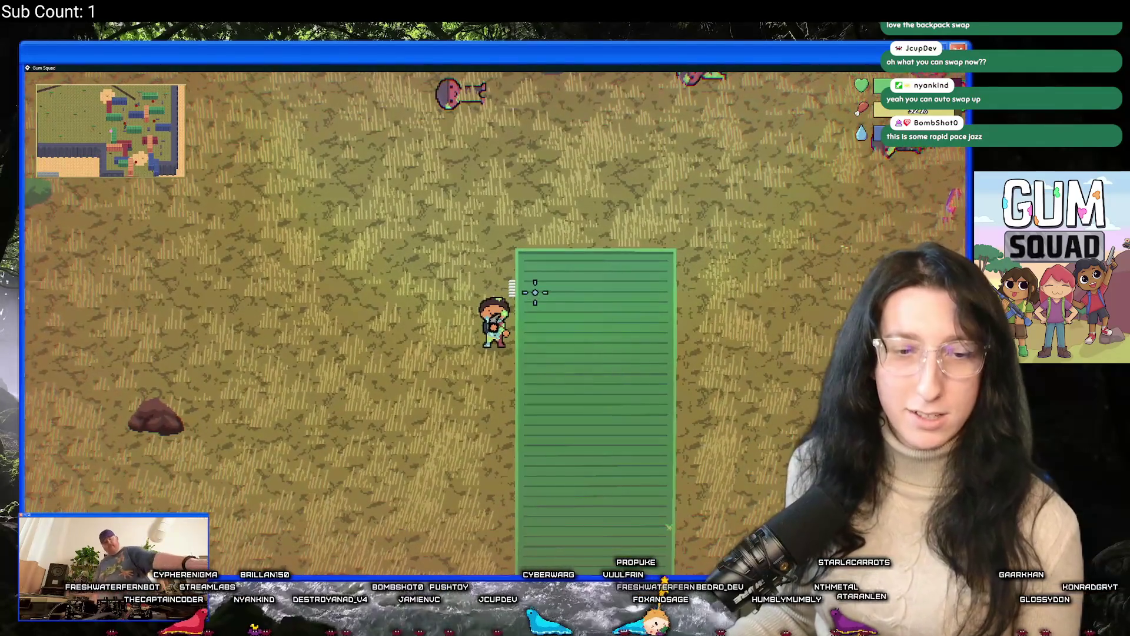
{"action": "key", "text": "w"}
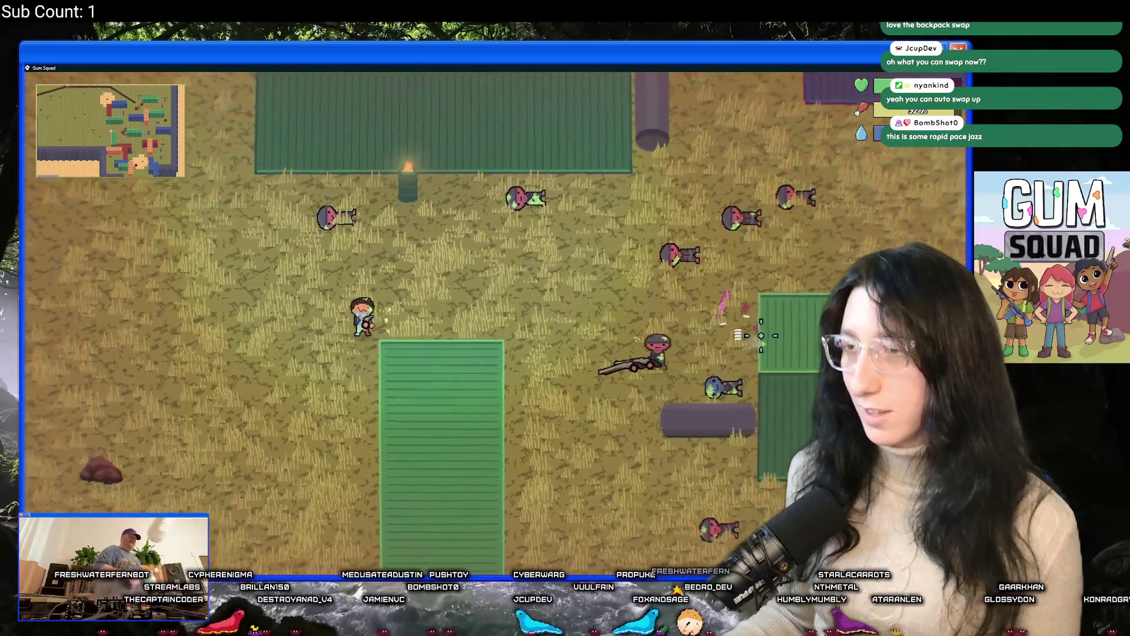
{"action": "key", "text": "s"}
{"action": "key", "text": "a"}
{"action": "key", "text": "a"}
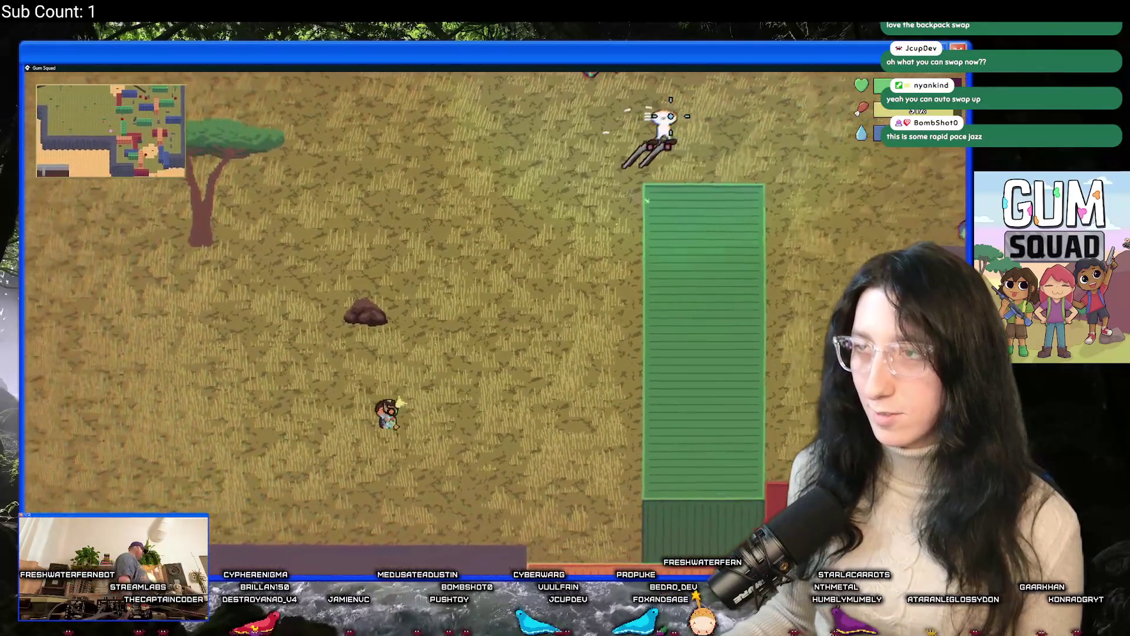
{"action": "key", "text": "a"}
{"action": "key", "text": "s"}
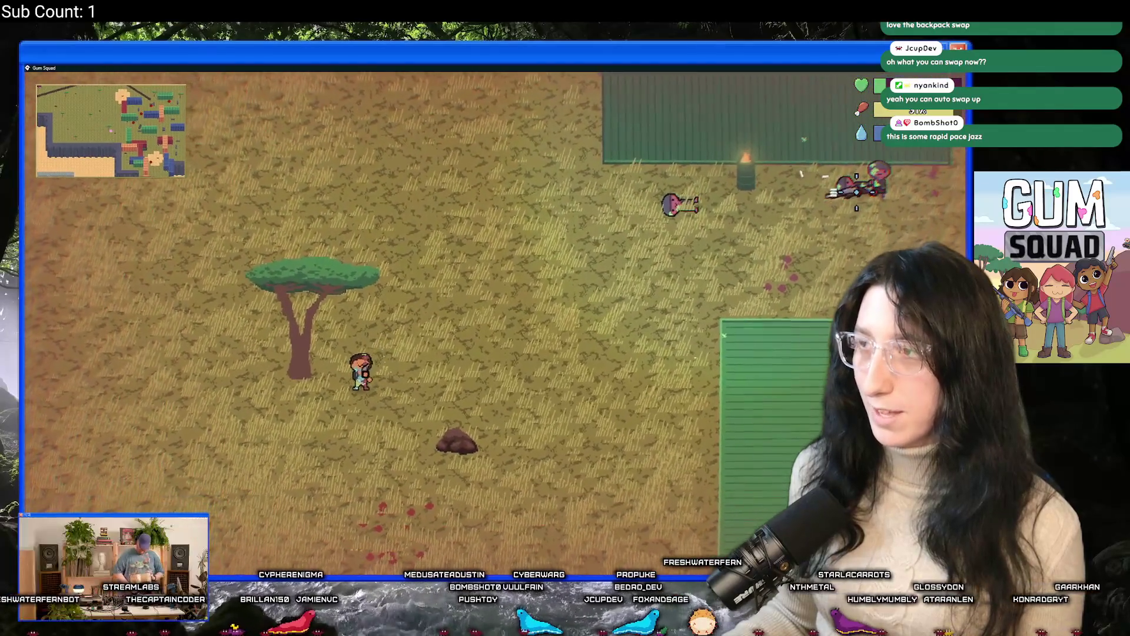
{"action": "key", "text": "w"}
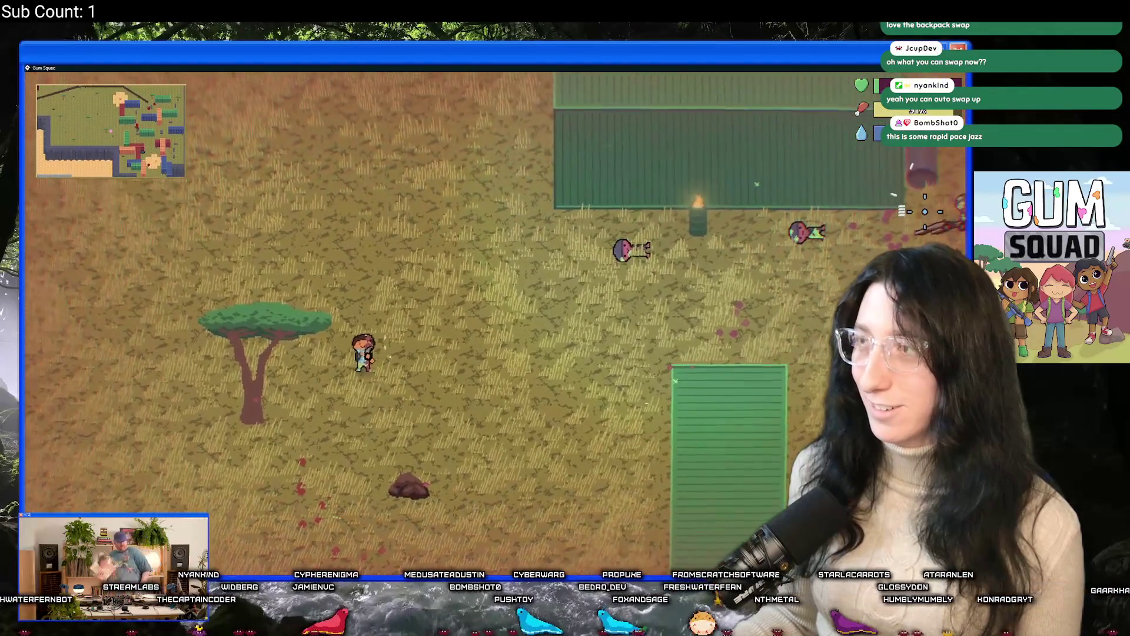
{"action": "key", "text": "s"}
{"action": "key", "text": "a"}
Walk past the tree to the dropped crate and move its revolver into the backpack
{"action": "key", "text": "a"}
{"action": "key", "text": "s"}
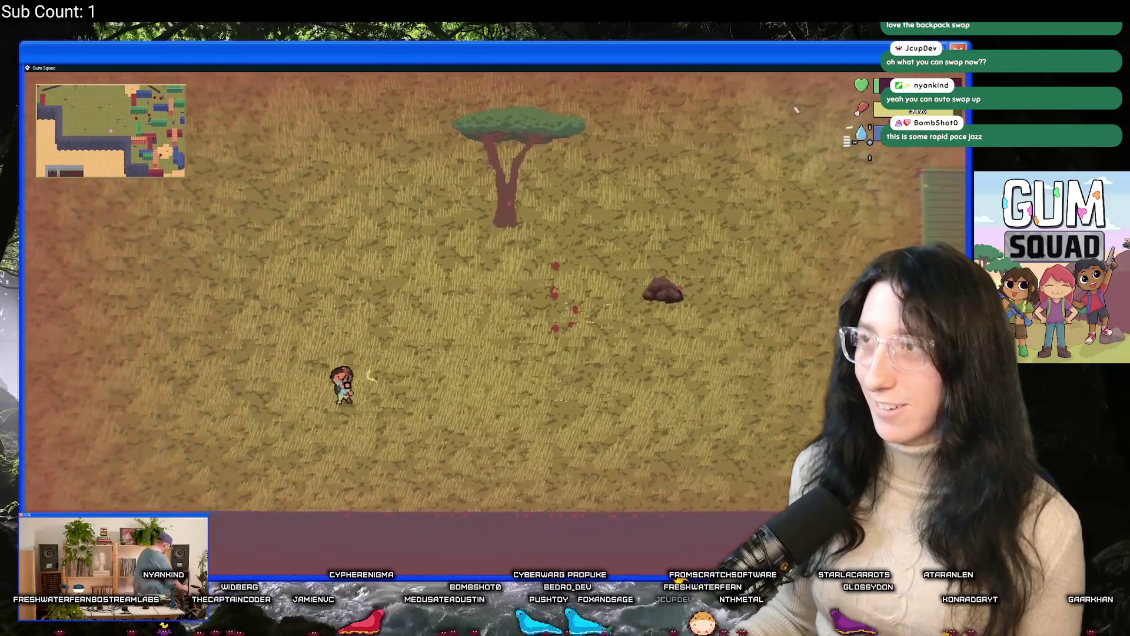
{"action": "key", "text": "d"}
{"action": "key", "text": "w"}
{"action": "key", "text": "a"}
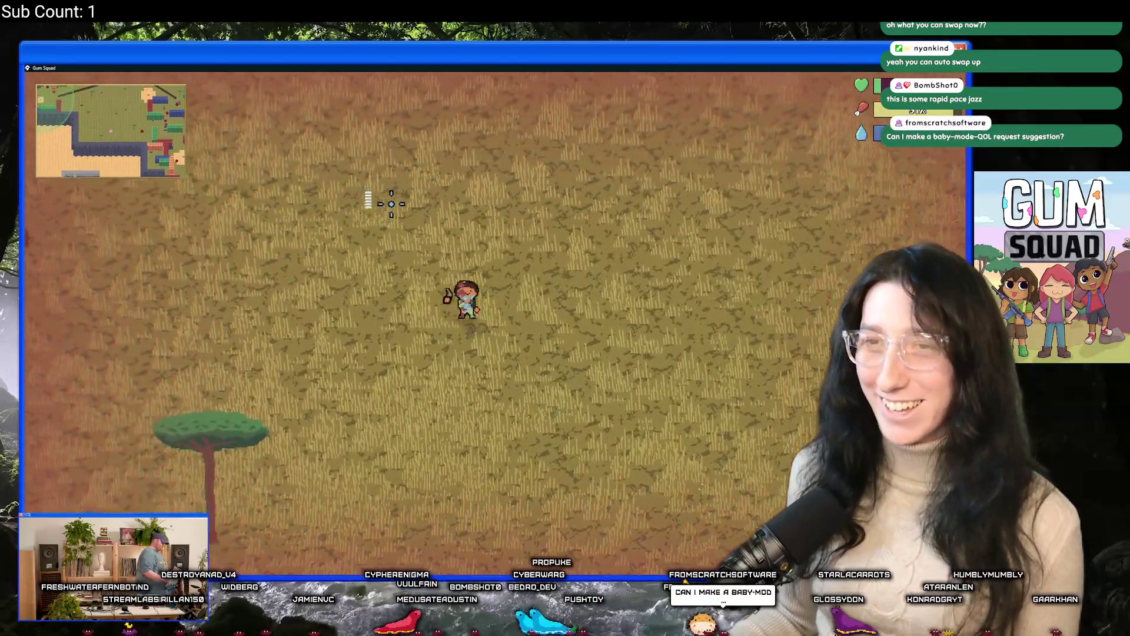
{"action": "key", "text": "d"}
{"action": "key", "text": "s"}
{"action": "key", "text": "a"}
{"action": "key", "text": "s"}
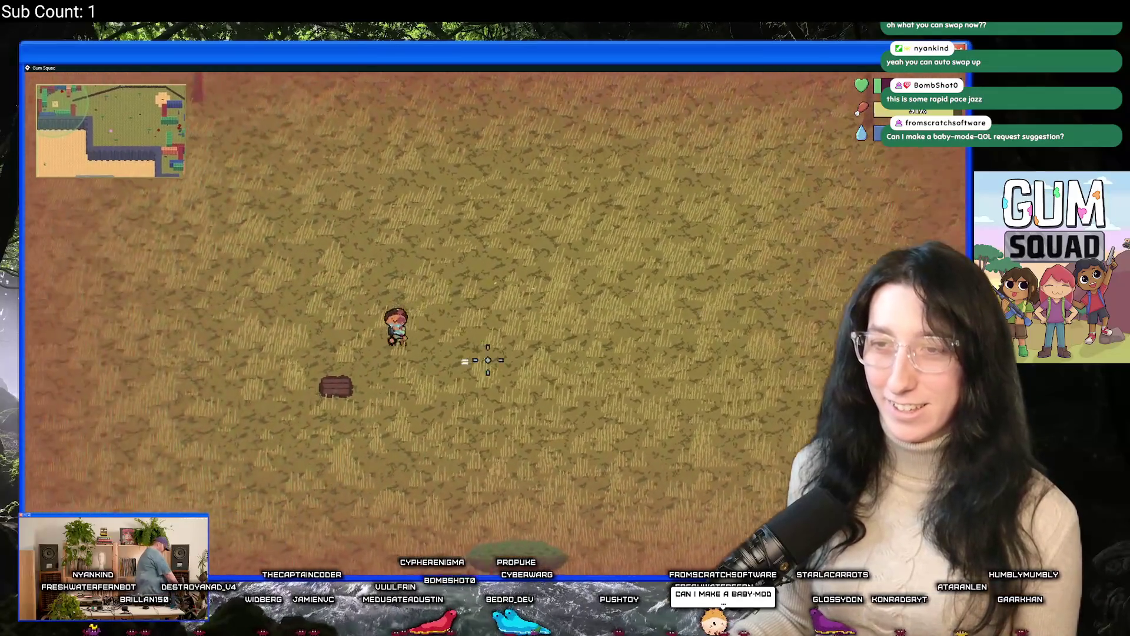
{"action": "left_click", "coordinate": [411, 154], "text": "shift"}
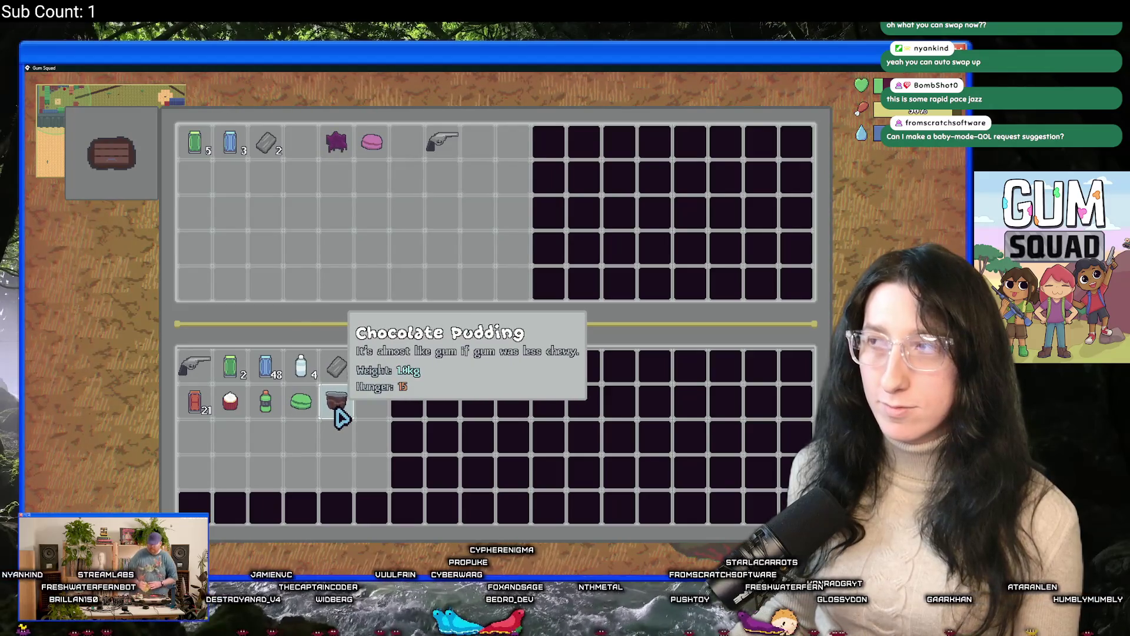
Transfer the crate's blue cans and grey scrap into the backpack stacks, then close the crate
{"action": "left_click", "coordinate": [267, 155], "text": "shift"}
{"action": "left_click", "coordinate": [243, 152], "text": "shift"}
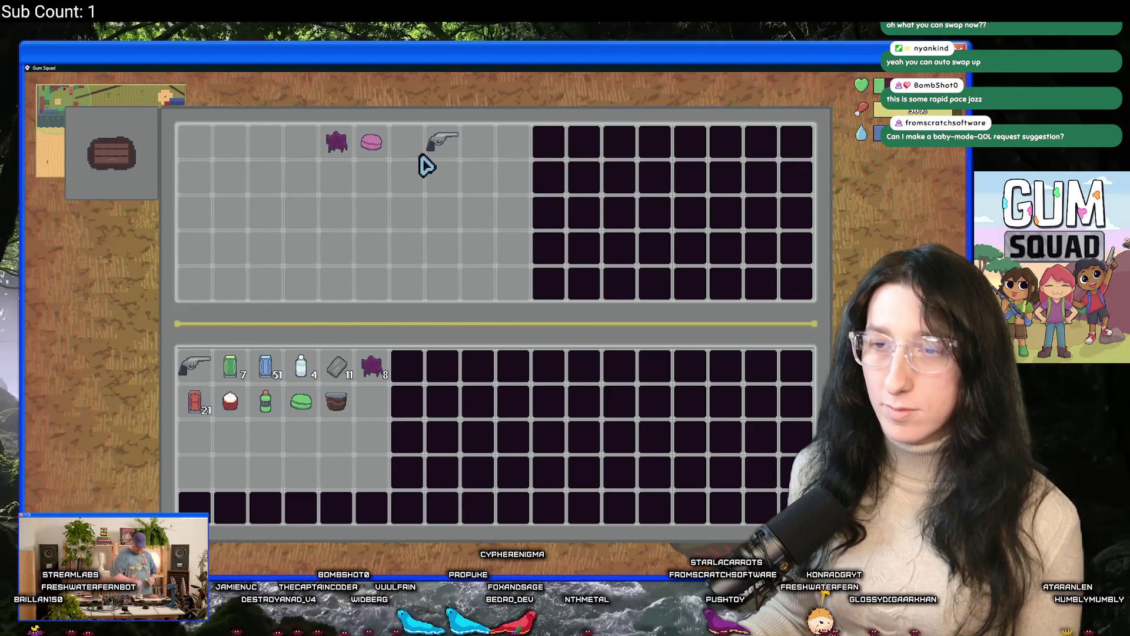
{"action": "key", "text": "e"}
{"action": "key", "text": "w"}
{"action": "key", "text": "a"}
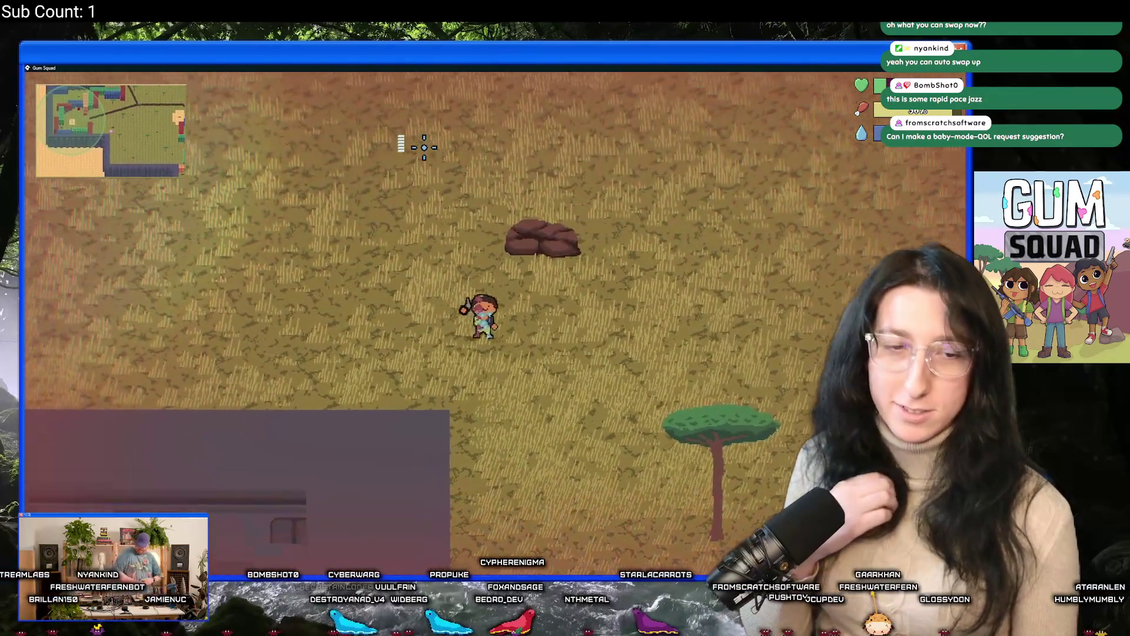
Walk up-left to the Safe Zone building and open its storage chest
{"action": "key", "text": "w"}
{"action": "key", "text": "a"}
{"action": "key", "text": "w"}
{"action": "key", "text": "a"}
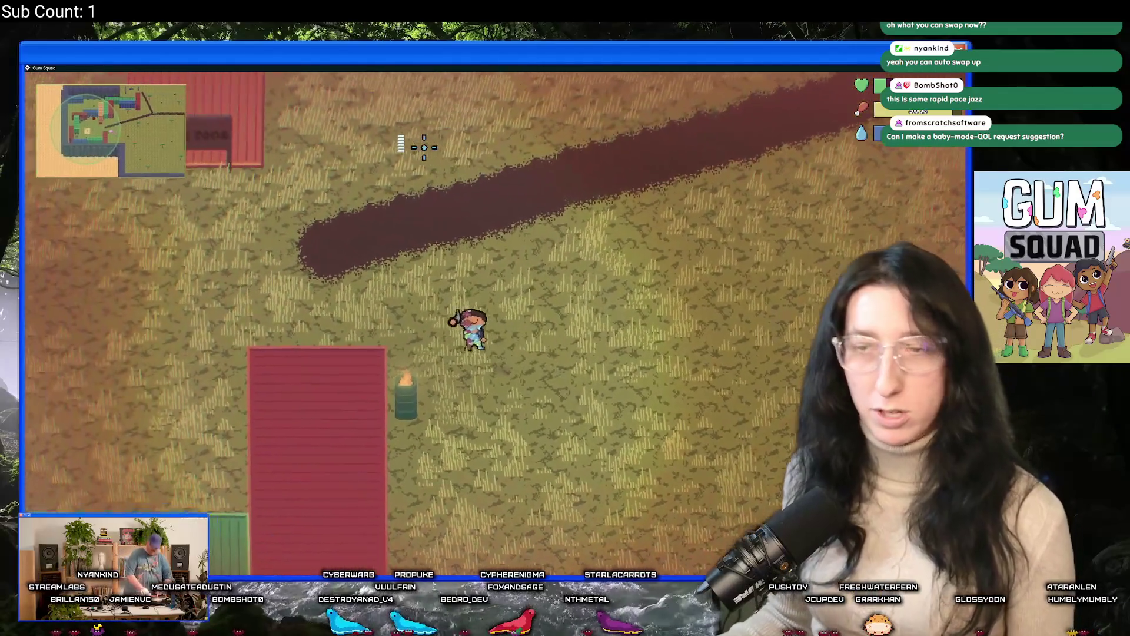
{"action": "key", "text": "a"}
{"action": "key", "text": "s"}
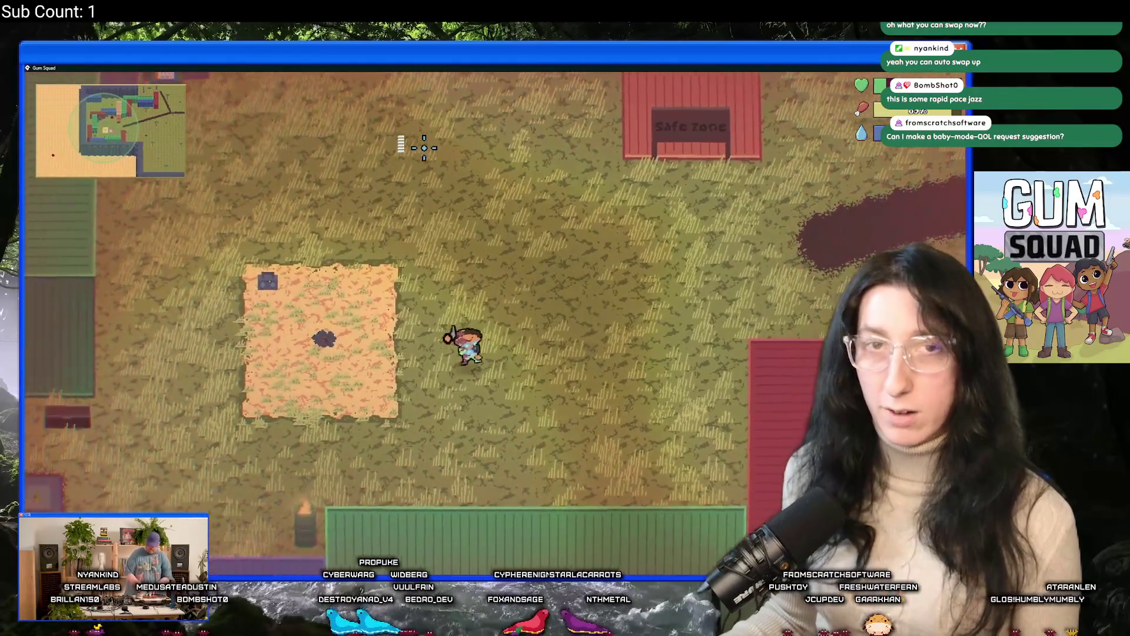
{"action": "key", "text": "Tab"}
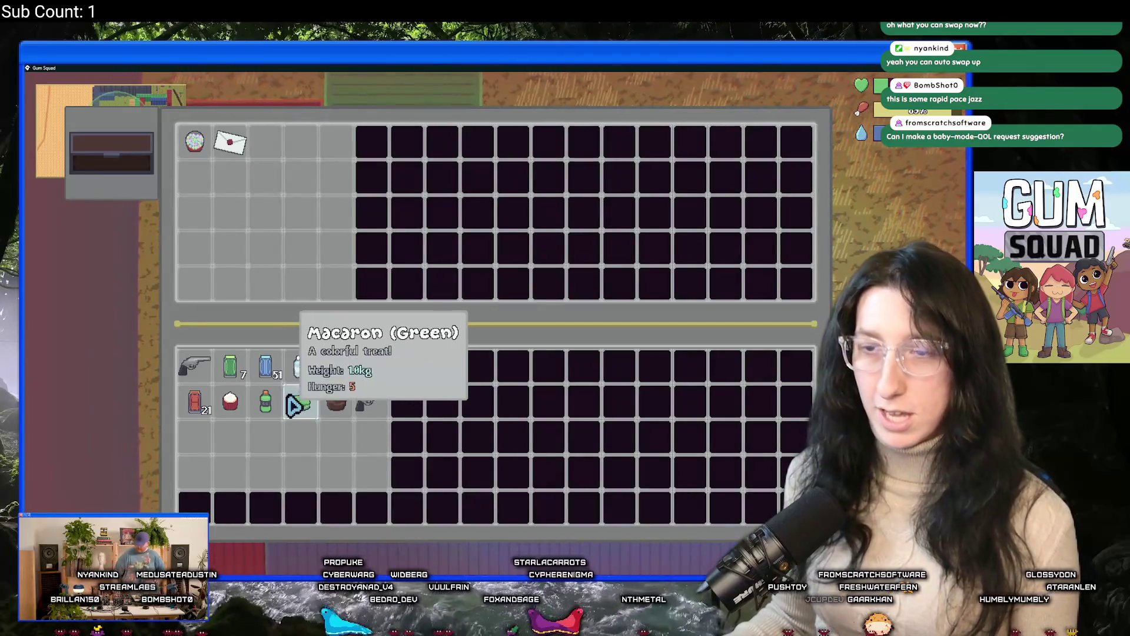
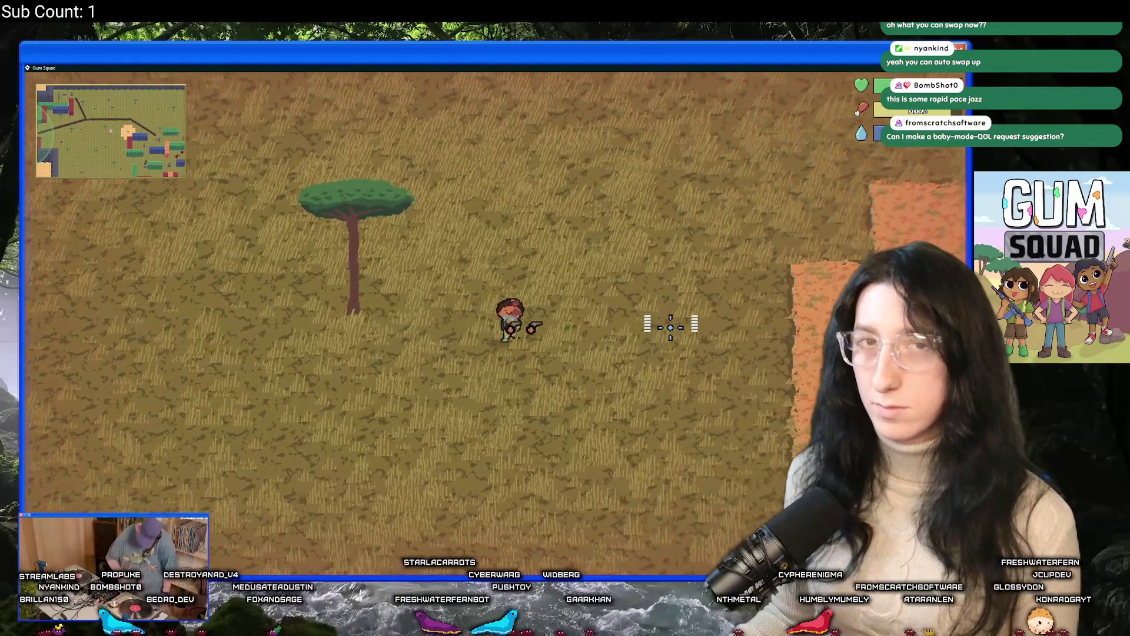
Skate to the container yard, check the inventory (Level 2, 17.5/25 kg), and approach a downed raider
{"action": "key", "text": "d"}
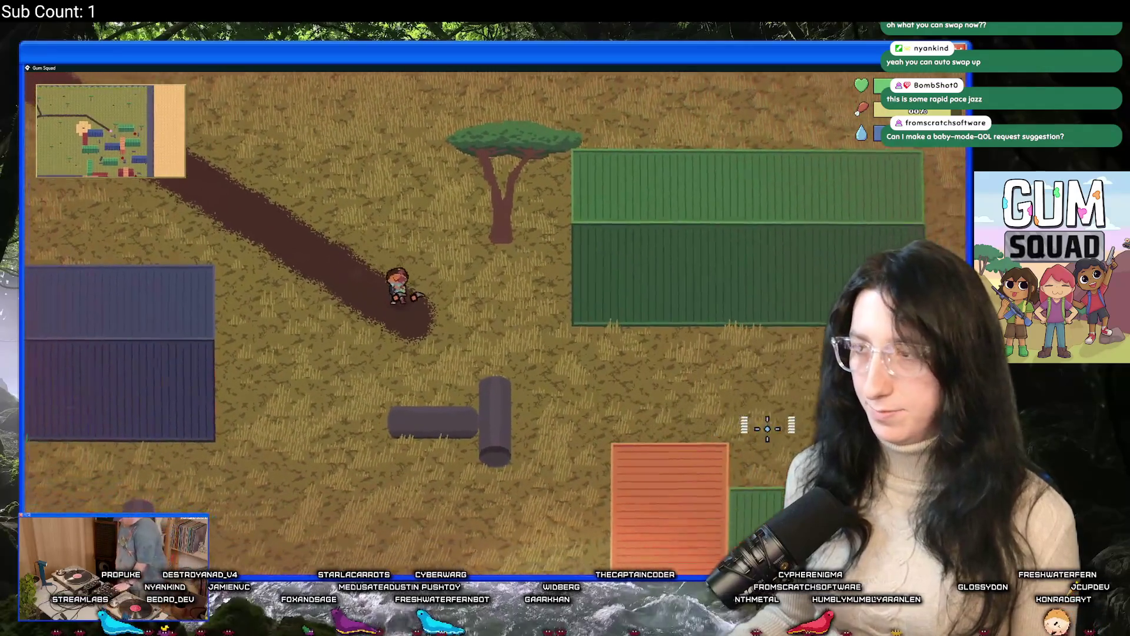
{"action": "key", "text": "d"}
{"action": "key", "text": "s"}
{"action": "key", "text": "s"}
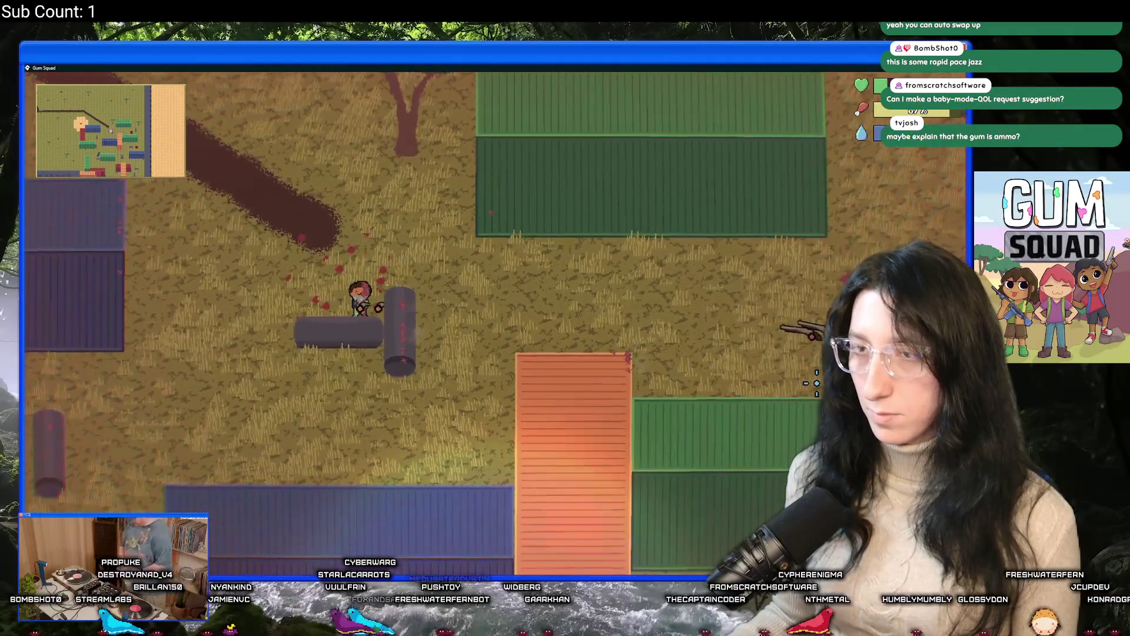
{"action": "key", "text": "Tab"}
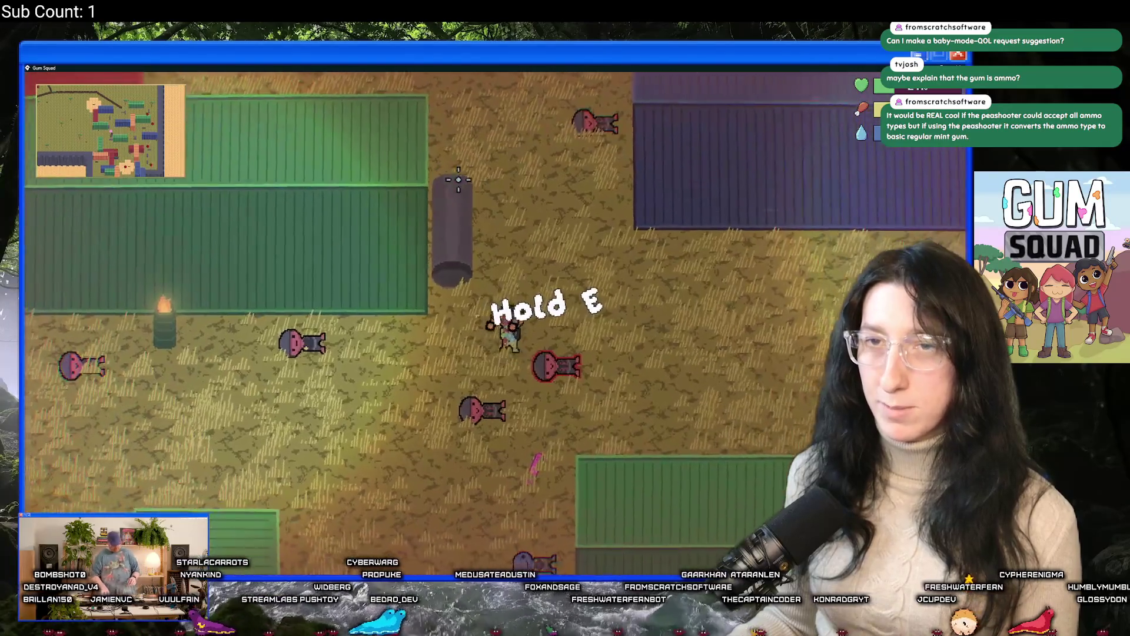
{"action": "key", "text": "w"}
{"action": "key", "text": "d"}
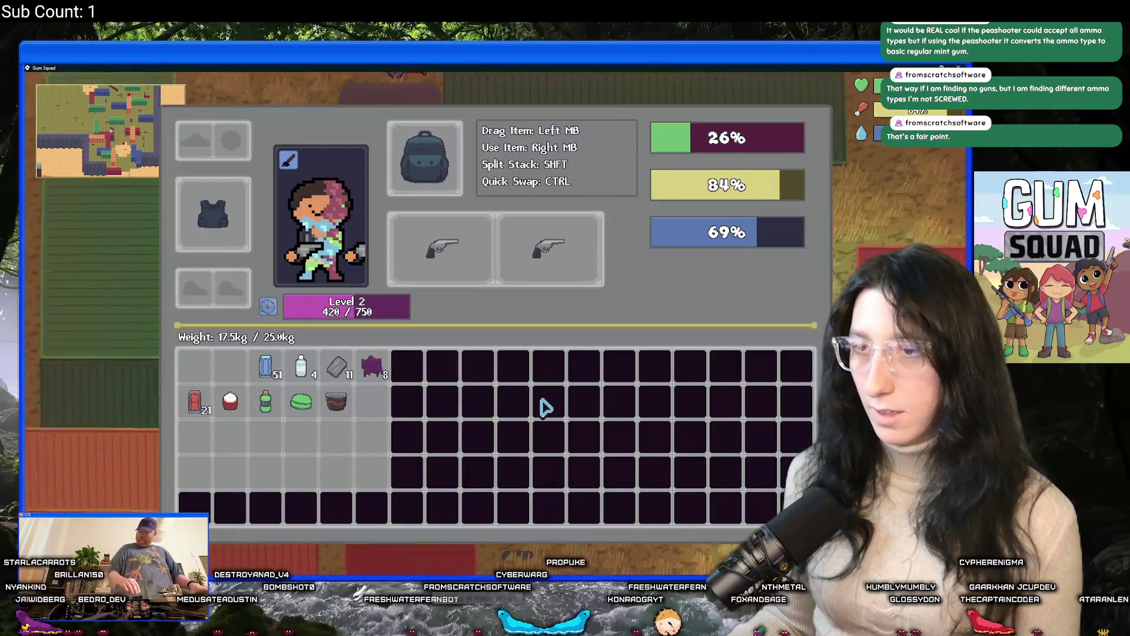
Walk up to the crate and take its steak, purple gum ingredient and green cans
{"action": "key", "text": "w"}
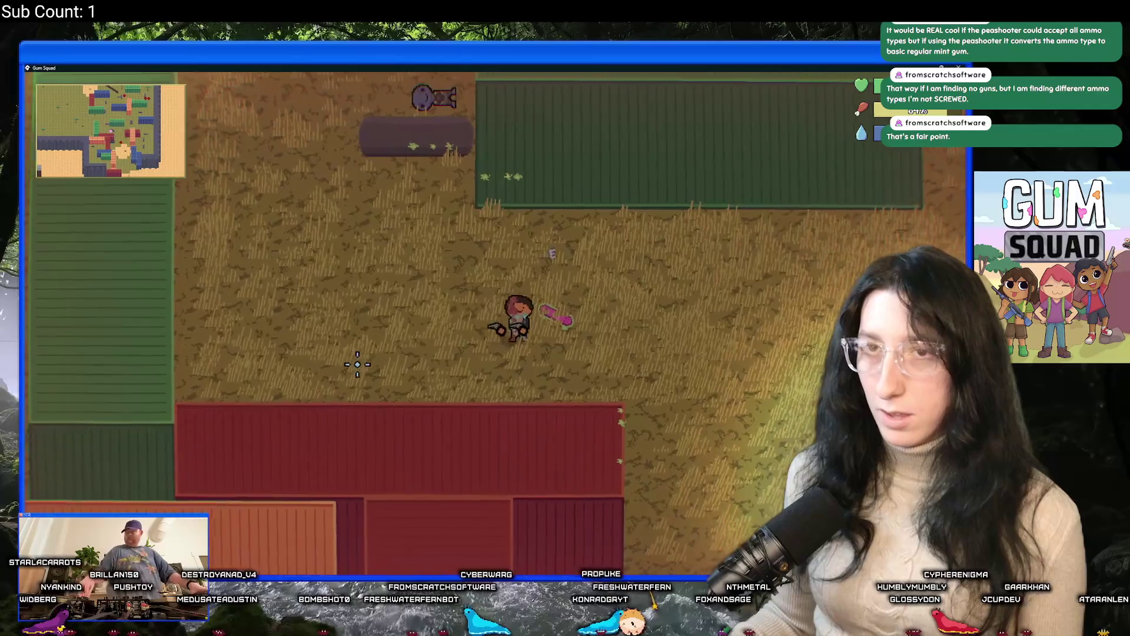
{"action": "key", "text": "d"}
{"action": "key", "text": "w"}
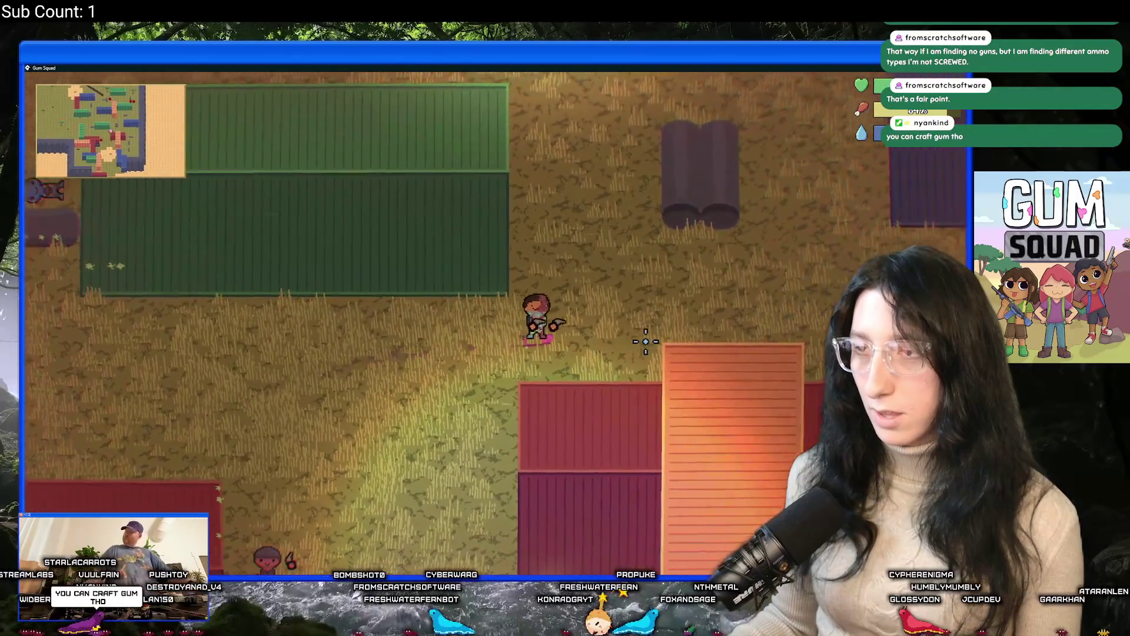
{"action": "key", "text": "d"}
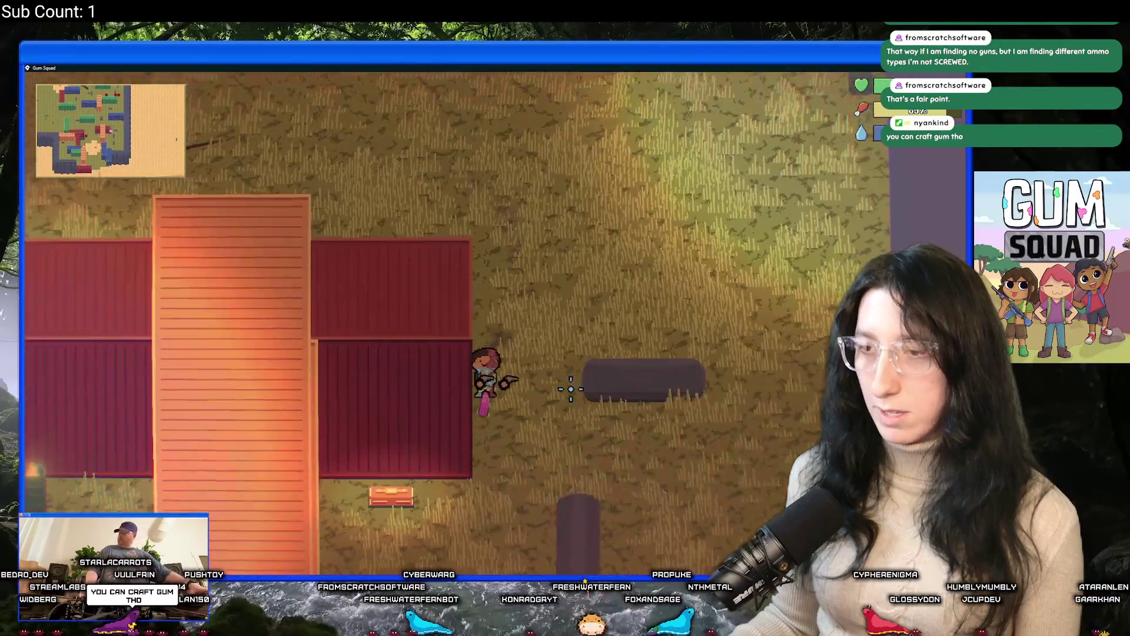
{"action": "key", "text": "a"}
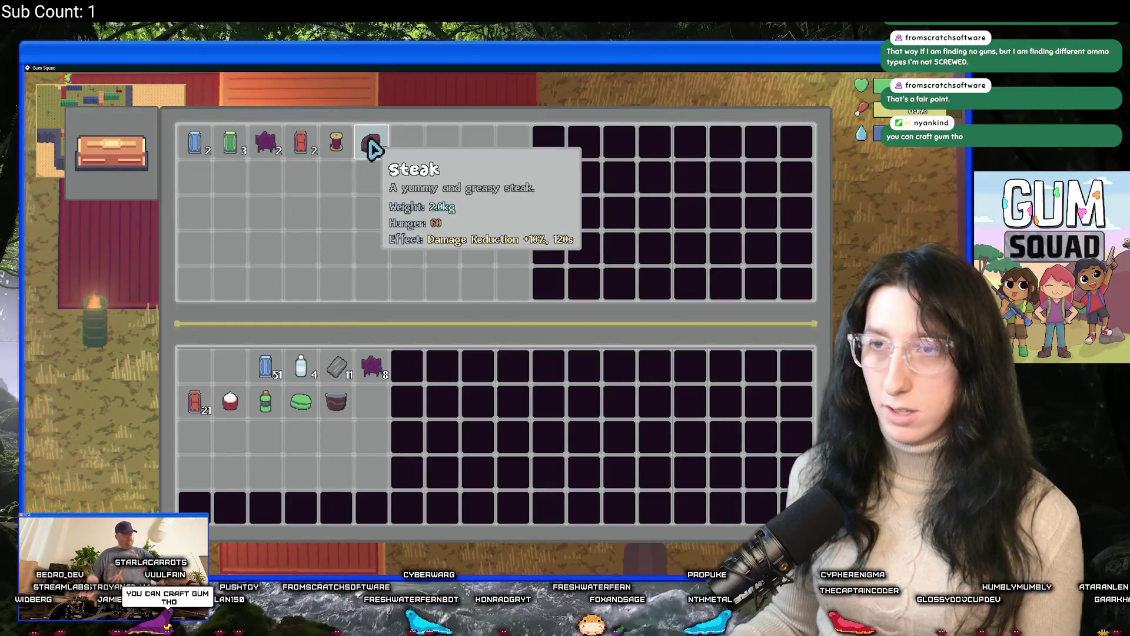
{"action": "left_click", "coordinate": [372, 146], "text": "shift"}
{"action": "left_click", "coordinate": [266, 143], "text": "shift"}
{"action": "left_click", "coordinate": [230, 142], "text": "shift"}
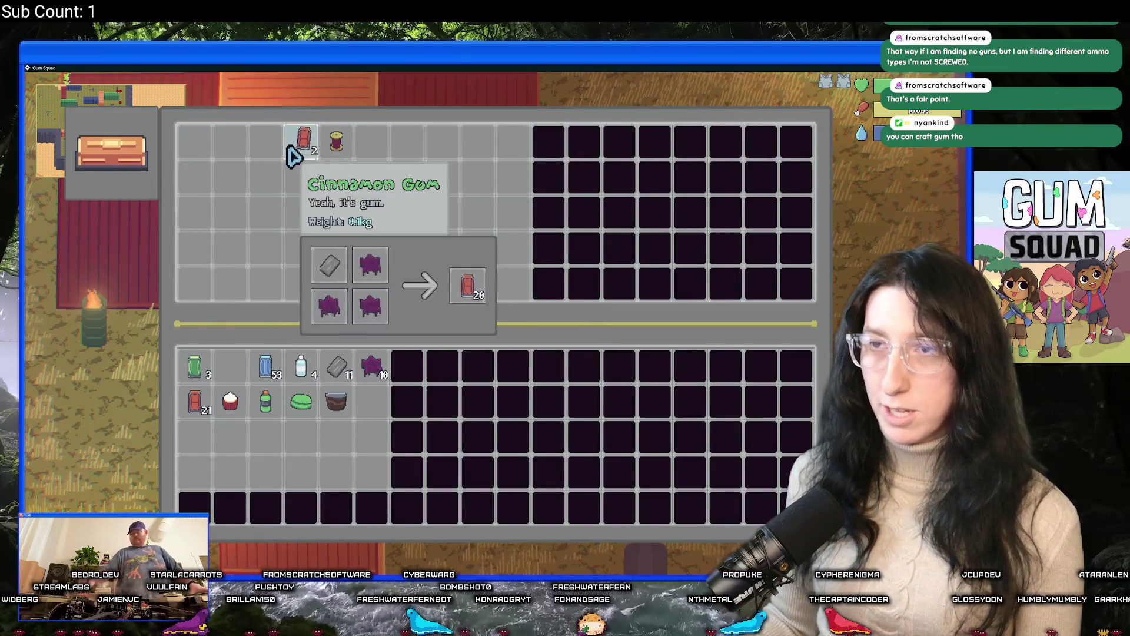
{"action": "key", "text": "Escape"}
Check the inventory, then loot the green cans from the dead raider
{"action": "key", "text": "d"}
{"action": "key", "text": "w"}
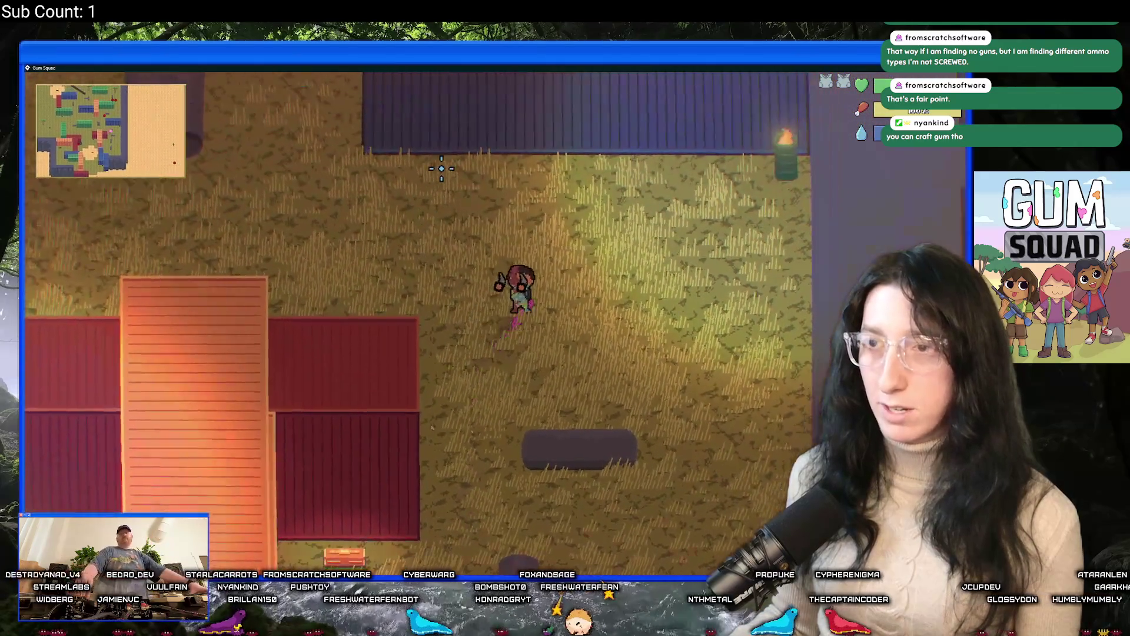
{"action": "key", "text": "Tab"}
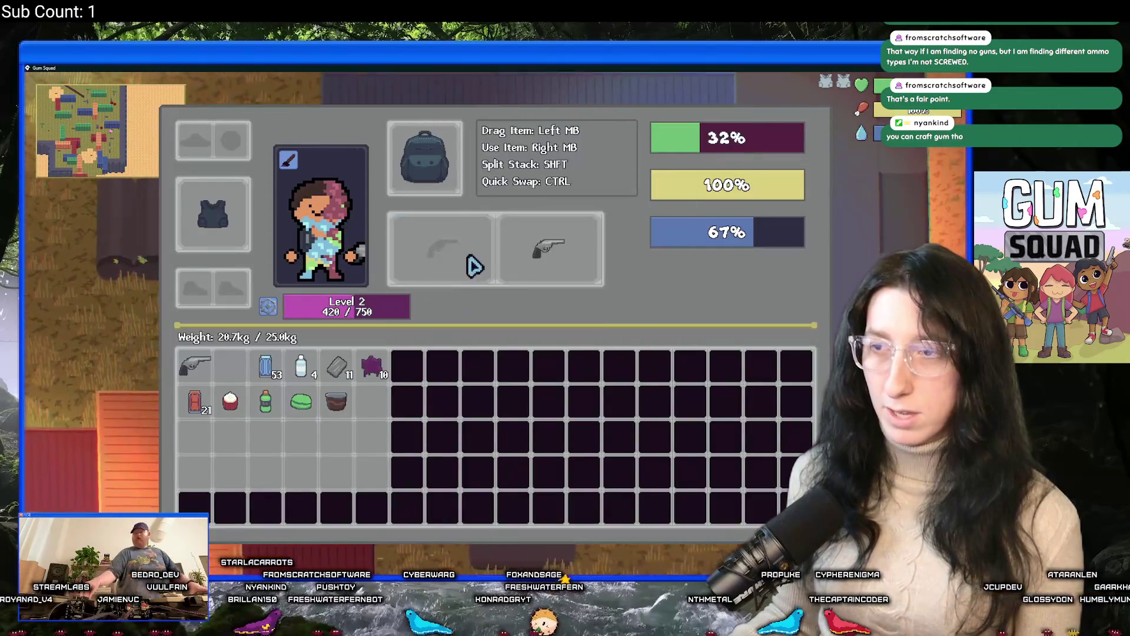
{"action": "key", "text": "Tab"}
{"action": "key", "text": "a"}
{"action": "key", "text": "a"}
{"action": "key", "text": "e"}
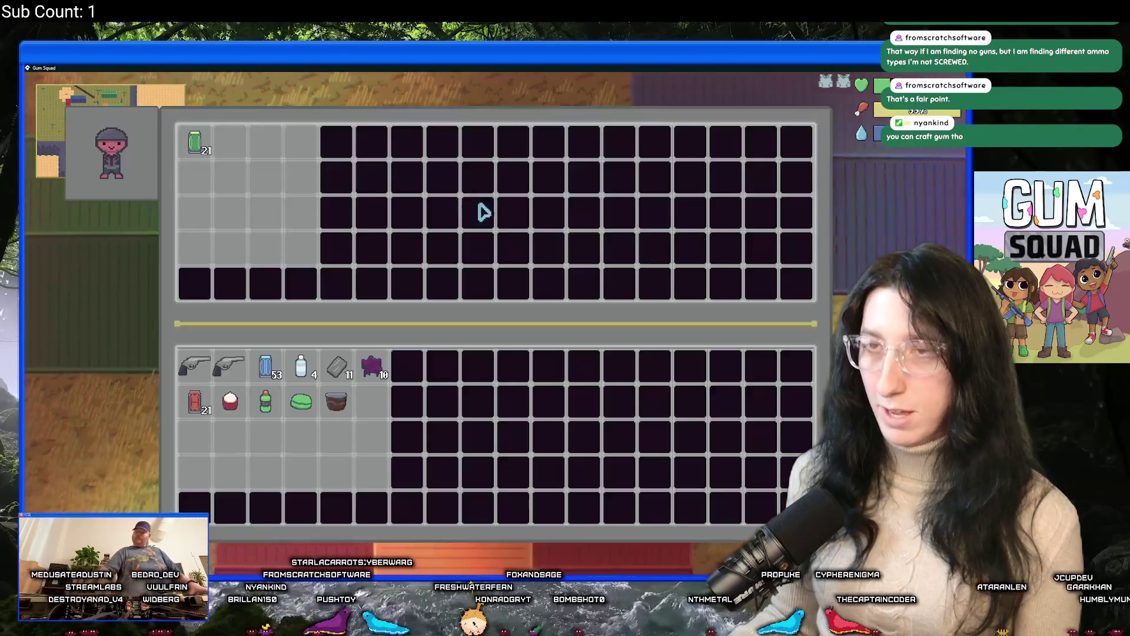
{"action": "left_click", "coordinate": [194, 142]}
{"action": "key", "text": "Tab"}
{"action": "key", "text": "d"}
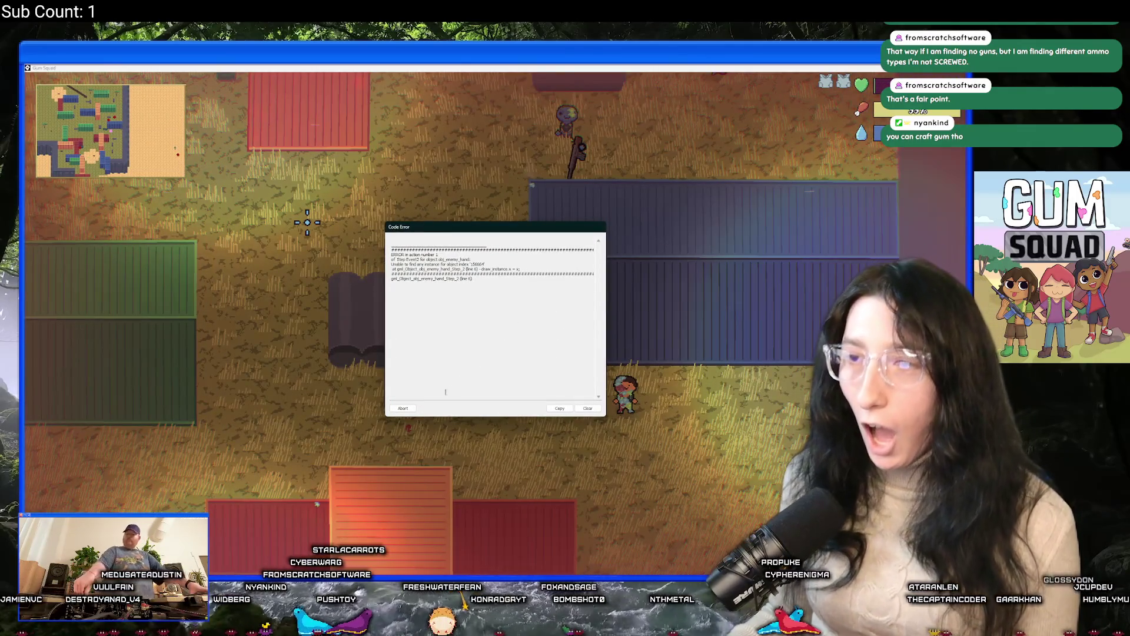
Abort the crashed game and open obj_enemy_hand's End Step code through the Ctrl+T asset search
{"action": "left_click", "coordinate": [399, 411]}
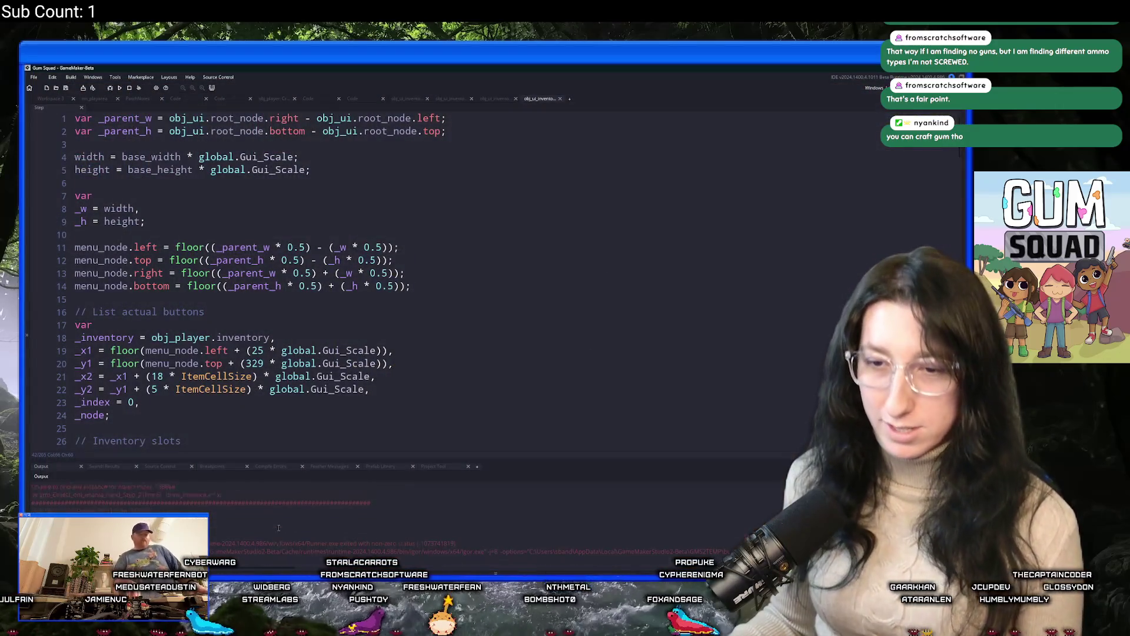
{"action": "left_click", "coordinate": [377, 287]}
{"action": "key", "text": "ctrl+t"}
{"action": "type", "text": "o"}
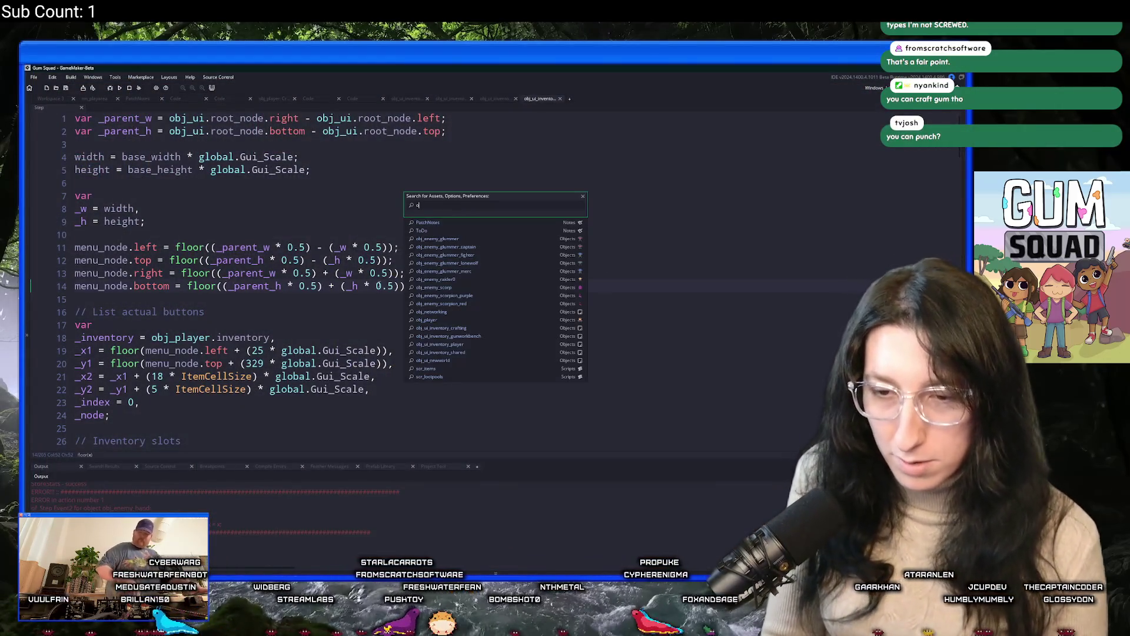
{"action": "type", "text": "bj_enemy"}
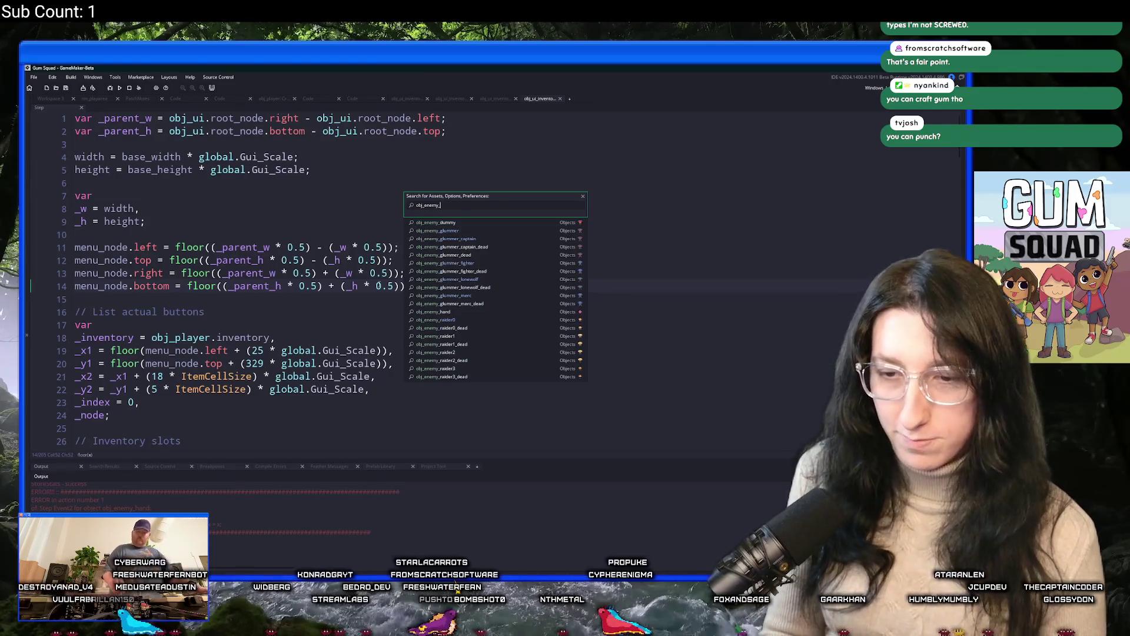
{"action": "type", "text": "_"}
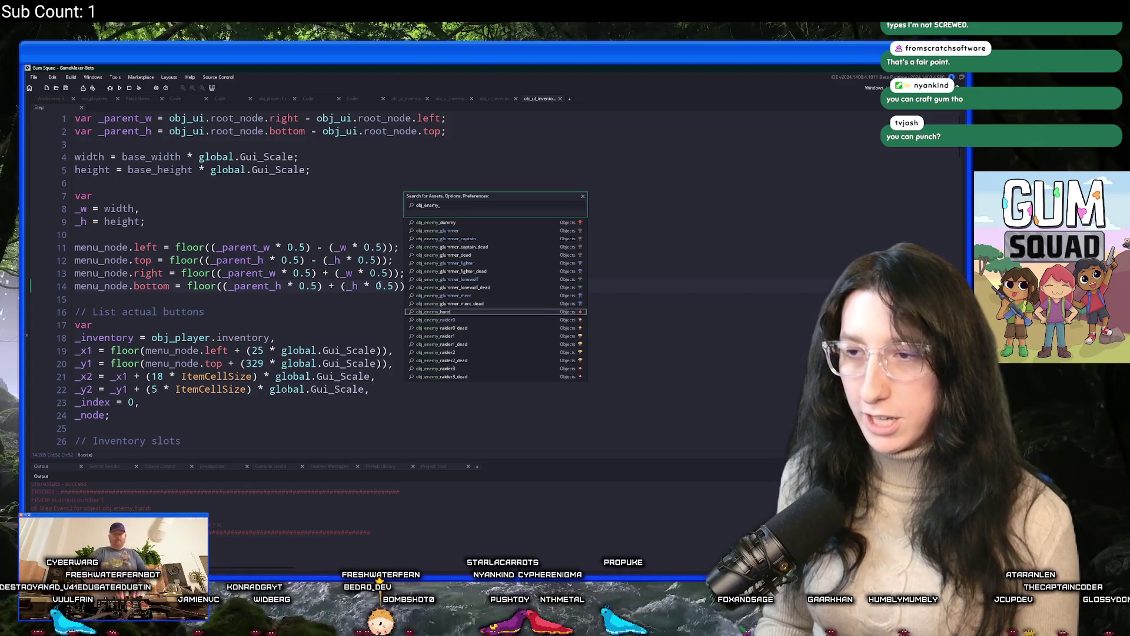
{"action": "key", "text": "Return"}
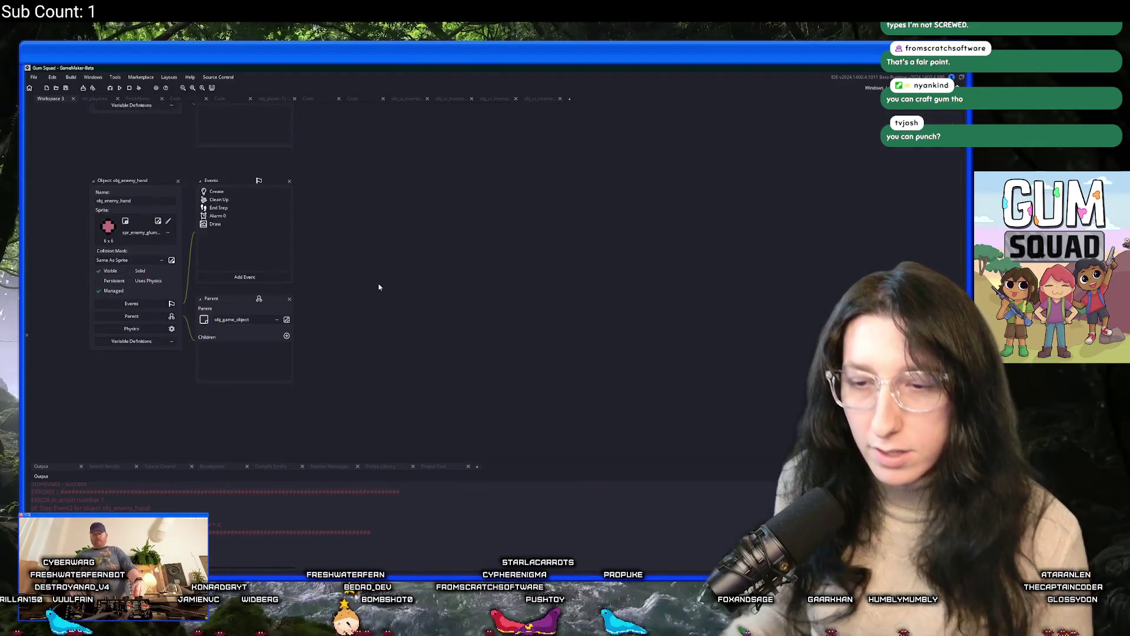
{"action": "left_click", "coordinate": [245, 204]}
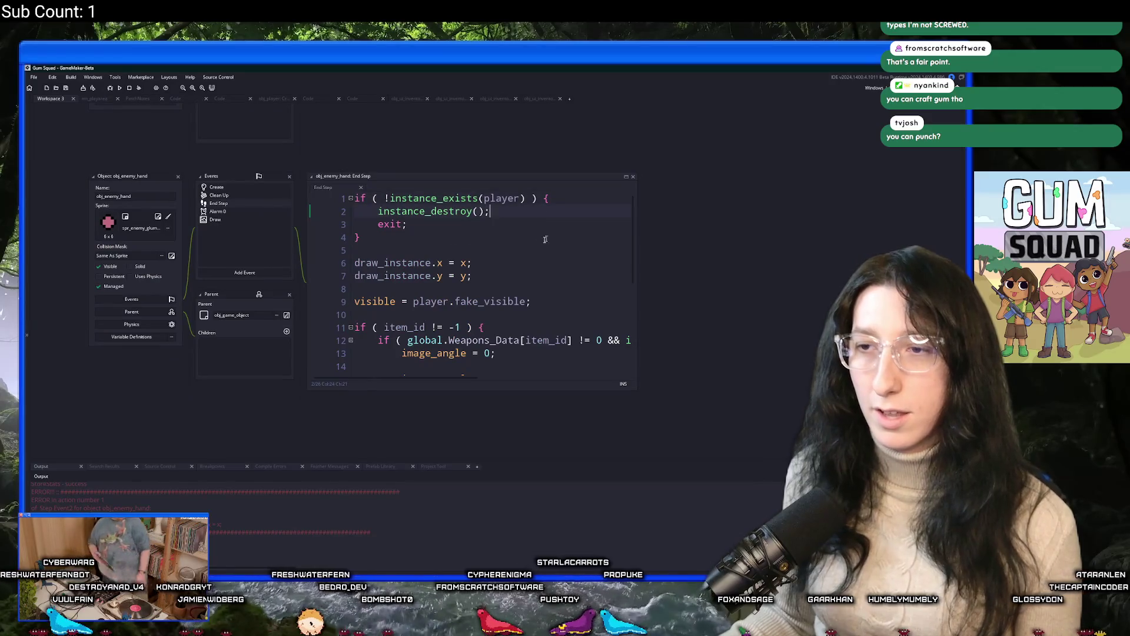
Look up the uses of draw_instance, check the Create event, and return to End Step
{"action": "double_click", "coordinate": [400, 263]}
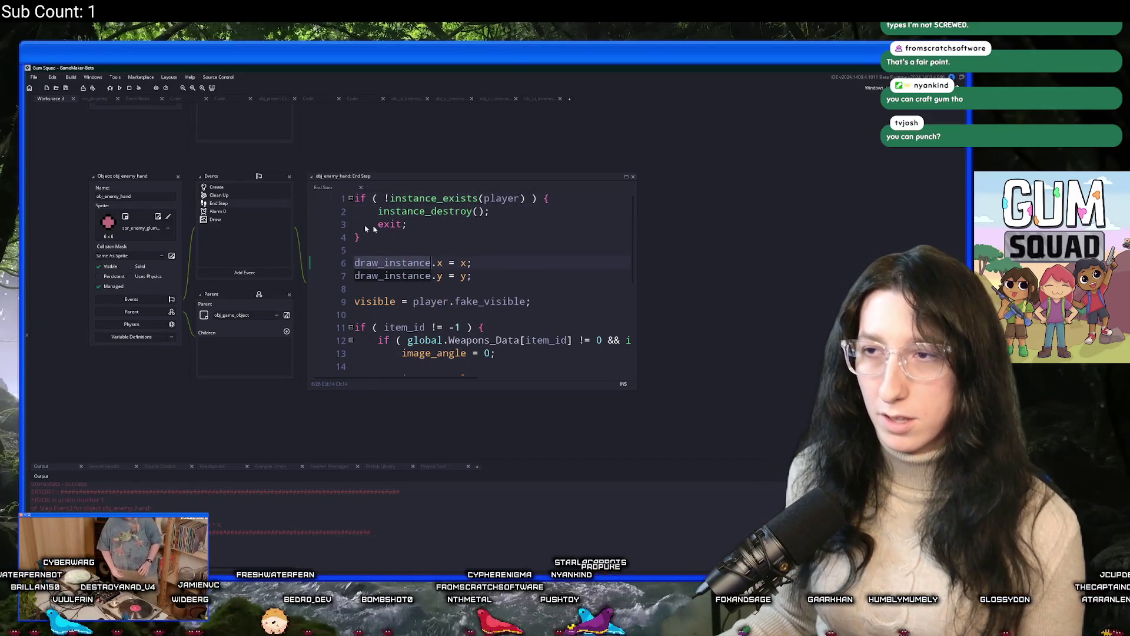
{"action": "left_click", "coordinate": [216, 188]}
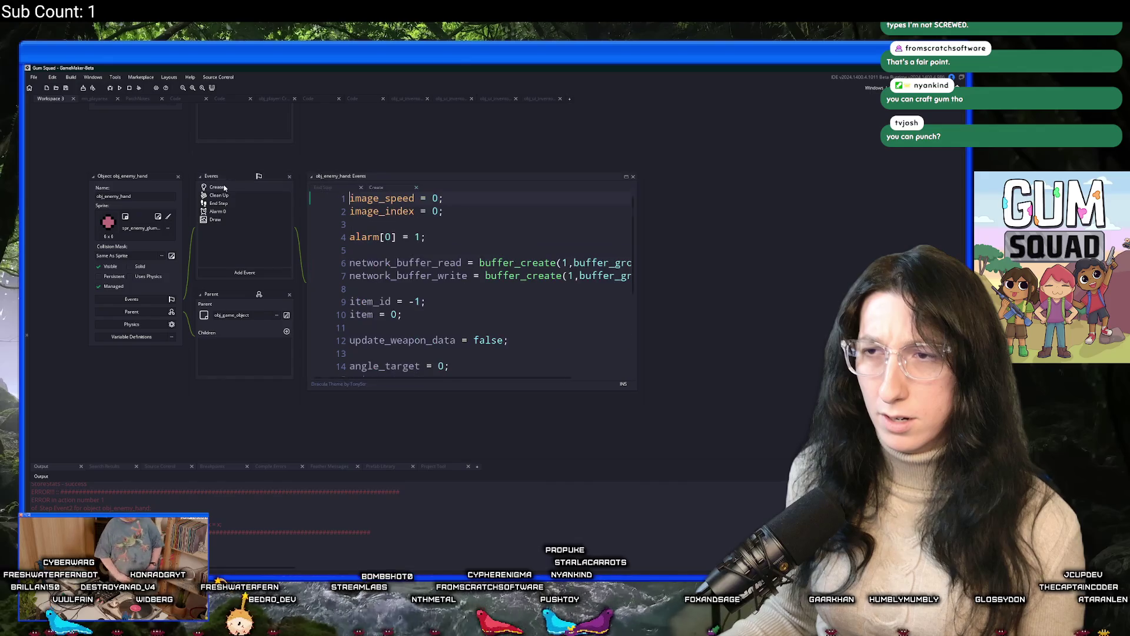
{"action": "scroll", "coordinate": [471, 283], "scroll_direction": "down", "scroll_amount": 4}
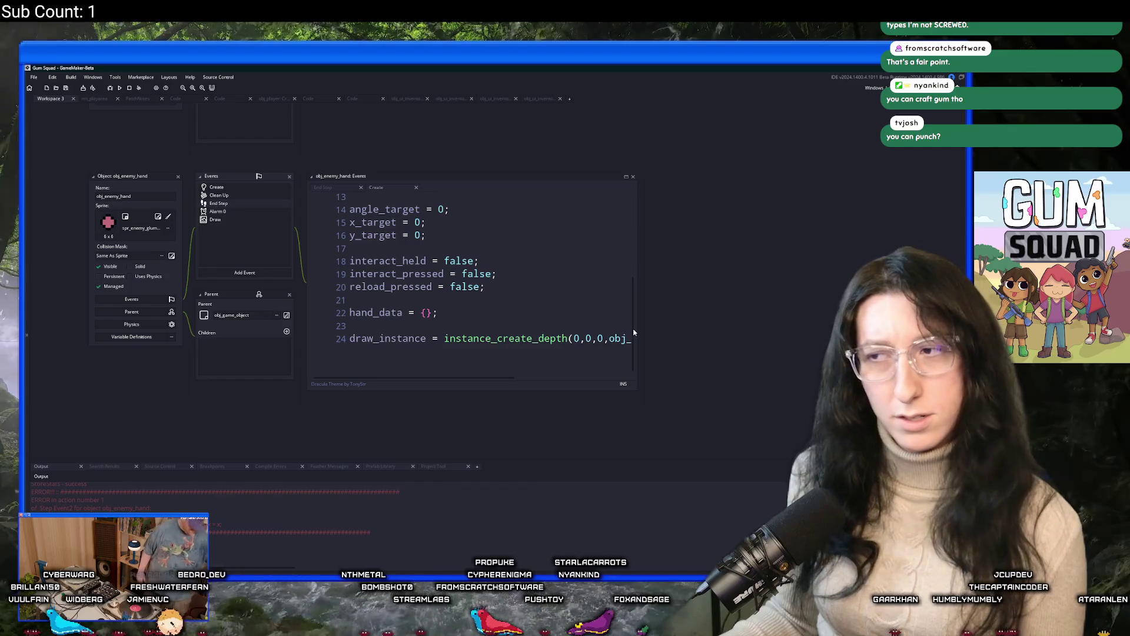
{"action": "type", "text": "hand_draw,{hand : id});"}
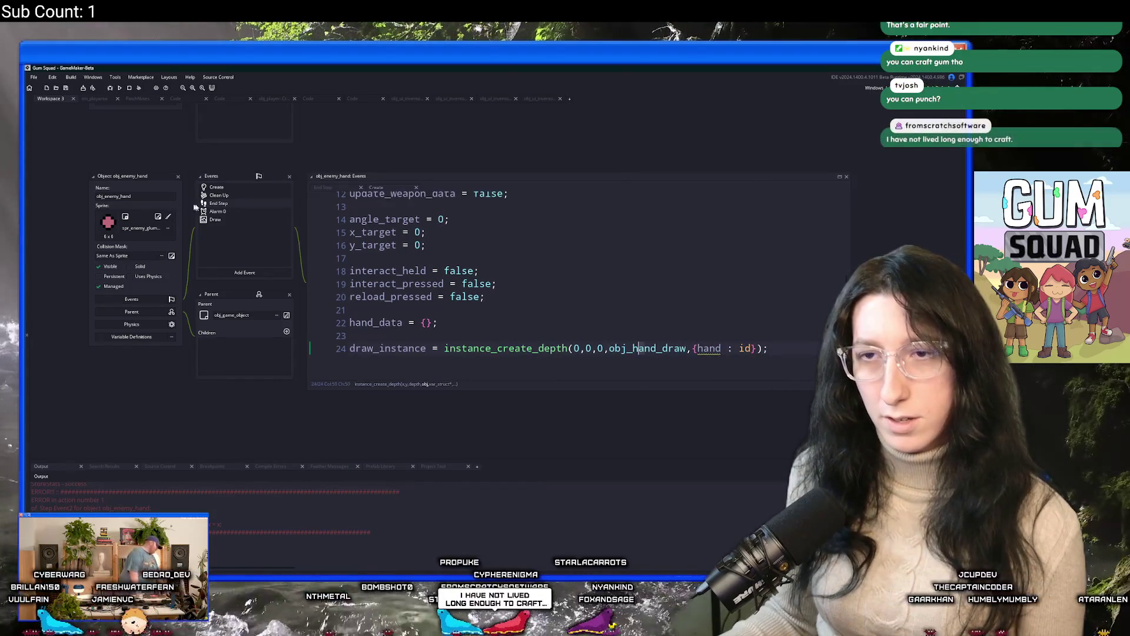
{"action": "left_click", "coordinate": [323, 188]}
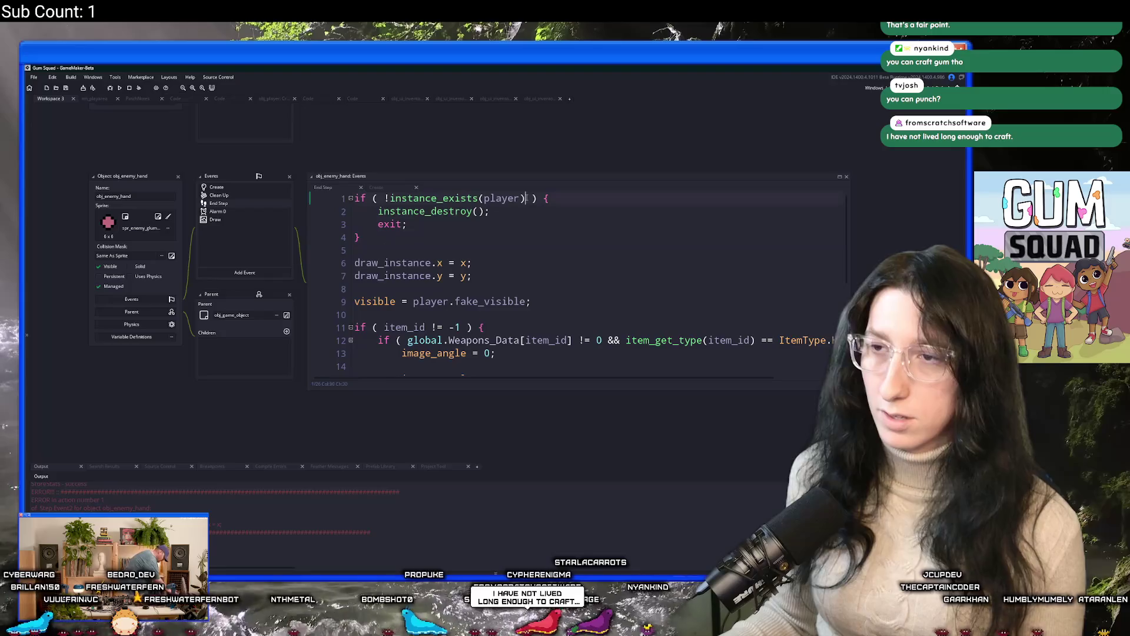
Add '|| !instance_exists(draw_instance)' to the End Step condition, save, and run with F5
{"action": "left_click", "coordinate": [523, 199]}
{"action": "type", "text": "|| instance_exi"}
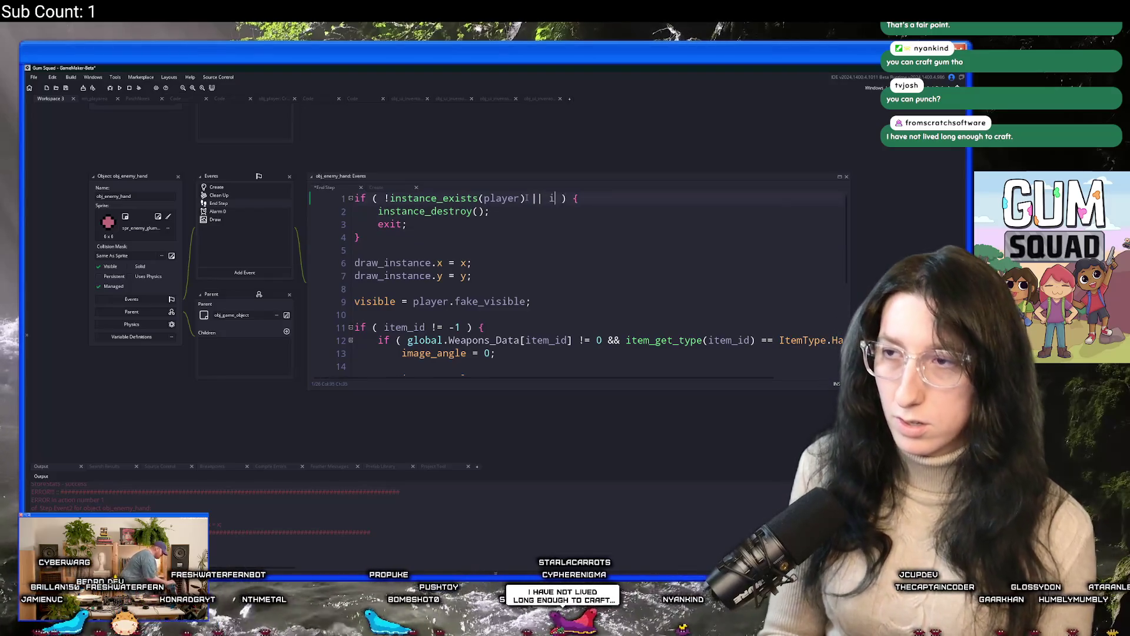
{"action": "type", "text": "sts(draw_instance)"}
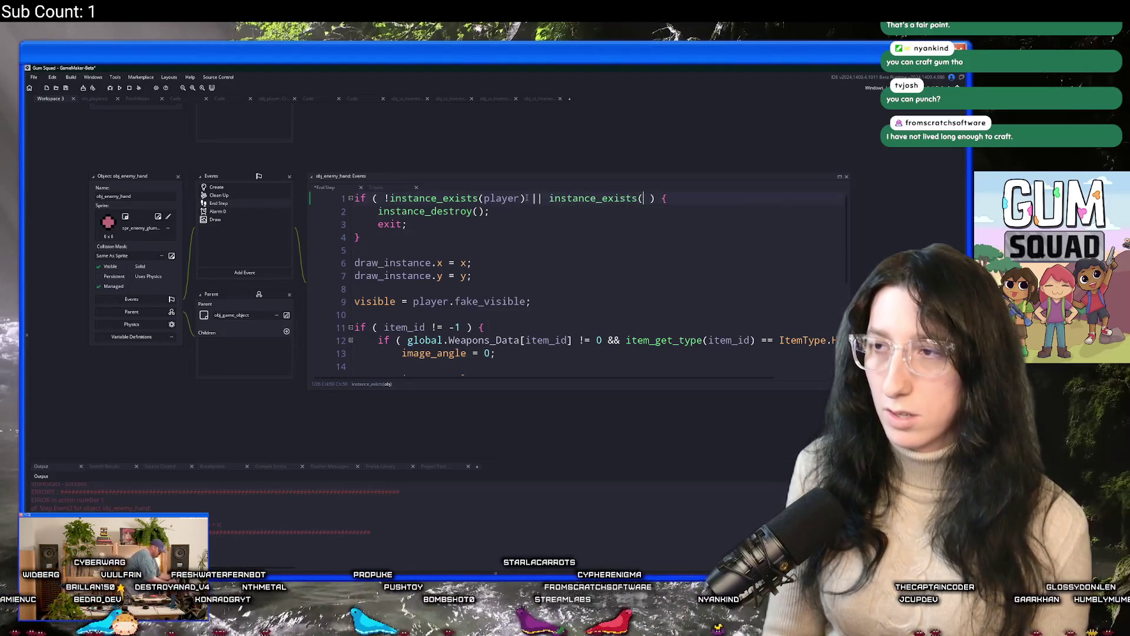
{"action": "left_click", "coordinate": [549, 199]}
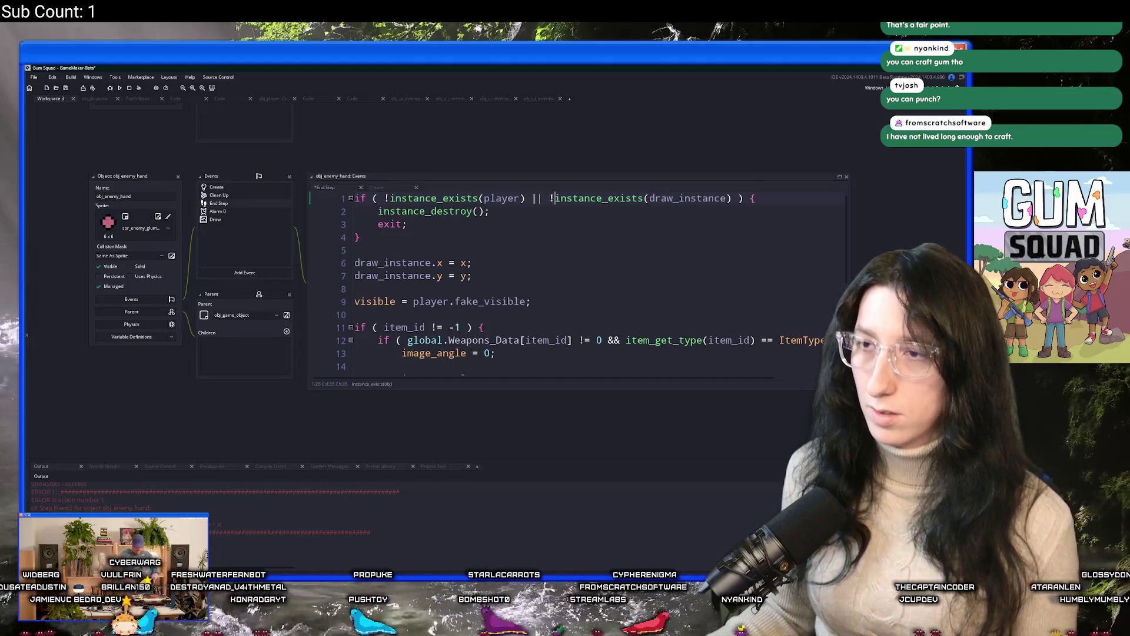
{"action": "type", "text": "!"}
{"action": "key", "text": "ctrl+s"}
{"action": "key", "text": "Down"}
{"action": "key", "text": "F5"}
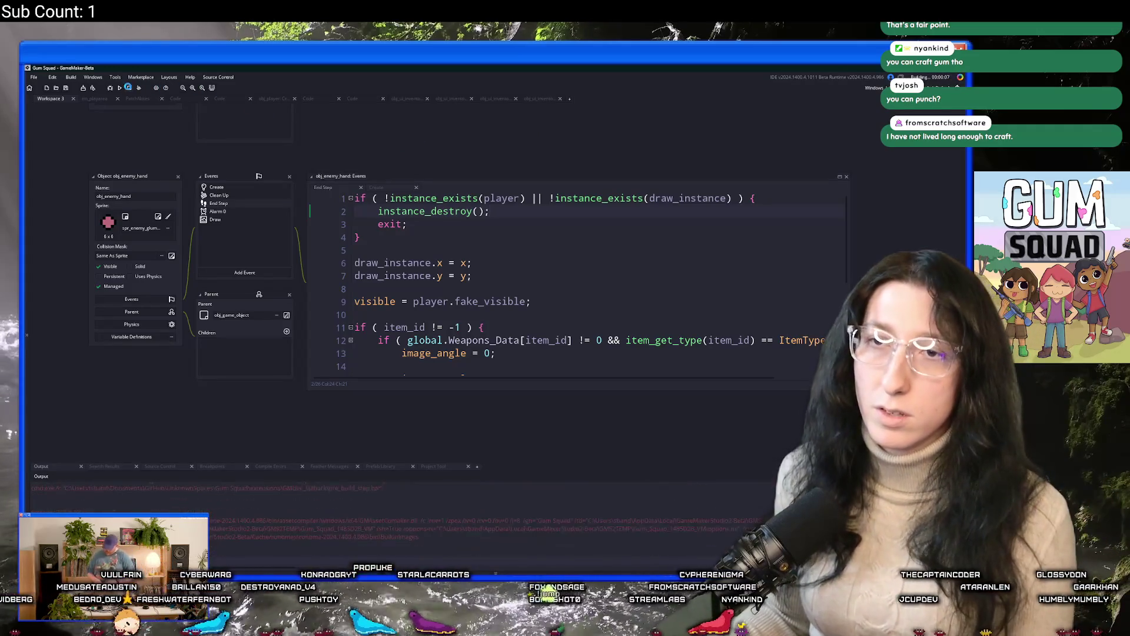
Remove the added draw_instance check and review draw_instance uses, ending on the Create event
{"action": "left_click", "coordinate": [526, 200]}
{"action": "key", "text": "Right"}
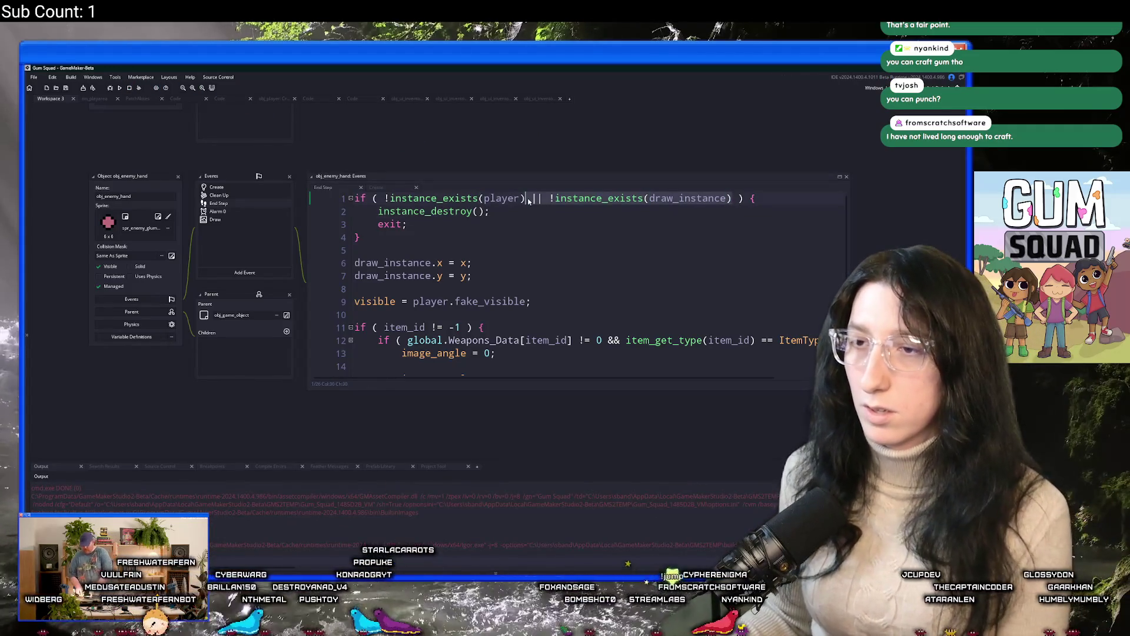
{"action": "key", "text": "ctrl+Delete"}
{"action": "key", "text": "ctrl+Delete"}
{"action": "key", "text": "ctrl+Delete"}
{"action": "double_click", "coordinate": [411, 262]}
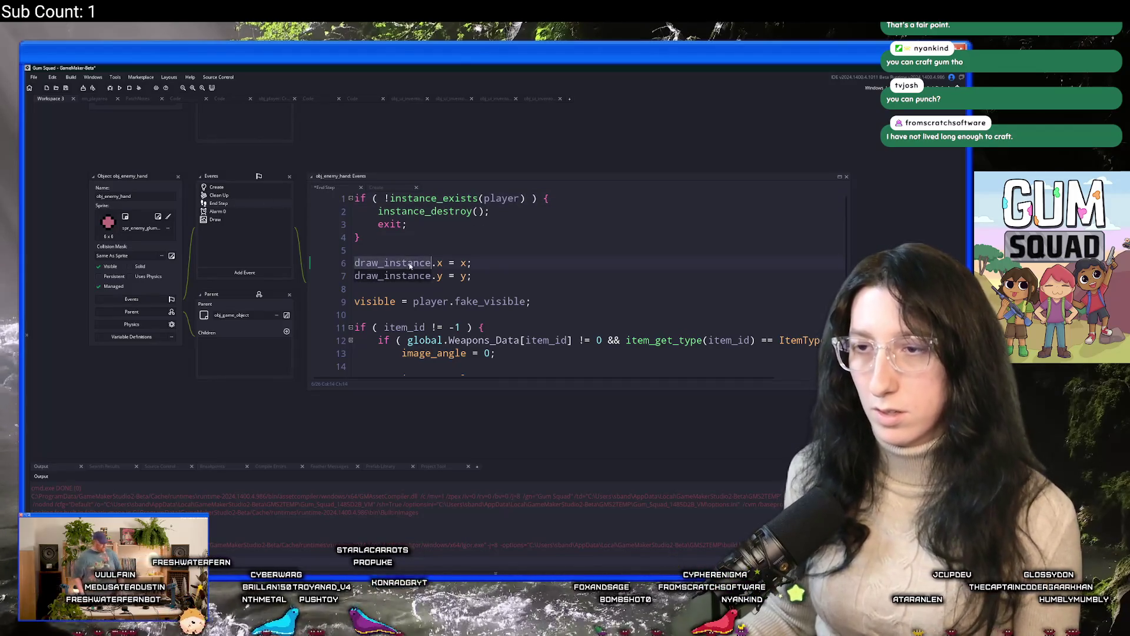
{"action": "scroll", "coordinate": [411, 263], "scroll_direction": "down", "scroll_amount": 1}
{"action": "scroll", "coordinate": [410, 263], "scroll_direction": "up", "scroll_amount": 1}
{"action": "scroll", "coordinate": [412, 283], "scroll_direction": "up", "scroll_amount": 1}
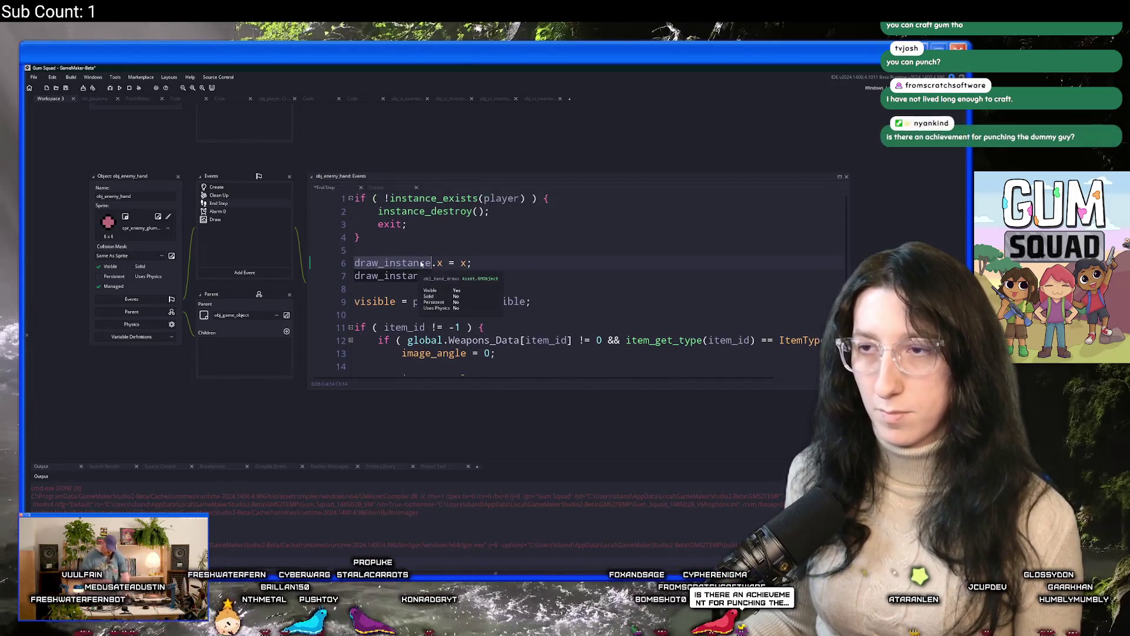
{"action": "scroll", "coordinate": [412, 282], "scroll_direction": "down", "scroll_amount": 2}
{"action": "scroll", "coordinate": [413, 283], "scroll_direction": "up", "scroll_amount": 2}
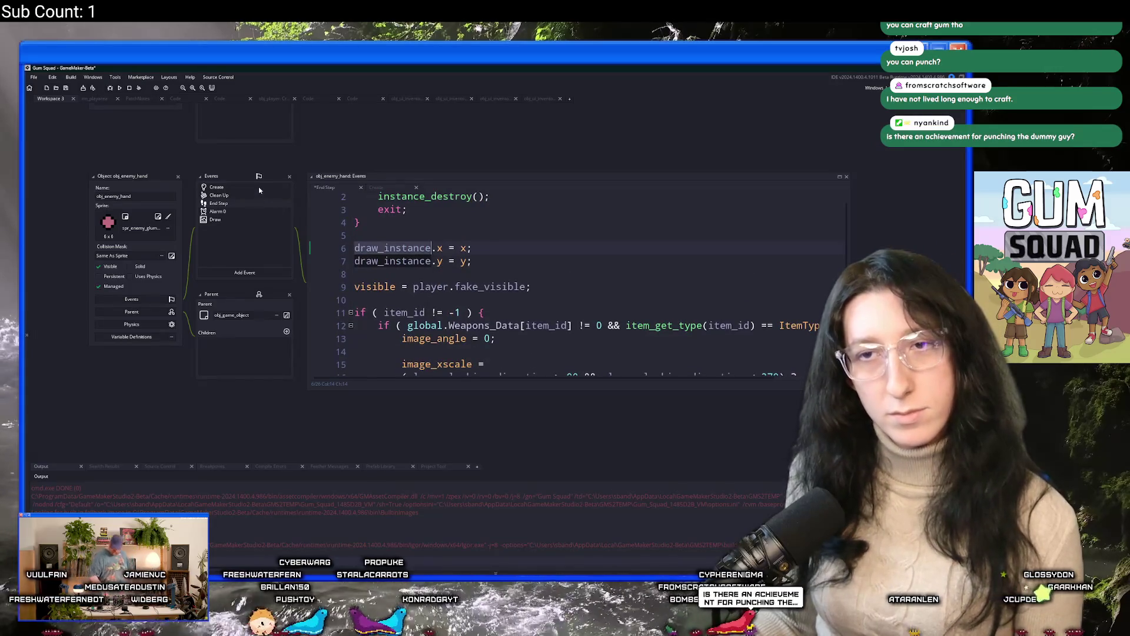
{"action": "scroll", "coordinate": [577, 333], "scroll_direction": "down", "scroll_amount": 4}
{"action": "scroll", "coordinate": [577, 332], "scroll_direction": "up", "scroll_amount": 2}
{"action": "scroll", "coordinate": [577, 332], "scroll_direction": "up", "scroll_amount": 3}
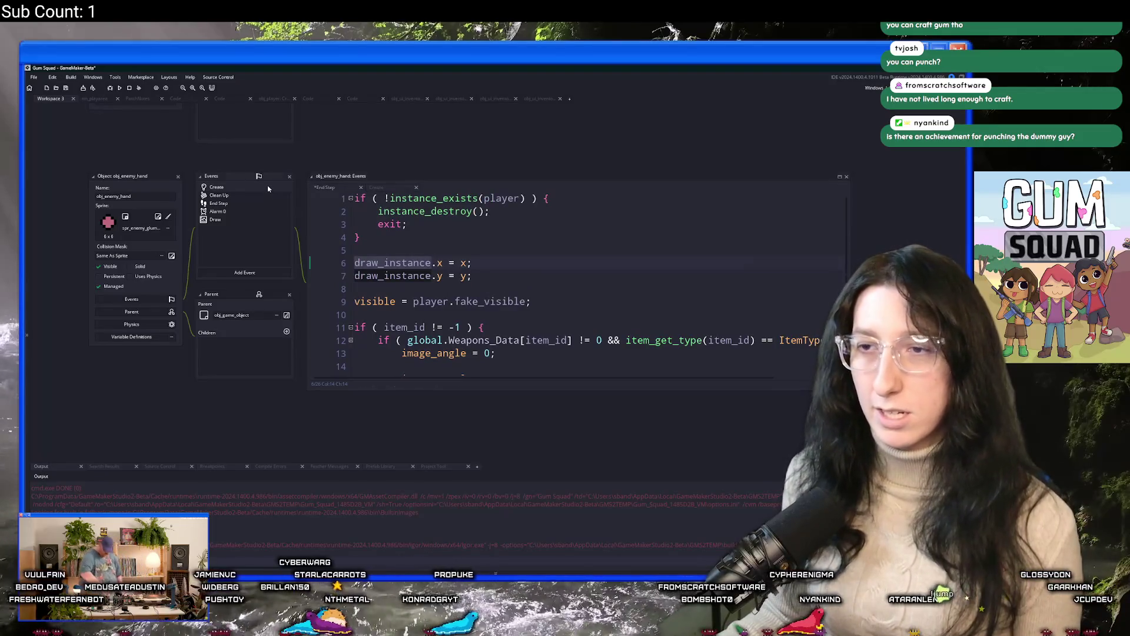
{"action": "left_click", "coordinate": [270, 187]}
Open obj_hand_draw's Step event and delete the trailing instance_destroy() line after the with(hand) block
{"action": "middle_click", "coordinate": [656, 351]}
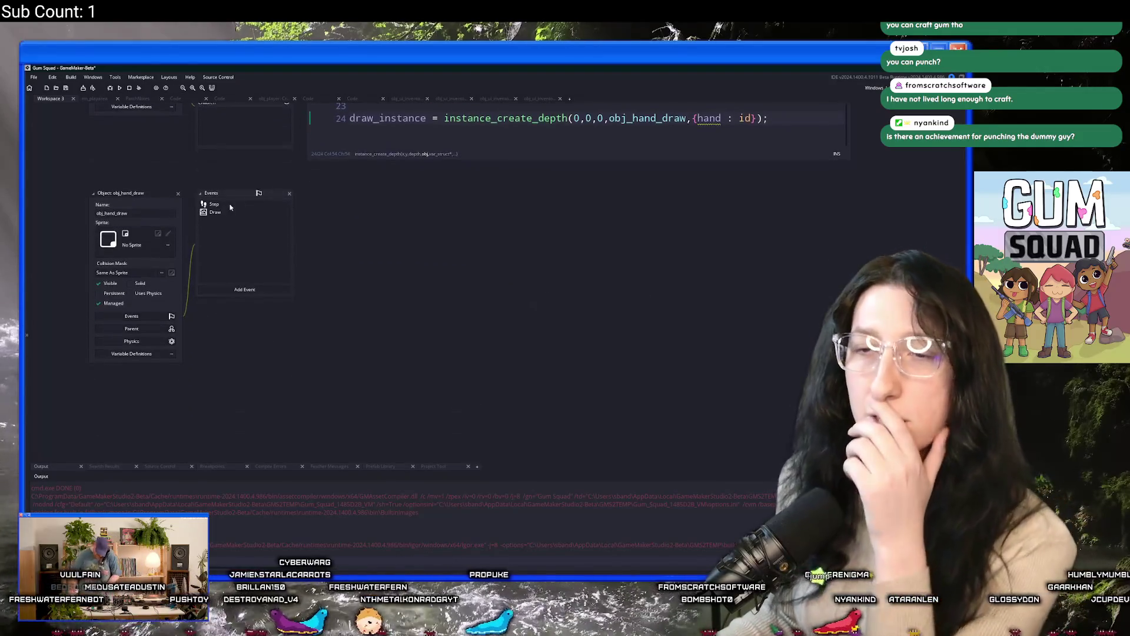
{"action": "left_click", "coordinate": [224, 205]}
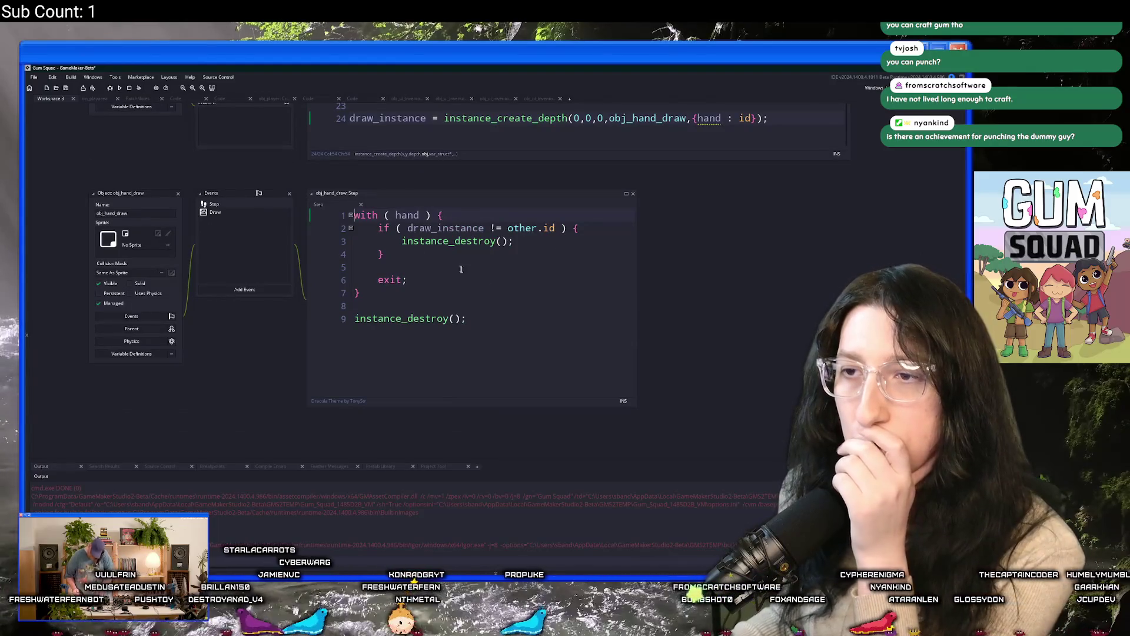
{"action": "left_click", "coordinate": [531, 242]}
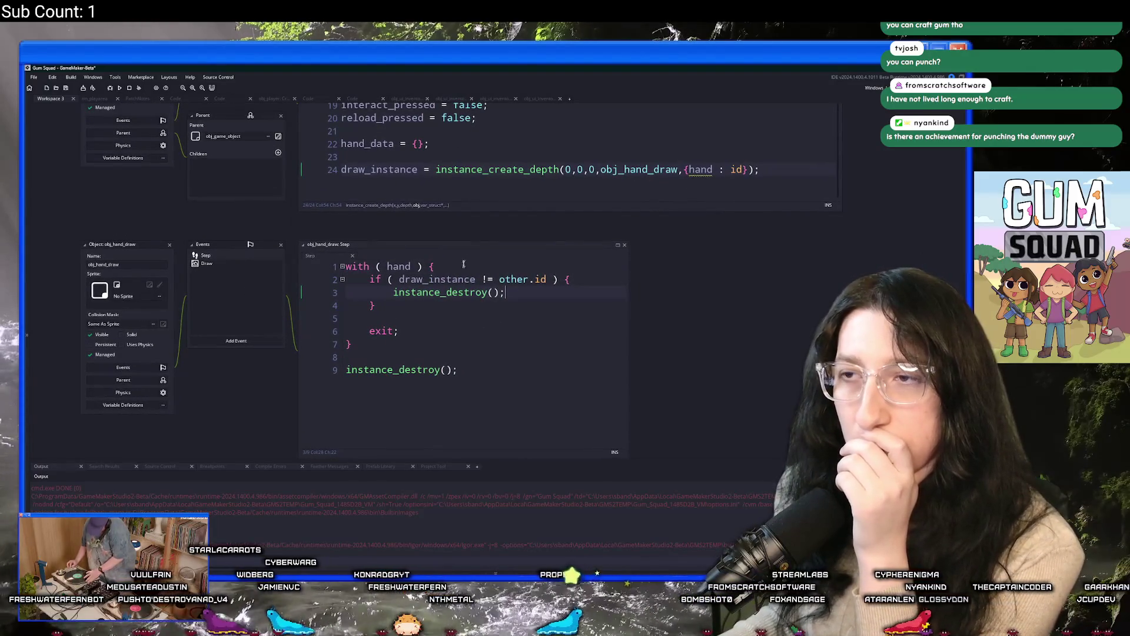
{"action": "left_click", "coordinate": [429, 279]}
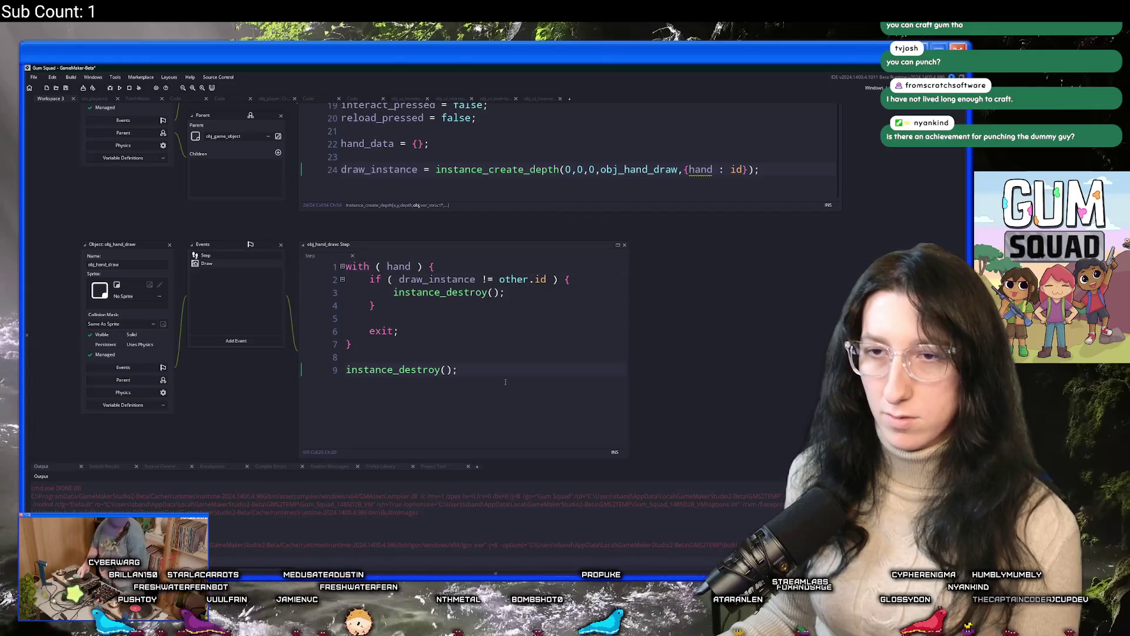
{"action": "left_click", "coordinate": [496, 348]}
{"action": "key", "text": "BackSpace"}
Compare obj_hand_draw's Draw and Step code, widening the Draw panel to show line 4
{"action": "double_click", "coordinate": [219, 263]}
{"action": "double_click", "coordinate": [224, 256]}
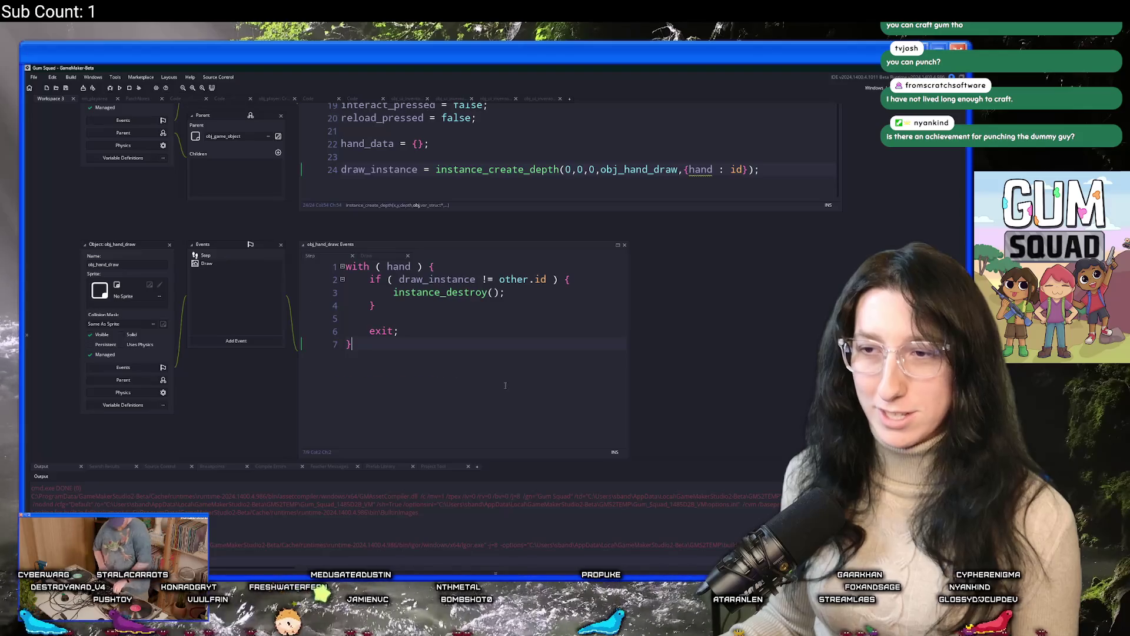
{"action": "double_click", "coordinate": [206, 264]}
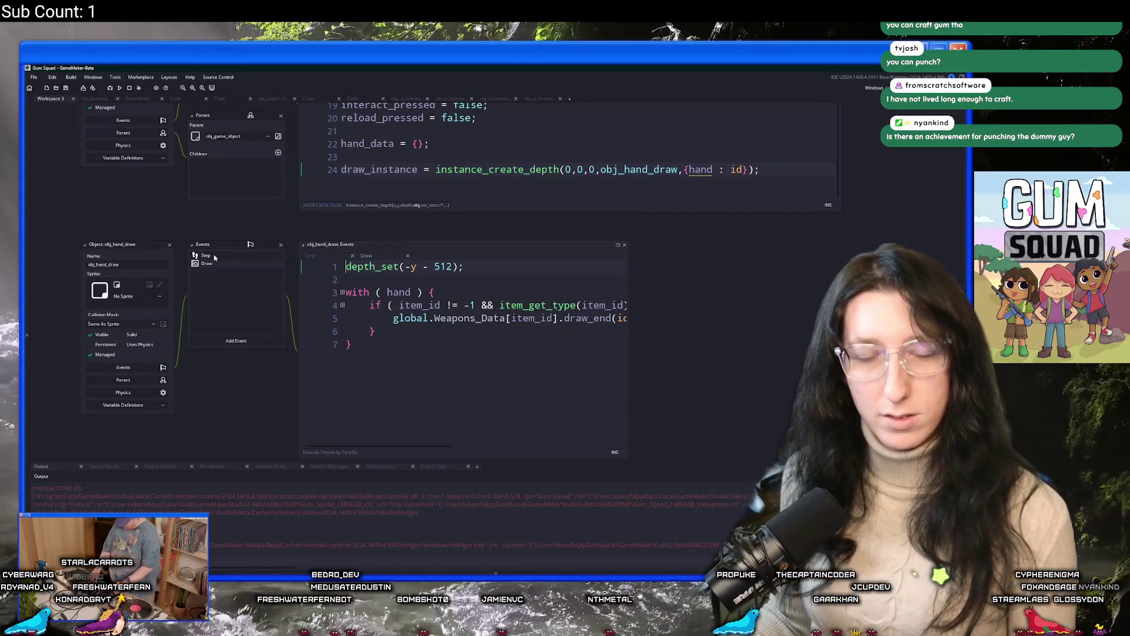
{"action": "left_click", "coordinate": [208, 256]}
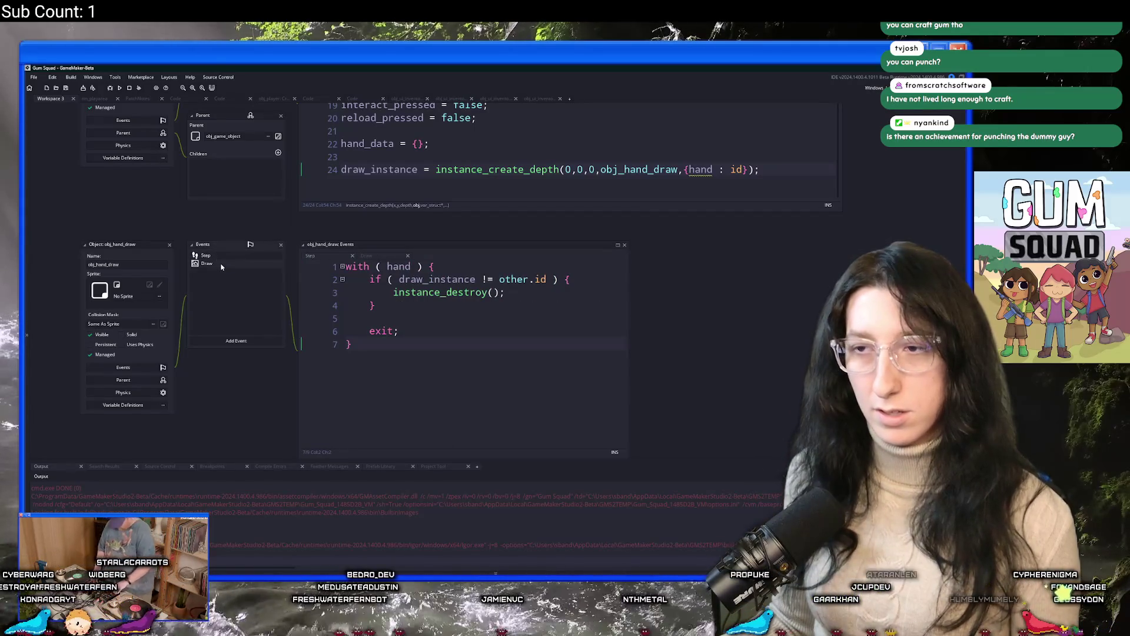
{"action": "left_click", "coordinate": [207, 263]}
{"action": "left_click", "coordinate": [594, 295]}
{"action": "mouse_move", "coordinate": [629, 303]}
{"action": "left_mouse_down"}
{"action": "mouse_move", "coordinate": [813, 305]}
{"action": "mouse_move", "coordinate": [799, 305]}
{"action": "left_mouse_up"}
{"action": "left_click", "coordinate": [455, 276]}
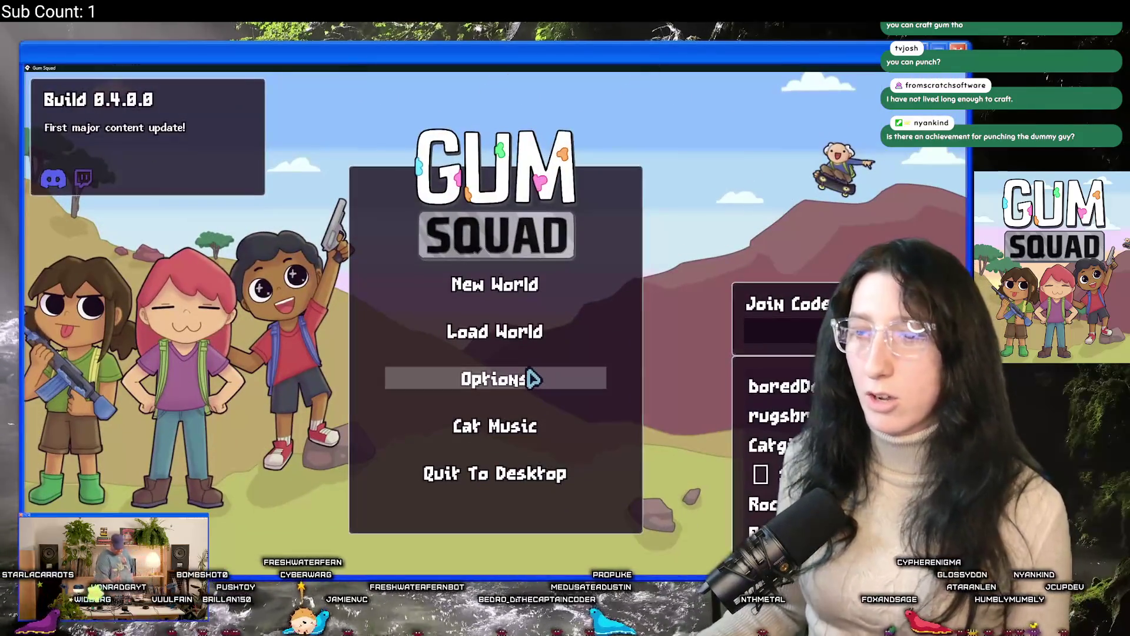
Glance at Audio options, then load the SoftSquad world as an Offline lobby
{"action": "left_click", "coordinate": [530, 379]}
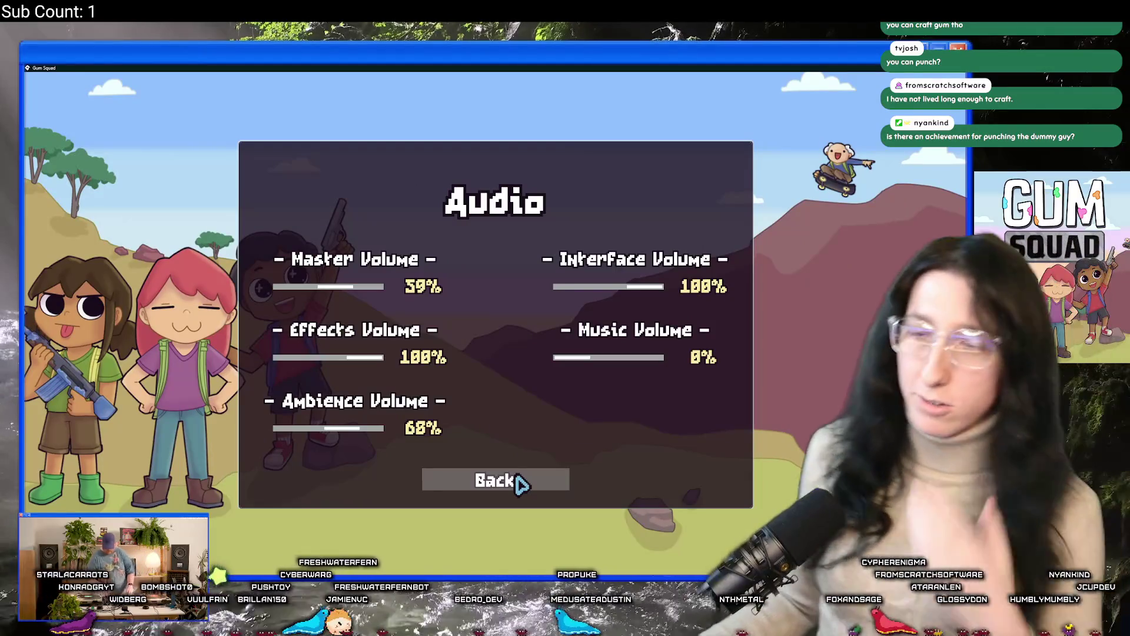
{"action": "left_click", "coordinate": [521, 481]}
{"action": "left_click", "coordinate": [511, 453]}
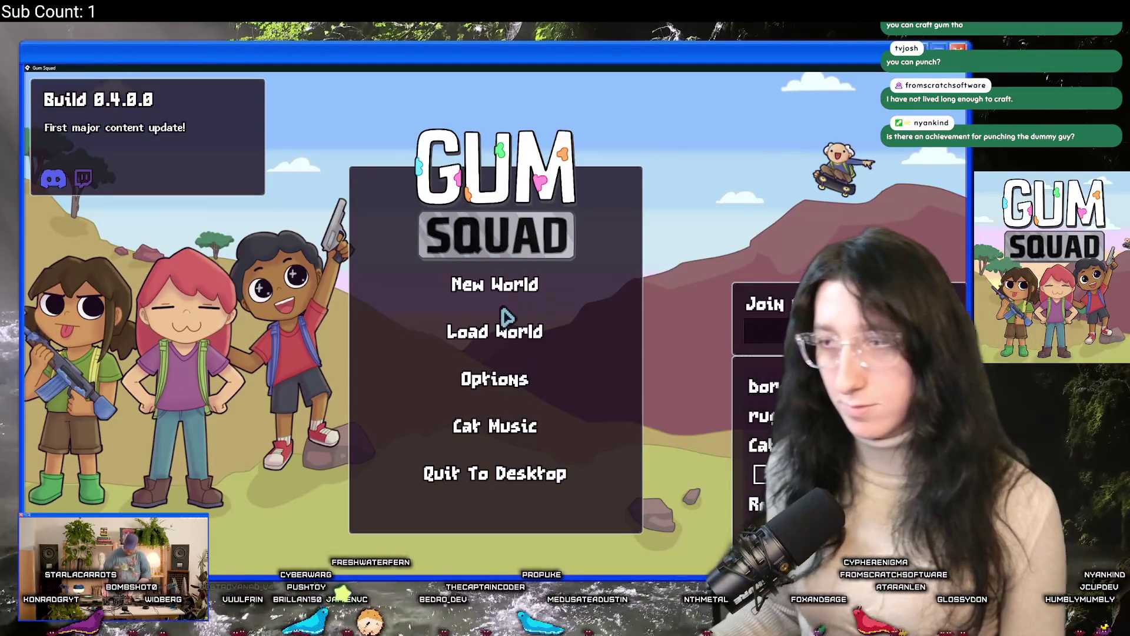
{"action": "left_click", "coordinate": [505, 330]}
{"action": "left_click", "coordinate": [616, 263]}
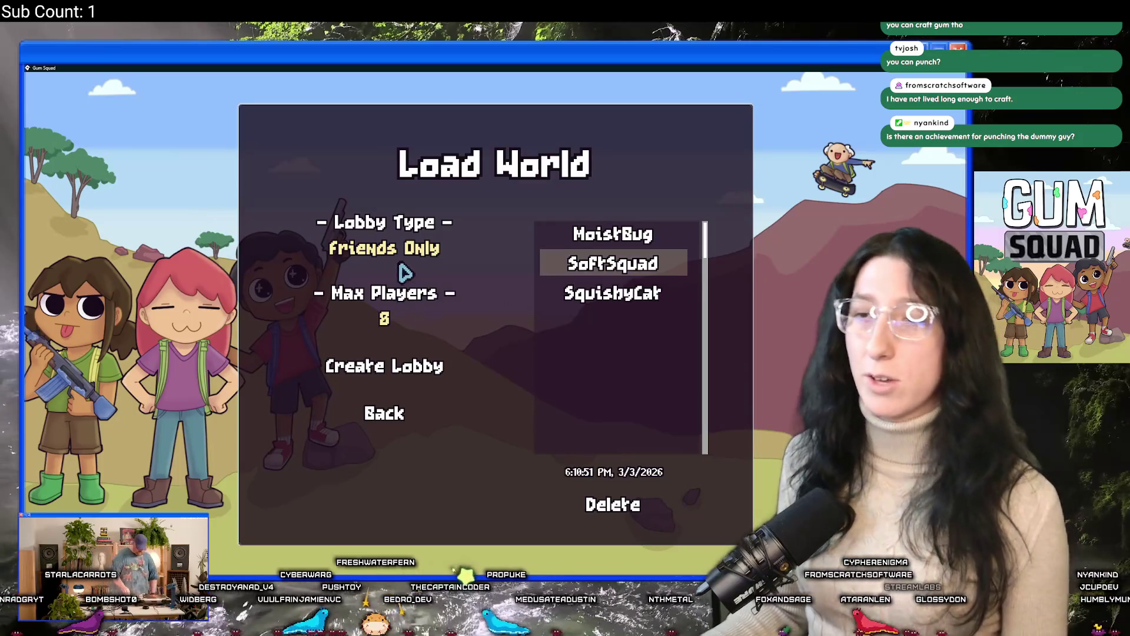
{"action": "left_click", "coordinate": [471, 250]}
{"action": "left_click", "coordinate": [352, 369]}
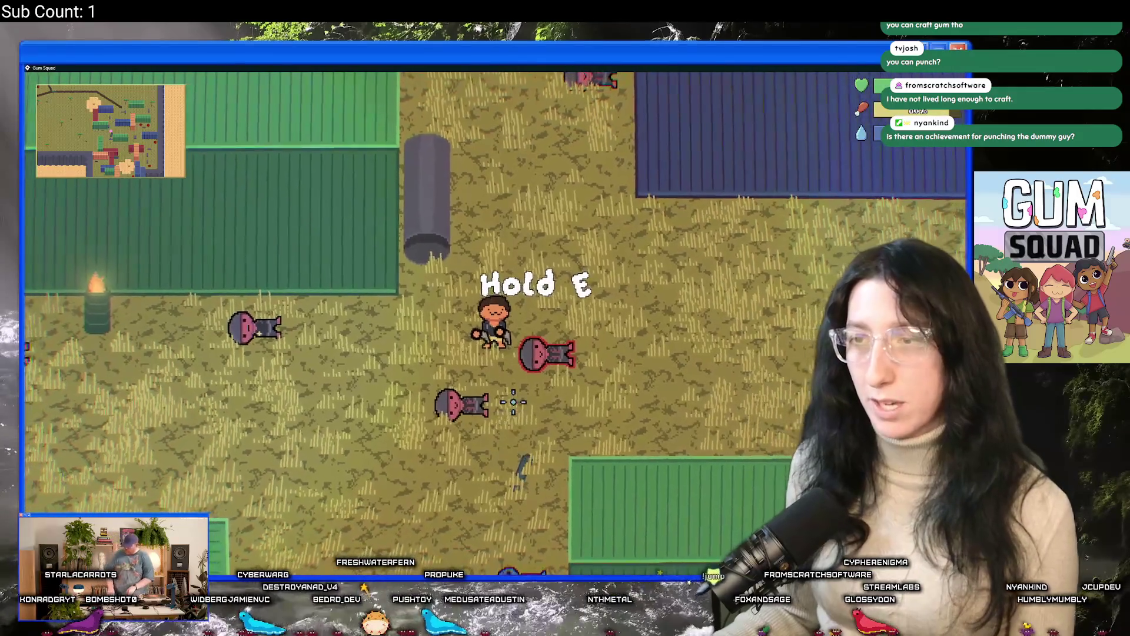
Check the inventory and search the downed dummies for loot
{"action": "key", "text": "Tab"}
{"action": "key", "text": "Tab"}
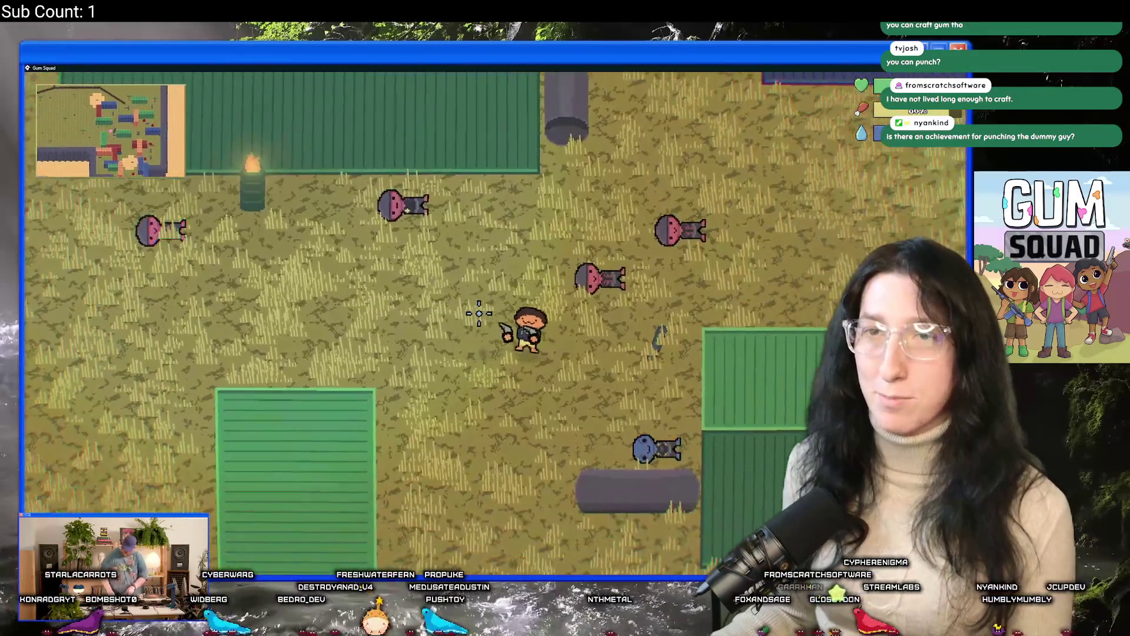
{"action": "key", "text": "Tab"}
{"action": "key", "text": "Tab"}
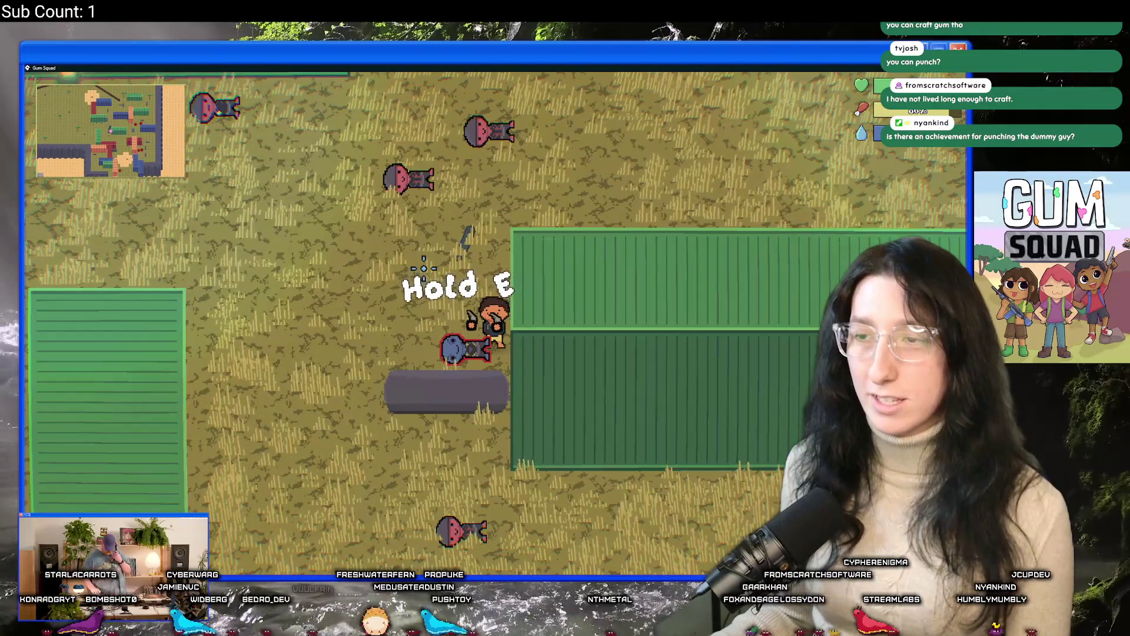
{"action": "key", "text": "w"}
{"action": "key", "text": "w"}
{"action": "key", "text": "d"}
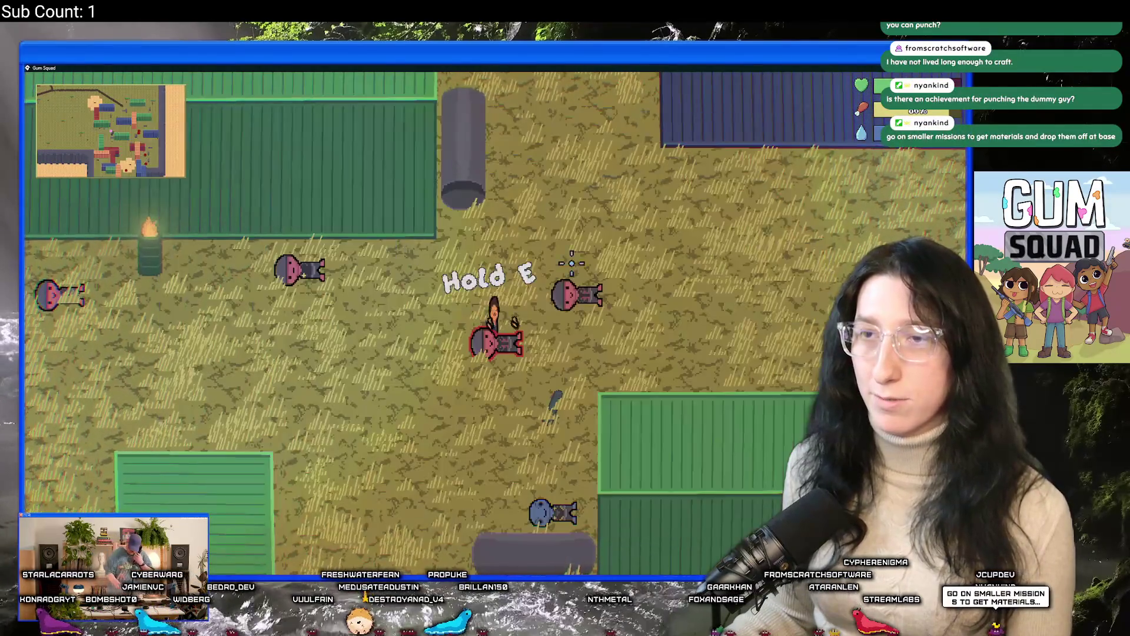
{"action": "key", "text": "e"}
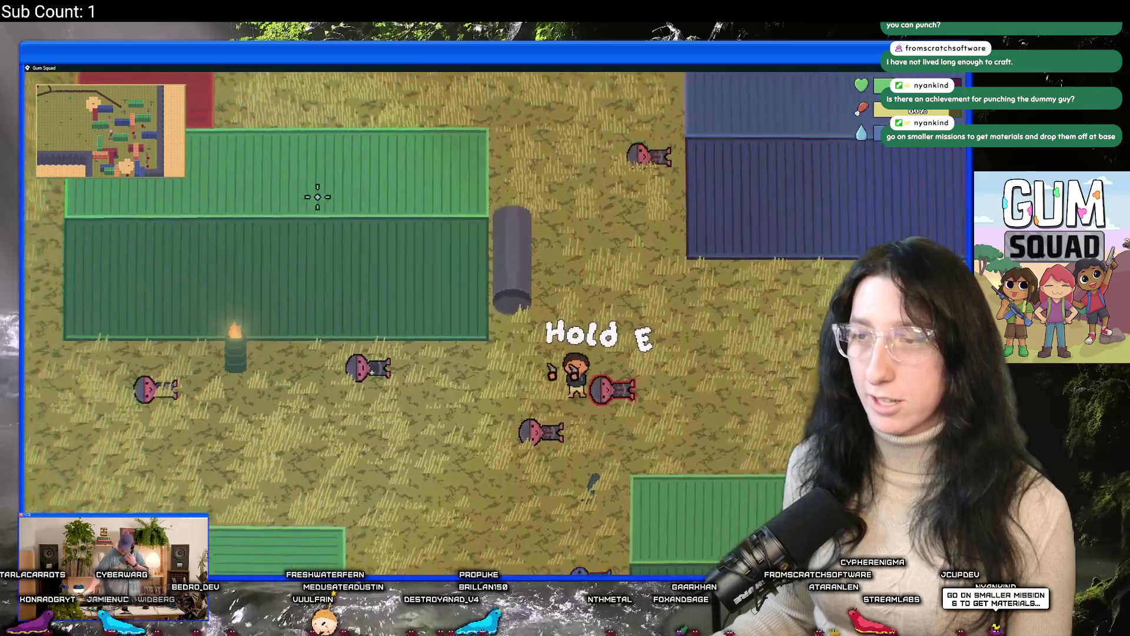
{"action": "key", "text": "a"}
{"action": "key", "text": "w"}
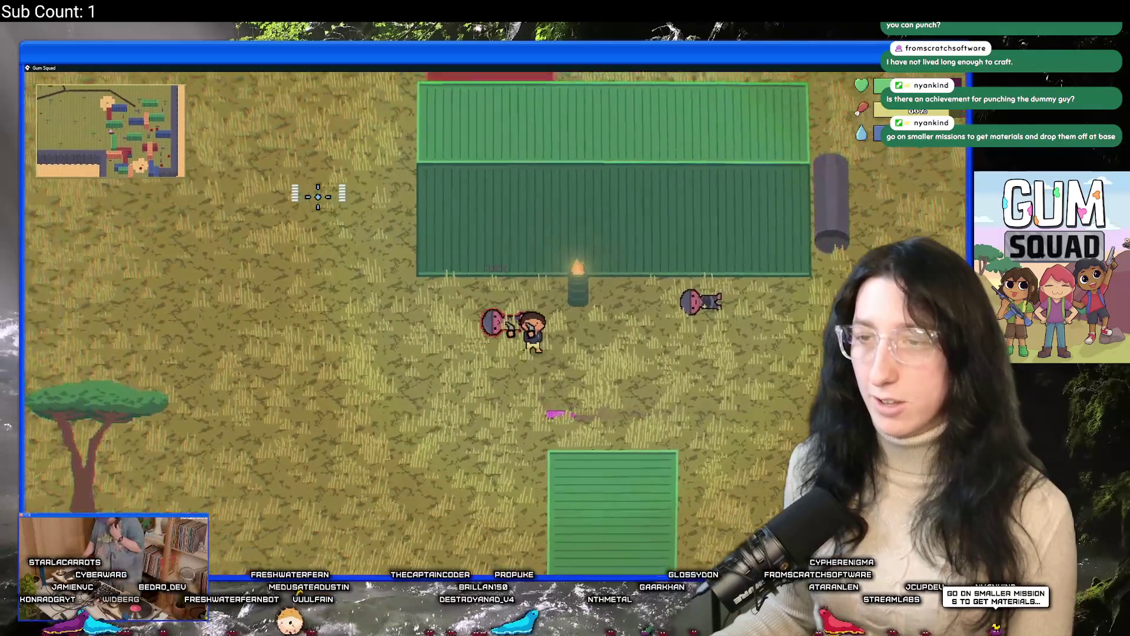
{"action": "key", "text": "s"}
{"action": "key", "text": "a"}
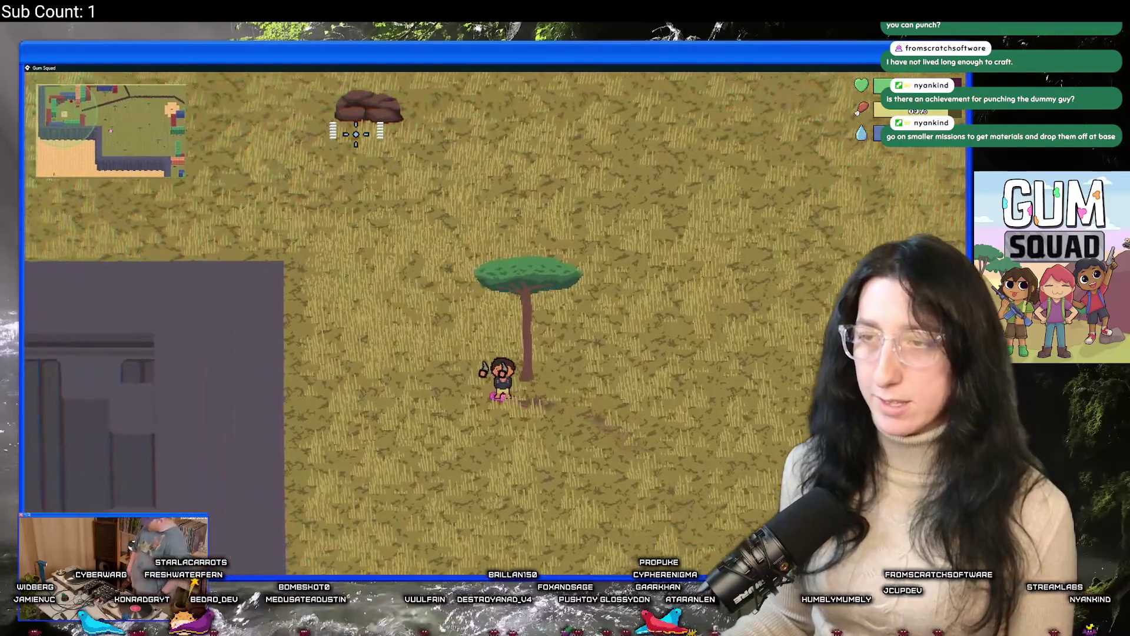
Travel back to the home base and stash the loot in the storage chest
{"action": "key", "text": "w"}
{"action": "key", "text": "a"}
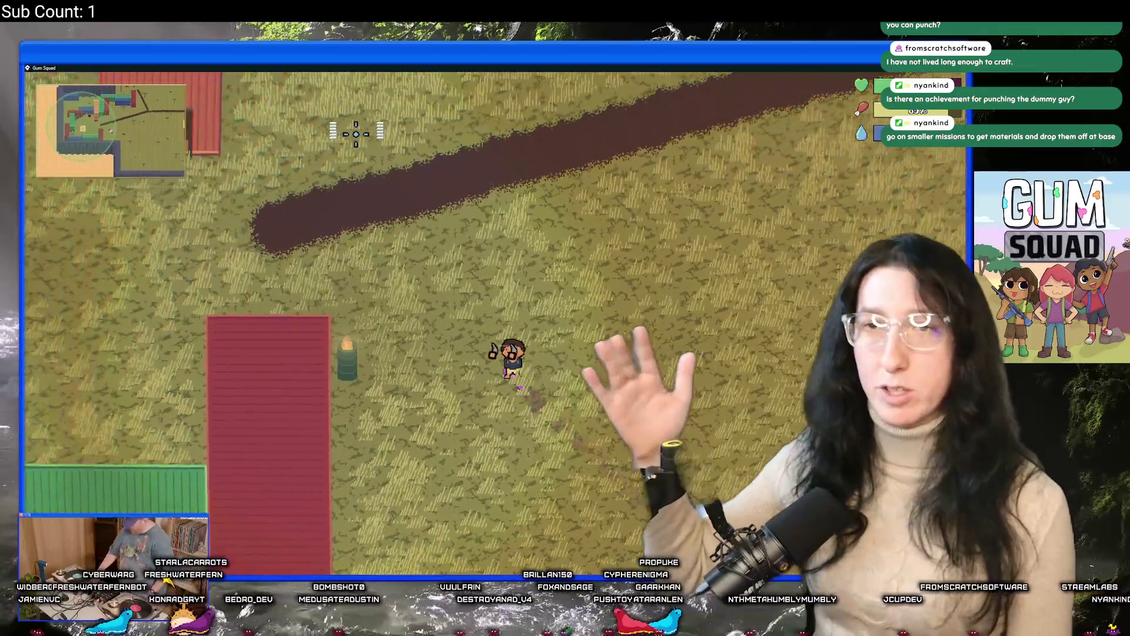
{"action": "key", "text": "a"}
{"action": "key", "text": "s"}
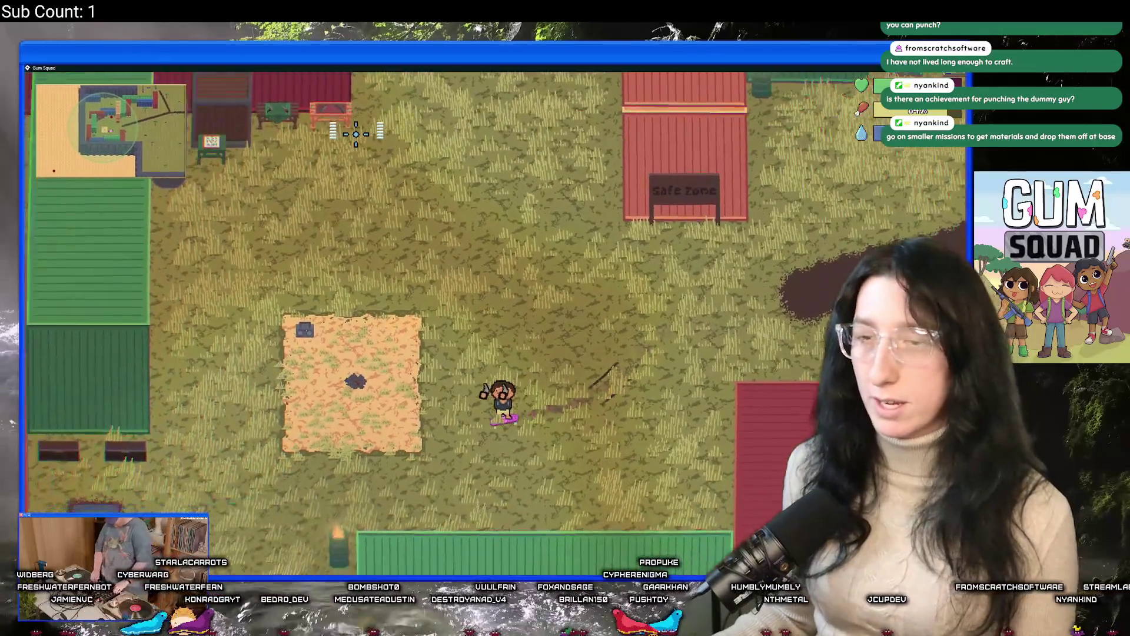
{"action": "key", "text": "a"}
{"action": "key", "text": "s"}
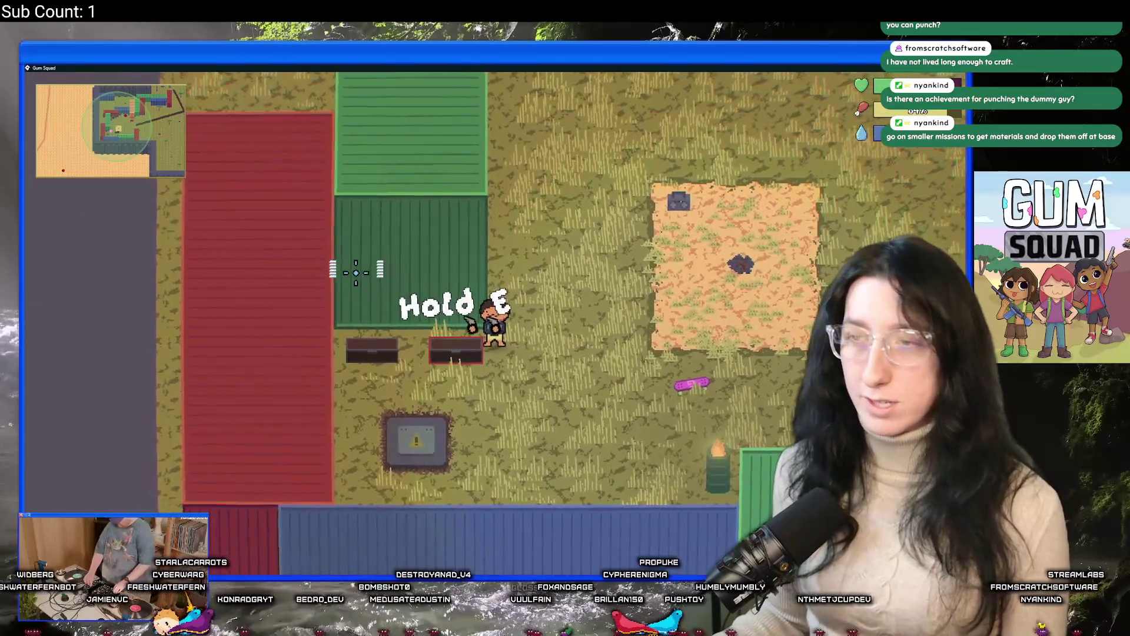
{"action": "key", "text": "e"}
{"action": "key", "text": "e"}
{"action": "key", "text": "w"}
At the workshop crafting station, craft raw gum into Mint Gum, raising the stack to 102
{"action": "key", "text": "d"}
{"action": "key", "text": "w"}
{"action": "key", "text": "d"}
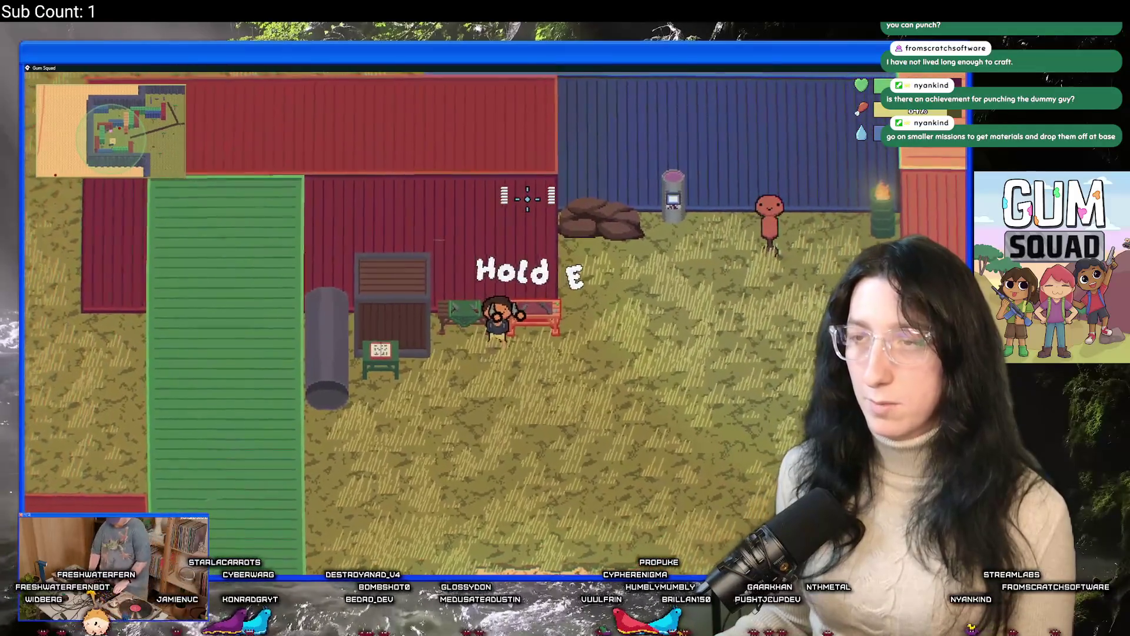
{"action": "key", "text": "e"}
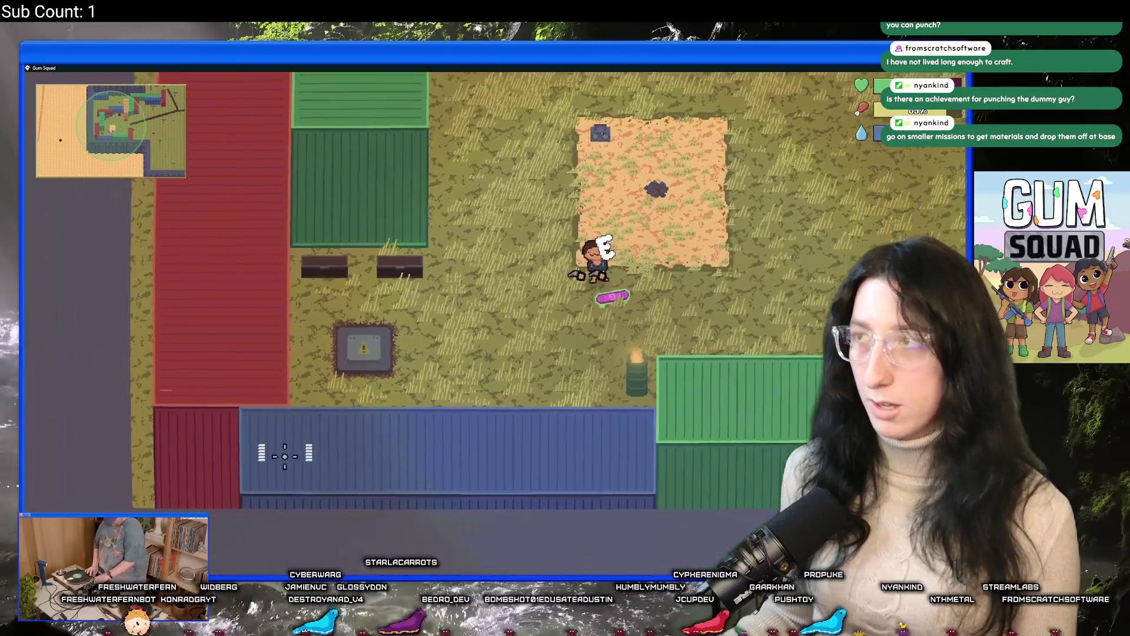
Review the inventory and perk points, then ride out along the dirt path into the grassland
{"action": "key", "text": "Tab"}
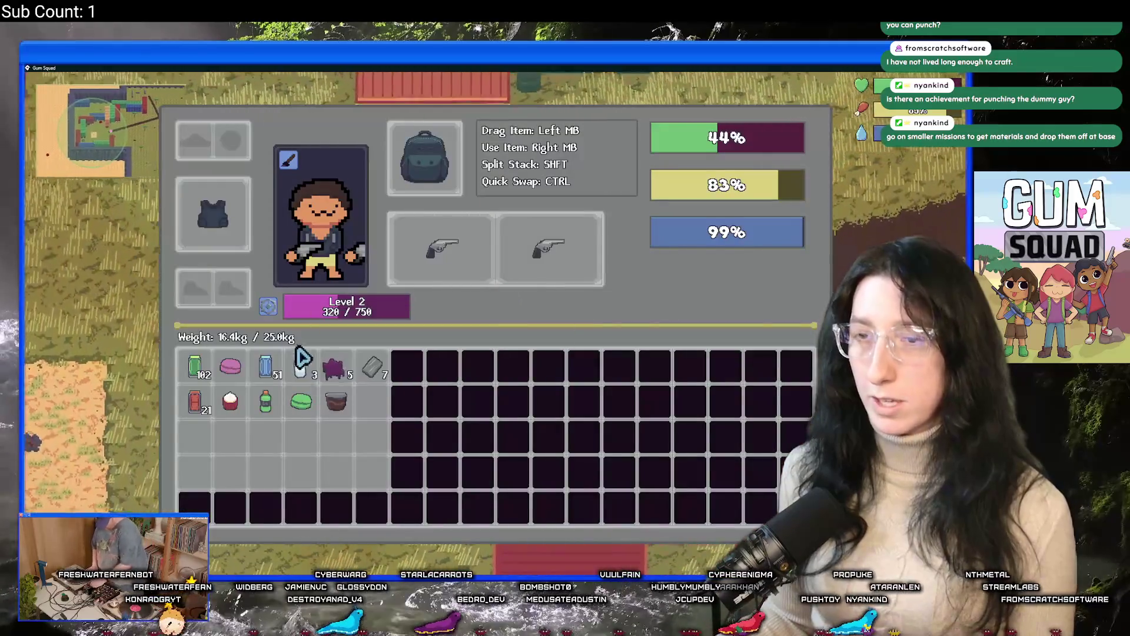
{"action": "key", "text": "p"}
{"action": "key", "text": "d"}
{"action": "key", "text": "Tab"}
{"action": "key", "text": "Tab"}
{"action": "key", "text": "d"}
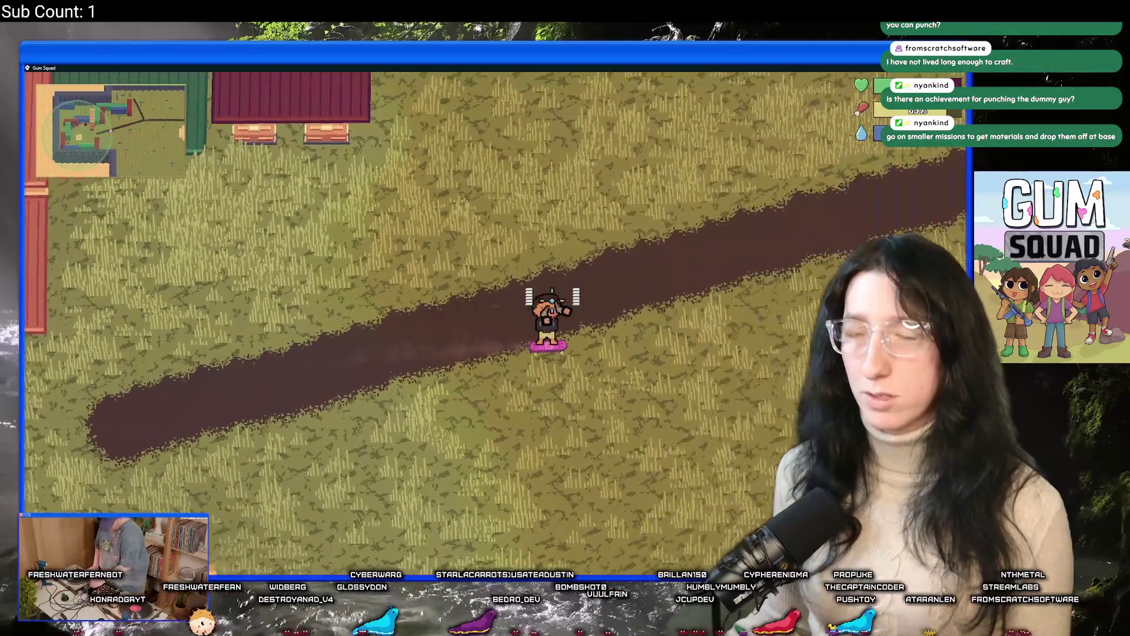
{"action": "key", "text": "s"}
{"action": "key", "text": "d"}
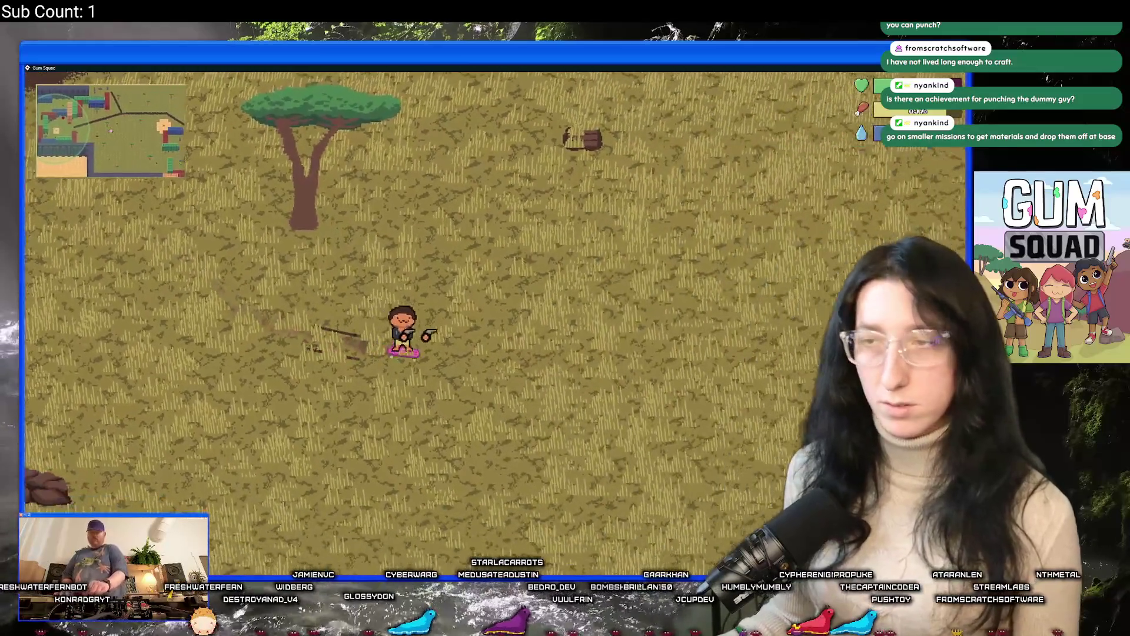
Skate right toward the containers and maximize the game window
{"action": "key", "text": "d"}
{"action": "key", "text": "s"}
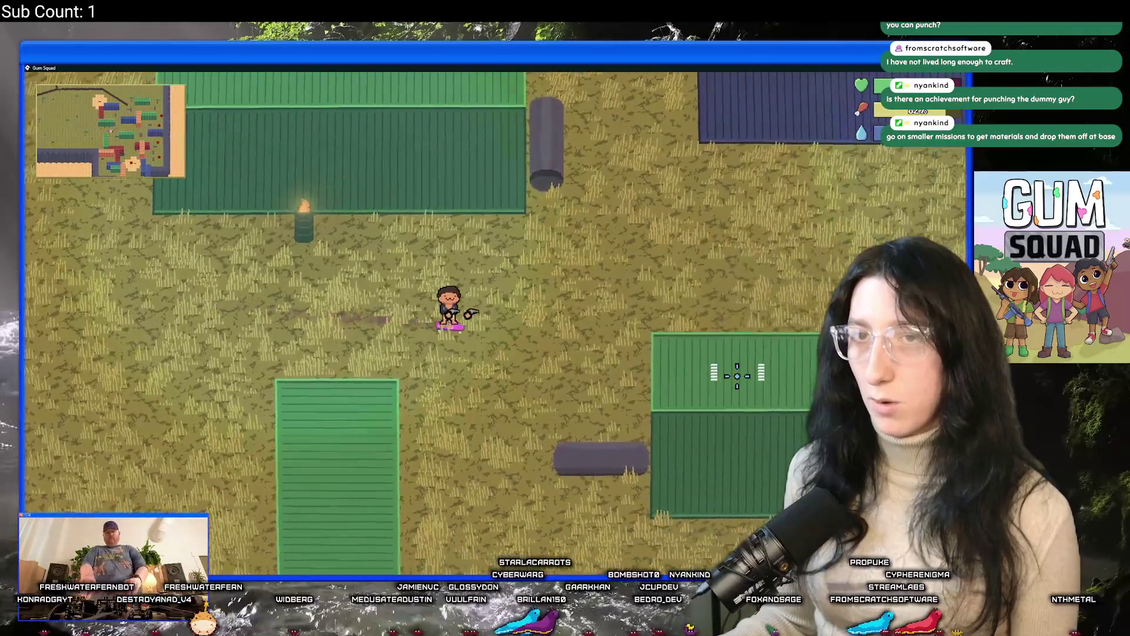
{"action": "key", "text": "d"}
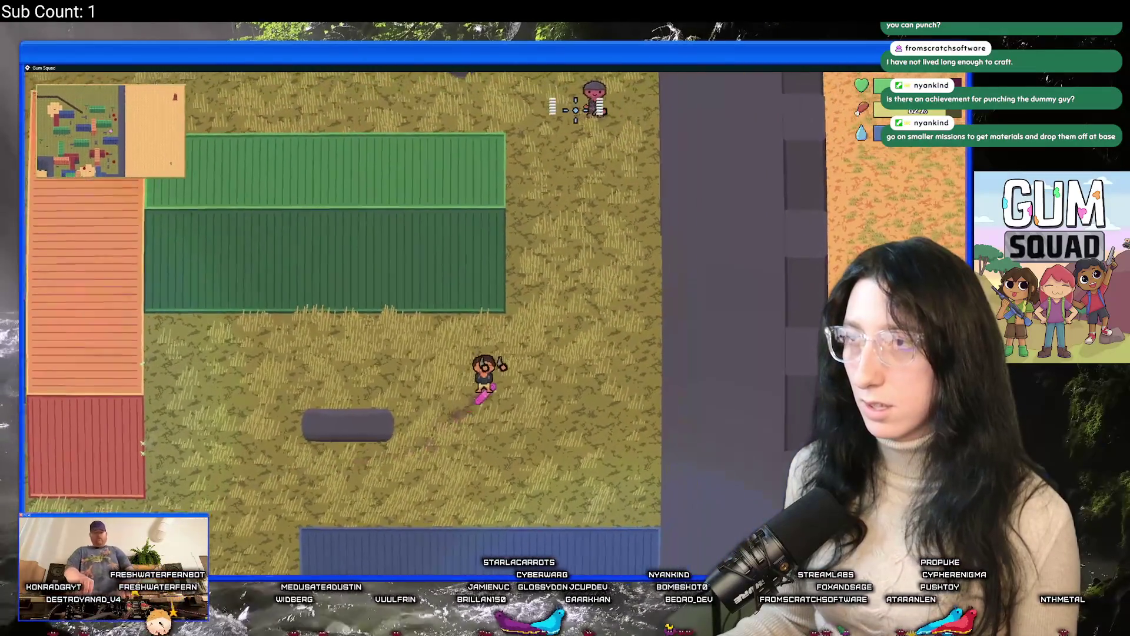
{"action": "key", "text": "a"}
{"action": "key", "text": "d"}
{"action": "key", "text": "super+Down"}
{"action": "double_click", "coordinate": [445, 81]}
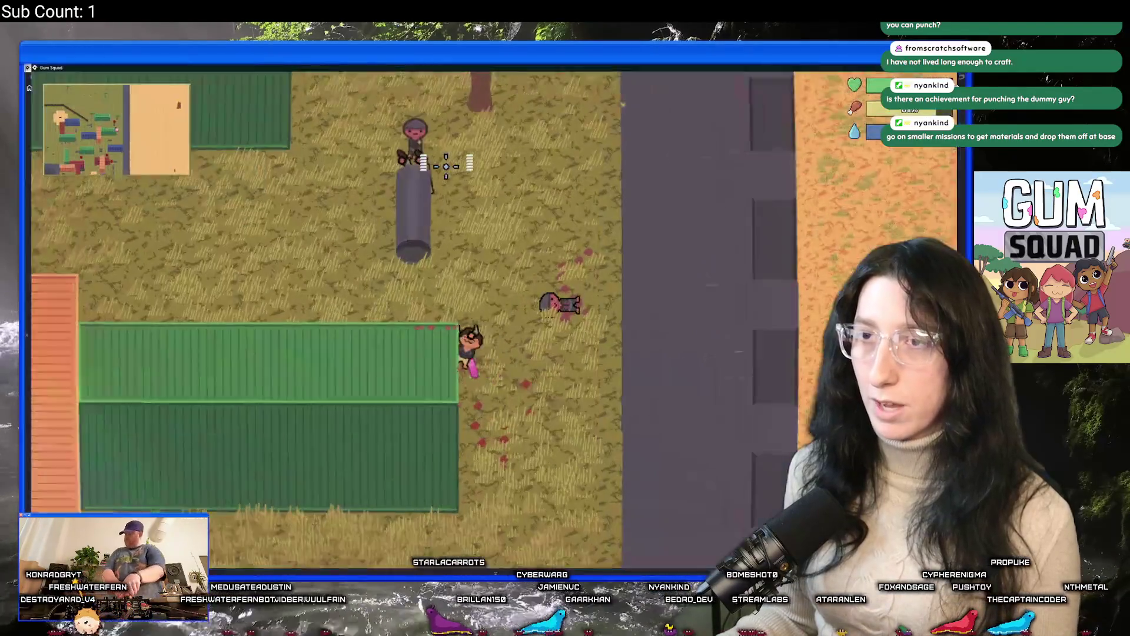
Loot 15 Cinnamon Gum from the downed enemy by the tree, bringing red gum to 36
{"action": "key", "text": "a"}
{"action": "key", "text": "w"}
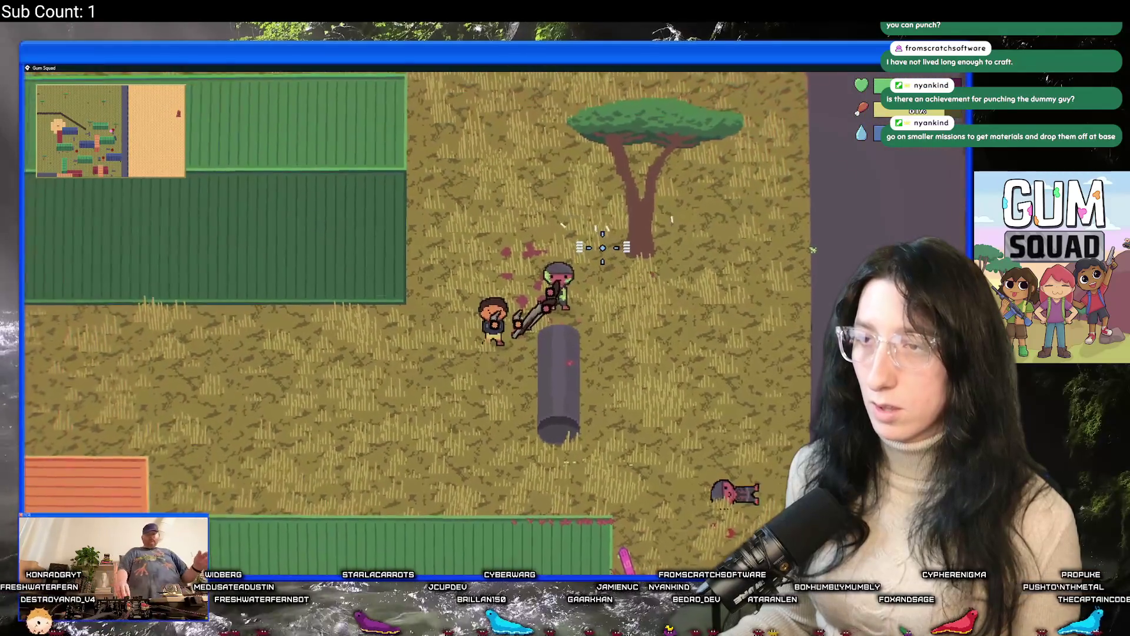
{"action": "key", "text": "w"}
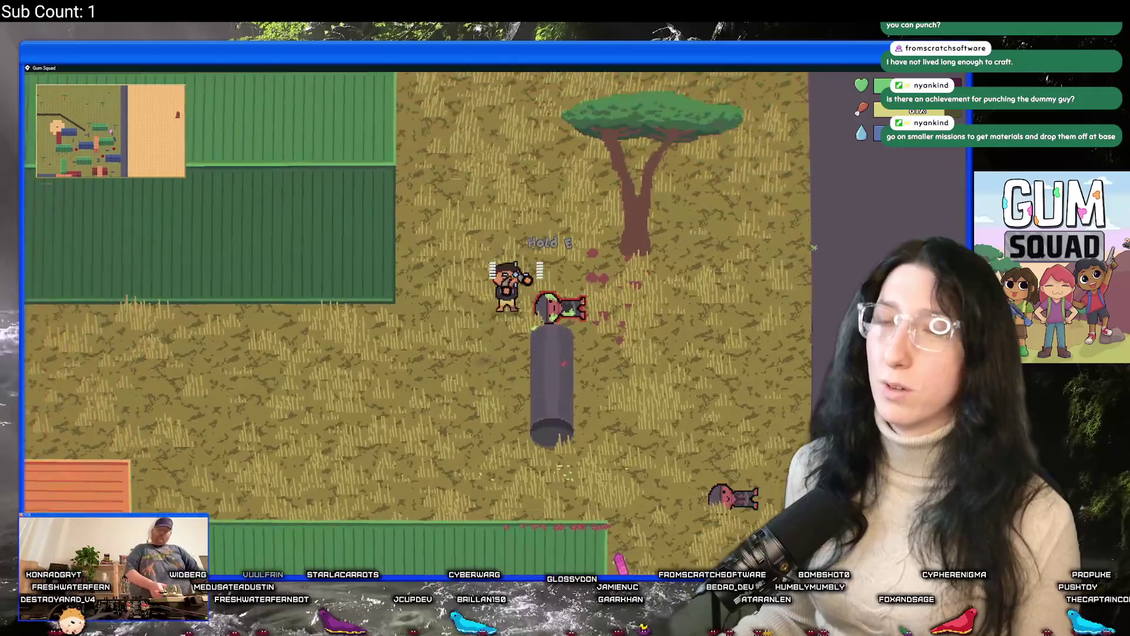
{"action": "key", "text": "e"}
{"action": "left_click", "coordinate": [203, 144]}
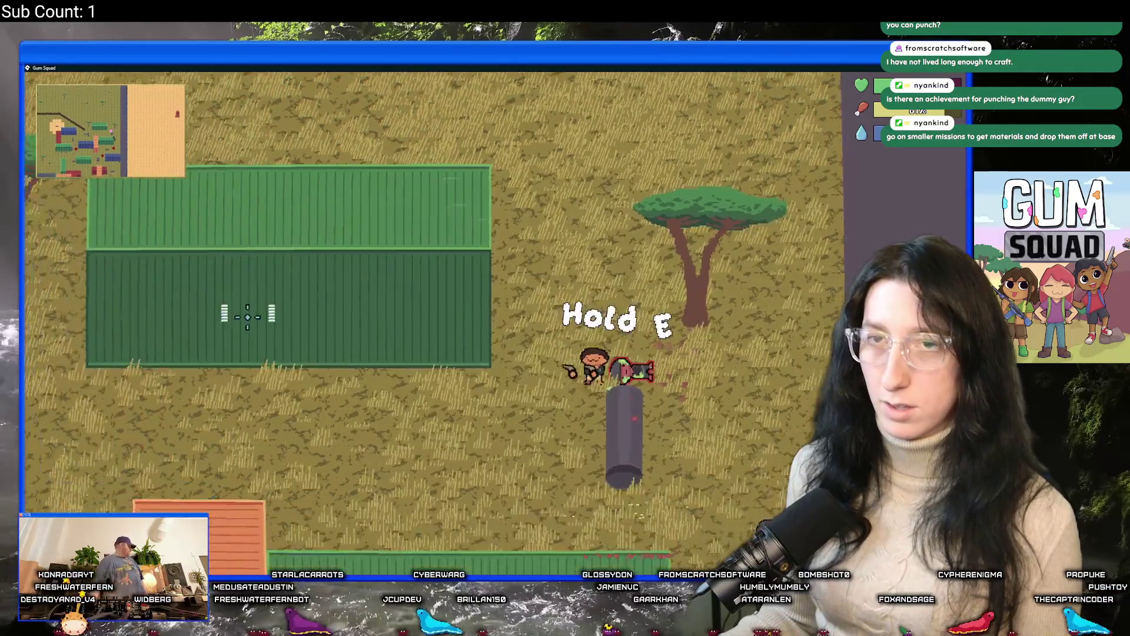
{"action": "key", "text": "s"}
{"action": "key", "text": "e"}
{"action": "key", "text": "e"}
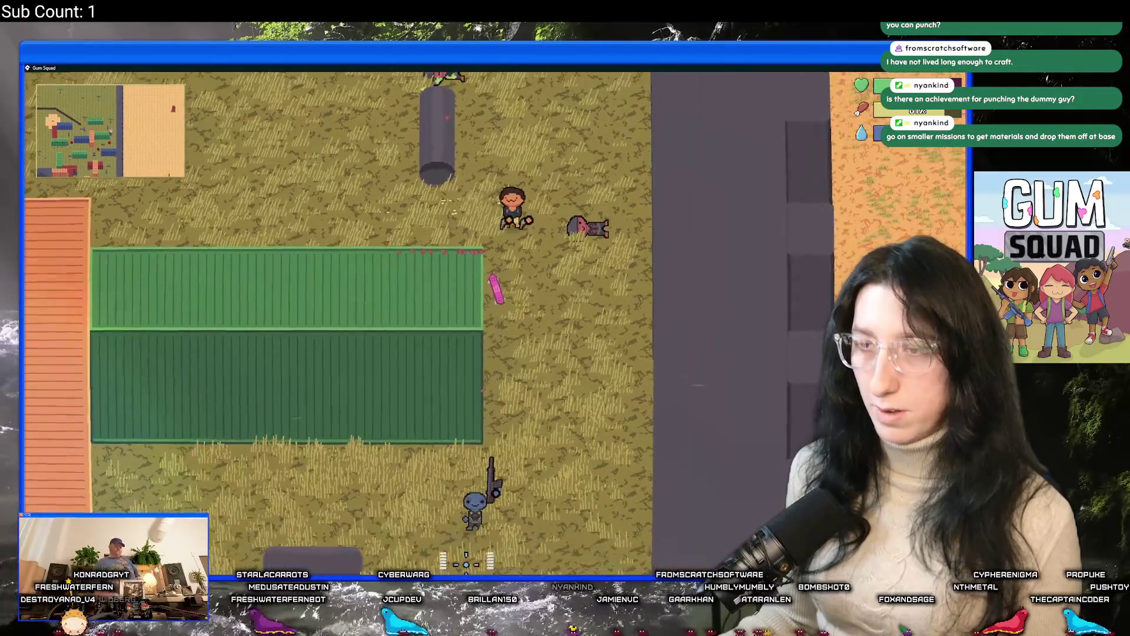
Cross the field and knock over the training dummy for experience
{"action": "key", "text": "s"}
{"action": "key", "text": "d"}
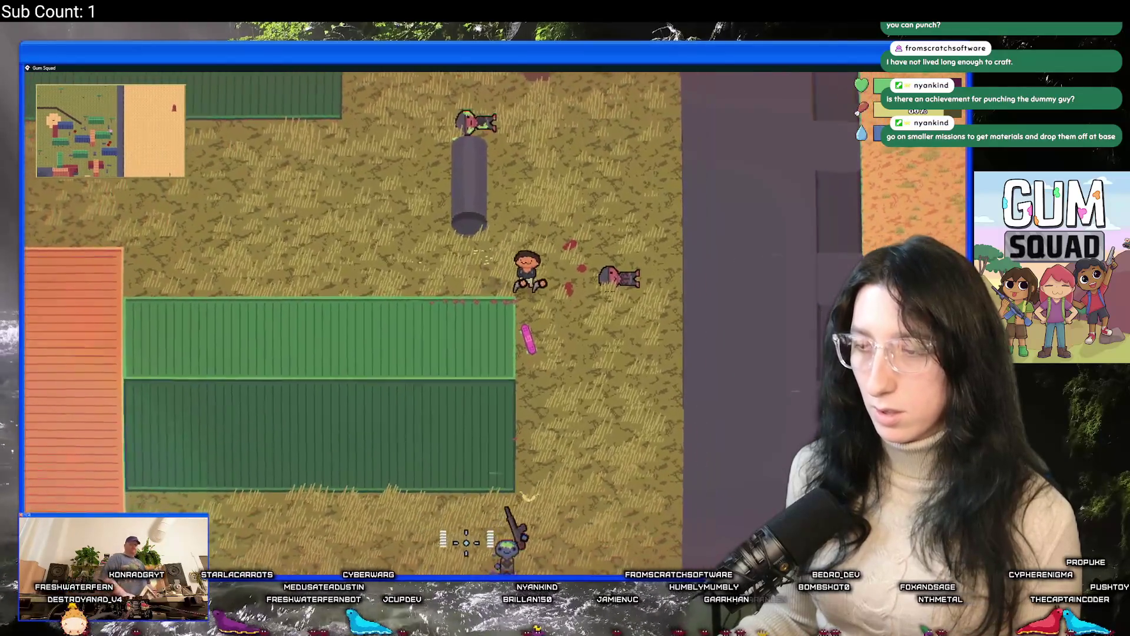
{"action": "key", "text": "w"}
{"action": "key", "text": "a"}
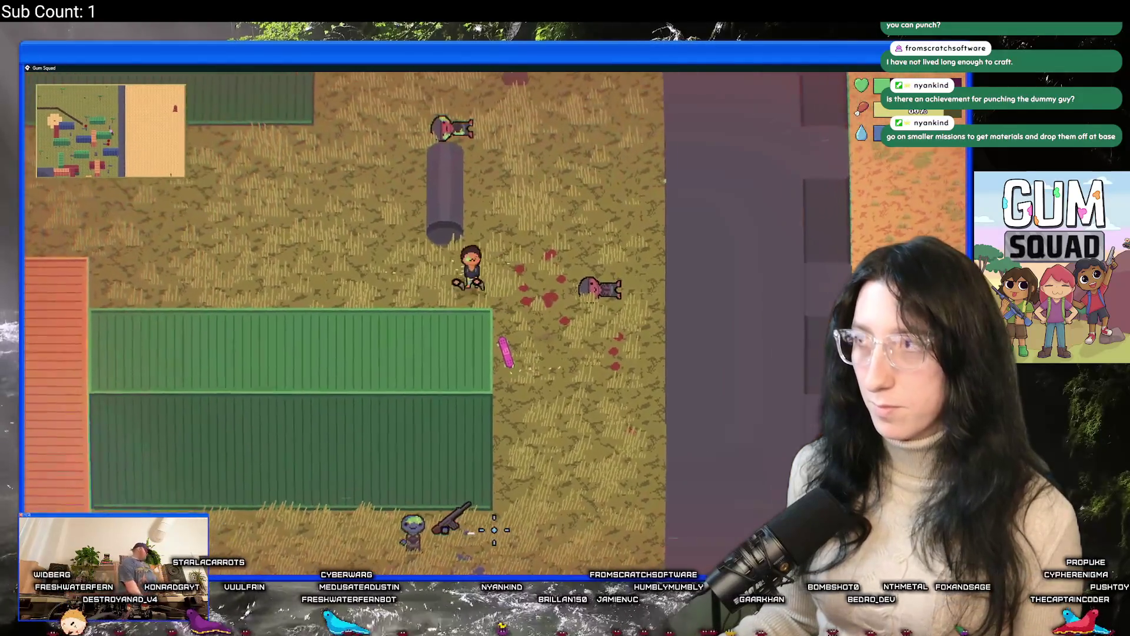
{"action": "key", "text": "w"}
{"action": "key", "text": "a"}
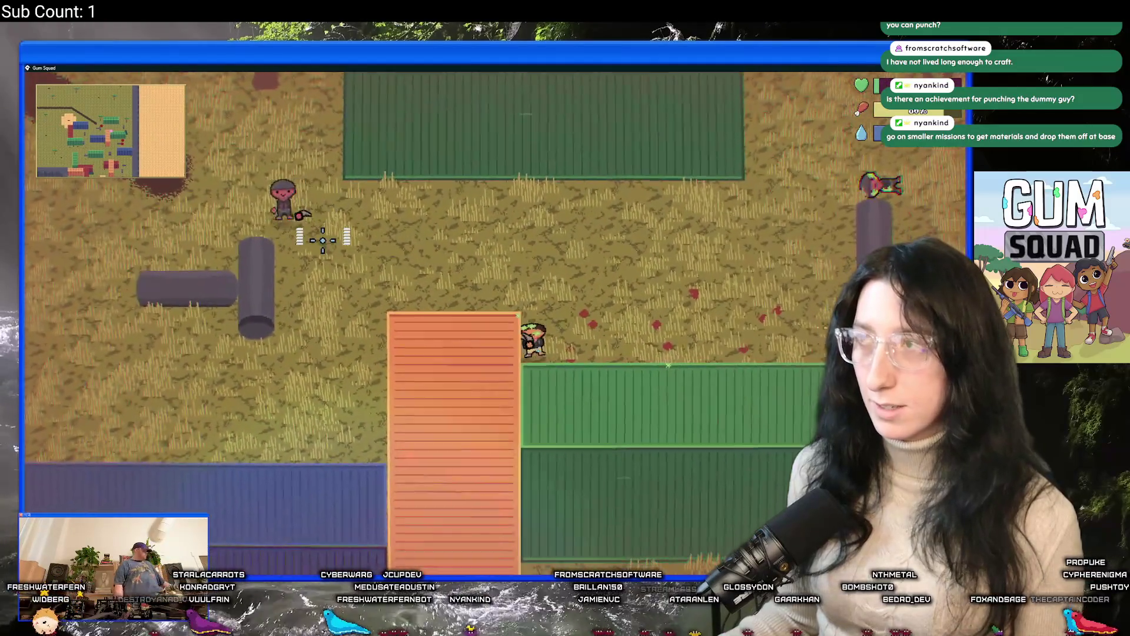
{"action": "left_click", "coordinate": [318, 250]}
Walk up the field toward the downed characters
{"action": "key", "text": "w"}
{"action": "key", "text": "a"}
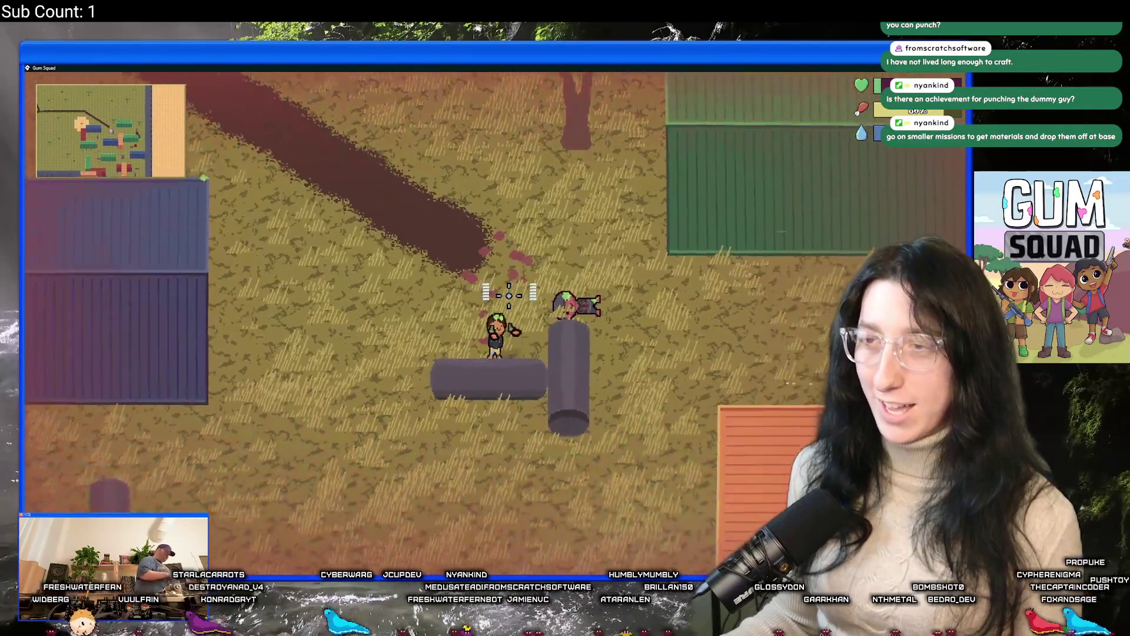
{"action": "key", "text": "s"}
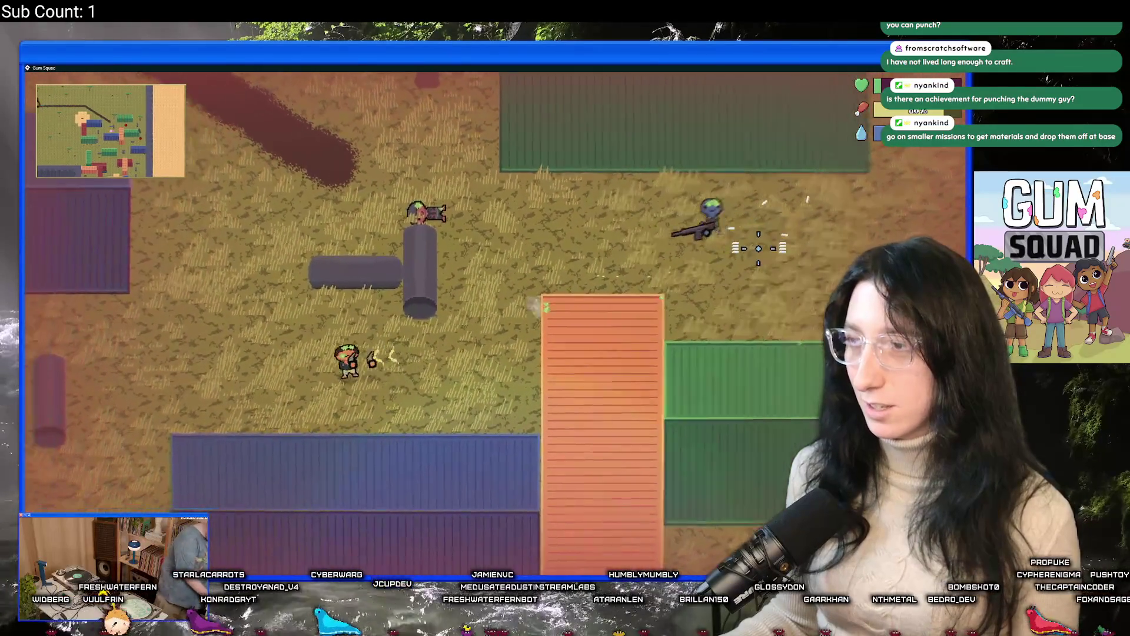
{"action": "key", "text": "w"}
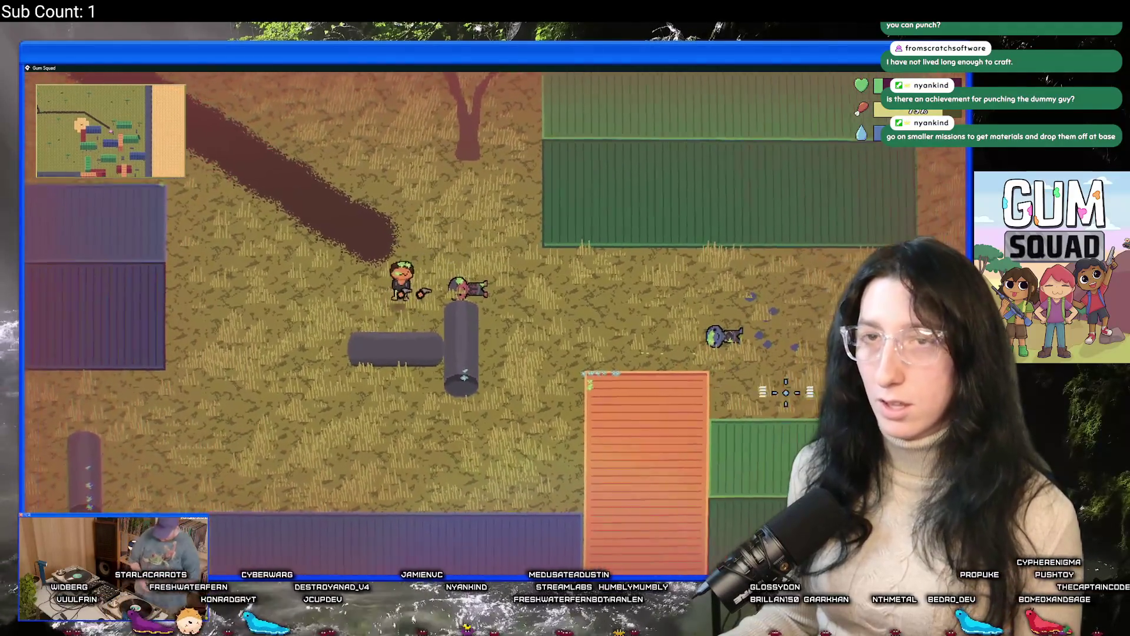
Loot gum from the two downed raiders one after the other
{"action": "key", "text": "d"}
{"action": "key", "text": "e"}
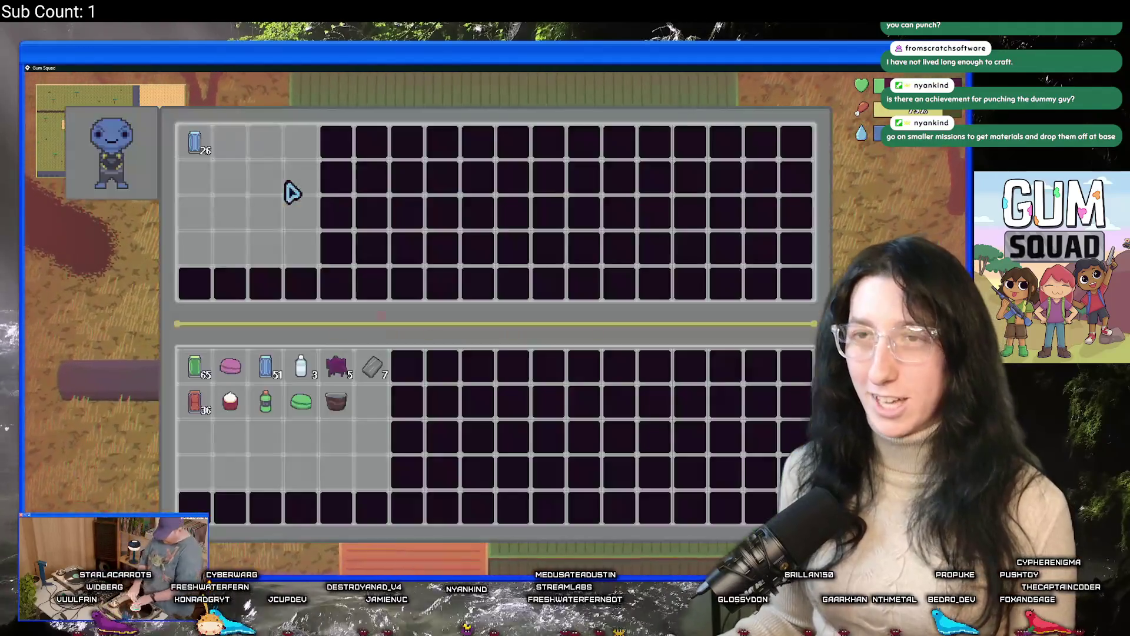
{"action": "key", "text": "Escape"}
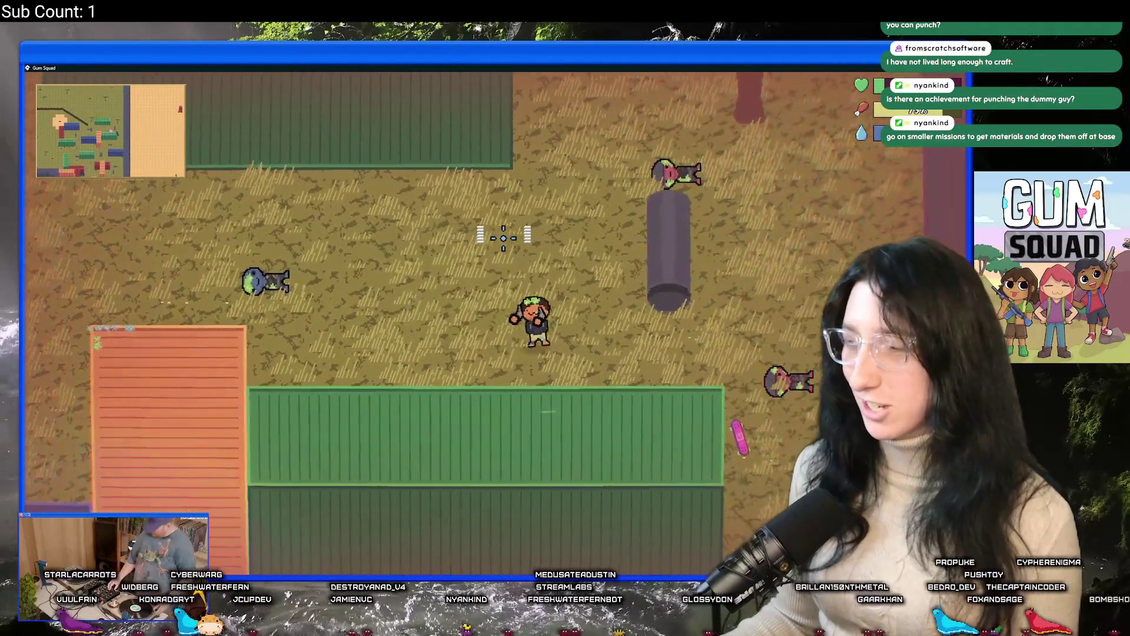
{"action": "key", "text": "d"}
{"action": "key", "text": "e"}
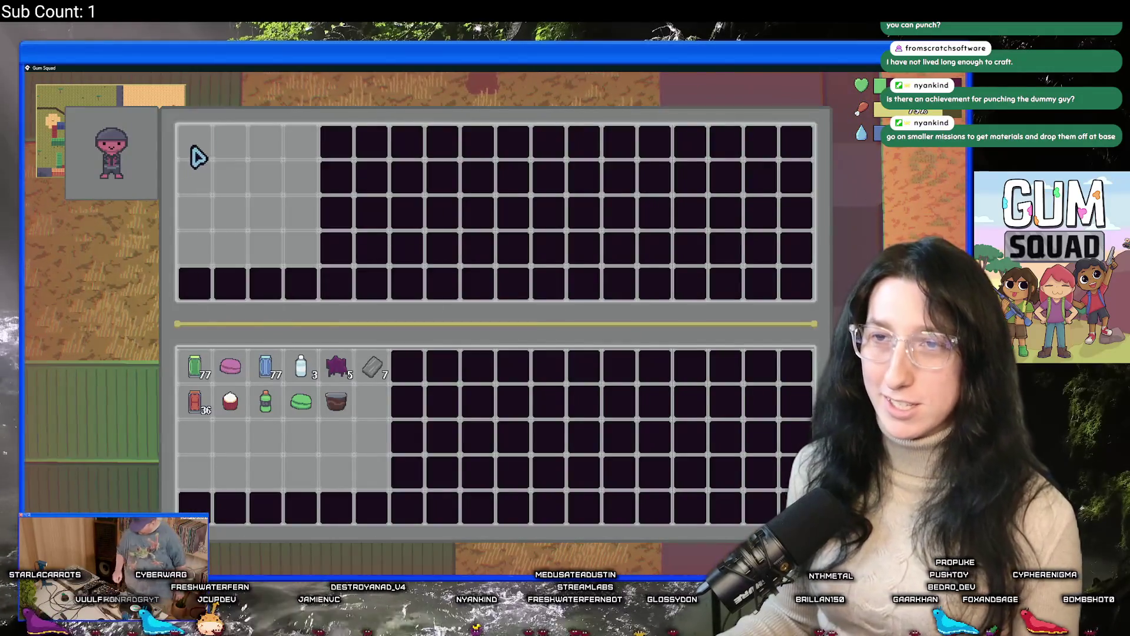
{"action": "key", "text": "Escape"}
Walk back to the base and take the steak from the base chest
{"action": "key", "text": "s"}
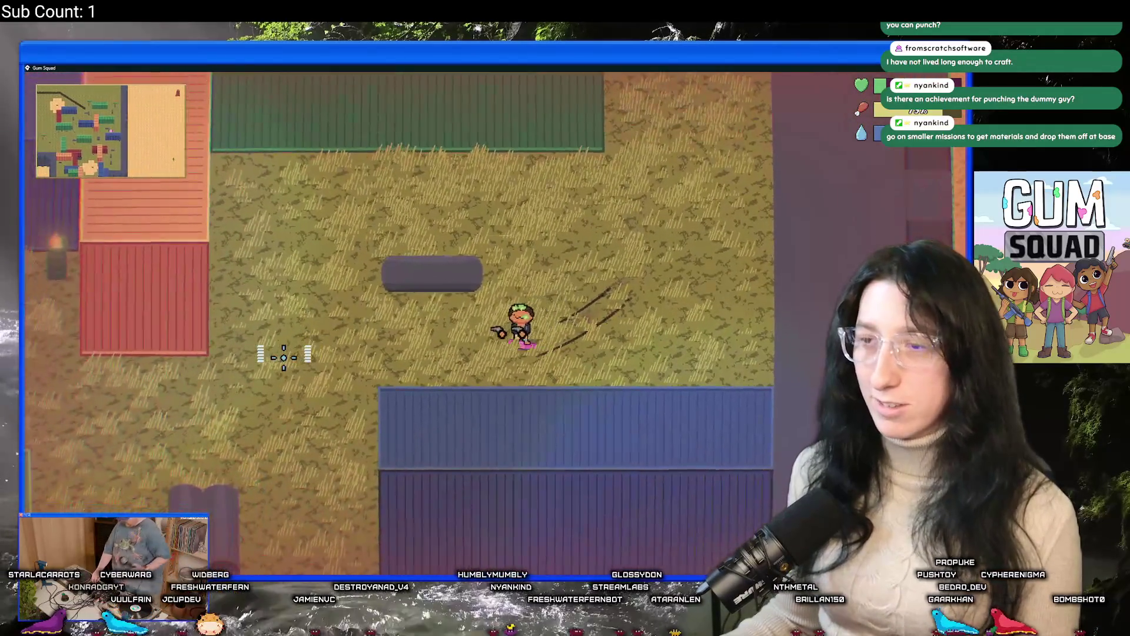
{"action": "key", "text": "a"}
{"action": "key", "text": "d"}
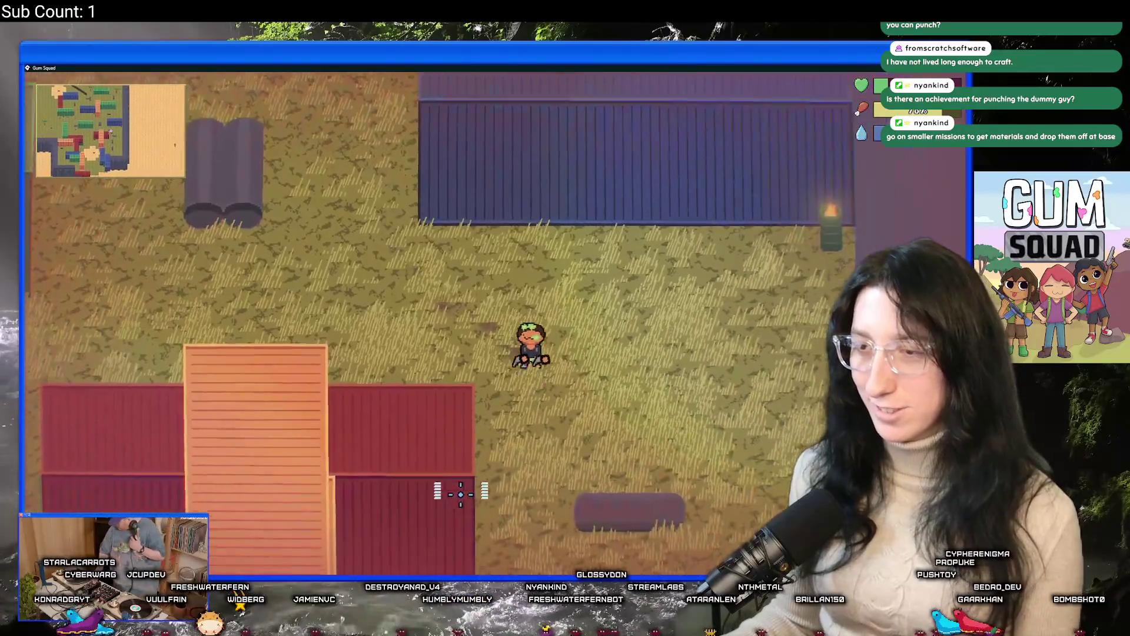
{"action": "key", "text": "s"}
{"action": "key", "text": "e"}
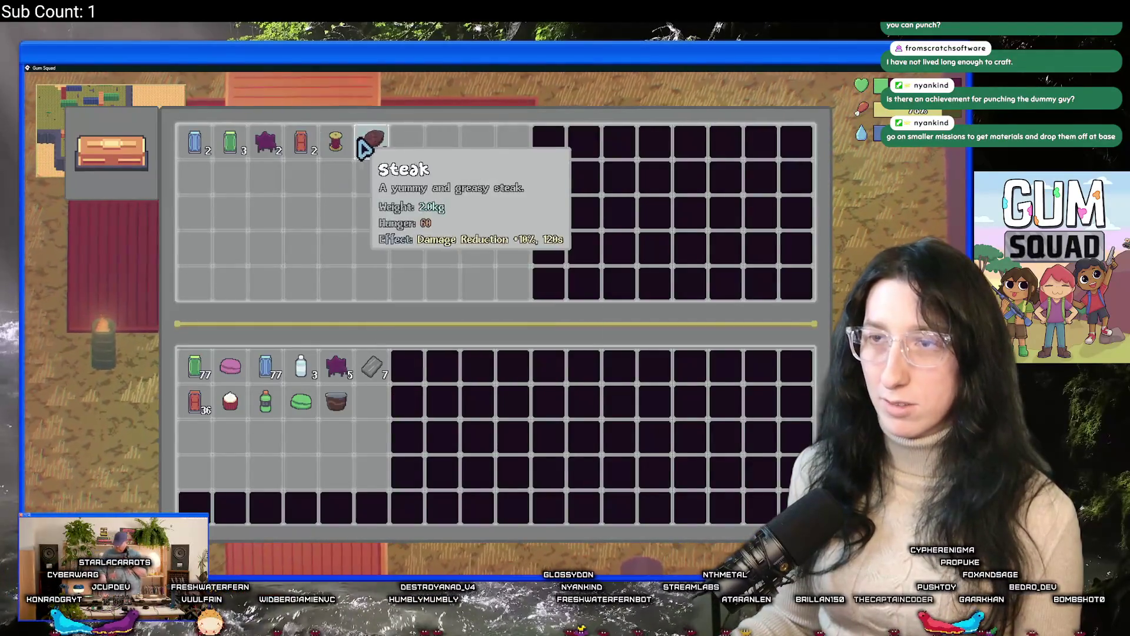
{"action": "key", "text": "Escape"}
{"action": "key", "text": "w"}
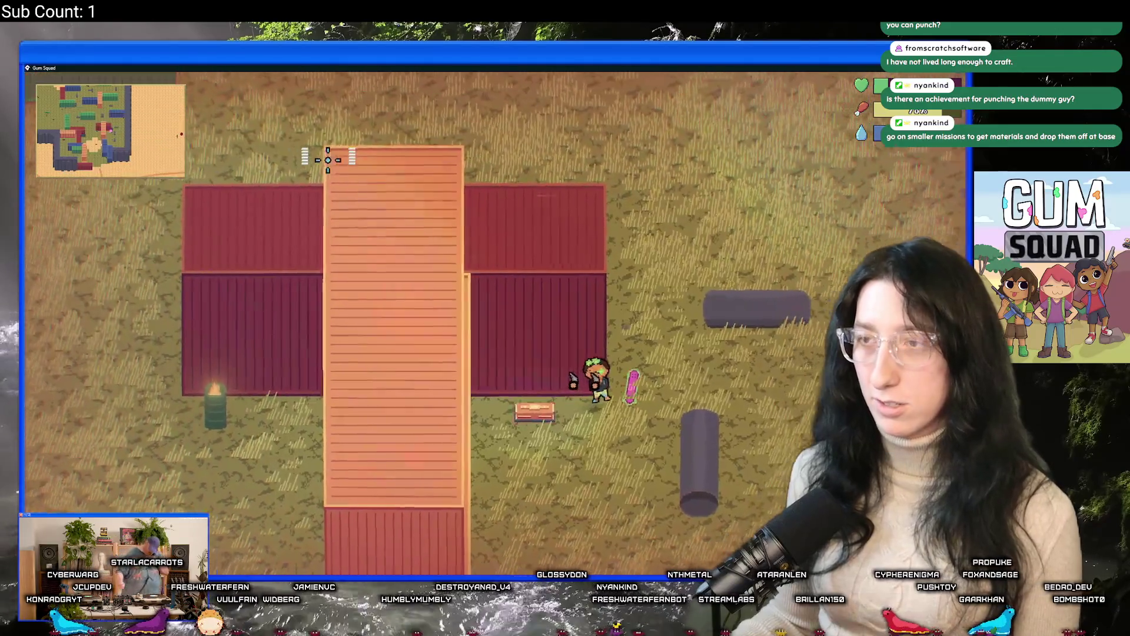
Walk past the red containers and collect the crafted gum from the gum crafting station
{"action": "key", "text": "w"}
{"action": "key", "text": "a"}
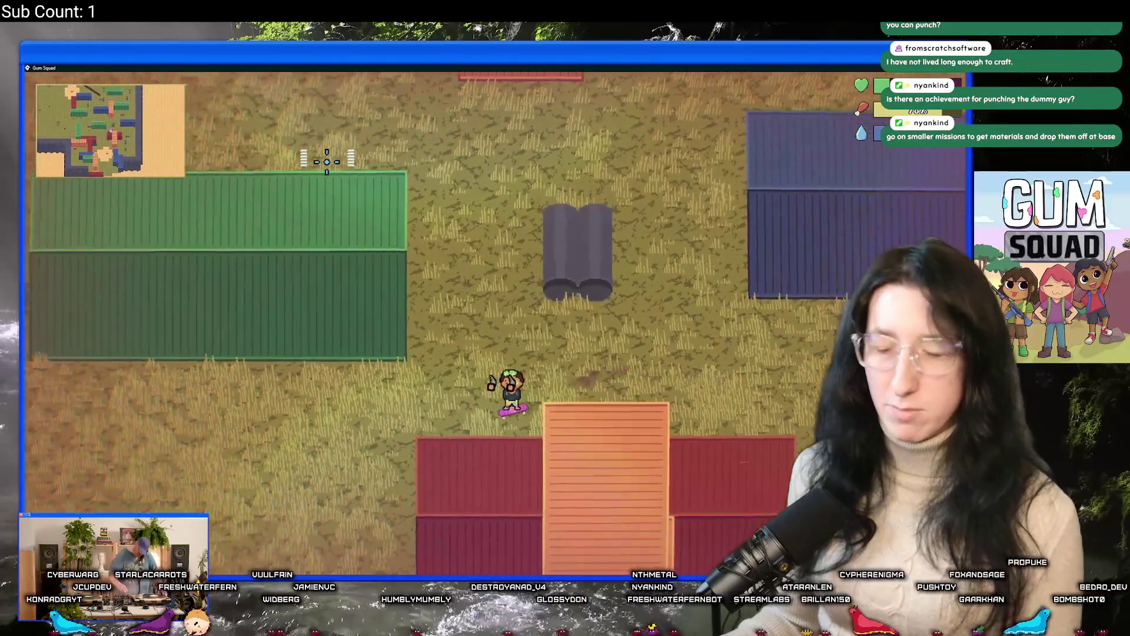
{"action": "key", "text": "s"}
{"action": "key", "text": "a"}
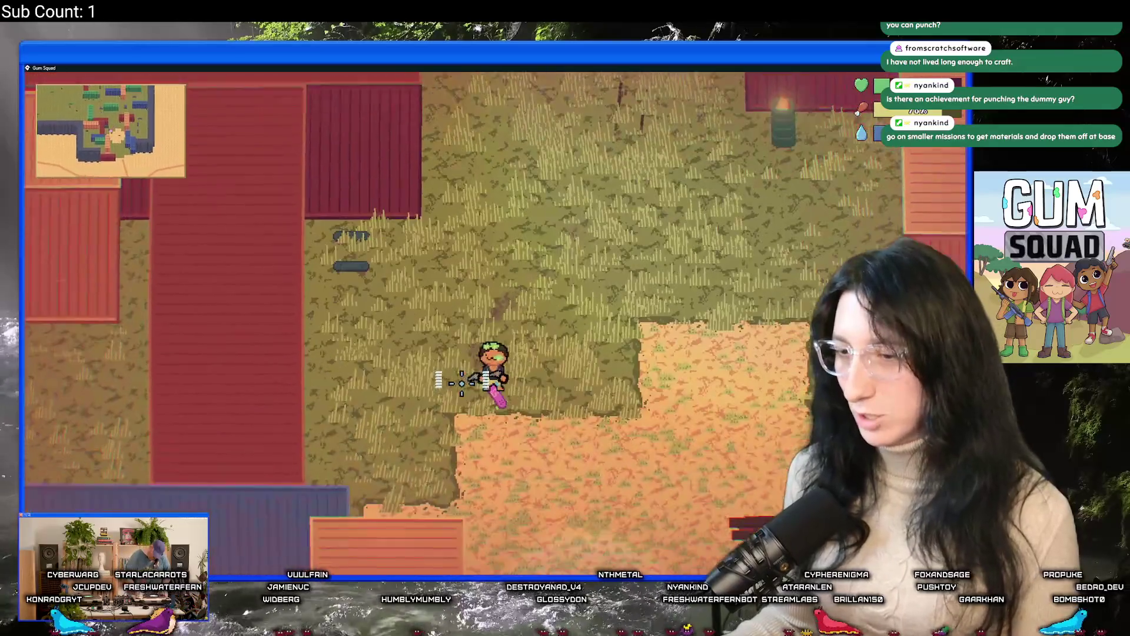
{"action": "key", "text": "s"}
{"action": "key", "text": "e"}
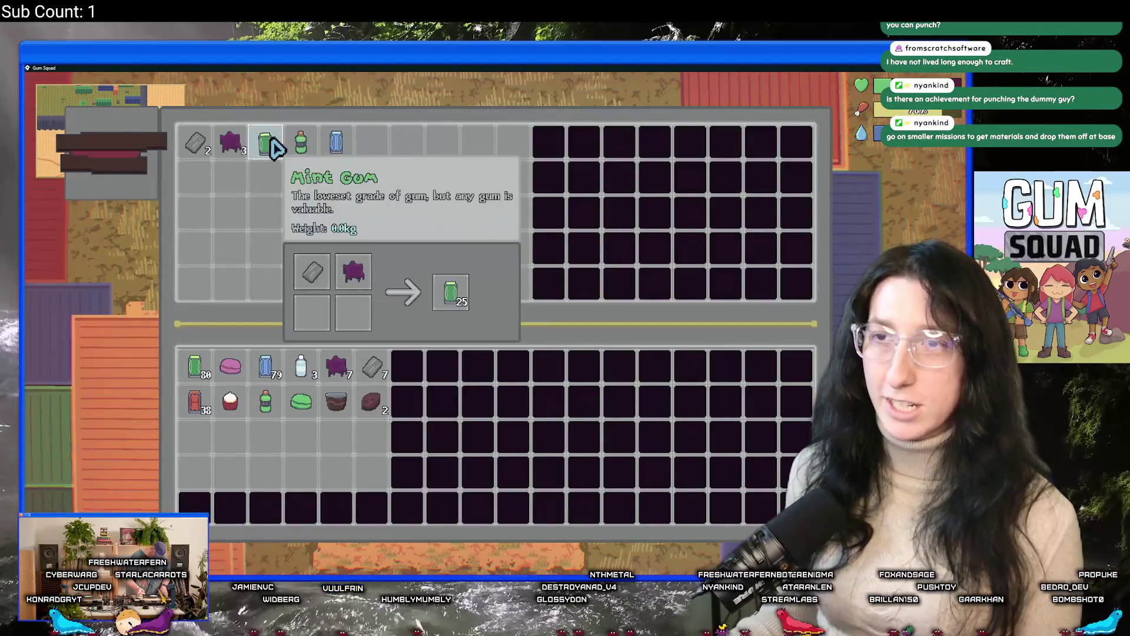
{"action": "key", "text": "s"}
{"action": "key", "text": "a"}
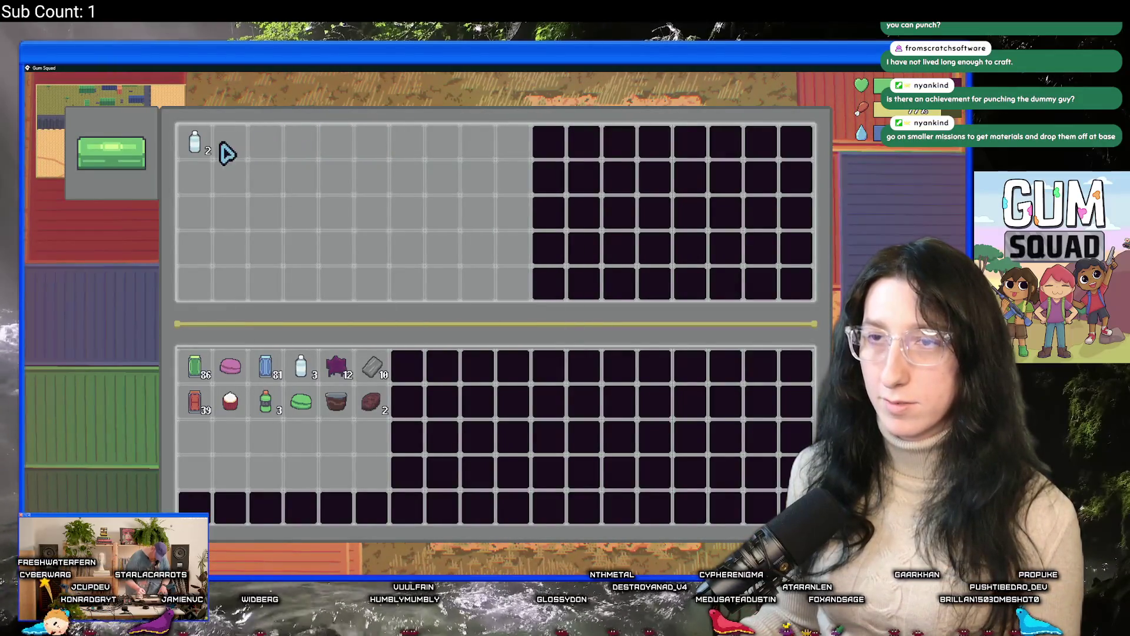
Eat the Chocolate Pudding from the inventory to raise hunger from 77% to 92%
{"action": "key", "text": "s"}
{"action": "key", "text": "d"}
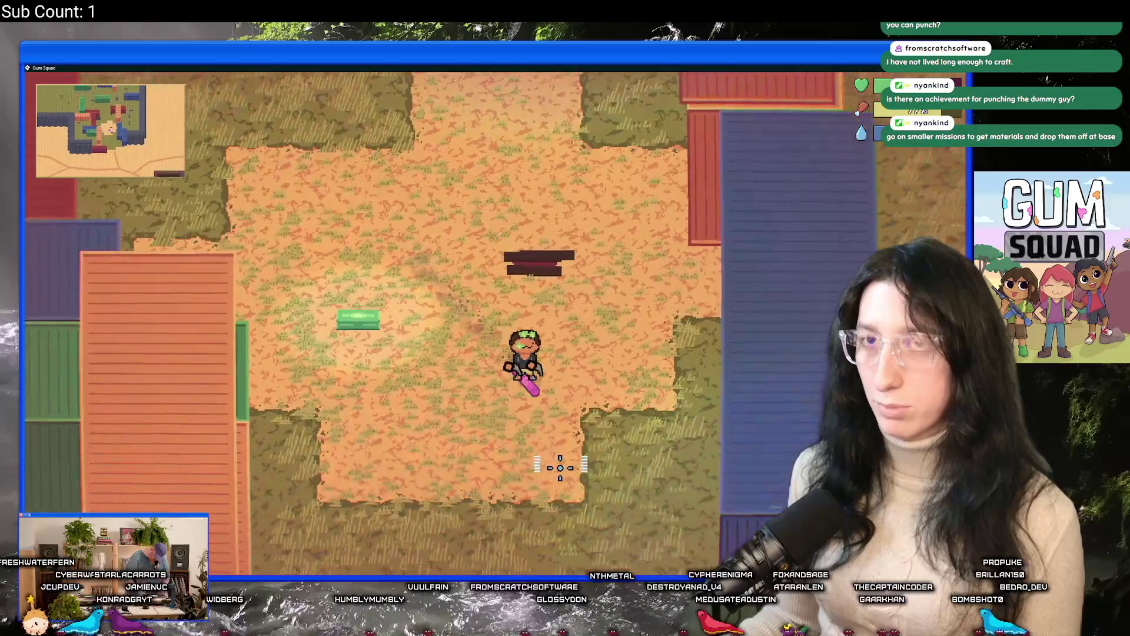
{"action": "key", "text": "Tab"}
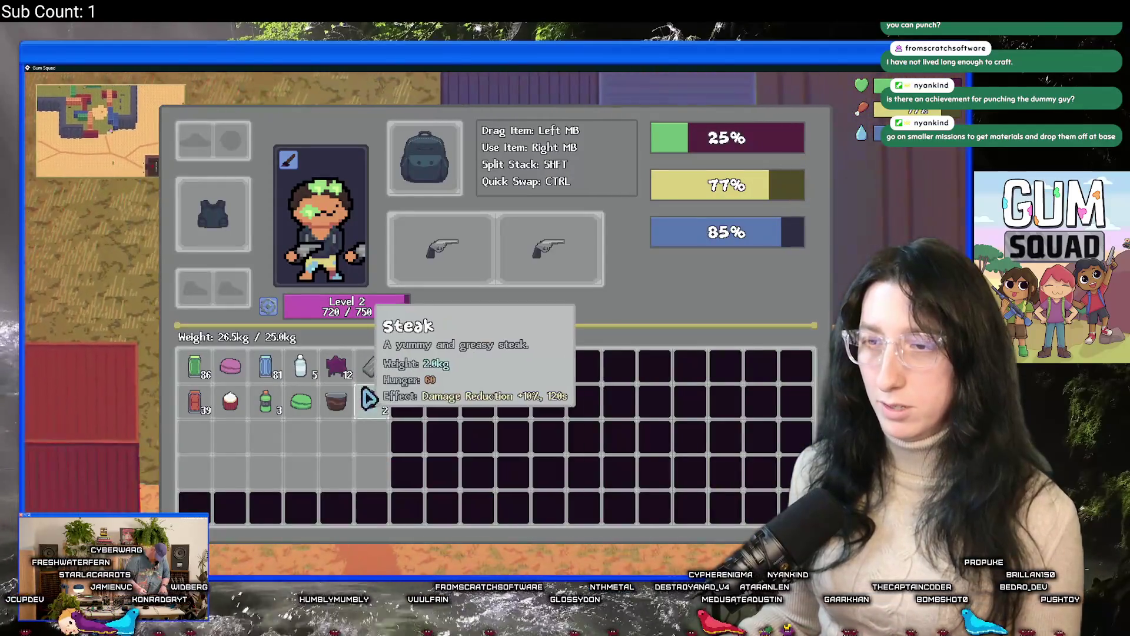
{"action": "right_click", "coordinate": [355, 404]}
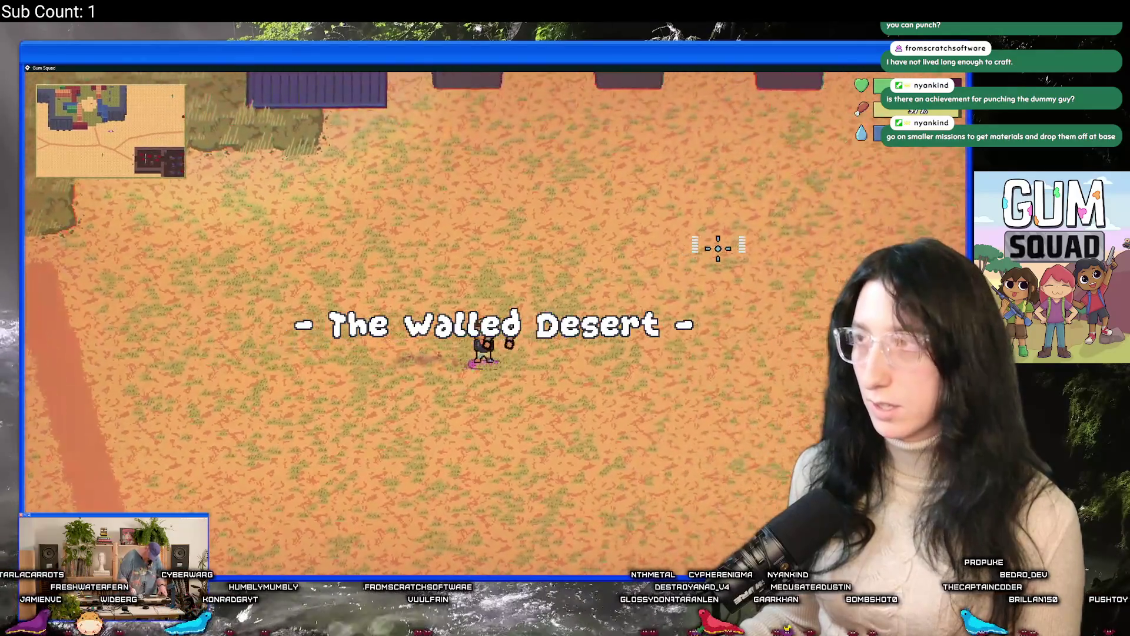
Skate up-right and east across the Walled Desert, past the desert building
{"action": "key", "text": "w"}
{"action": "key", "text": "d"}
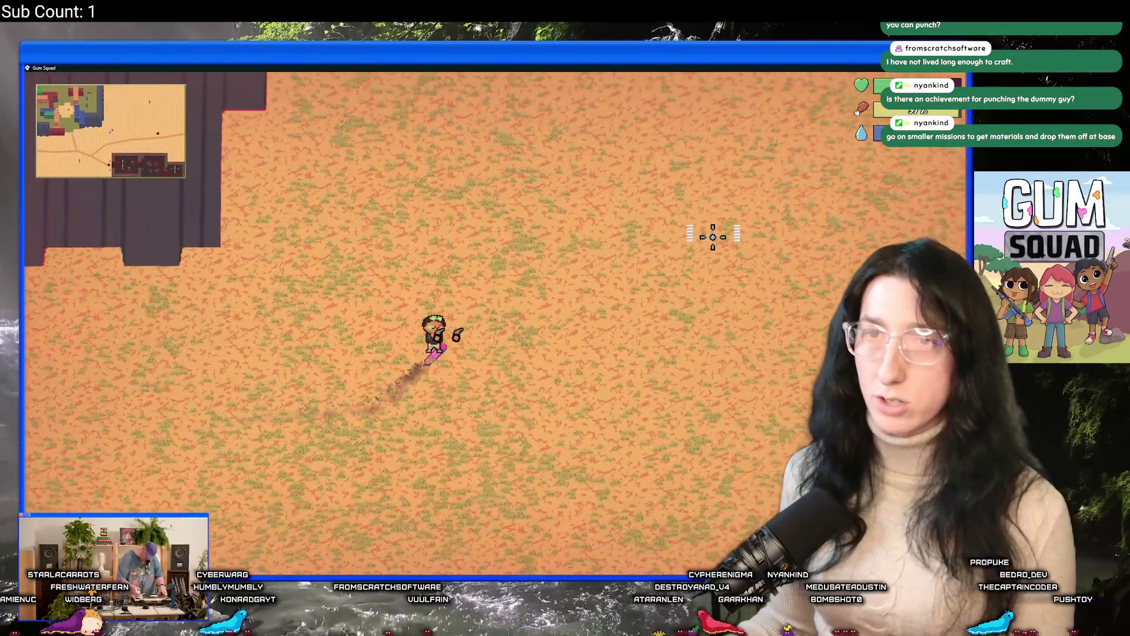
{"action": "key", "text": "w"}
{"action": "key", "text": "d"}
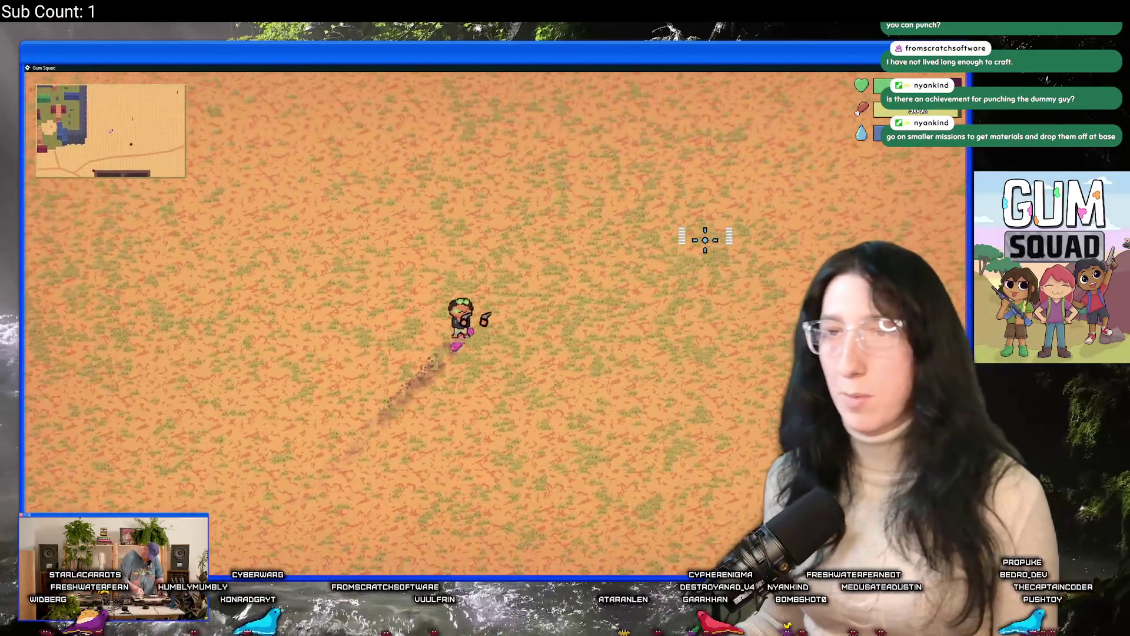
{"action": "key", "text": "w"}
{"action": "key", "text": "d"}
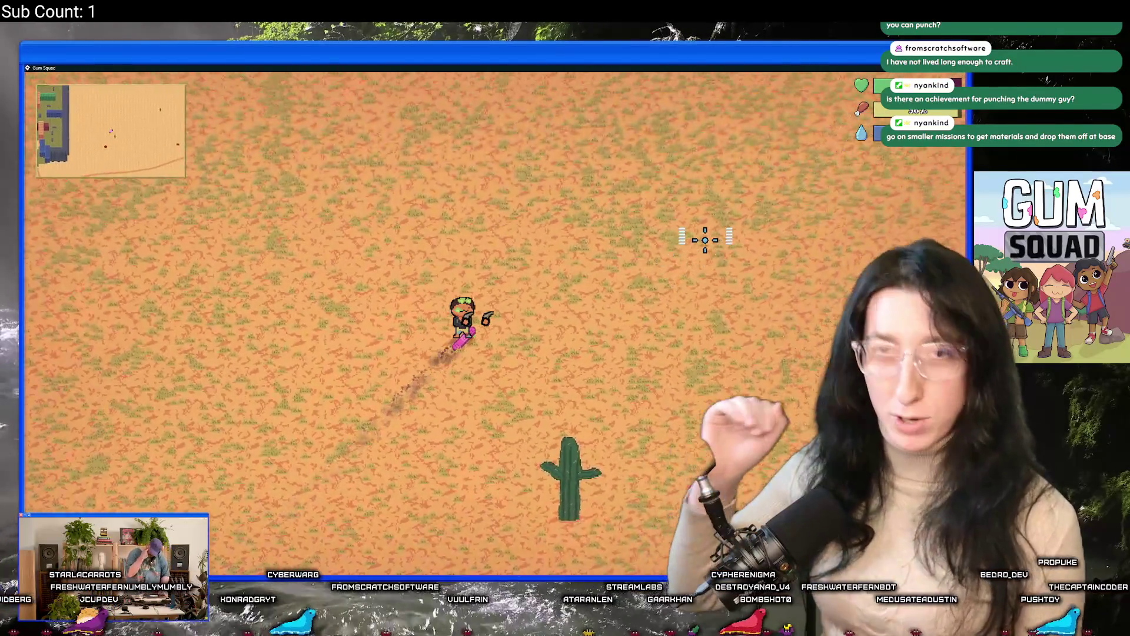
{"action": "key", "text": "d"}
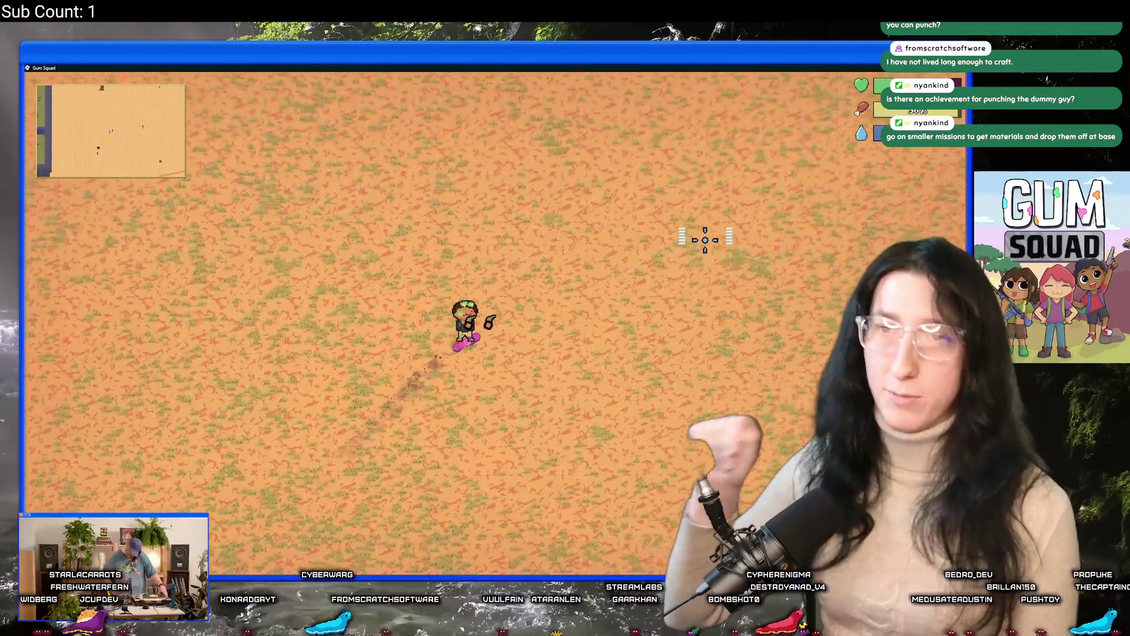
{"action": "key", "text": "d"}
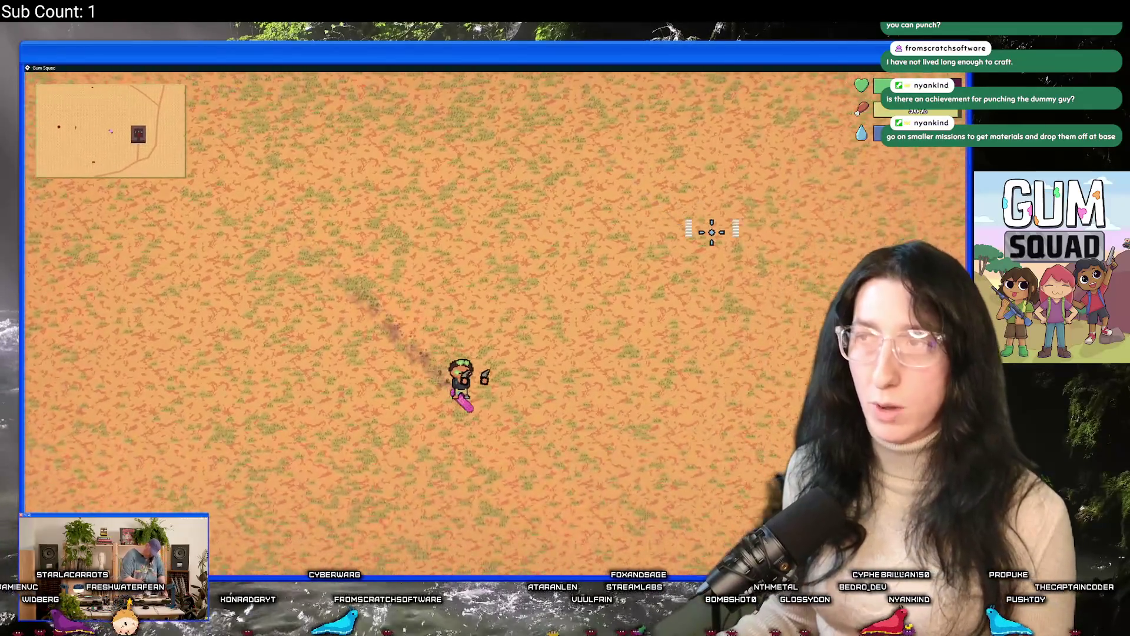
{"action": "key", "text": "s"}
{"action": "key", "text": "d"}
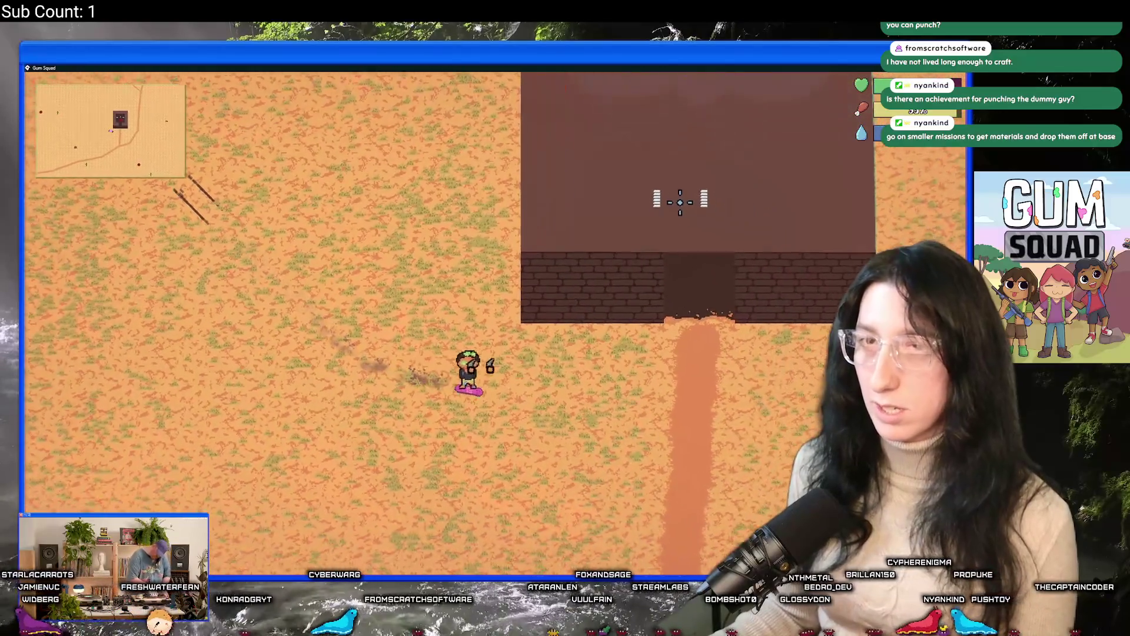
{"action": "key", "text": "s"}
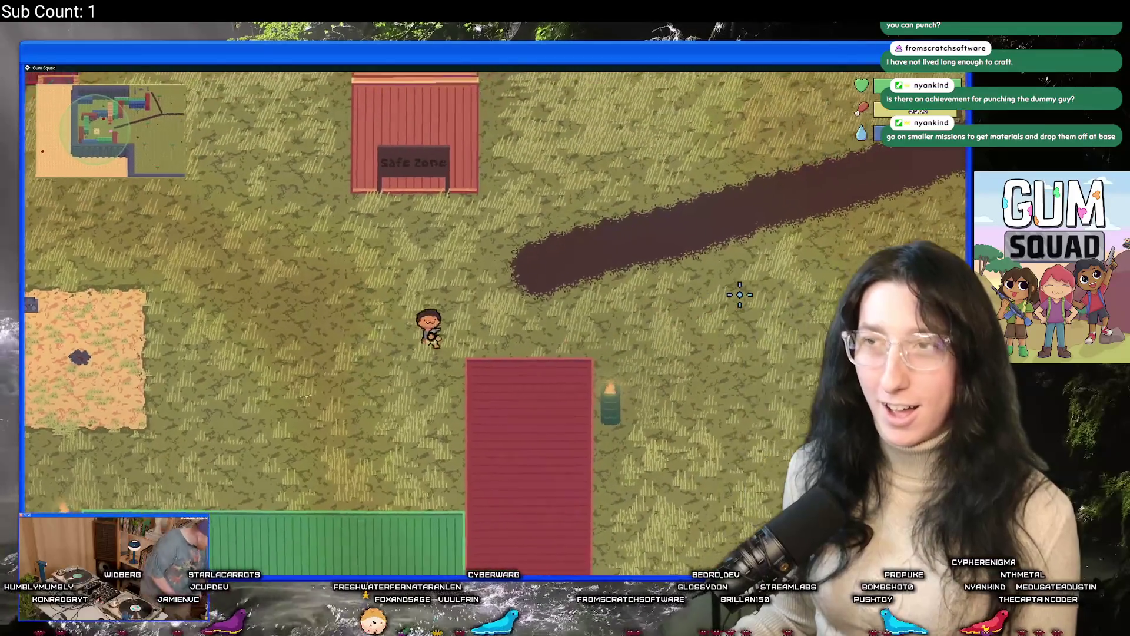
Walk right and down-right through the base, past the red containers to its edge
{"action": "key", "text": "d"}
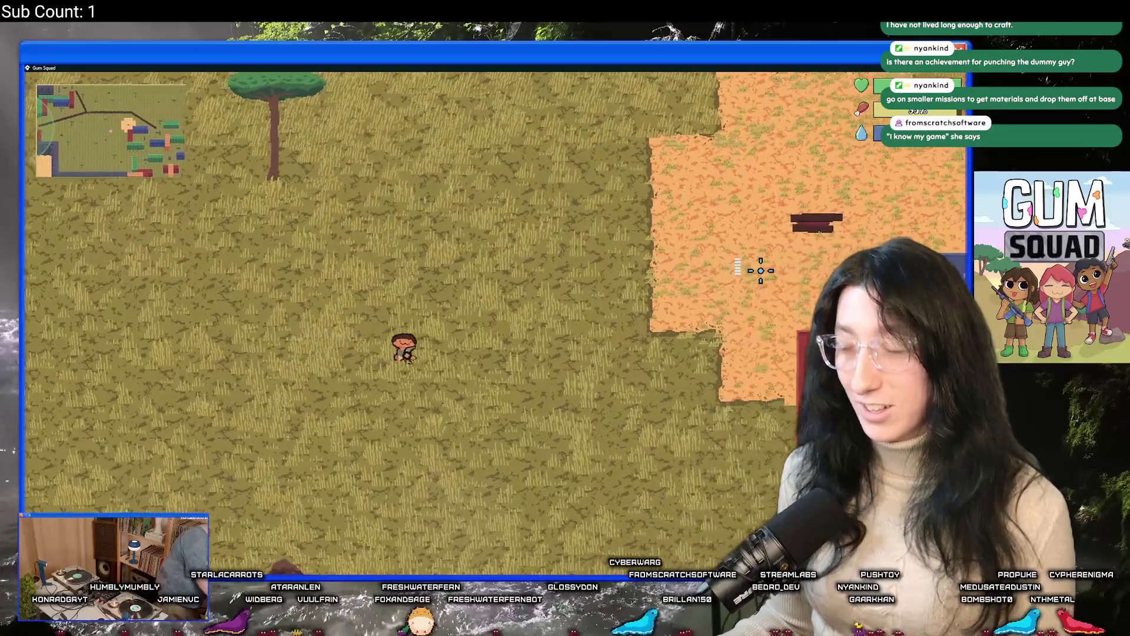
{"action": "key", "text": "d"}
{"action": "key", "text": "s"}
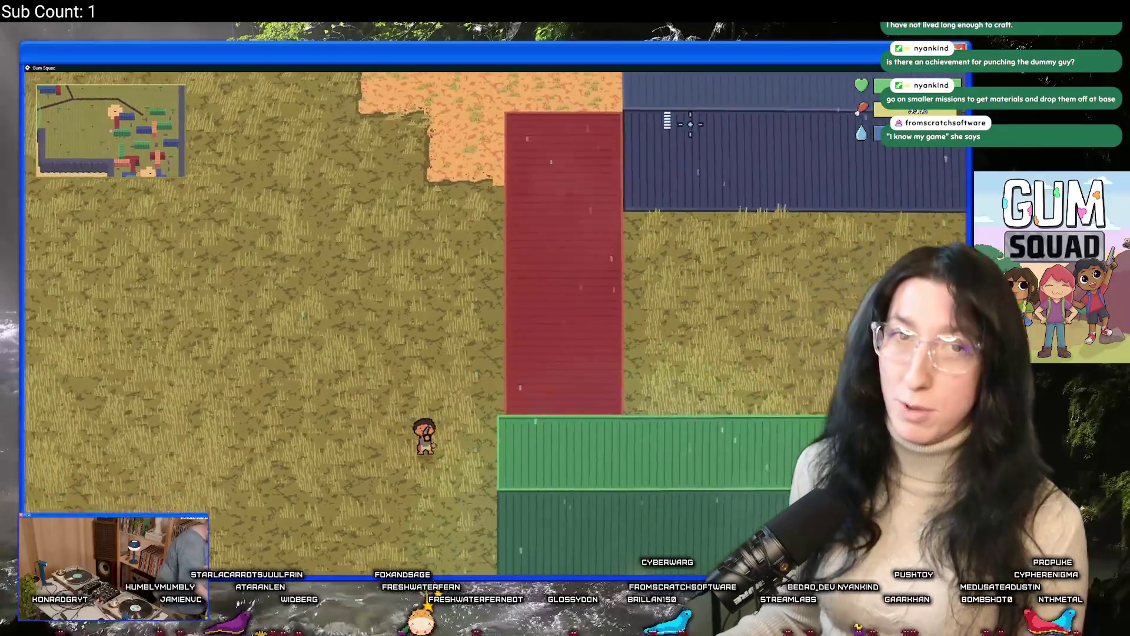
{"action": "key", "text": "d"}
{"action": "key", "text": "s"}
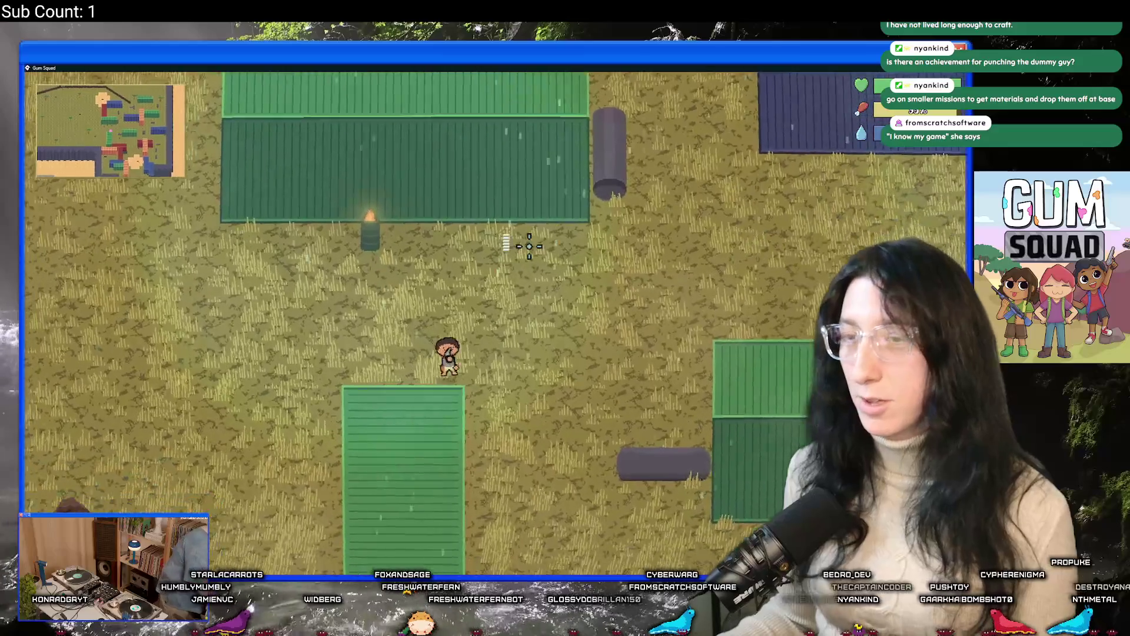
{"action": "key", "text": "d"}
{"action": "key", "text": "s"}
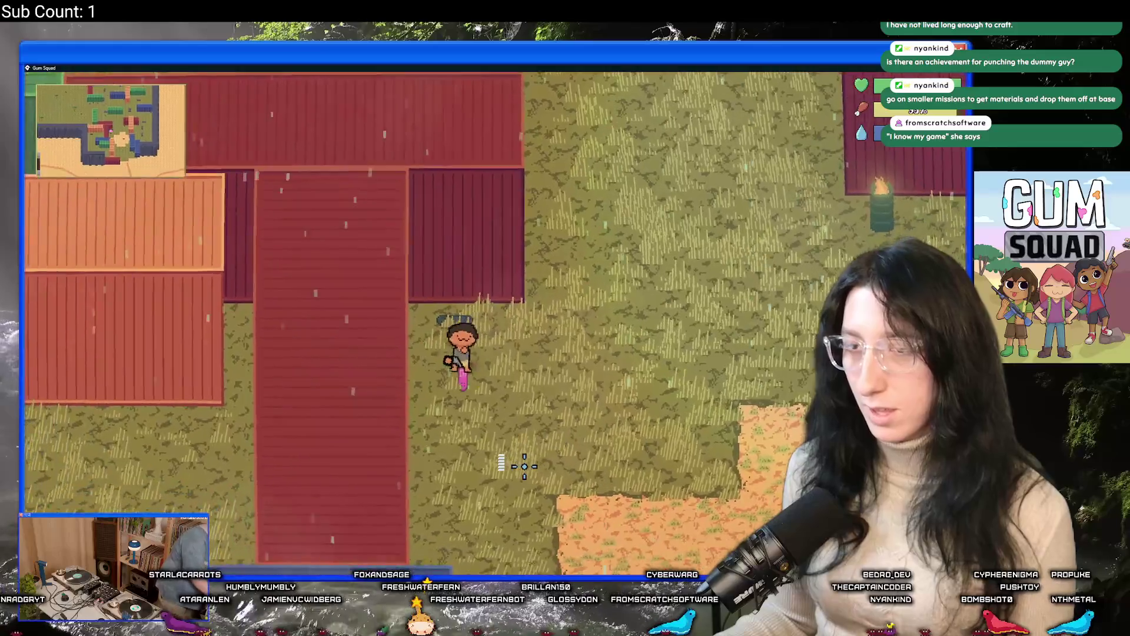
{"action": "key", "text": "s"}
{"action": "key", "text": "d"}
{"action": "key", "text": "d"}
{"action": "key", "text": "s"}
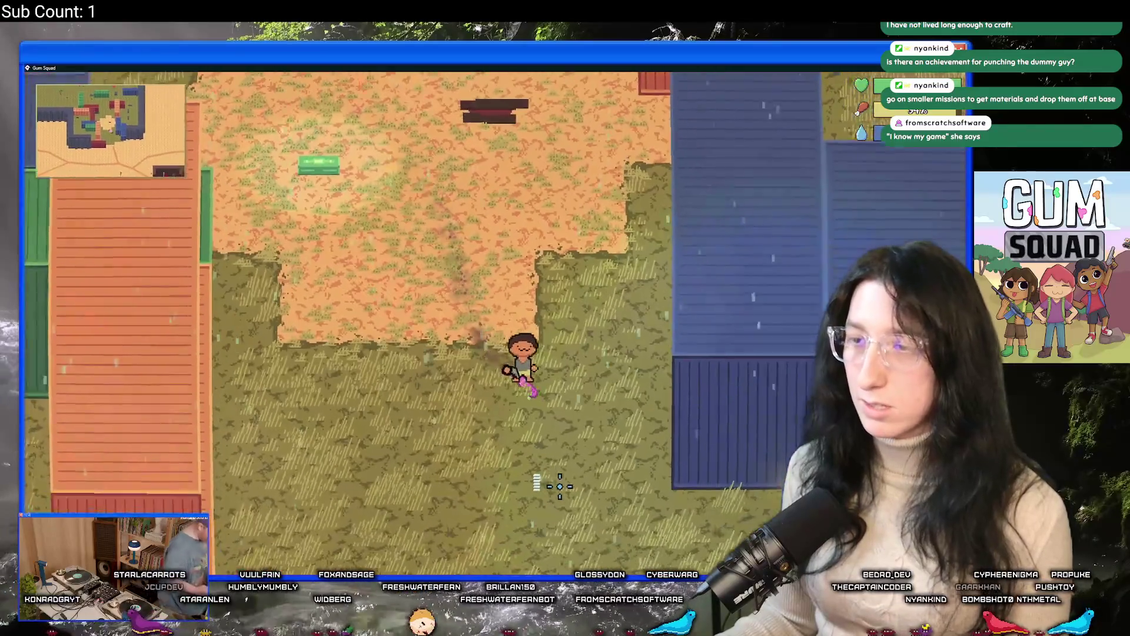
Ride the skateboard out of the base and east across the Wasted Desert
{"action": "key", "text": "d"}
{"action": "key", "text": "s"}
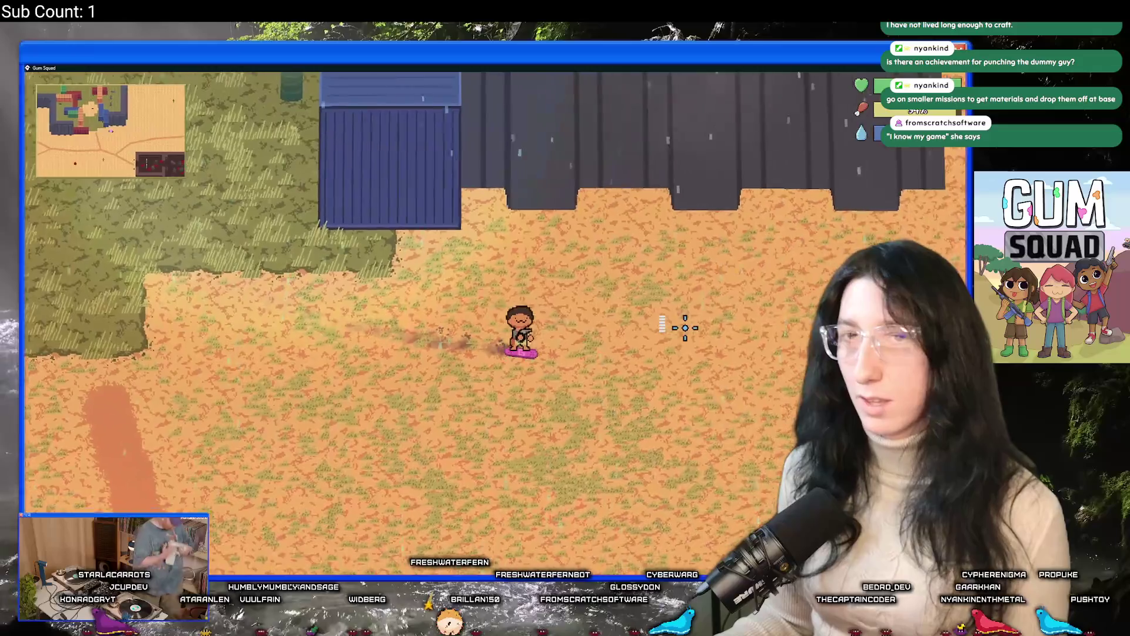
{"action": "key", "text": "w"}
{"action": "key", "text": "d"}
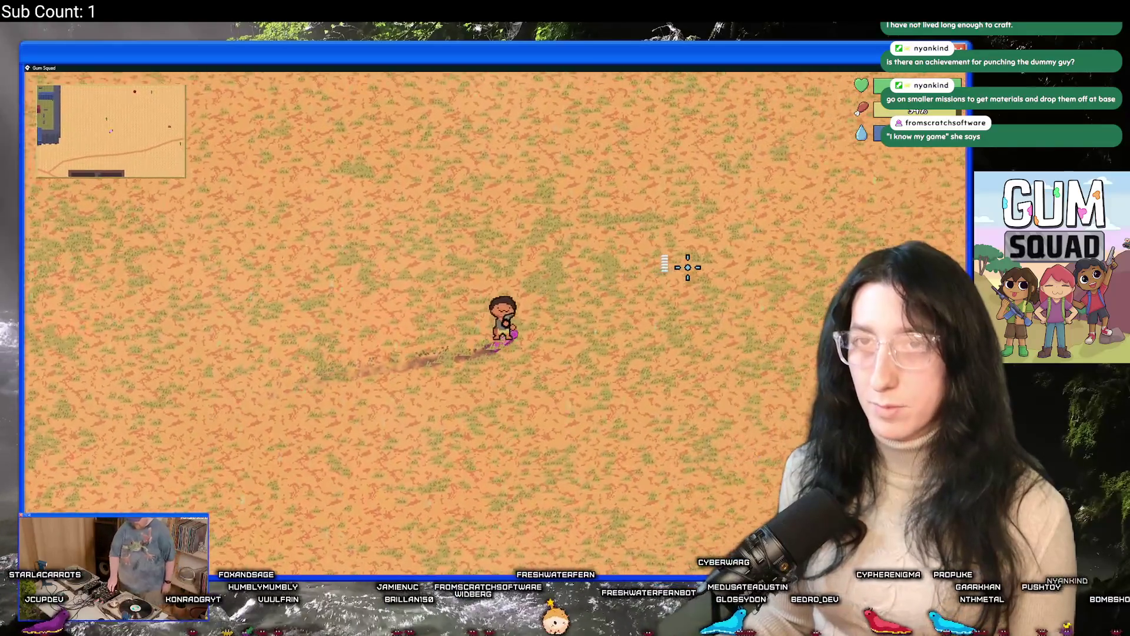
{"action": "key", "text": "d"}
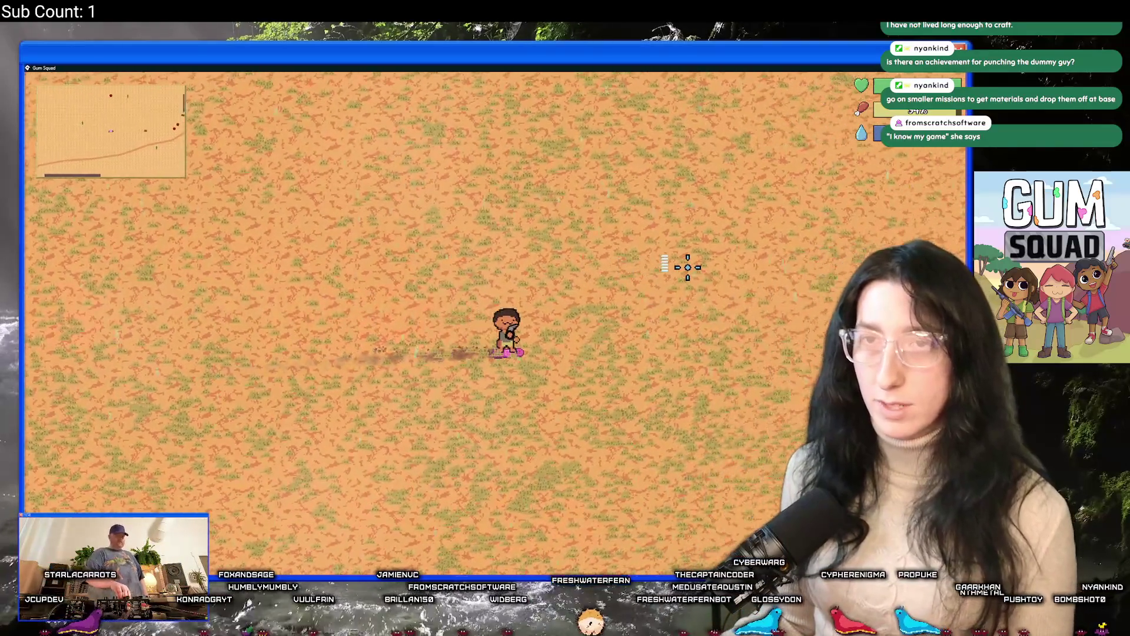
{"action": "key", "text": "d"}
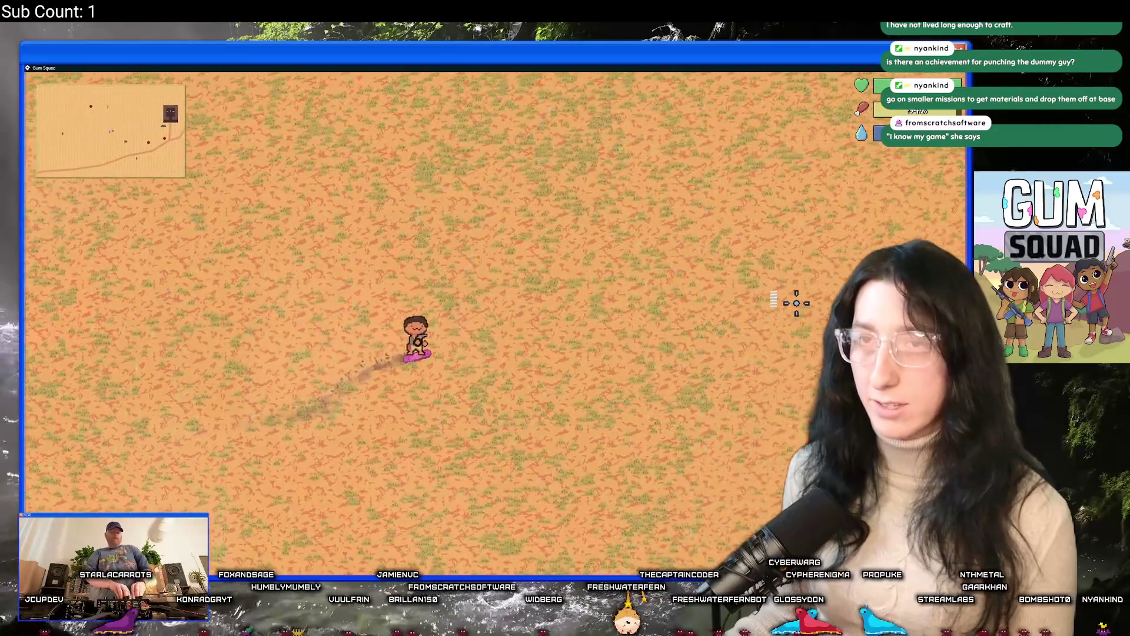
{"action": "key", "text": "w"}
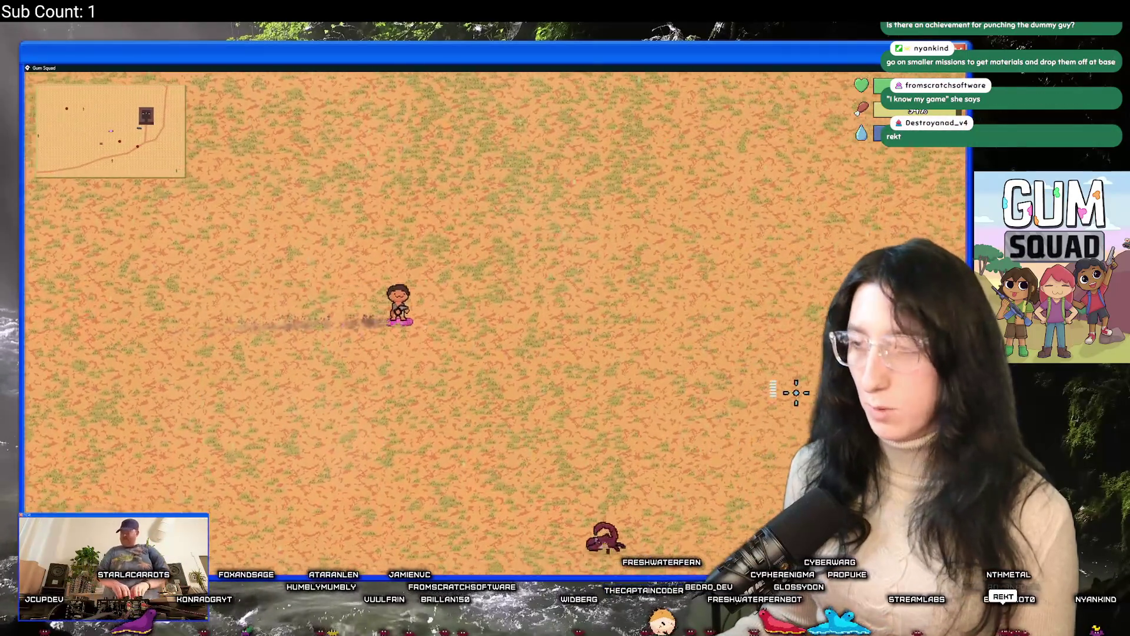
Line up on the desert scorpion and shoot it dead
{"action": "key", "text": "s"}
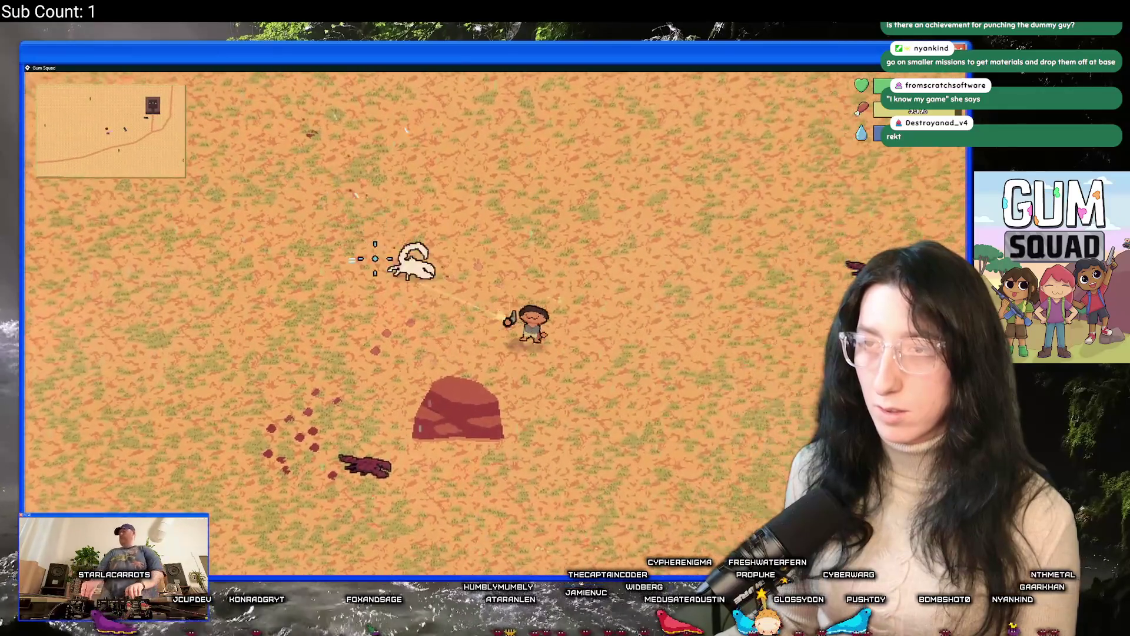
{"action": "key", "text": "d"}
{"action": "left_click", "coordinate": [316, 347]}
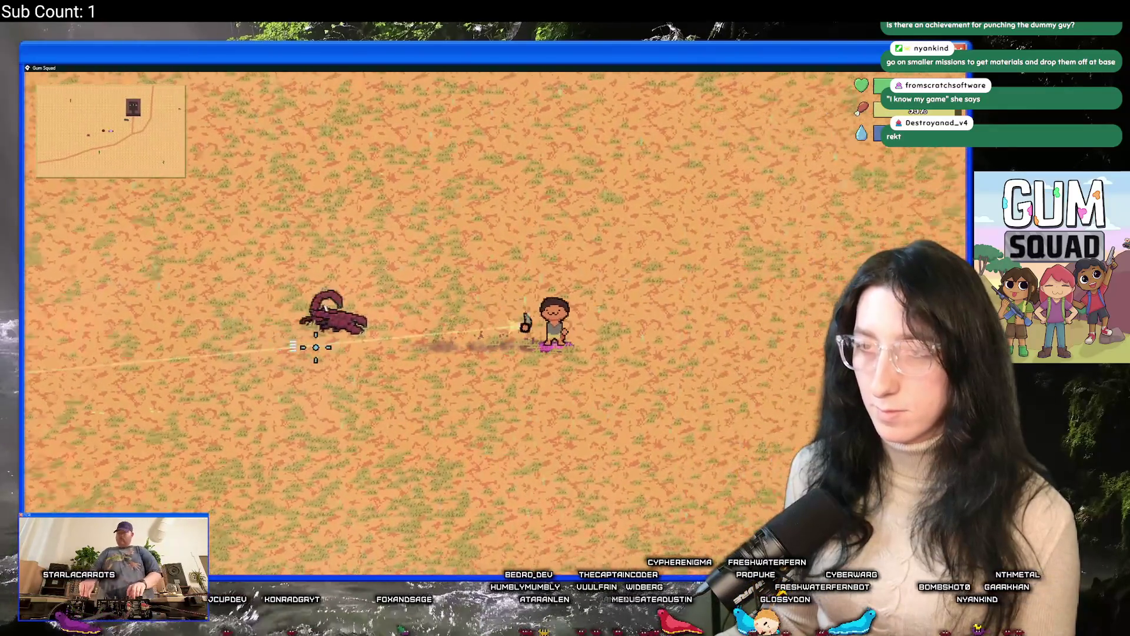
Loot near the brick building and equip the found vest as body armour
{"action": "key", "text": "a"}
{"action": "key", "text": "e"}
{"action": "key", "text": "e"}
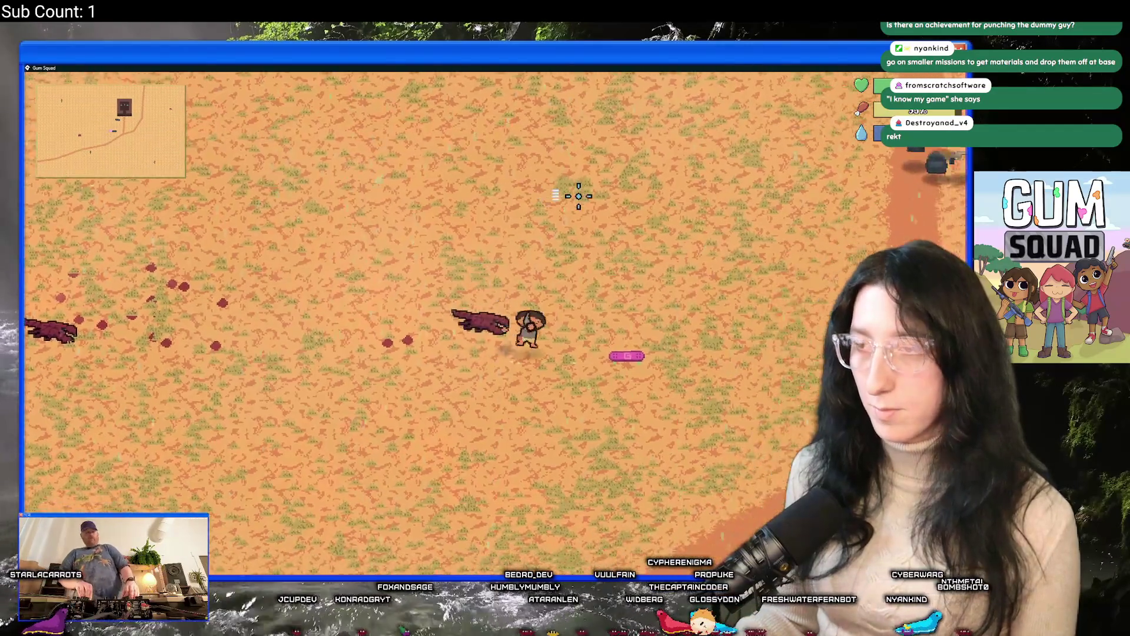
{"action": "key", "text": "d"}
{"action": "key", "text": "w"}
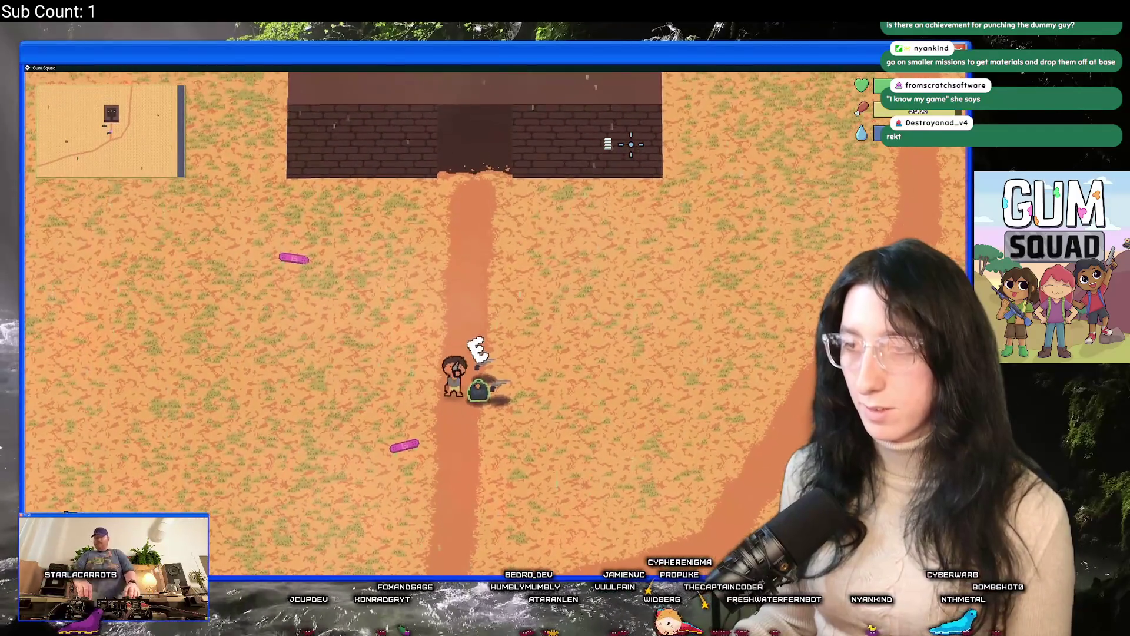
{"action": "key", "text": "s"}
{"action": "key", "text": "e"}
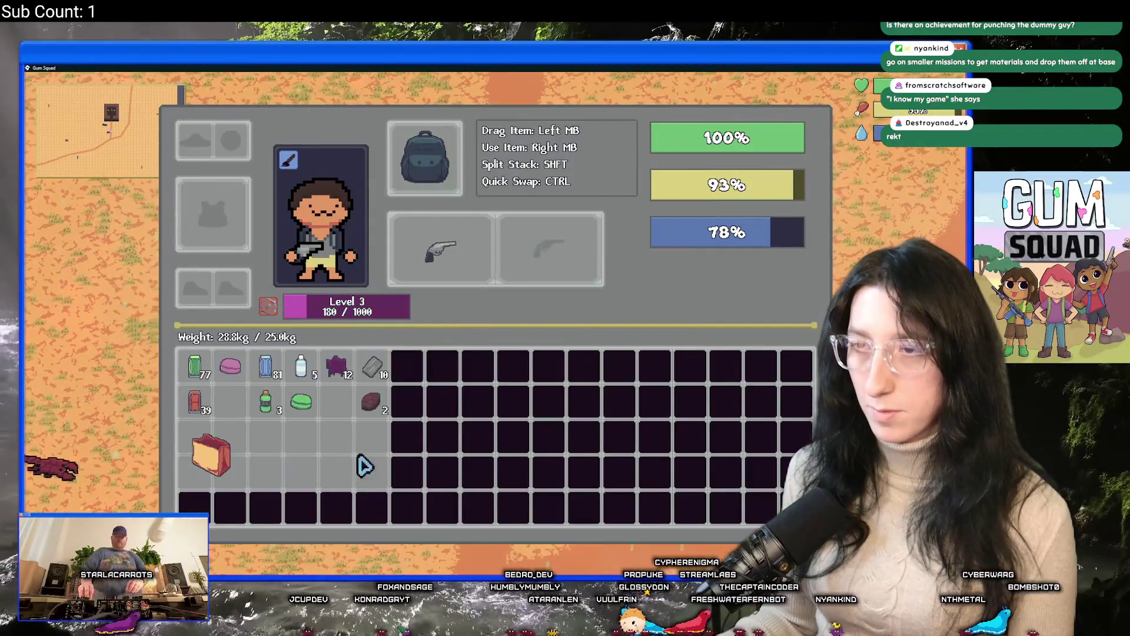
{"action": "right_click", "coordinate": [285, 455]}
Loot the crate at the brick building, review the haul, and head south back toward base
{"action": "key", "text": "e"}
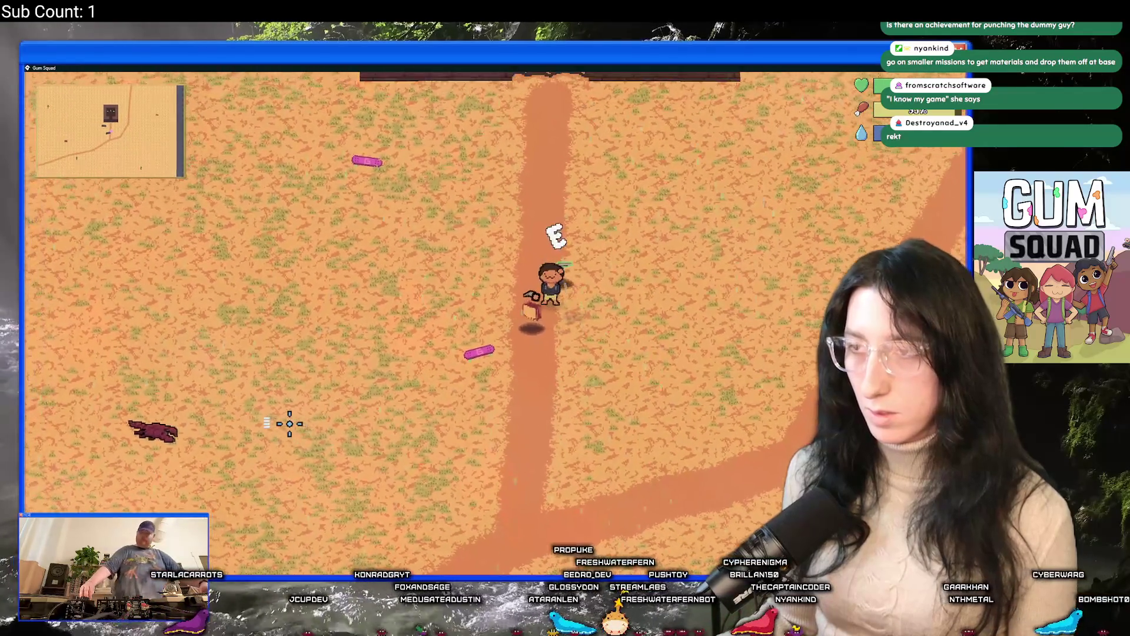
{"action": "key", "text": "e"}
{"action": "key", "text": "e"}
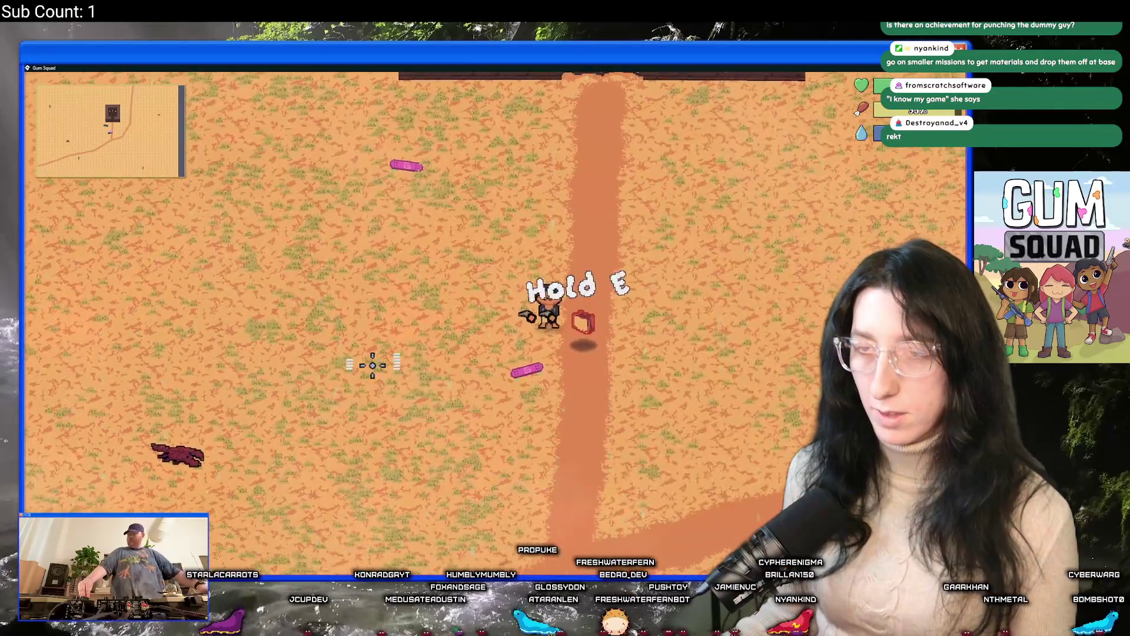
{"action": "key", "text": "a"}
{"action": "key", "text": "e"}
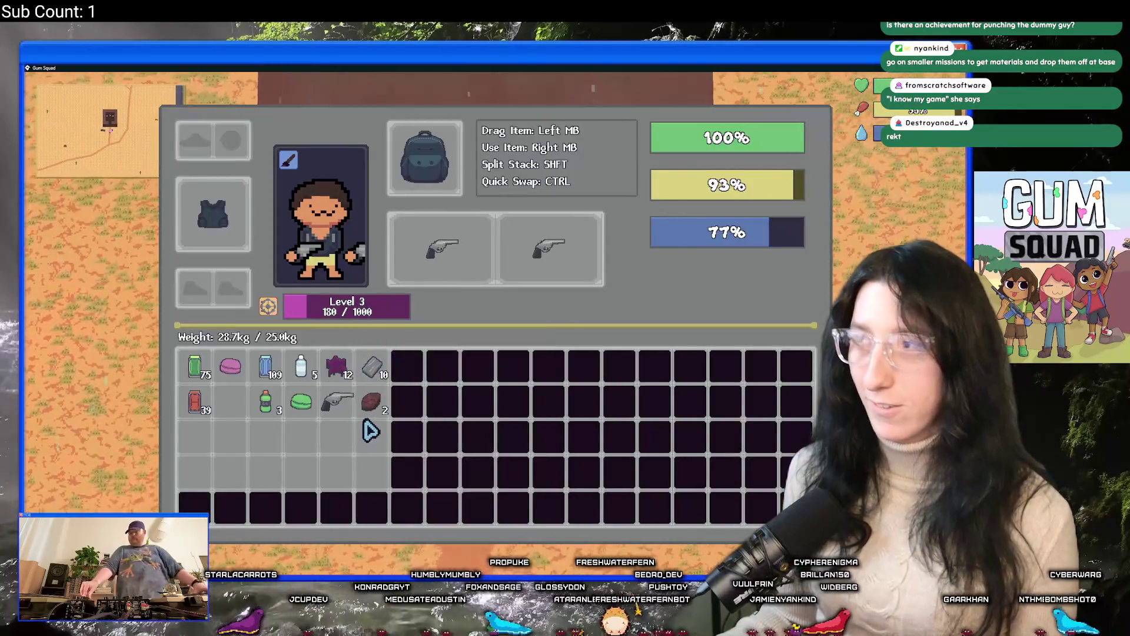
{"action": "key", "text": "e"}
{"action": "key", "text": "w"}
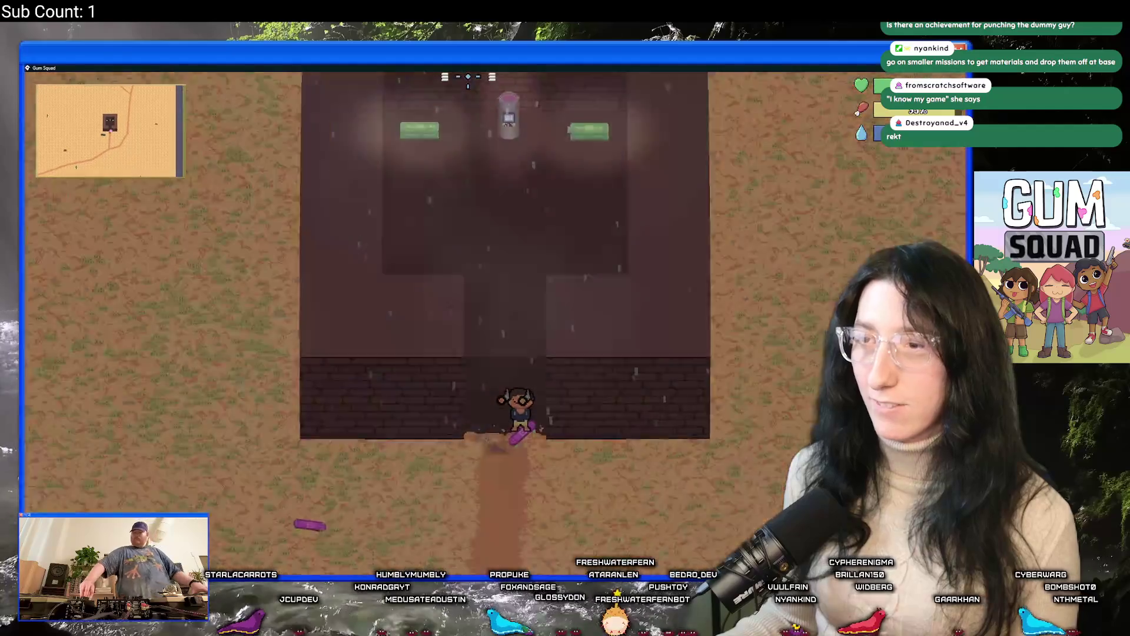
{"action": "key", "text": "Tab"}
{"action": "key", "text": "s"}
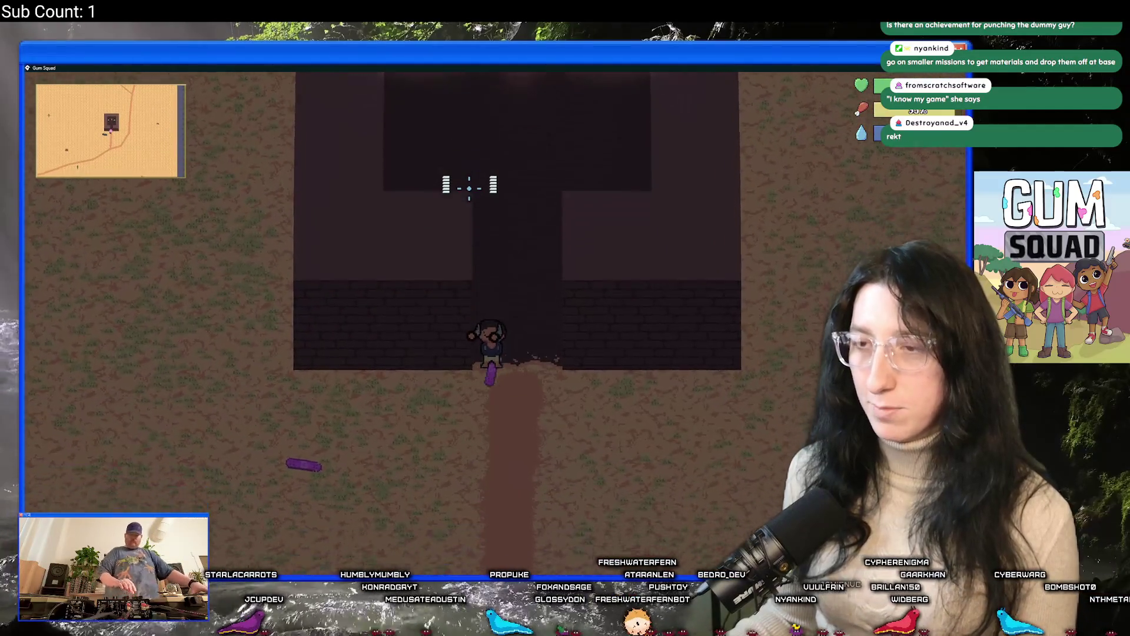
{"action": "key", "text": "Tab"}
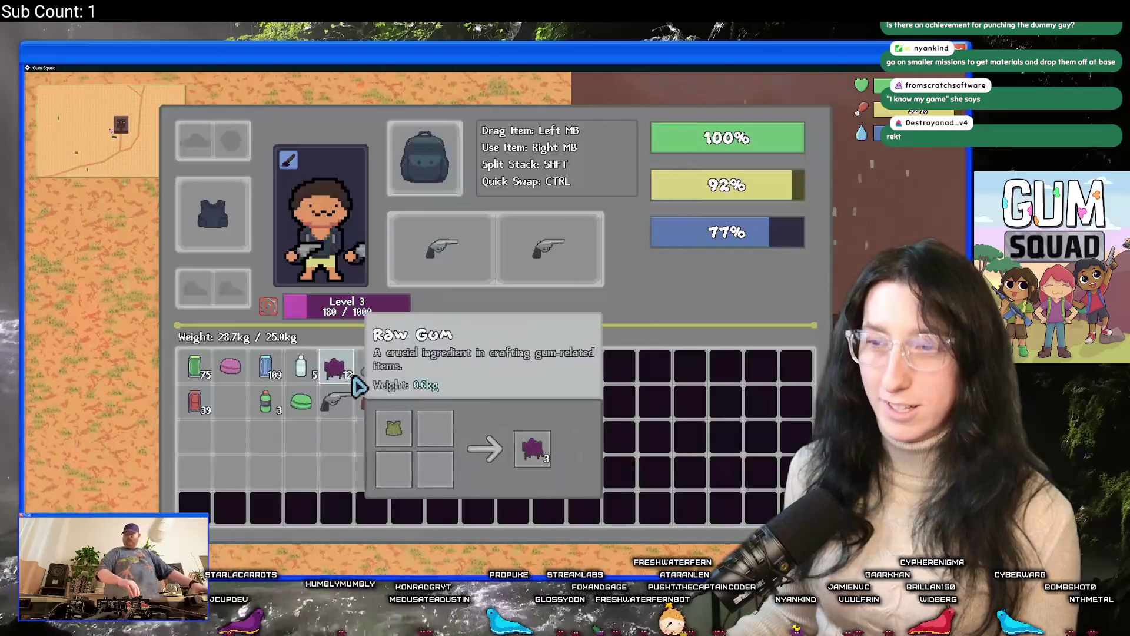
{"action": "key", "text": "a"}
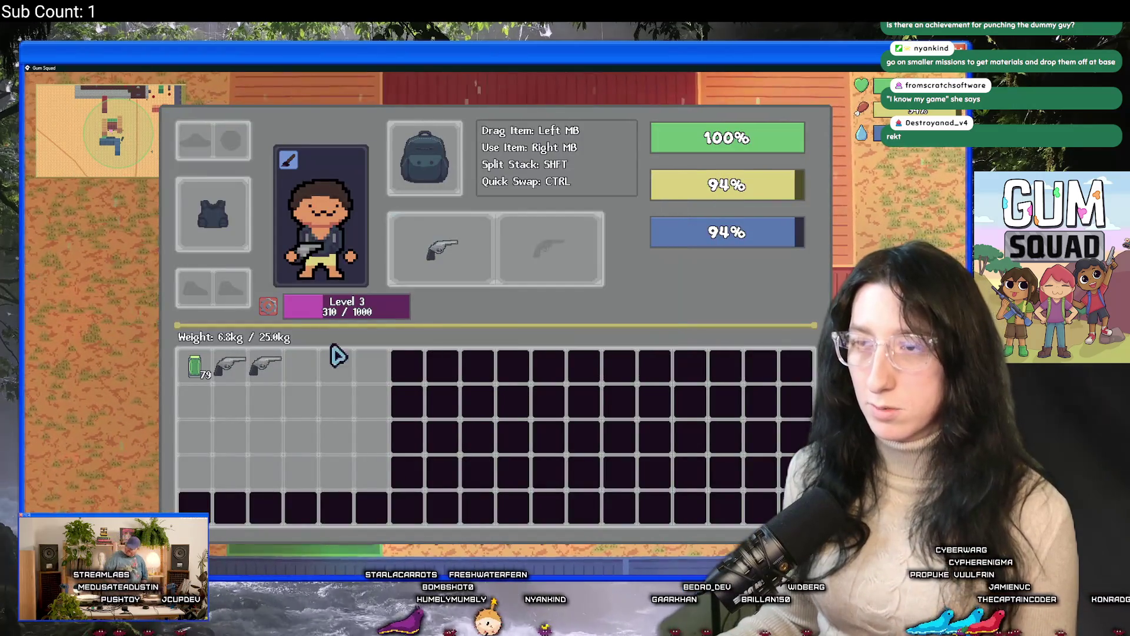
Craft the pistol into a Pistol Body, then break it down into Metal Scrap
{"action": "key", "text": "Tab"}
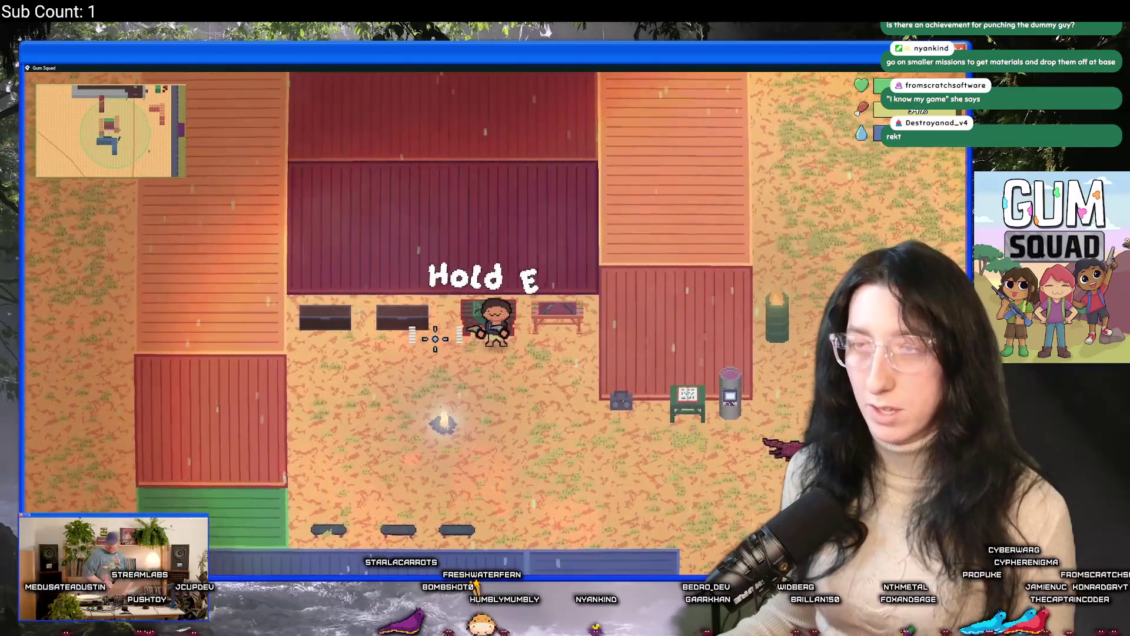
{"action": "key", "text": "e"}
{"action": "left_click", "coordinate": [238, 372]}
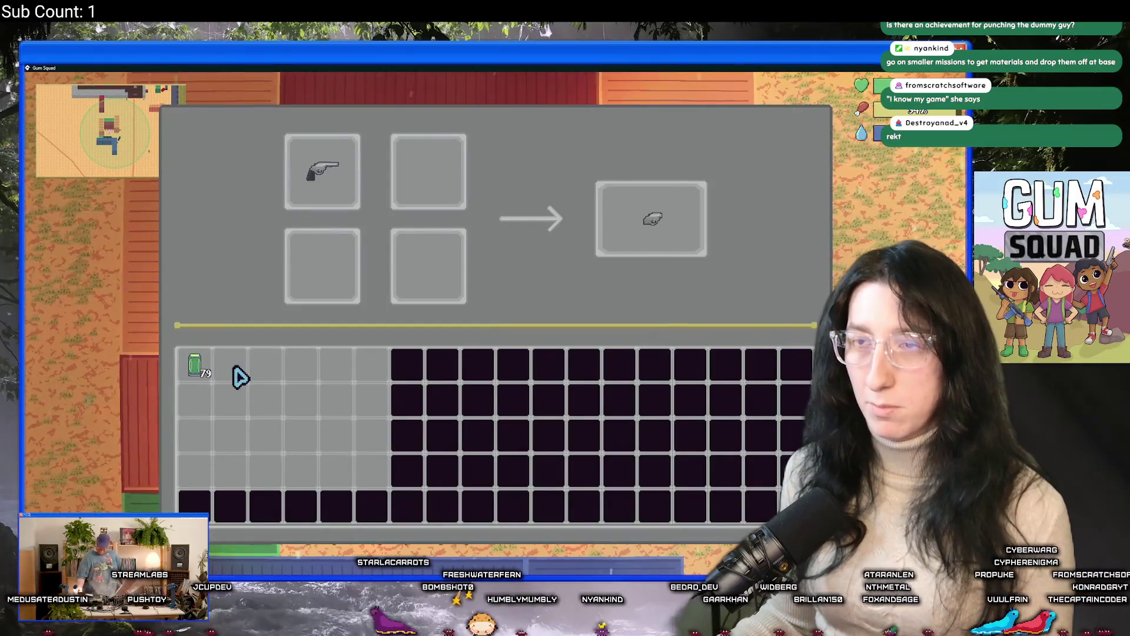
{"action": "left_click", "coordinate": [667, 232]}
{"action": "key", "text": "Escape"}
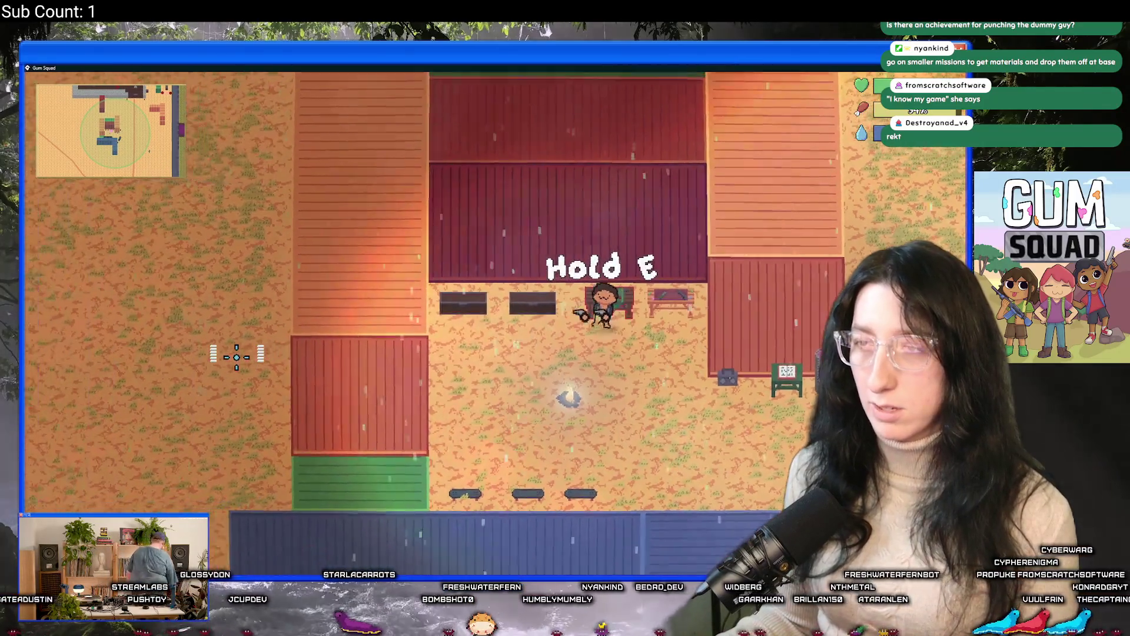
{"action": "key", "text": "e"}
{"action": "left_click", "coordinate": [239, 362]}
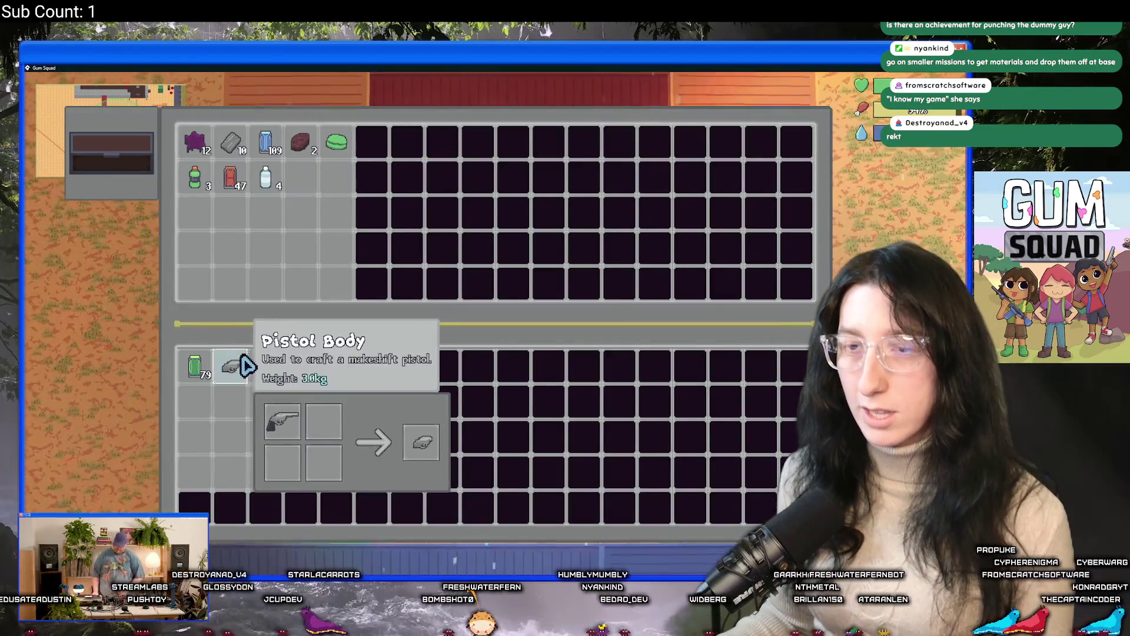
{"action": "left_click", "coordinate": [234, 143]}
{"action": "key", "text": "Escape"}
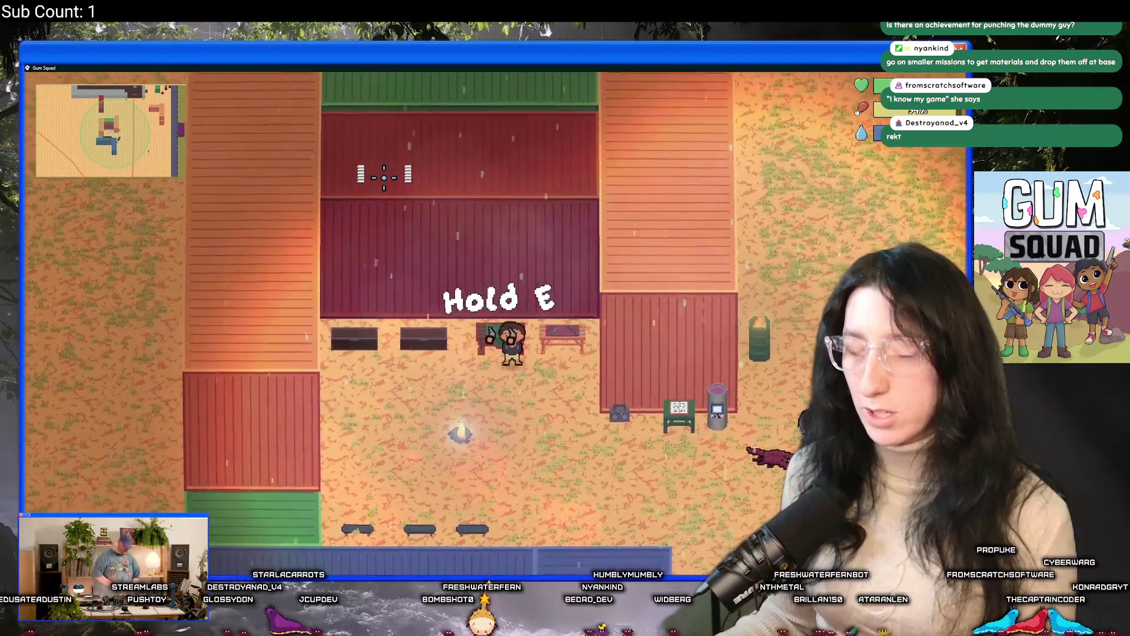
Browse the four-slot crafting bench, the inventory and the workbench recipe list
{"action": "key", "text": "e"}
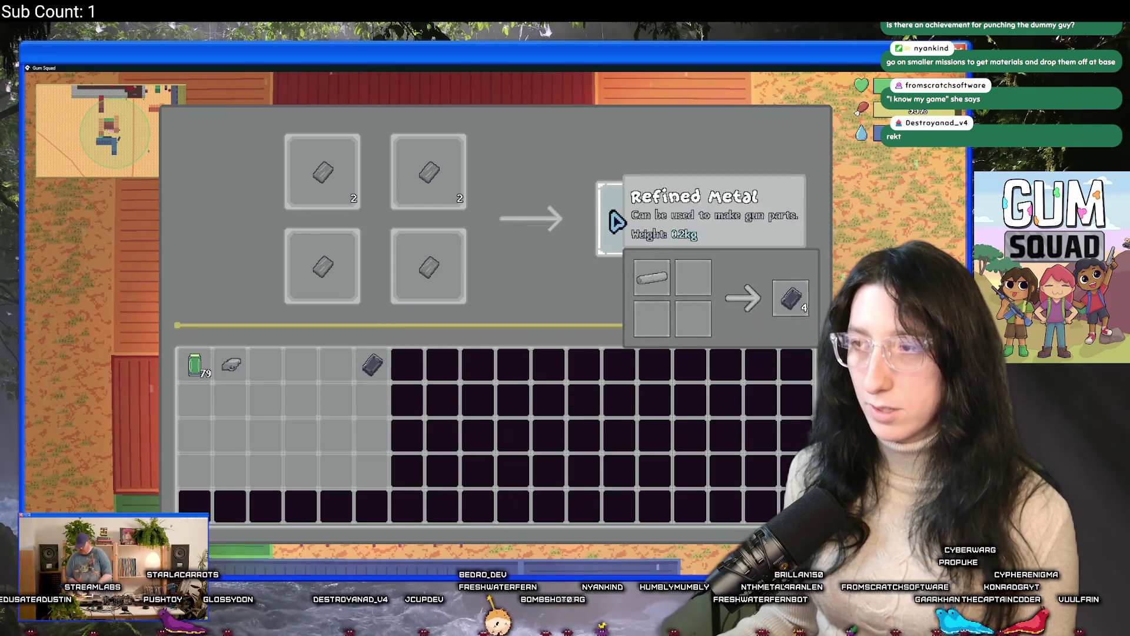
{"action": "key", "text": "Escape"}
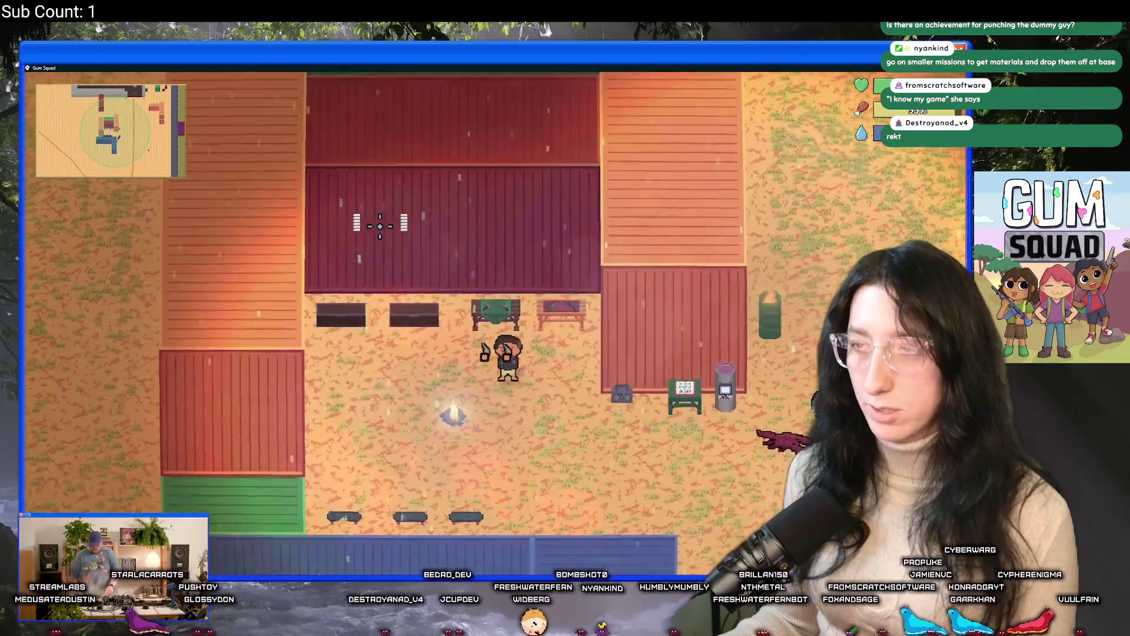
{"action": "key", "text": "Tab"}
{"action": "key", "text": "Escape"}
{"action": "key", "text": "d"}
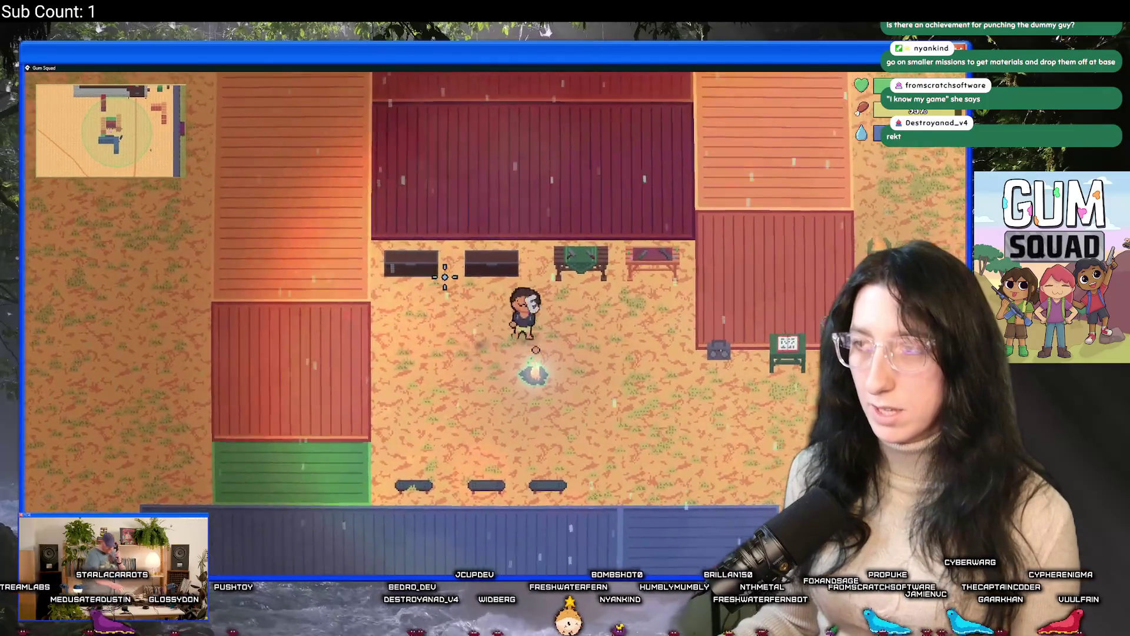
{"action": "key", "text": "e"}
{"action": "mouse_move", "coordinate": [643, 171]}
{"action": "left_mouse_down"}
{"action": "mouse_move", "coordinate": [629, 506]}
{"action": "mouse_move", "coordinate": [630, 360]}
{"action": "left_mouse_up"}
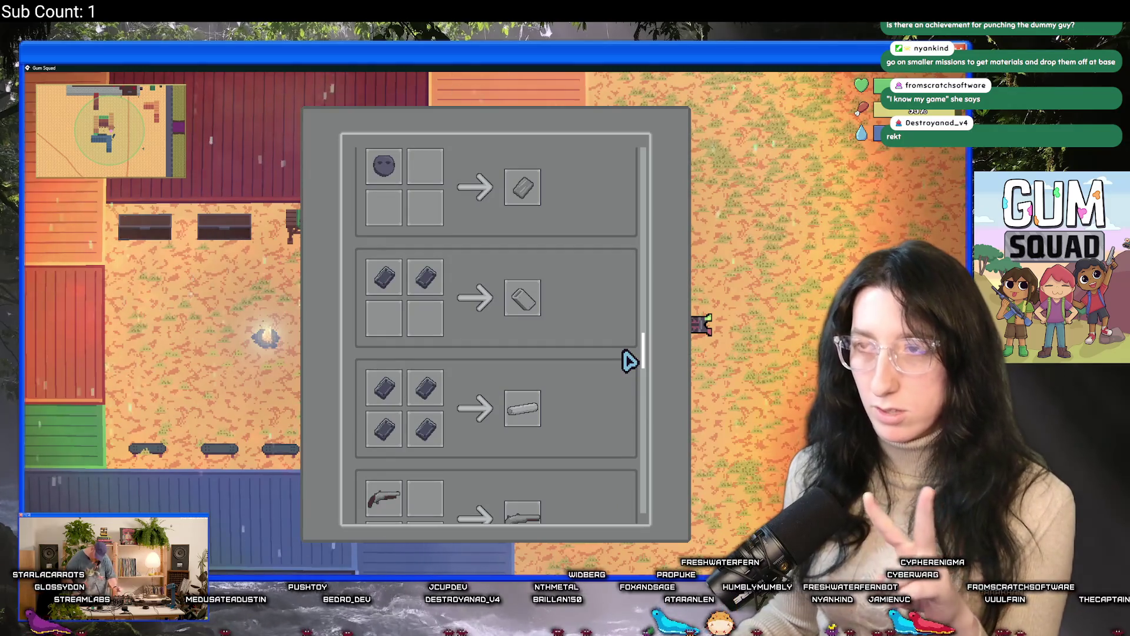
{"action": "scroll", "coordinate": [627, 361], "scroll_direction": "down", "scroll_amount": 1}
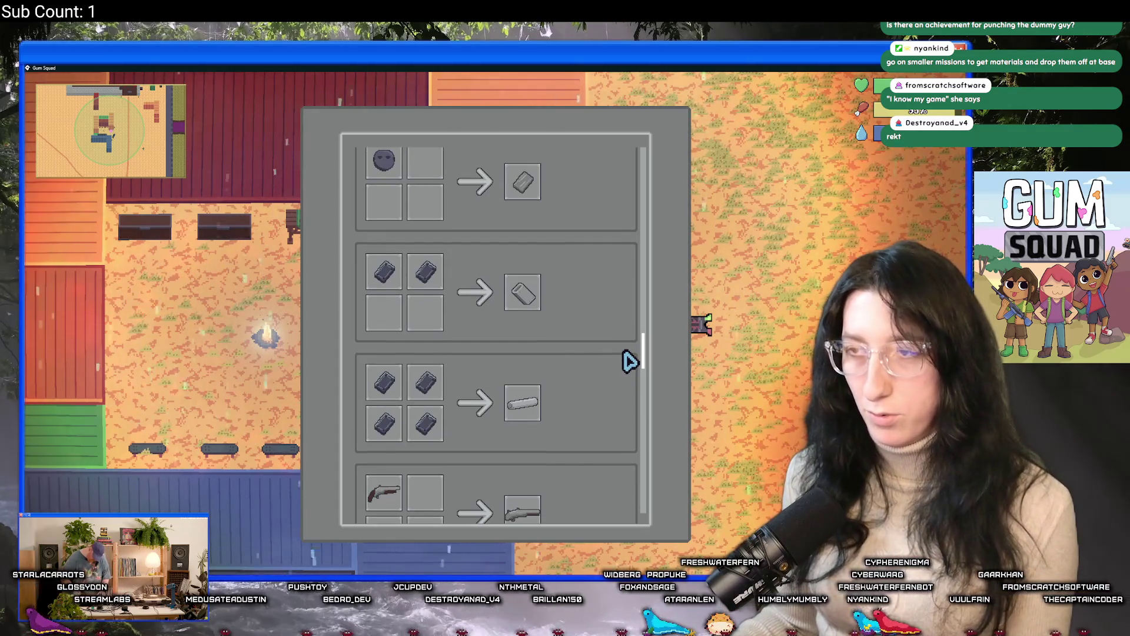
{"action": "key", "text": "Escape"}
Try Refined Metal in the crafting grid, stash it in the base chest, then save and quit
{"action": "key", "text": "a"}
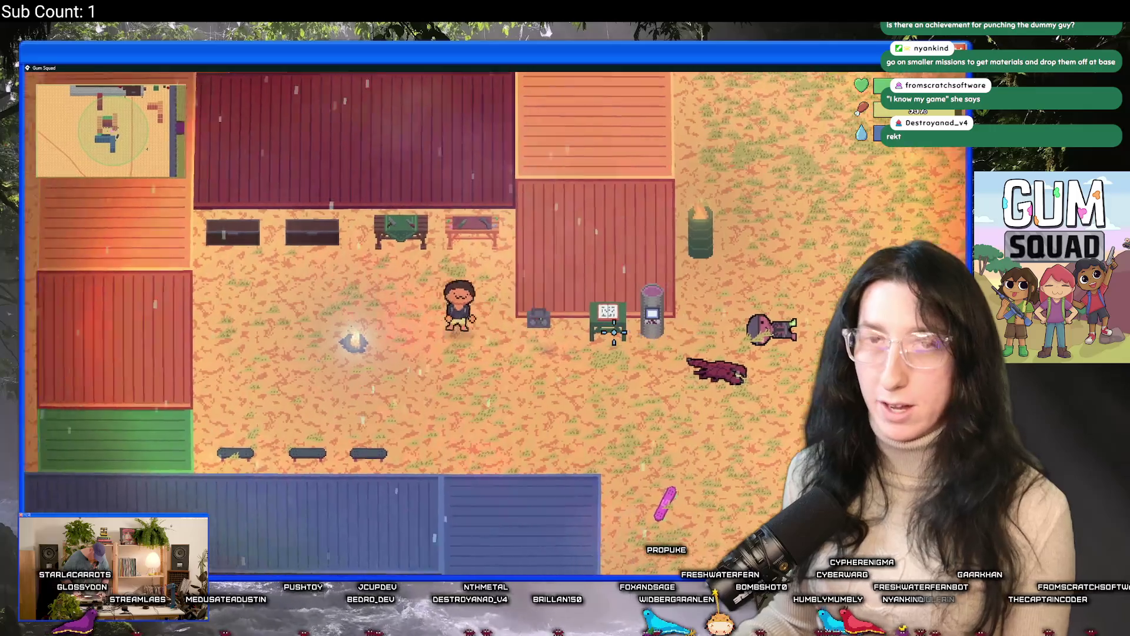
{"action": "key", "text": "e"}
{"action": "mouse_move", "coordinate": [373, 365]}
{"action": "left_mouse_down"}
{"action": "mouse_move", "coordinate": [353, 240]}
{"action": "mouse_move", "coordinate": [321, 176]}
{"action": "left_mouse_up"}
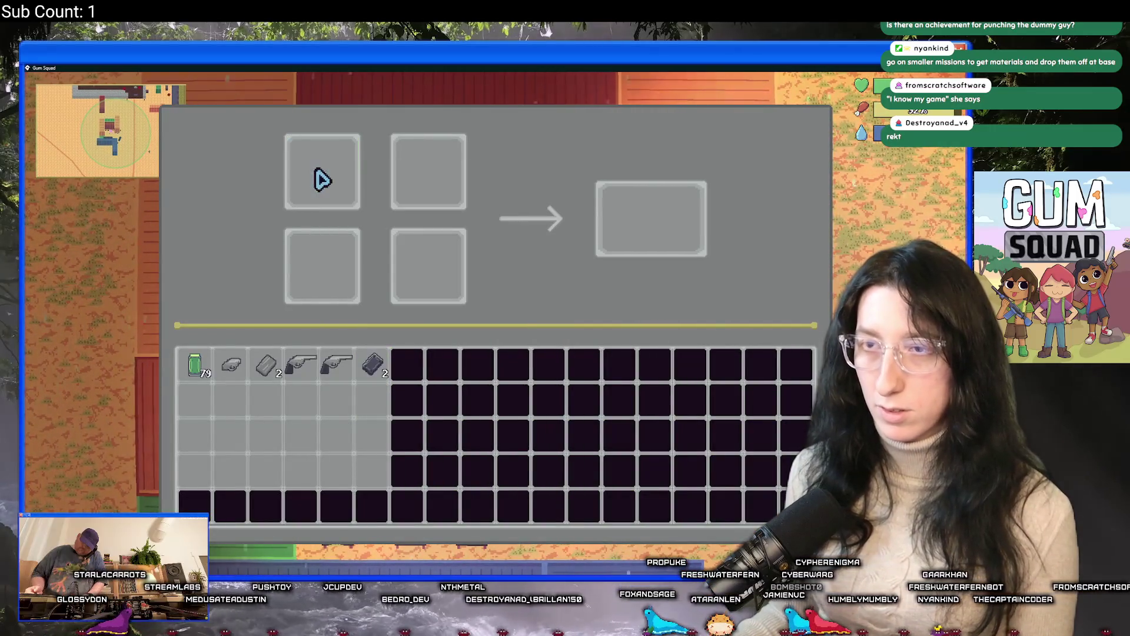
{"action": "left_click_drag", "start_coordinate": [373, 369], "coordinate": [327, 165]}
{"action": "key", "text": "Escape"}
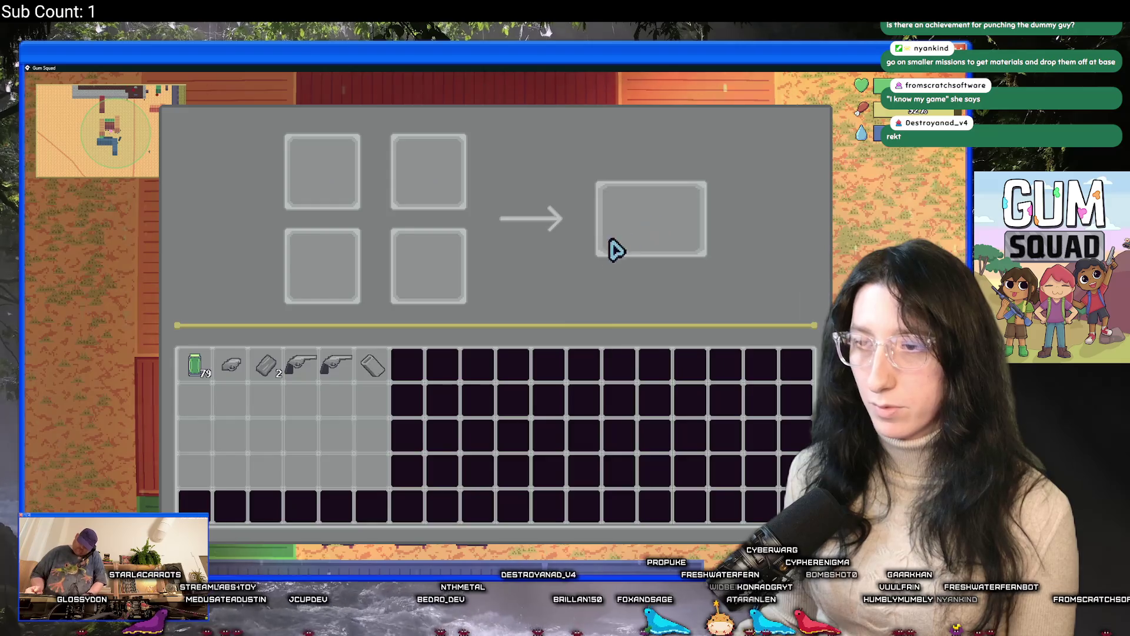
{"action": "key", "text": "e"}
{"action": "left_click", "coordinate": [372, 368], "text": "shift"}
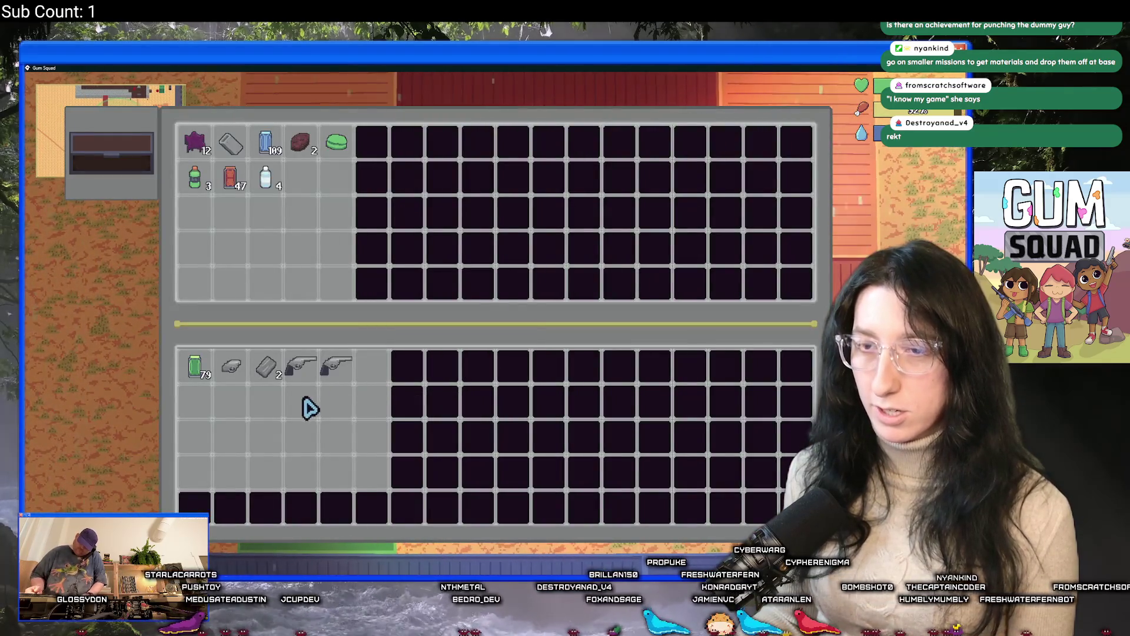
{"action": "key", "text": "Escape"}
{"action": "key", "text": "Escape"}
{"action": "left_click", "coordinate": [537, 472]}
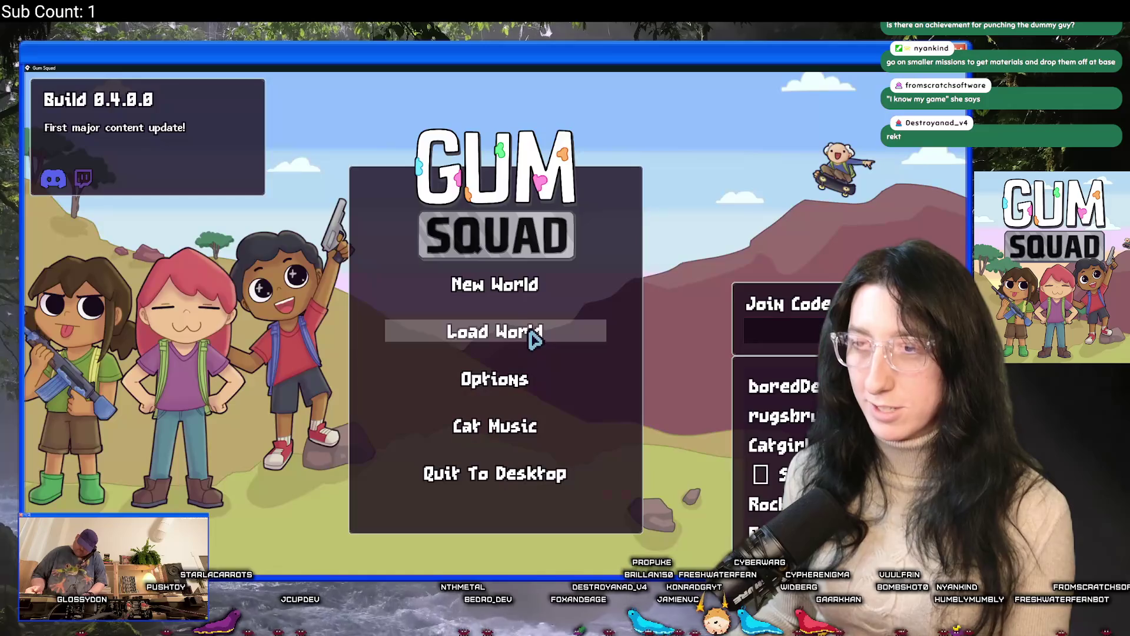
Load the SoftSquad world with the lobby type set to Offline
{"action": "left_click", "coordinate": [532, 330]}
{"action": "left_click", "coordinate": [644, 261]}
{"action": "left_click", "coordinate": [424, 258]}
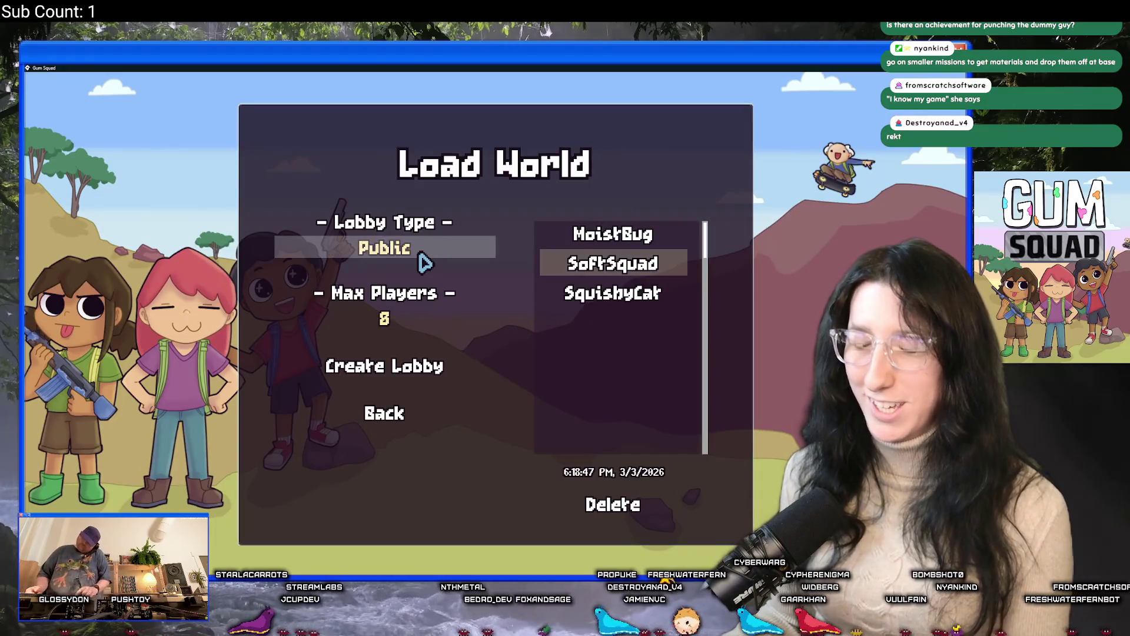
{"action": "left_click", "coordinate": [424, 256]}
{"action": "left_click", "coordinate": [425, 367]}
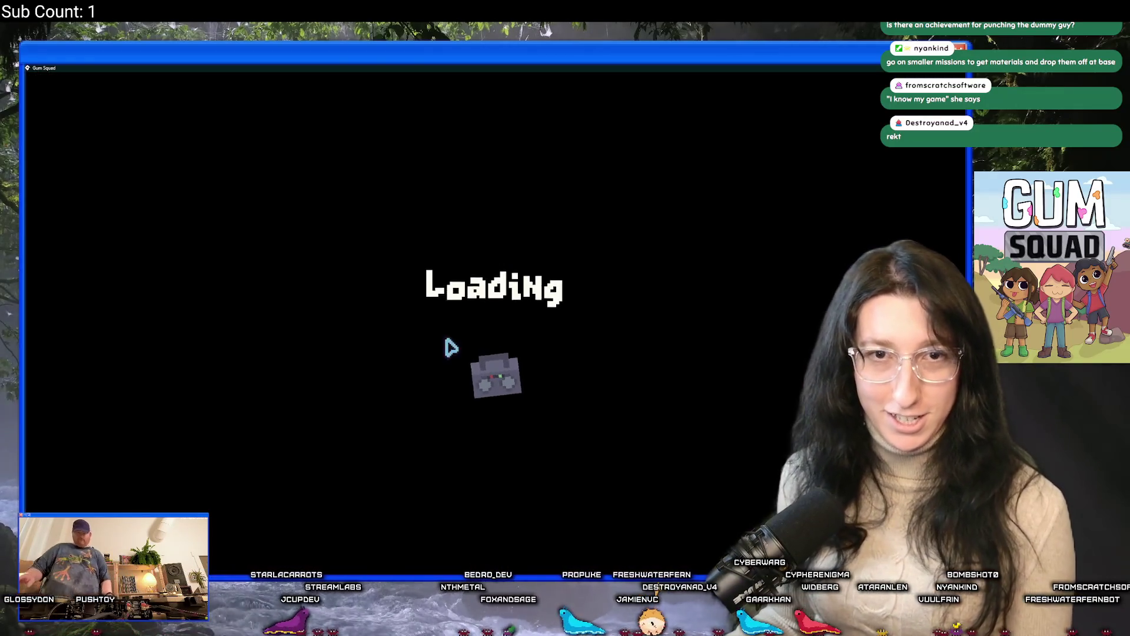
Move the Metal Scrap and the grey part into the base storage chest
{"action": "key", "text": "e"}
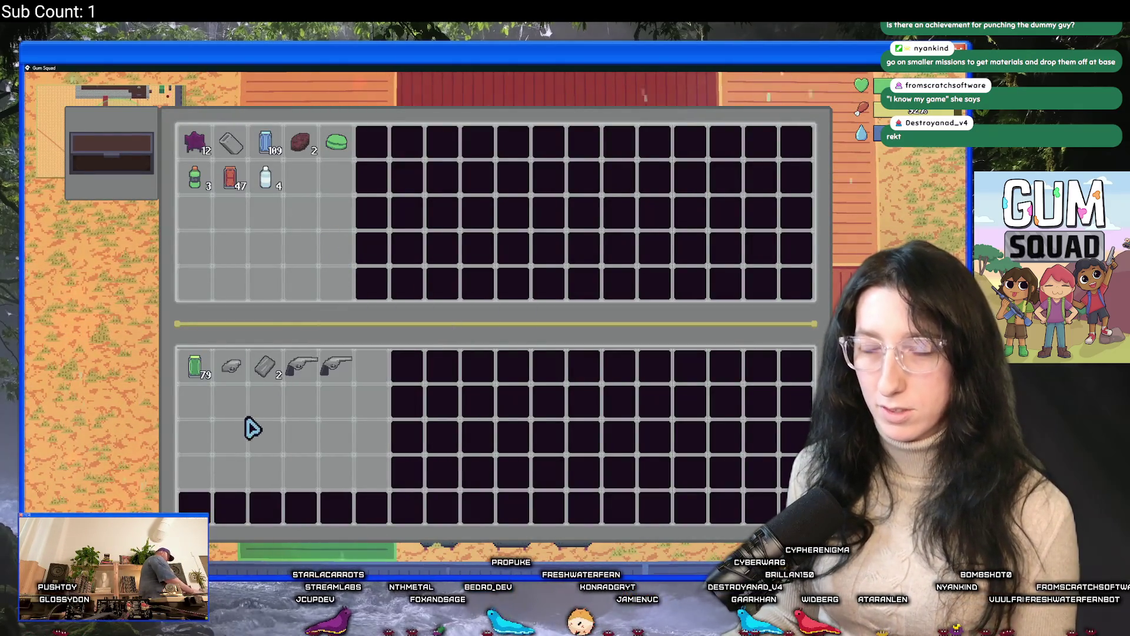
{"action": "left_click", "coordinate": [266, 366], "text": "shift"}
{"action": "left_click", "coordinate": [232, 371], "text": "shift"}
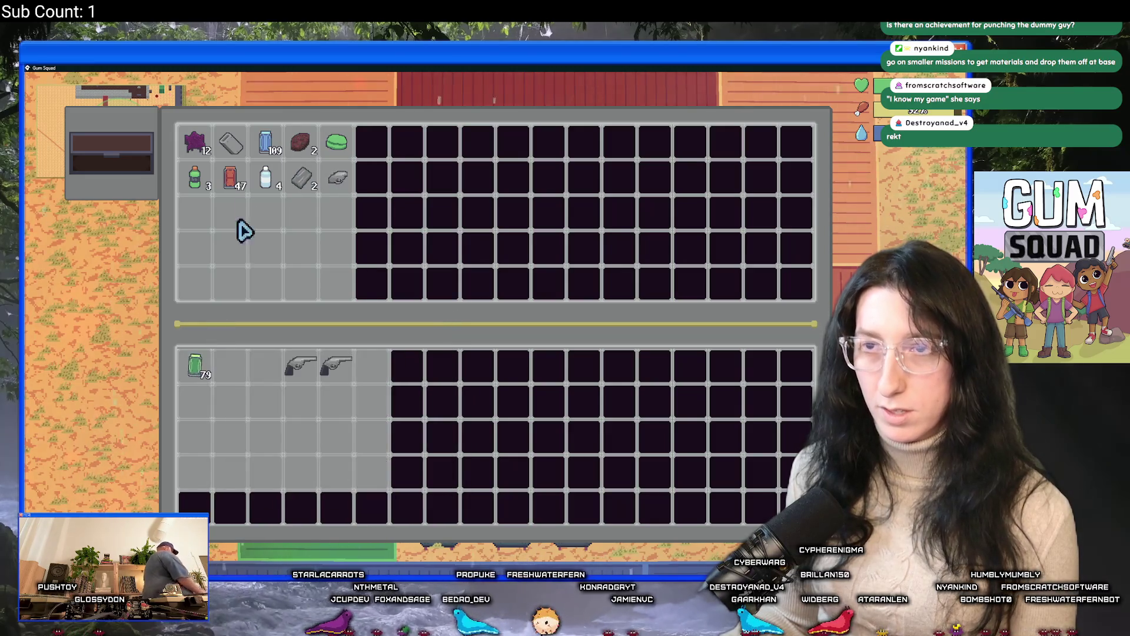
{"action": "key", "text": "e"}
At the workbench, equip the revolver as a weapon, then head out of the base
{"action": "key", "text": "s"}
{"action": "key", "text": "d"}
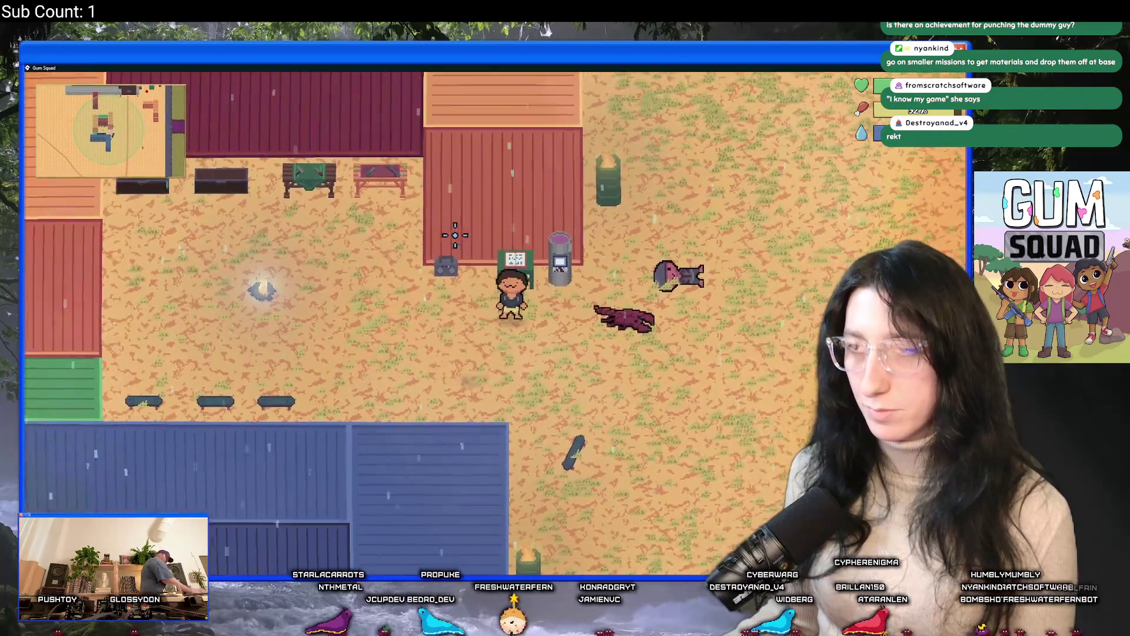
{"action": "key", "text": "e"}
{"action": "key", "text": "Tab"}
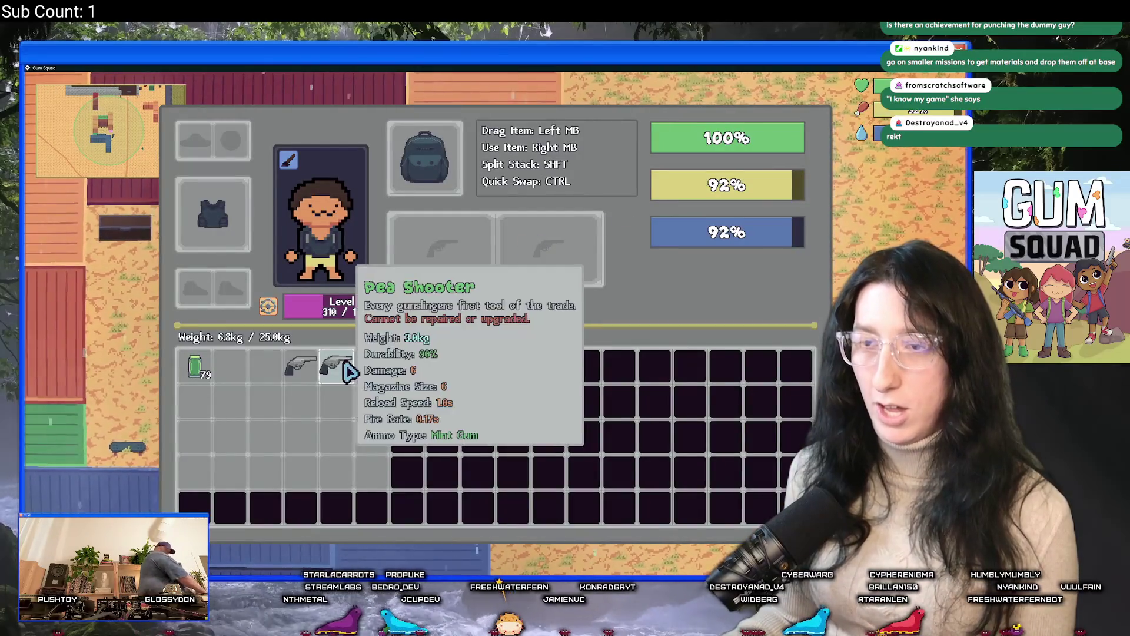
{"action": "right_click", "coordinate": [335, 366]}
{"action": "key", "text": "Tab"}
{"action": "key", "text": "a"}
{"action": "key", "text": "w"}
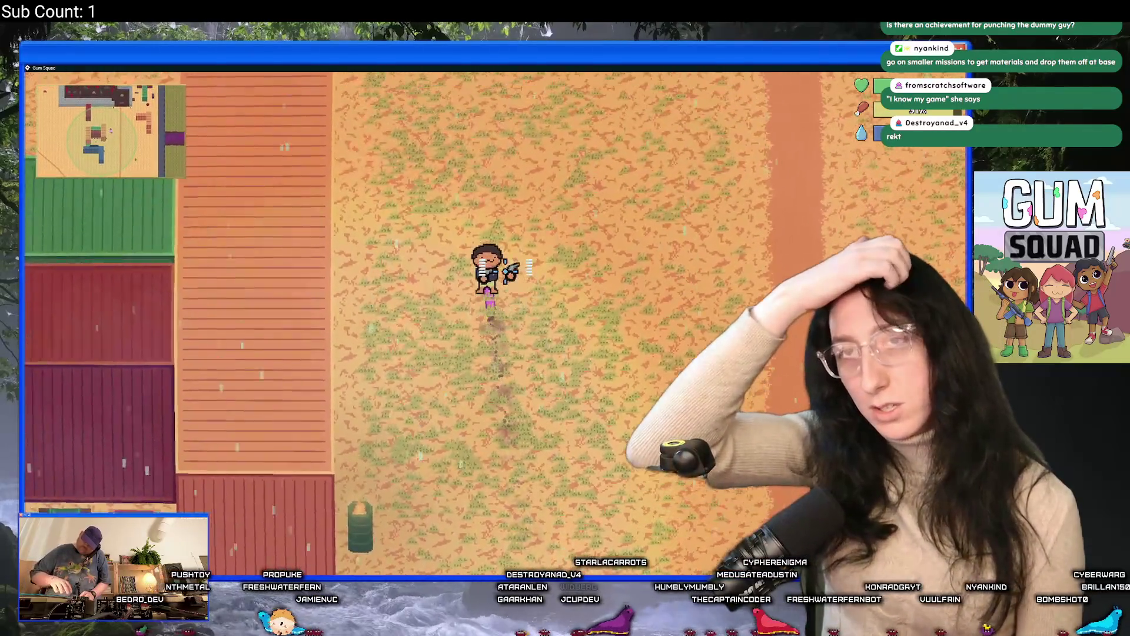
Skate left out of the base onto the desert dirt path
{"action": "key", "text": "a"}
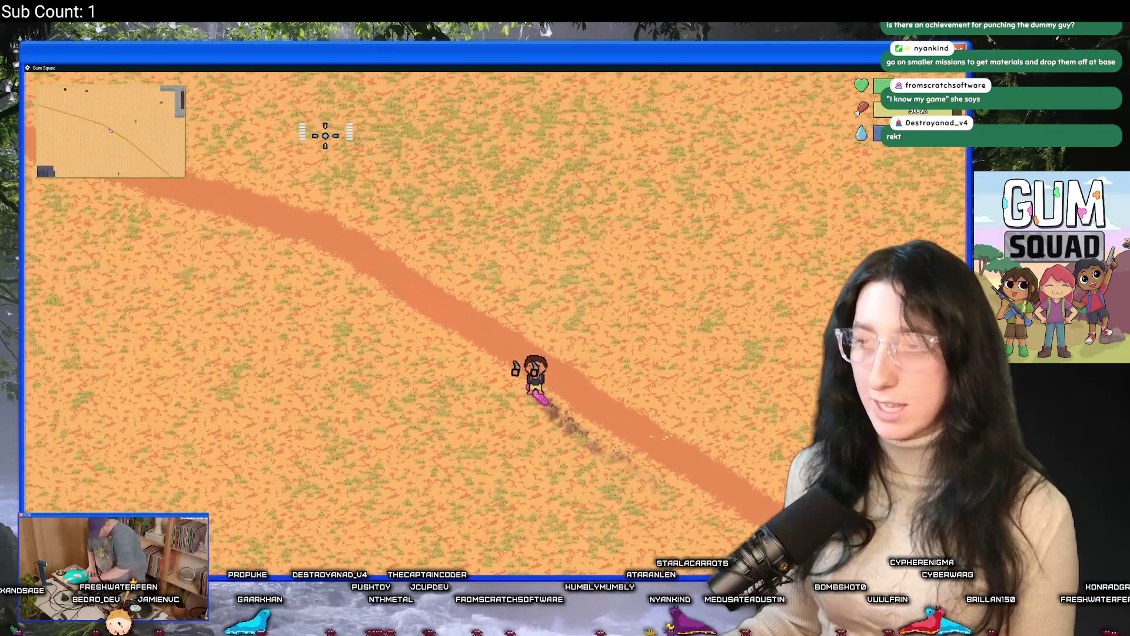
Steer along the dirt path and across the open field to the metal tower with crates
{"action": "key", "text": "d"}
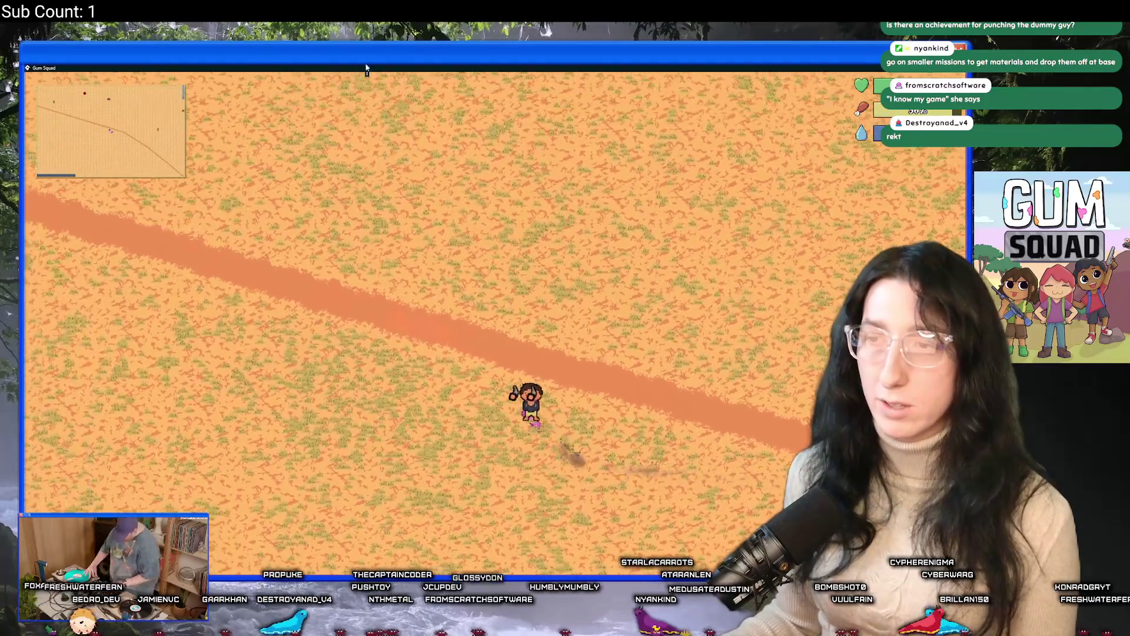
{"action": "key", "text": "s"}
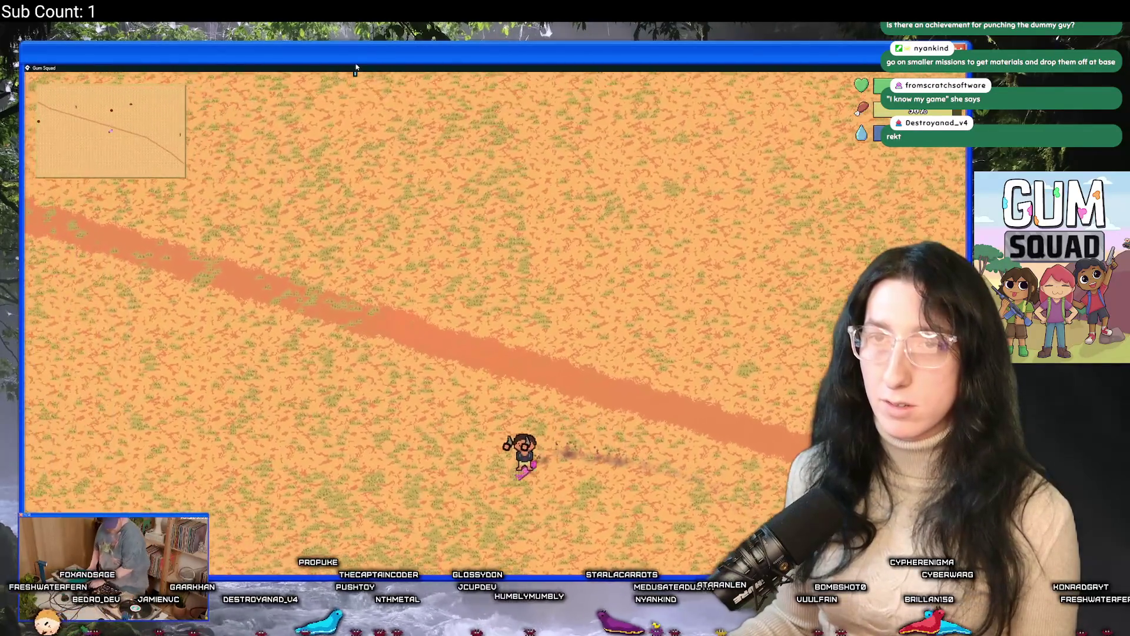
{"action": "key", "text": "w"}
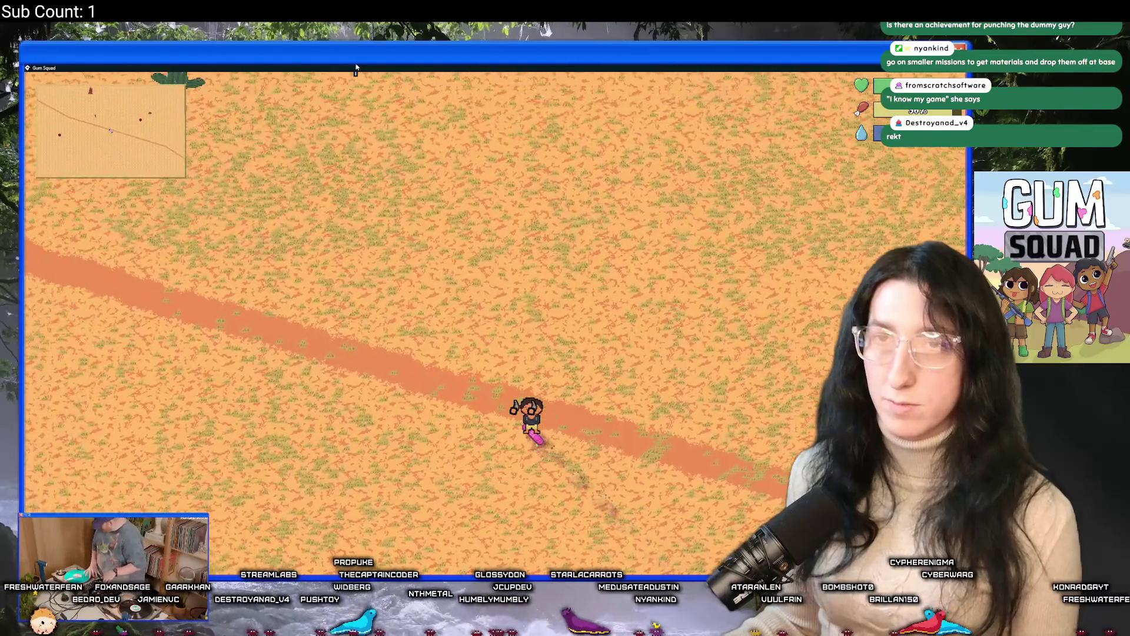
{"action": "key", "text": "a"}
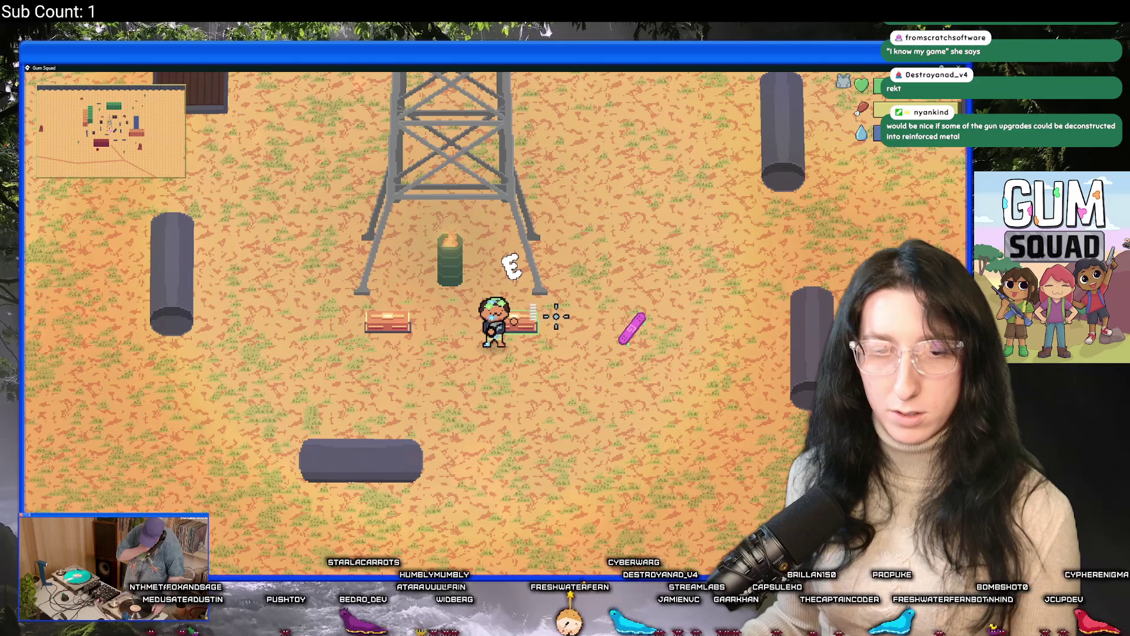
Loot both crates beneath the tower for the purple ingredient and water bottles, then skate away
{"action": "scroll", "coordinate": [601, 321], "scroll_direction": "down", "scroll_amount": 1}
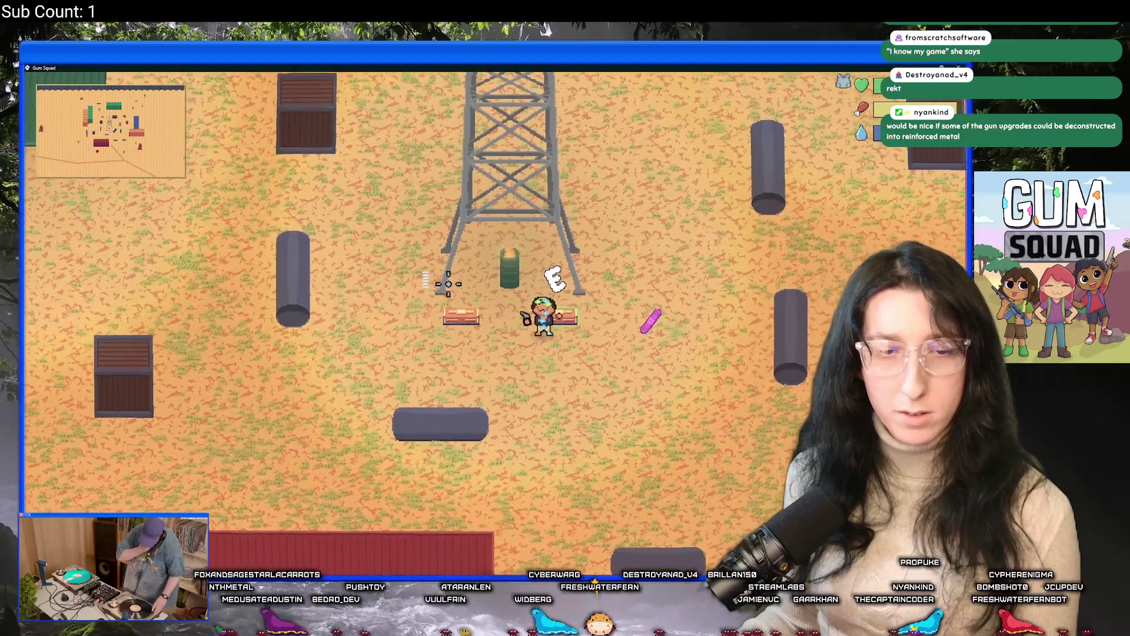
{"action": "key", "text": "e"}
{"action": "mouse_move", "coordinate": [353, 152]}
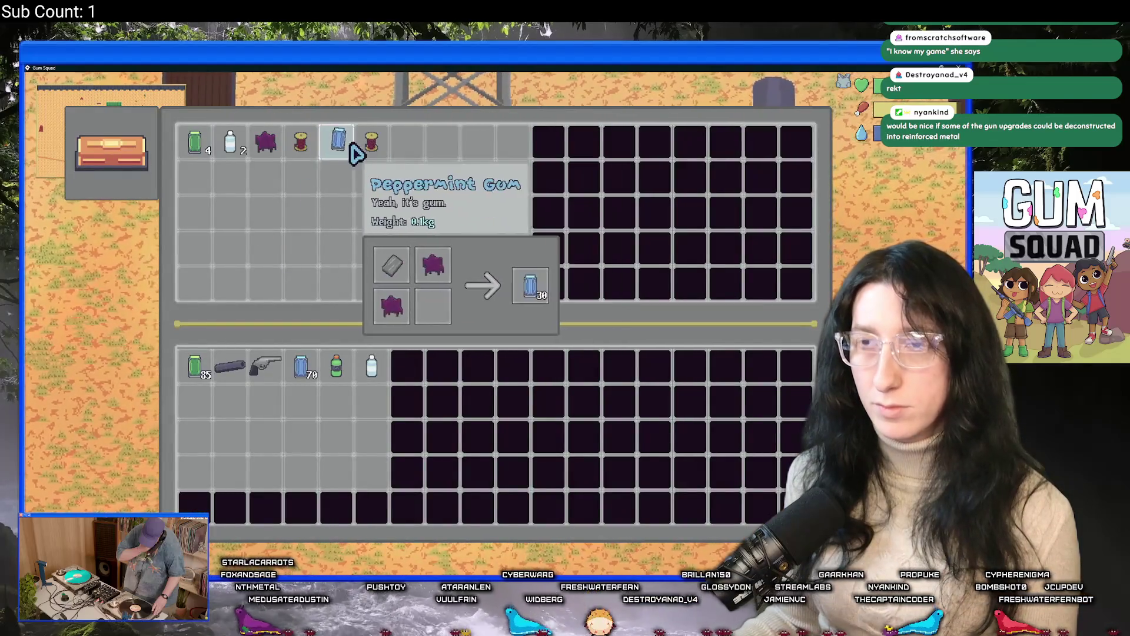
{"action": "key", "text": "e"}
{"action": "key", "text": "e"}
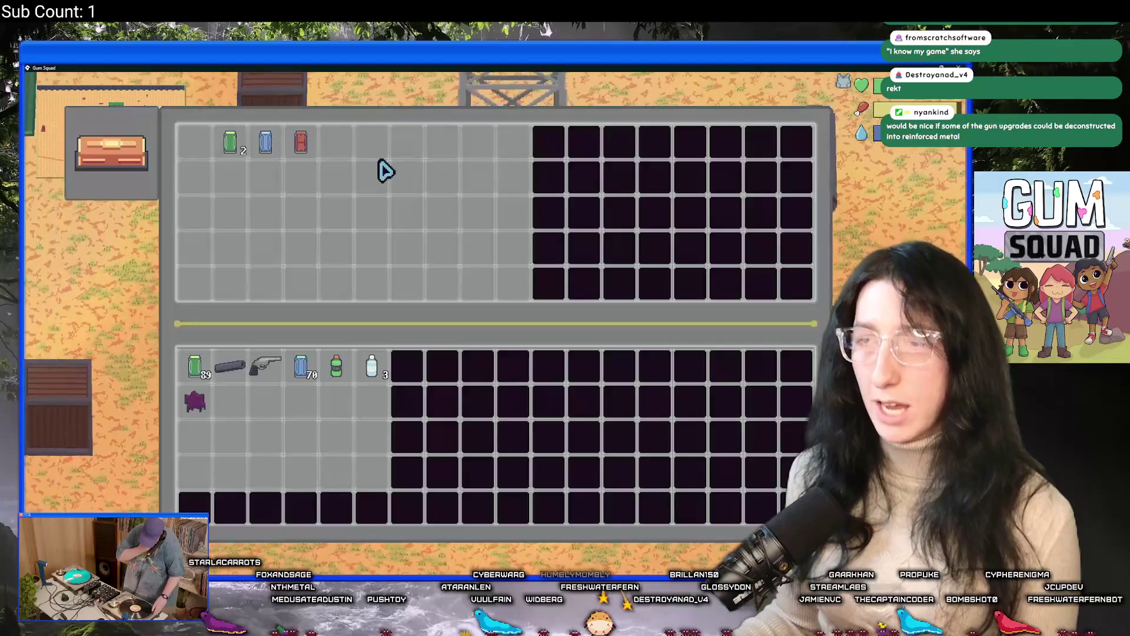
{"action": "key", "text": "e"}
{"action": "key", "text": "d"}
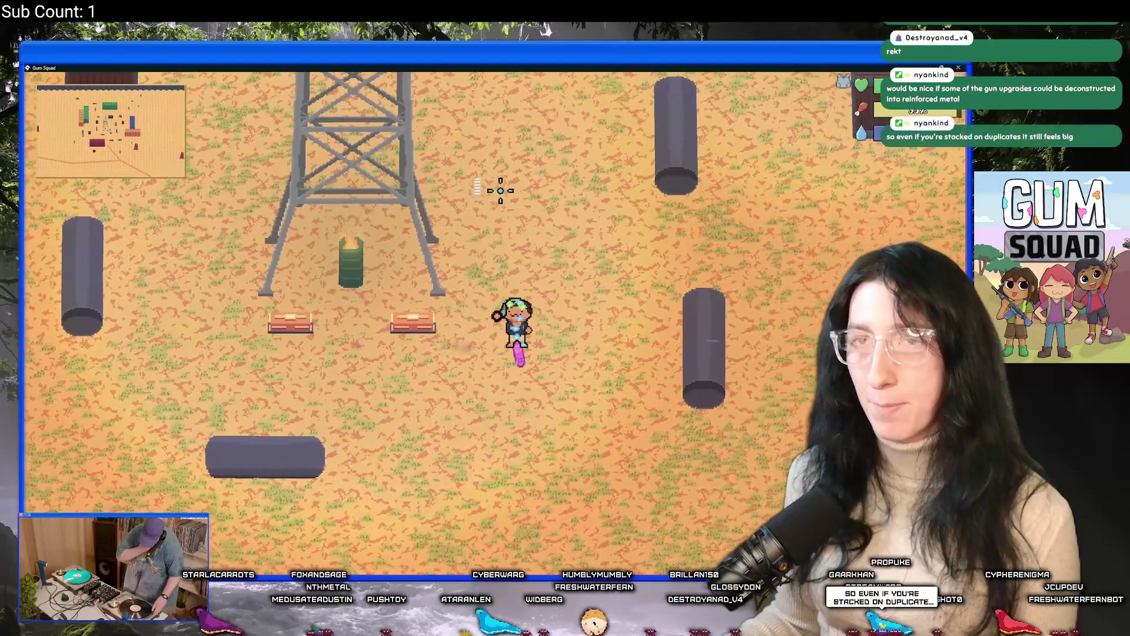
{"action": "key", "text": "s"}
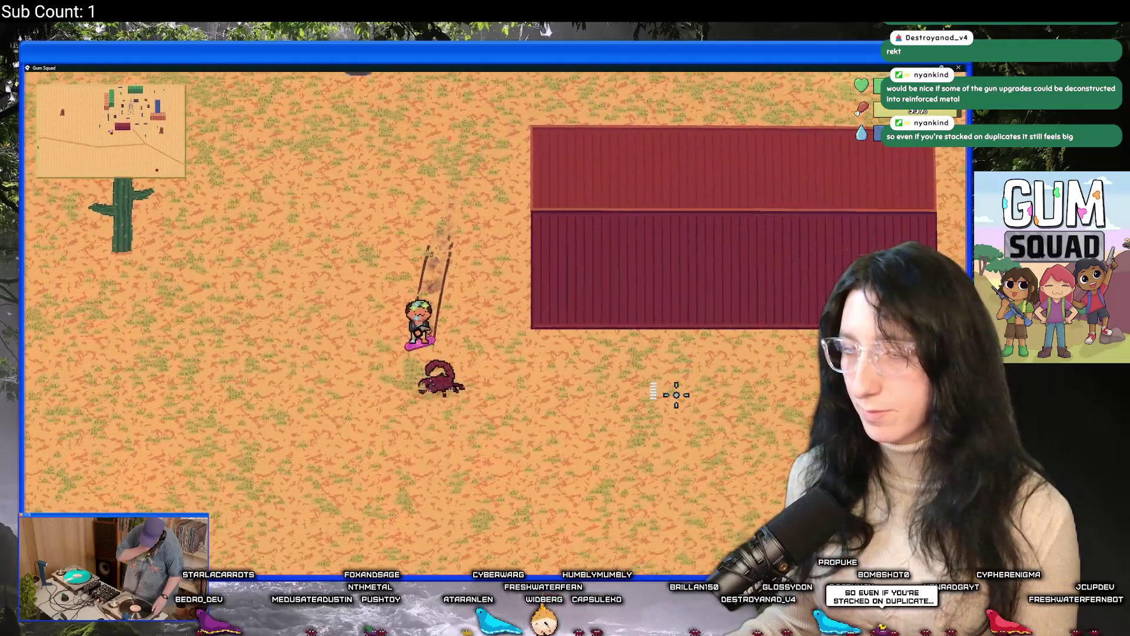
Shoot the scorpion while skating left, then ride past the defeated enemy to the brick building
{"action": "key", "text": "a"}
{"action": "left_click", "coordinate": [644, 331]}
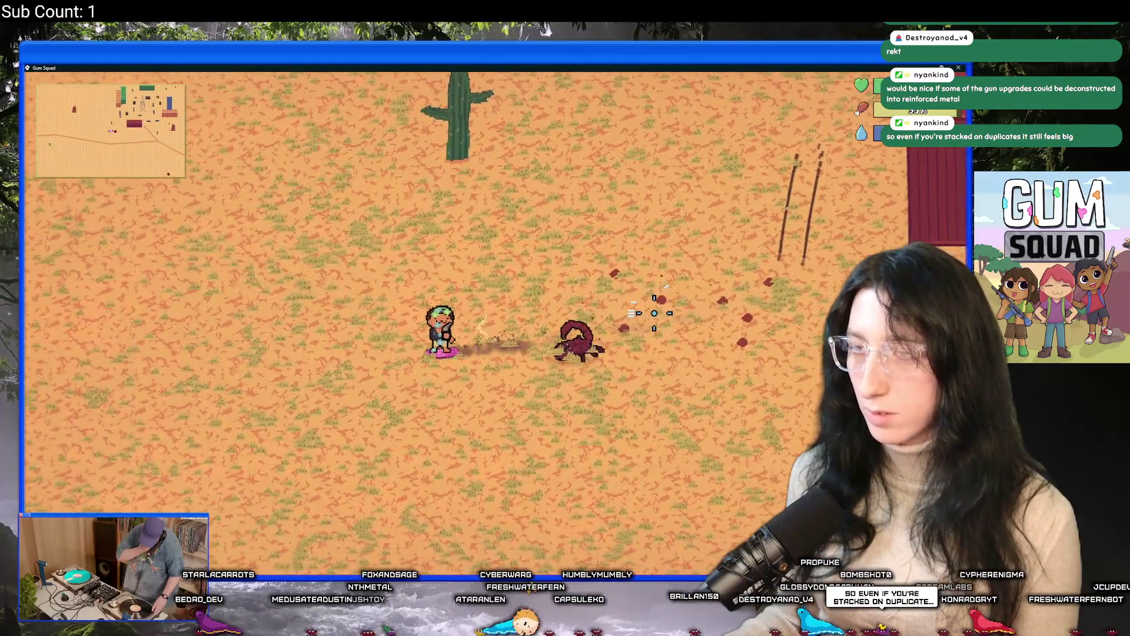
{"action": "key", "text": "a"}
{"action": "left_click", "coordinate": [675, 313]}
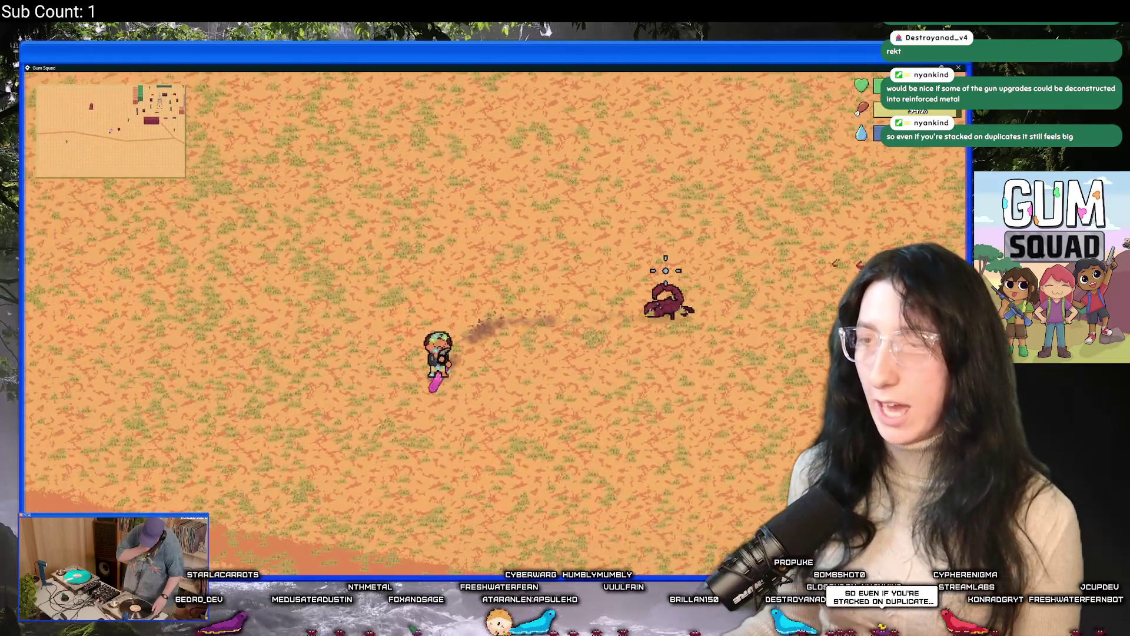
{"action": "key", "text": "s"}
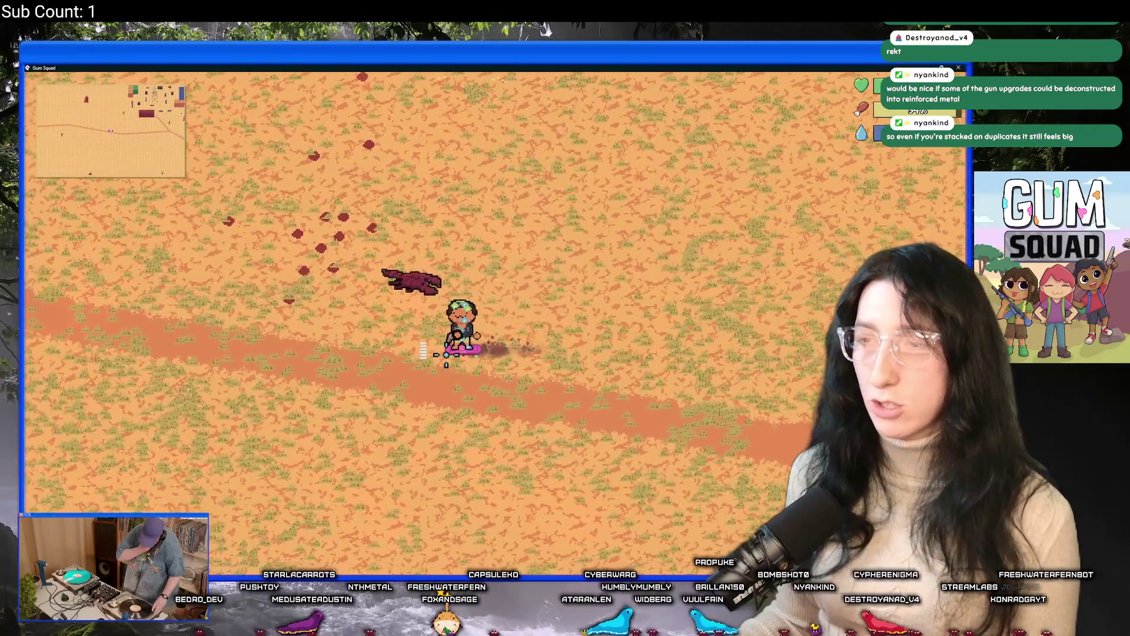
{"action": "key", "text": "a"}
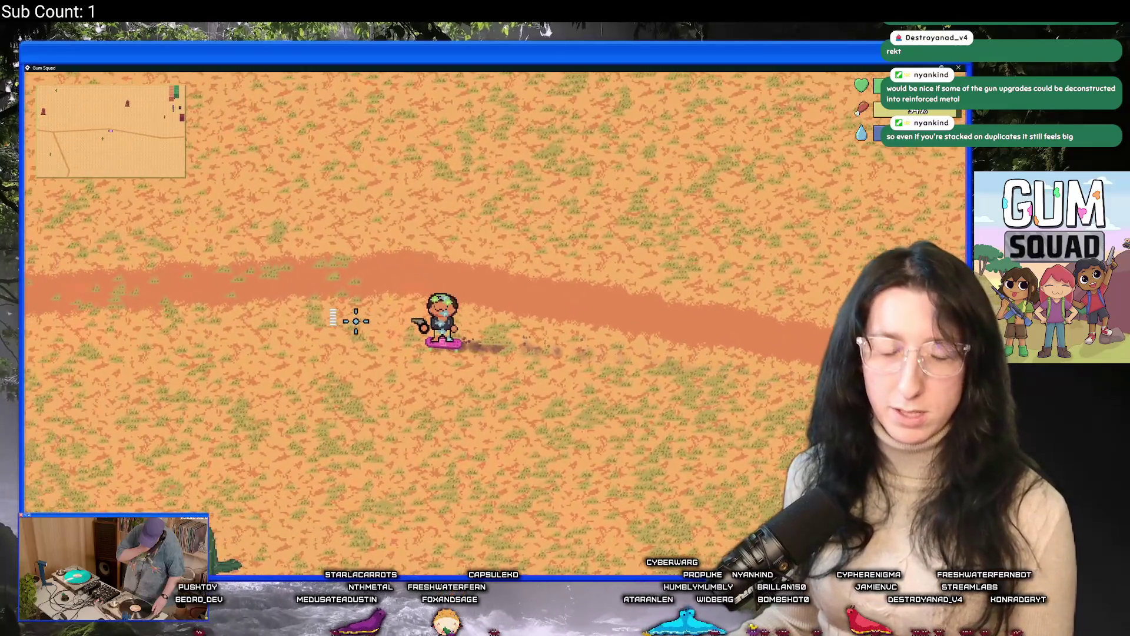
{"action": "key", "text": "a"}
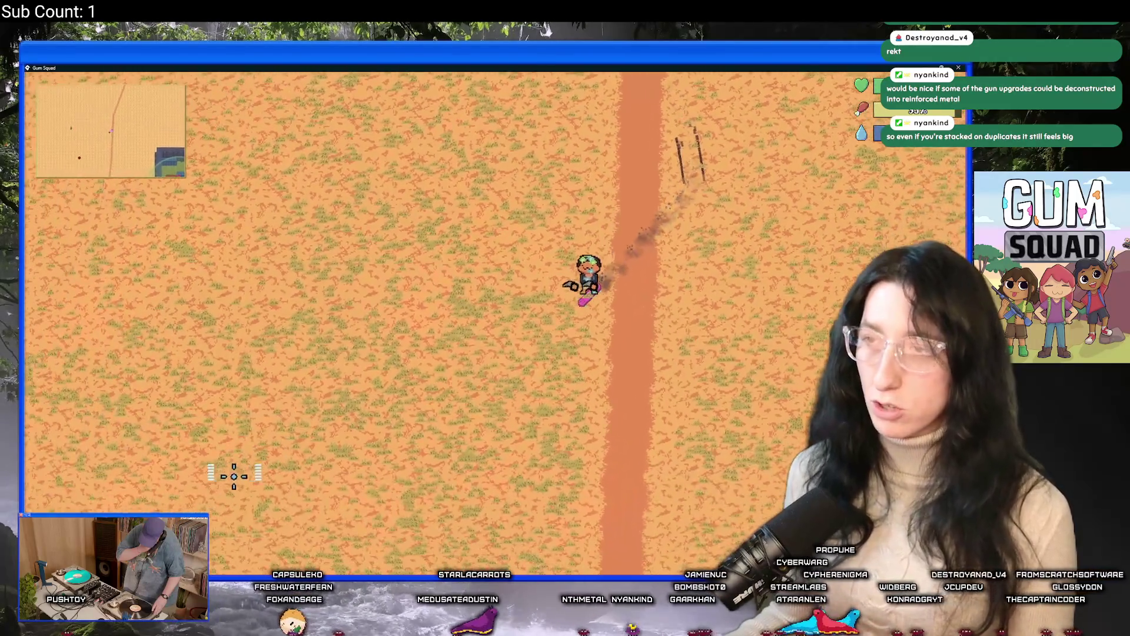
{"action": "key", "text": "d"}
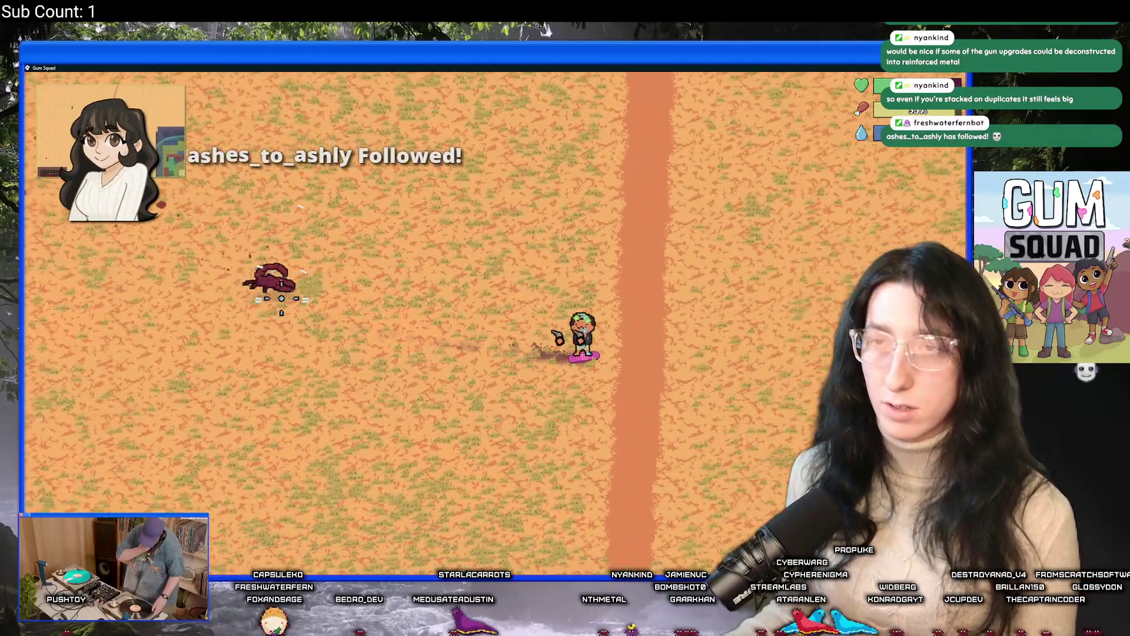
{"action": "key", "text": "w+d"}
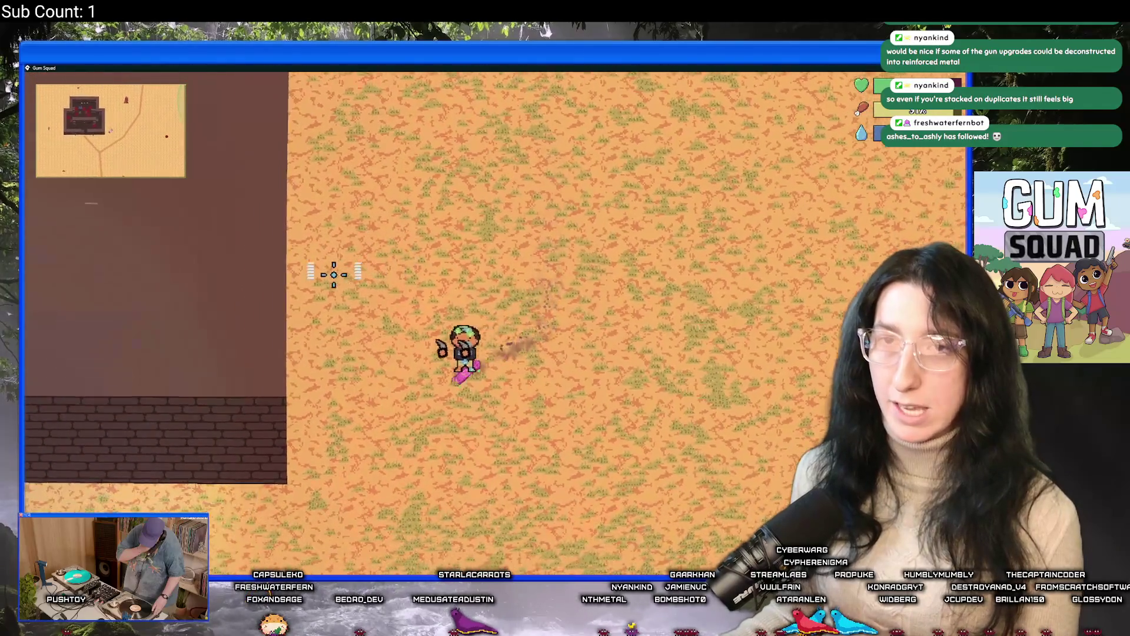
Skate along the brick wall into the compound and shoot the lizard enemy
{"action": "key", "text": "a"}
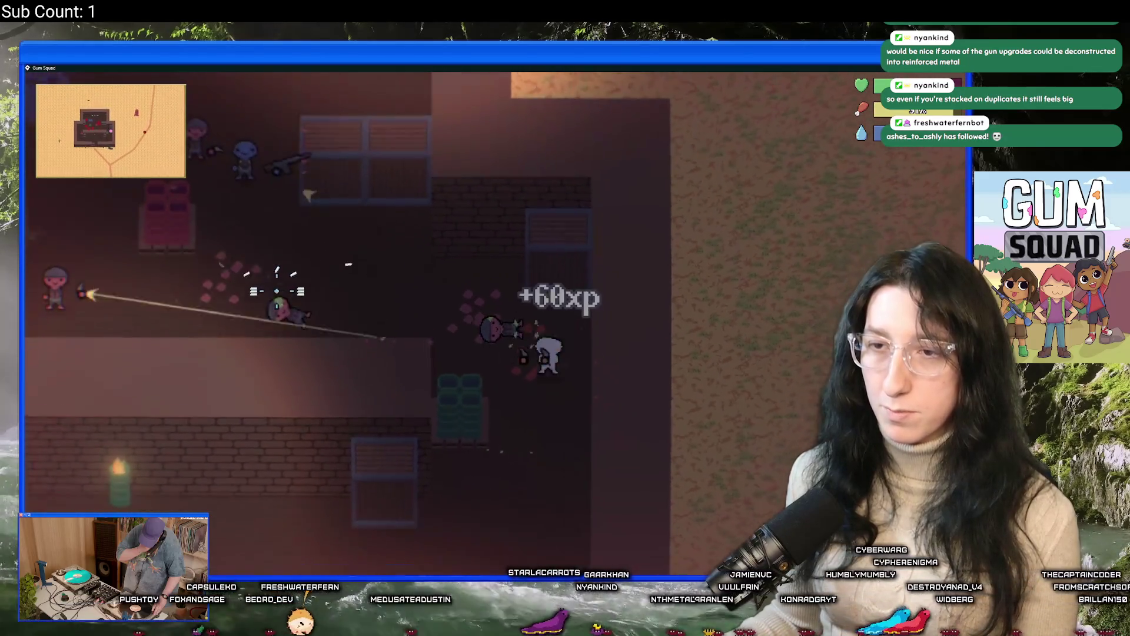
{"action": "key", "text": "a"}
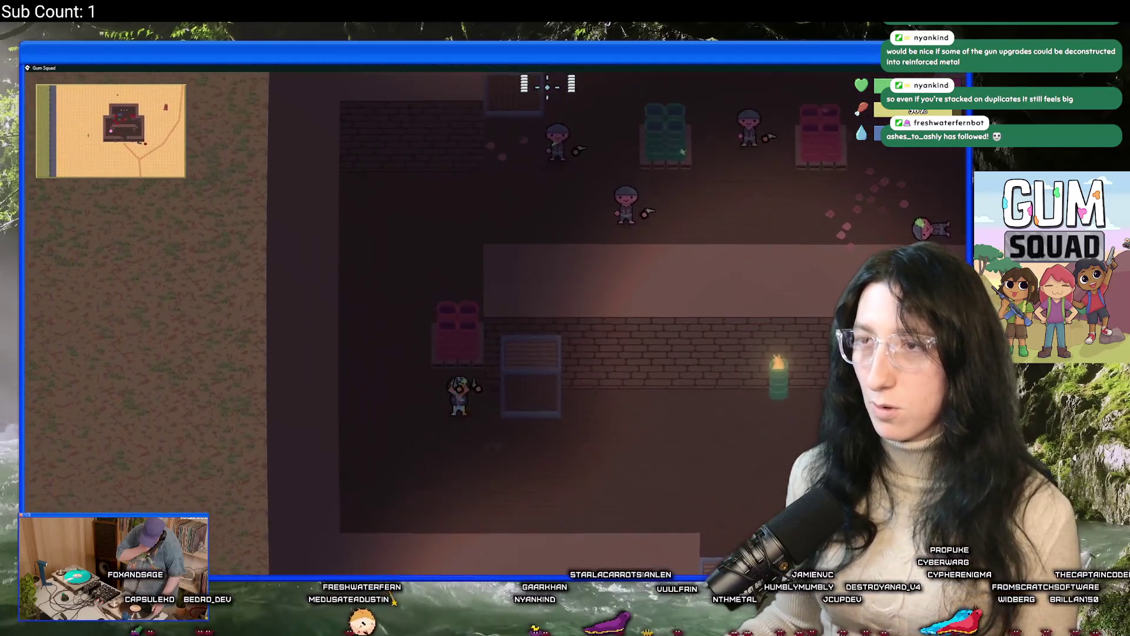
{"action": "key", "text": "w"}
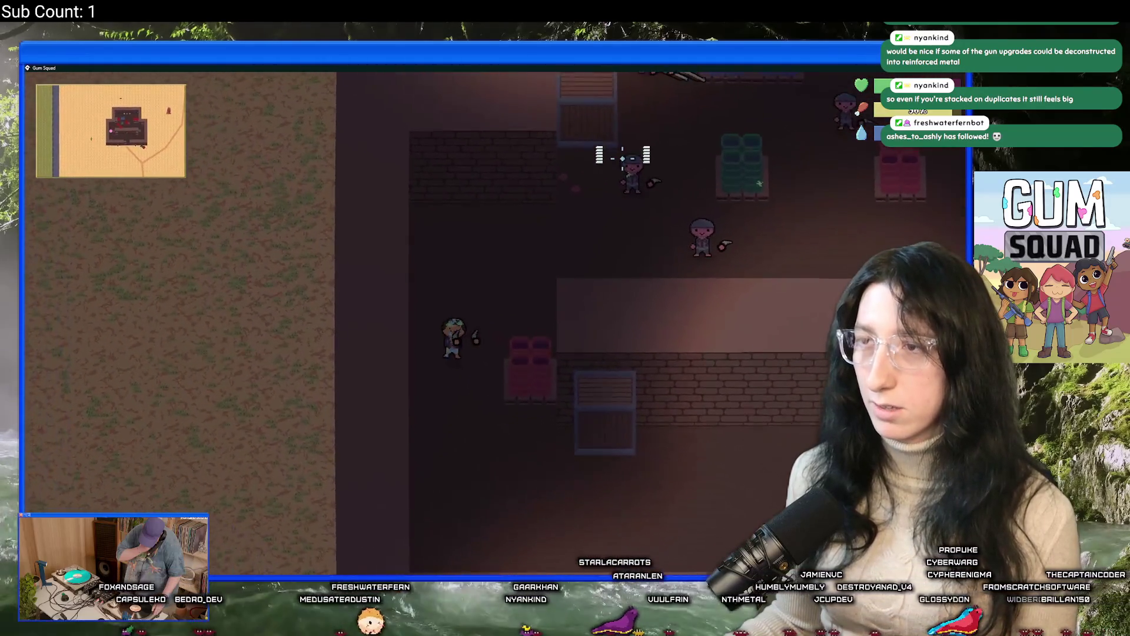
{"action": "key", "text": "s"}
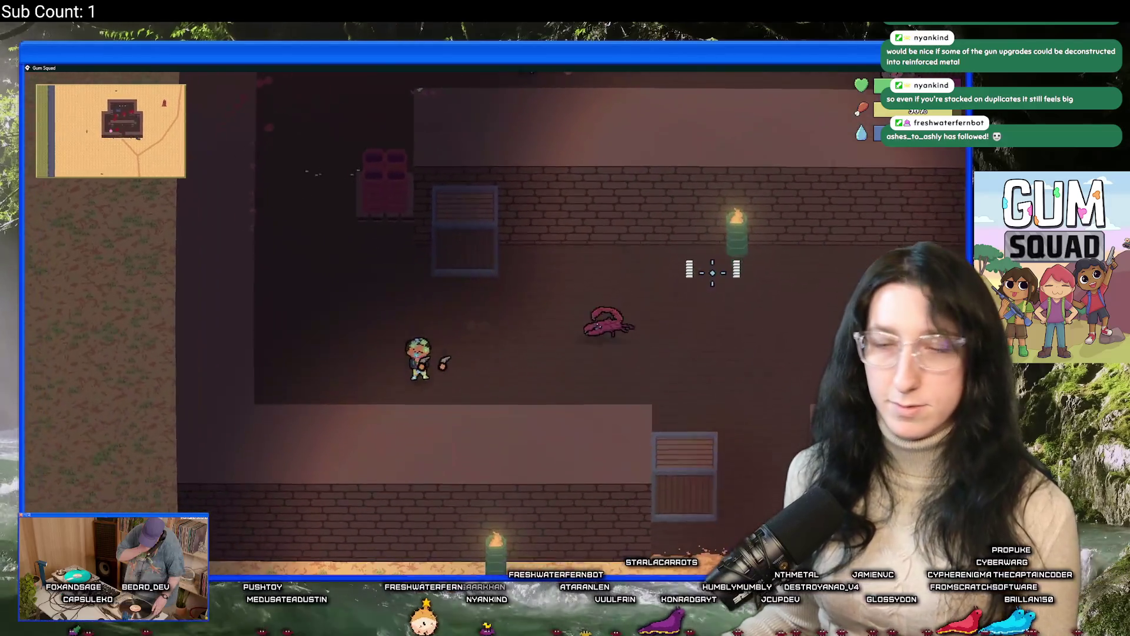
{"action": "left_click", "coordinate": [715, 268]}
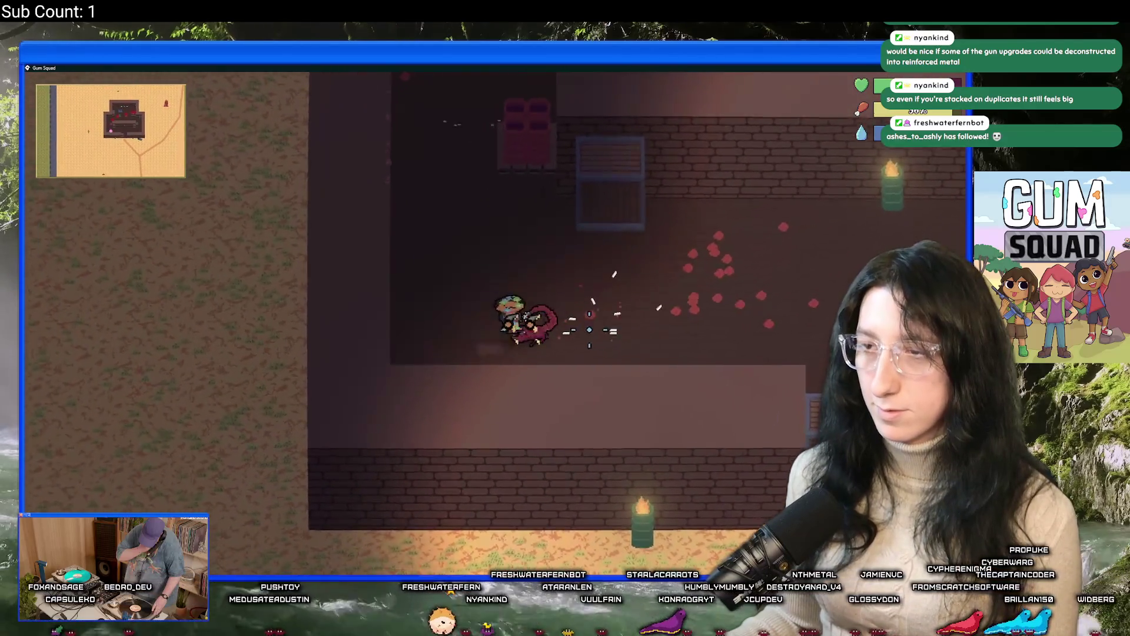
{"action": "key", "text": "s"}
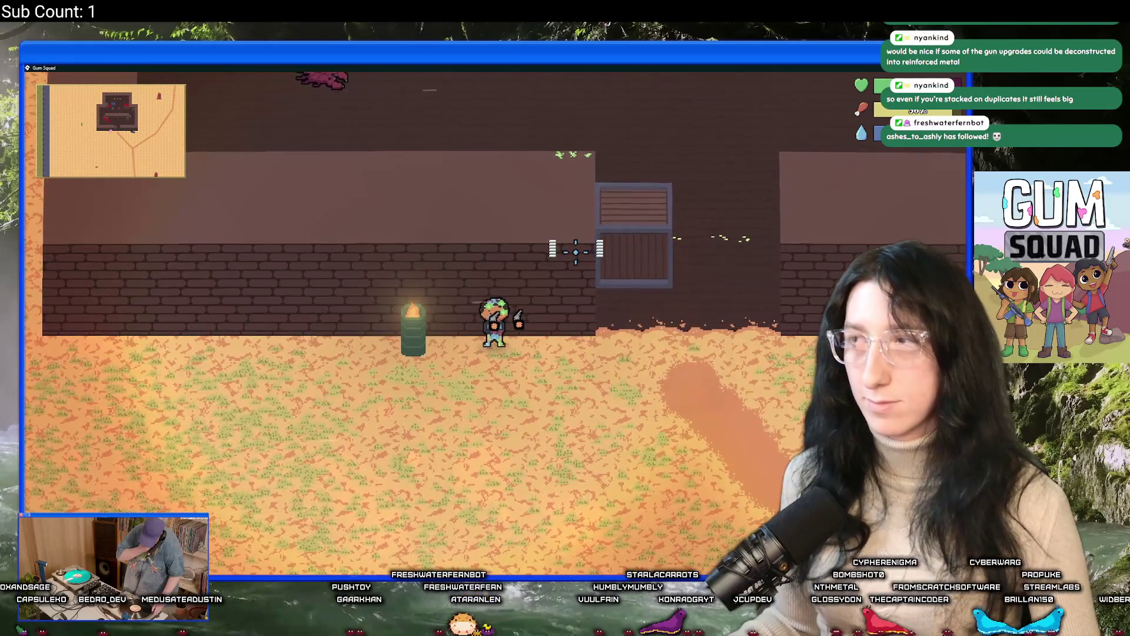
Walk back through the doorway and shoot the guard beyond it
{"action": "key", "text": "w"}
{"action": "key", "text": "d"}
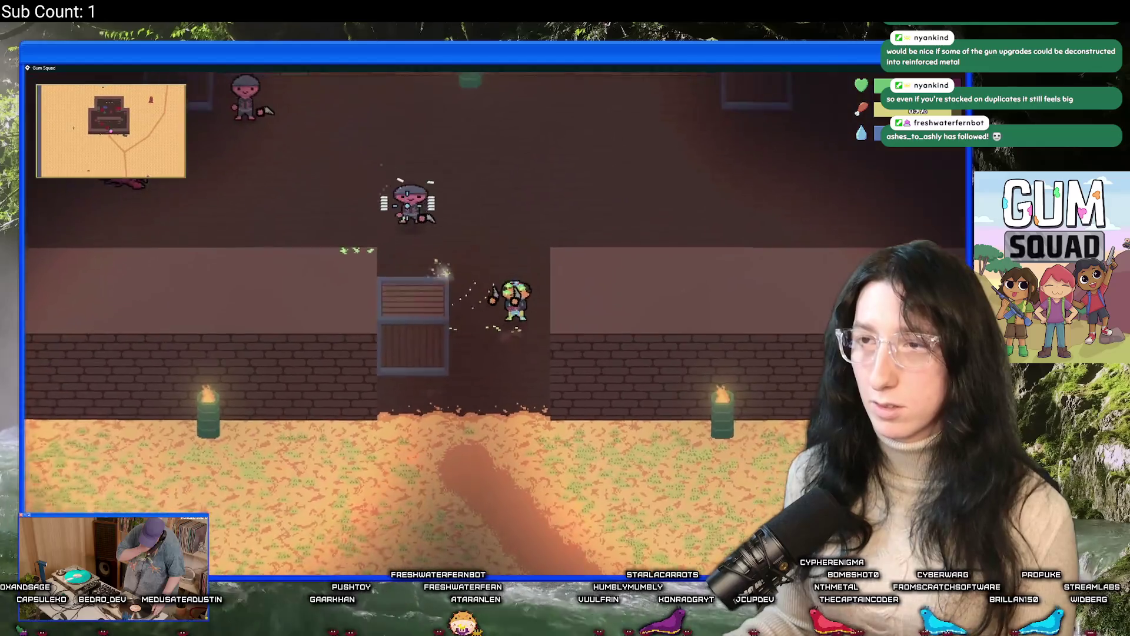
{"action": "key", "text": "w"}
{"action": "left_click", "coordinate": [407, 204]}
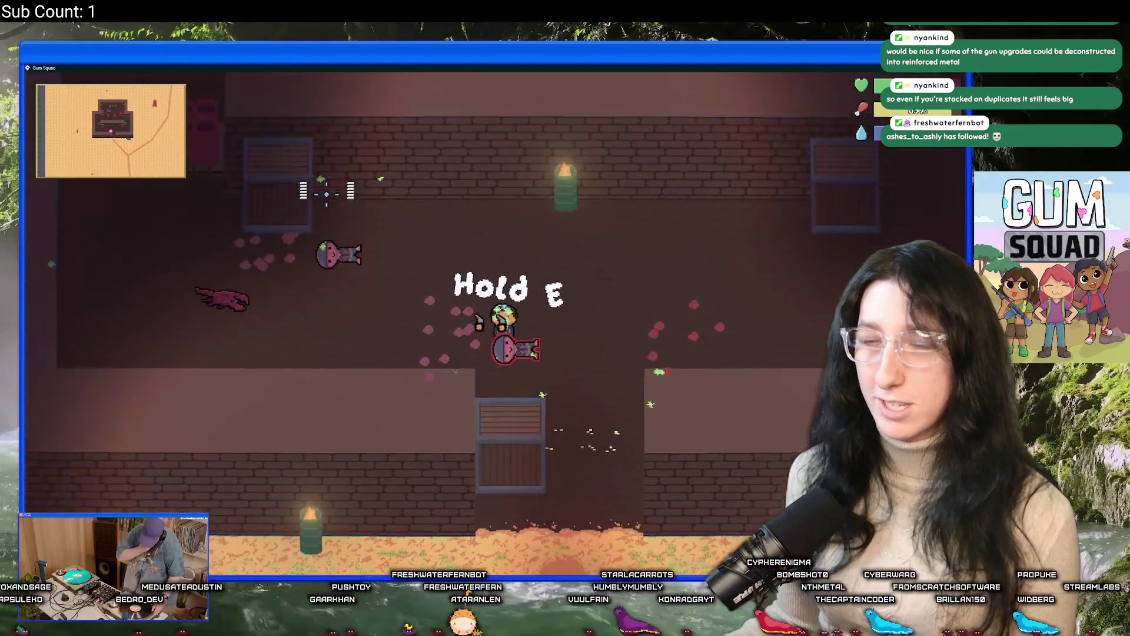
Cross the room, glancing at the inventory, and loot the dead lizard creature
{"action": "key", "text": "Tab"}
{"action": "key", "text": "Tab"}
{"action": "key", "text": "w"}
{"action": "key", "text": "a"}
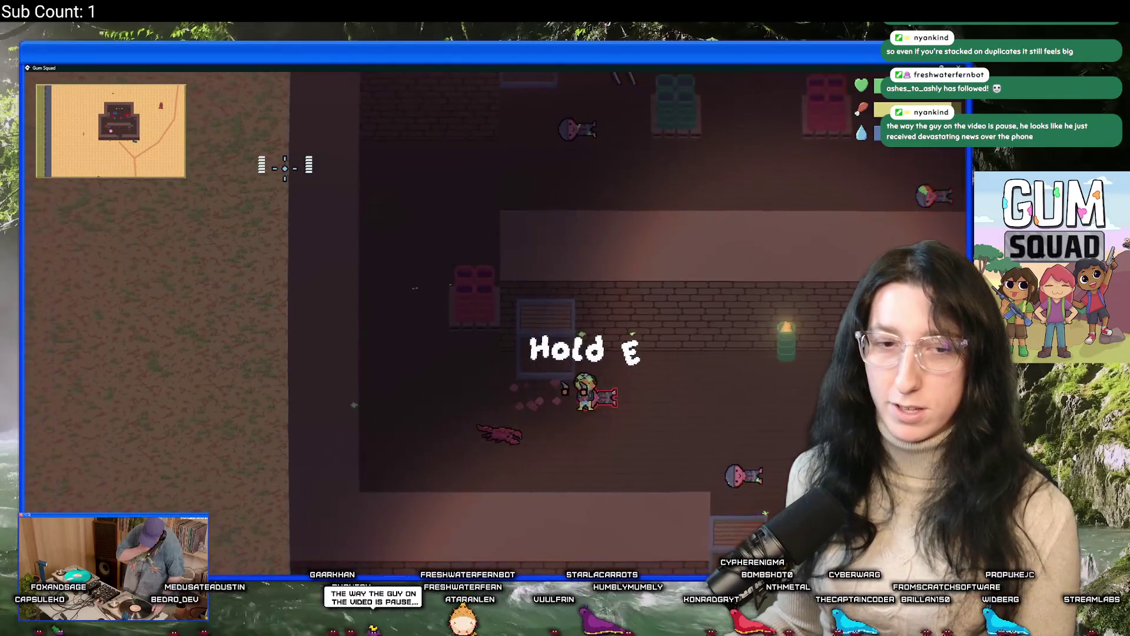
{"action": "key", "text": "Tab"}
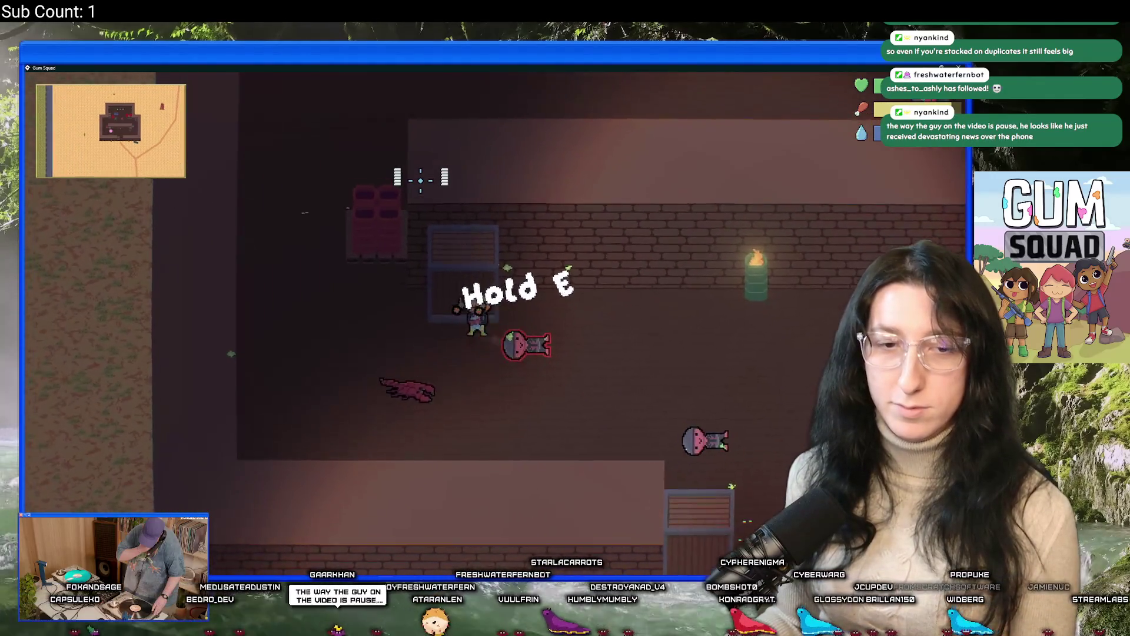
{"action": "key", "text": "w"}
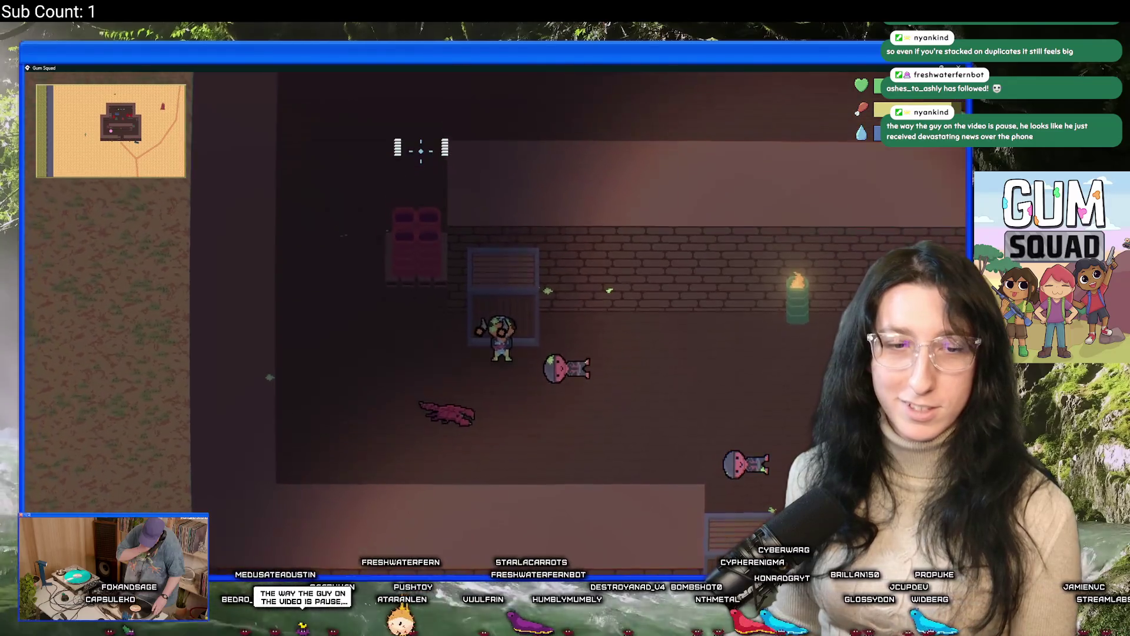
{"action": "key", "text": "s"}
{"action": "key", "text": "a"}
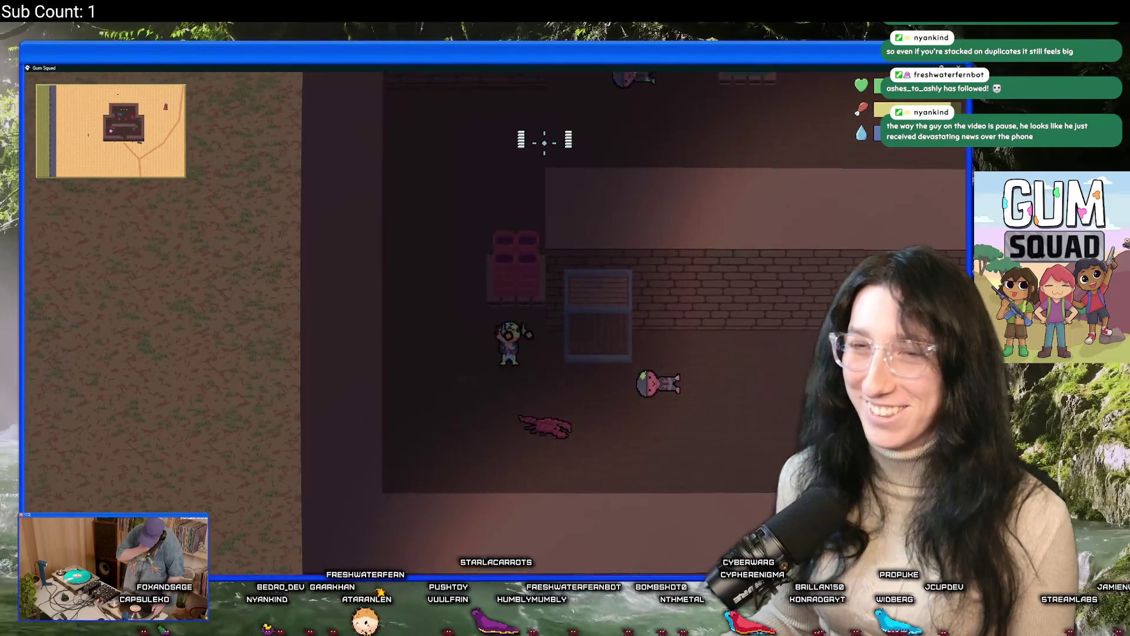
{"action": "key", "text": "d"}
{"action": "key", "text": "e"}
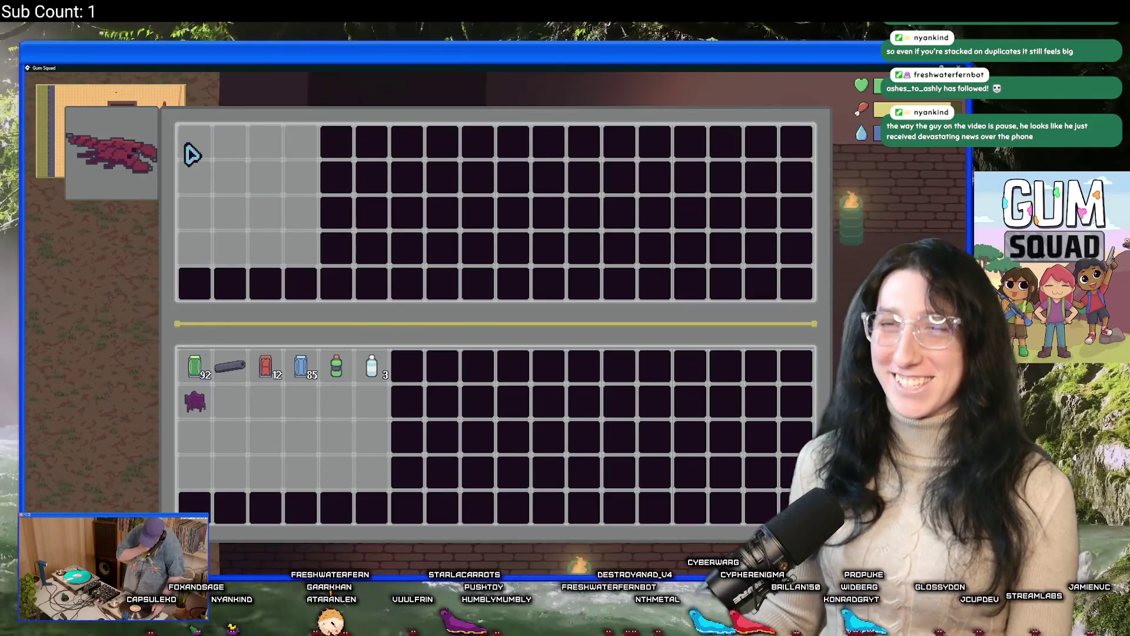
{"action": "key", "text": "Escape"}
Shoot the guards in the upper room, then retreat out the bottom doorway
{"action": "key", "text": "w"}
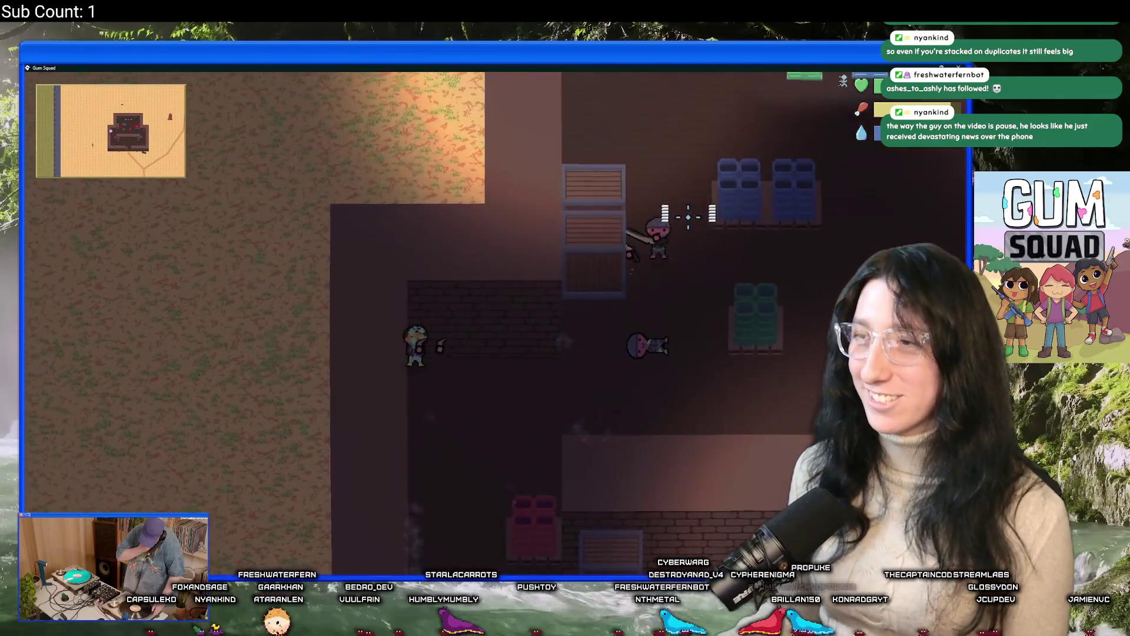
{"action": "key", "text": "d"}
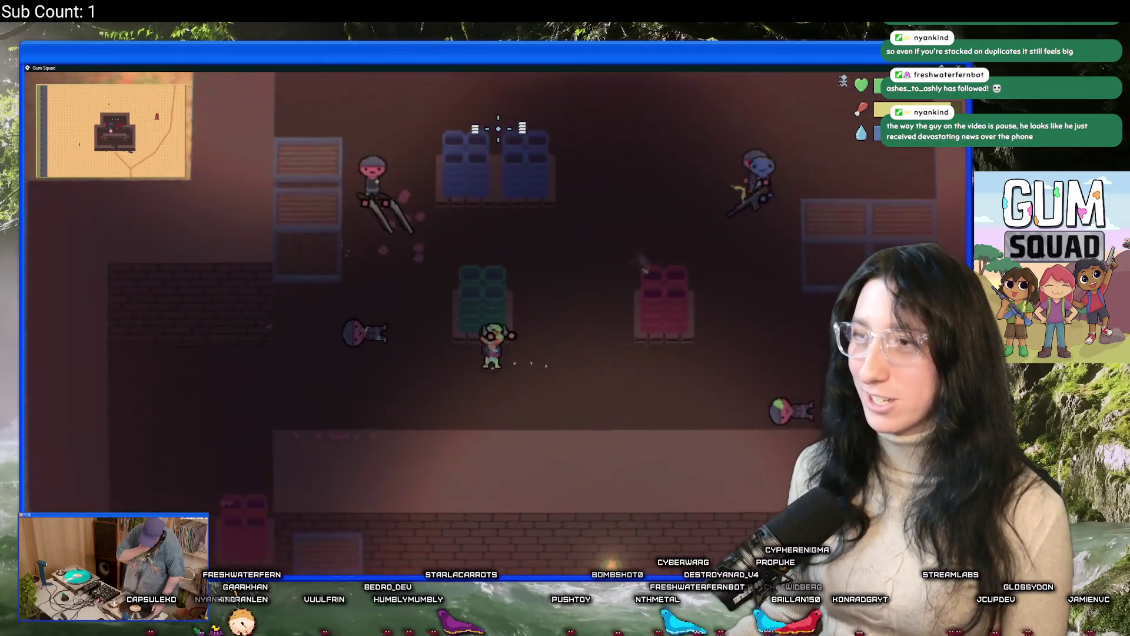
{"action": "left_click", "coordinate": [498, 129]}
{"action": "key", "text": "a"}
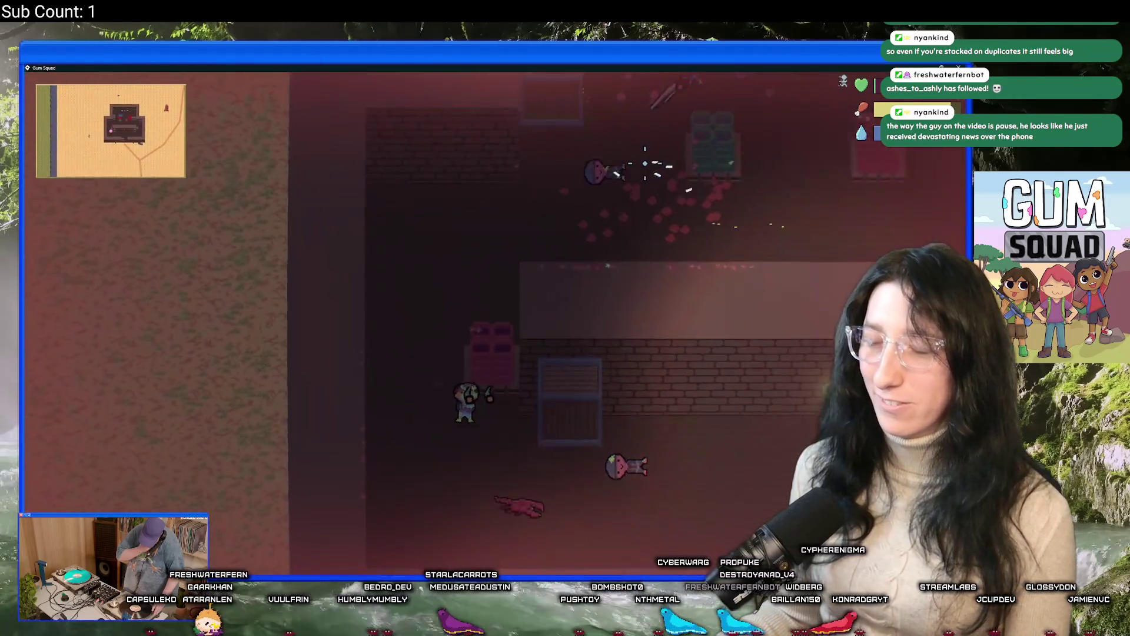
{"action": "key", "text": "s"}
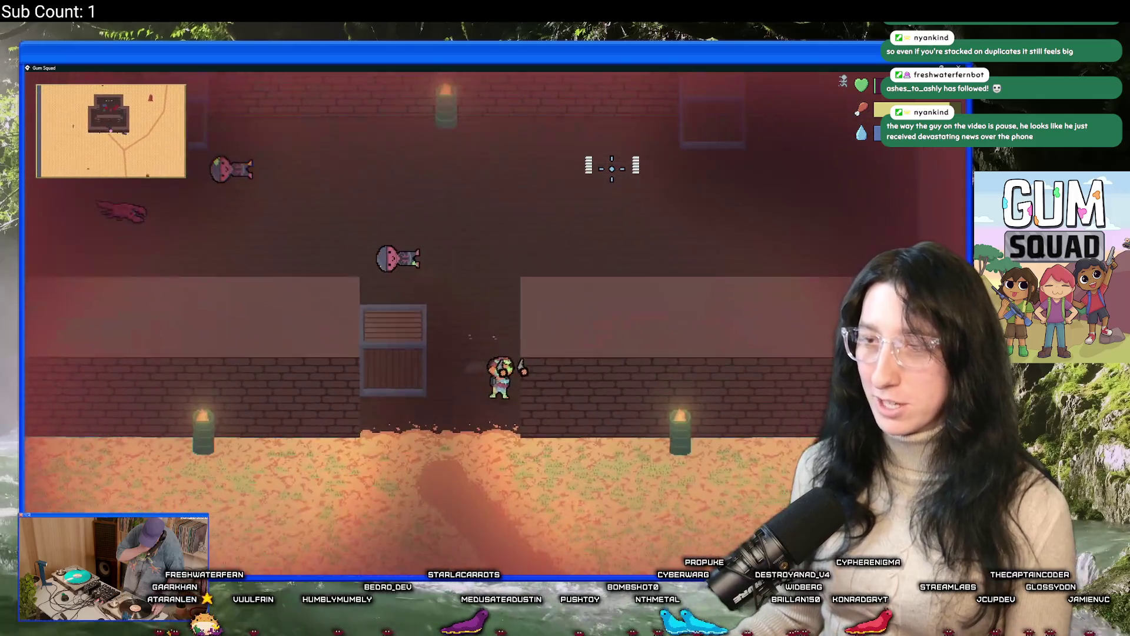
{"action": "key", "text": "s"}
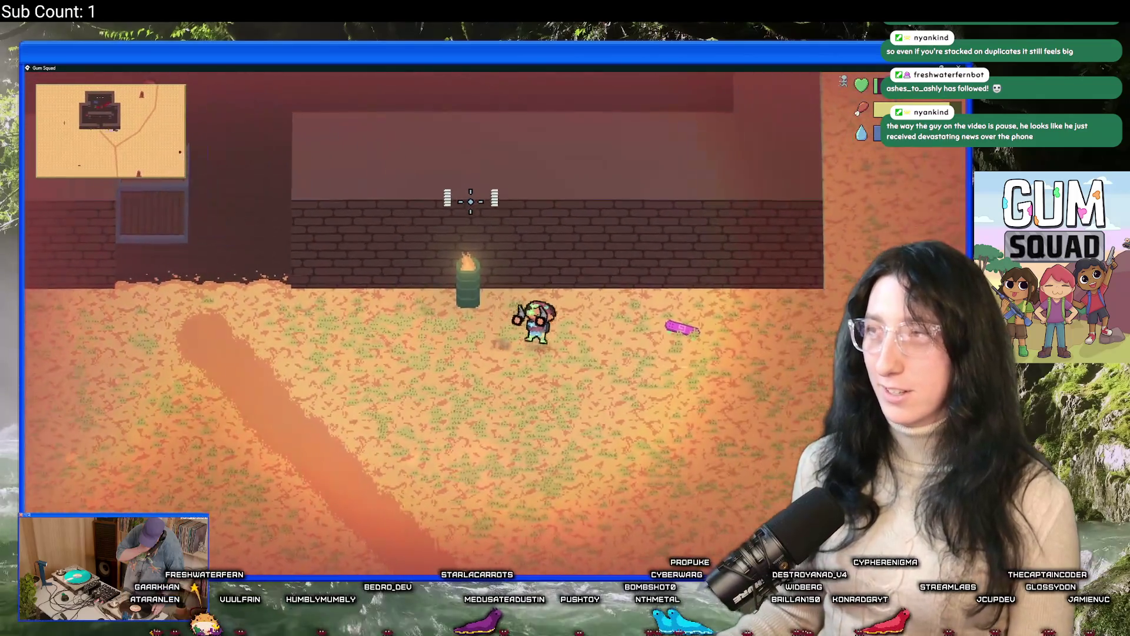
Review the inventory and the Perk Points allocations
{"action": "key", "text": "Tab"}
{"action": "key", "text": "Tab"}
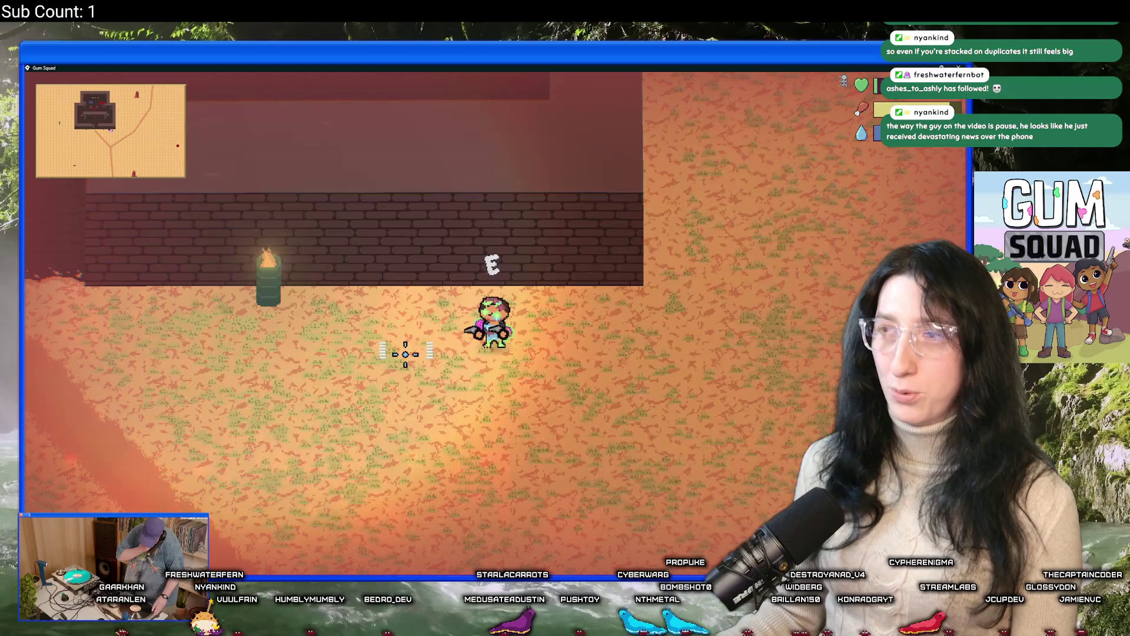
{"action": "key", "text": "Tab"}
{"action": "left_click", "coordinate": [328, 314]}
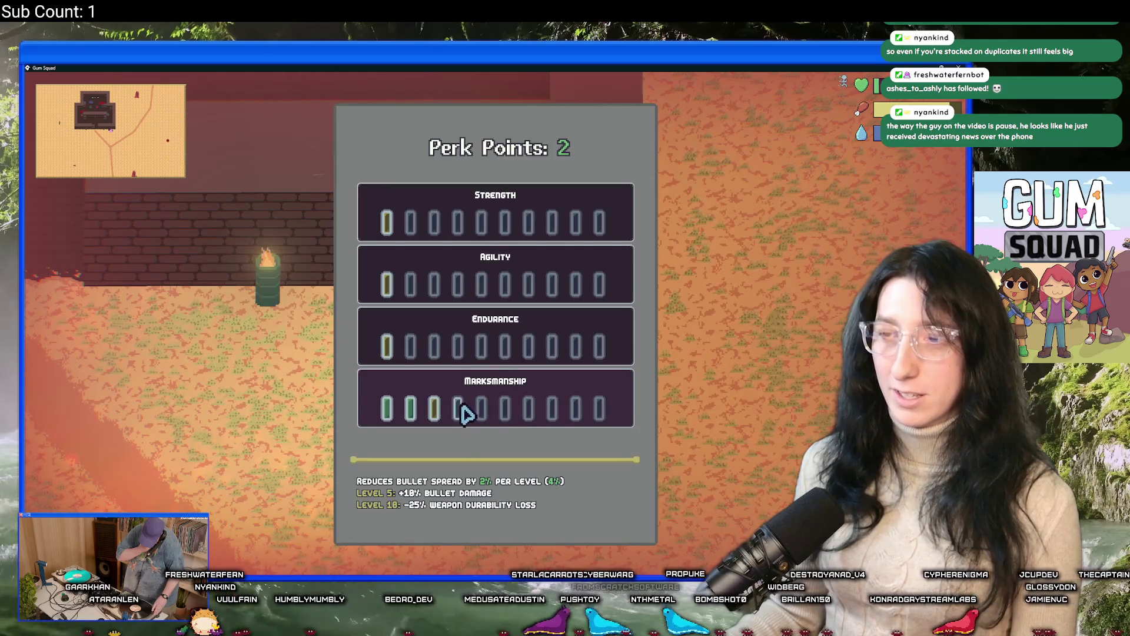
{"action": "key", "text": "Escape"}
{"action": "key", "text": "Tab"}
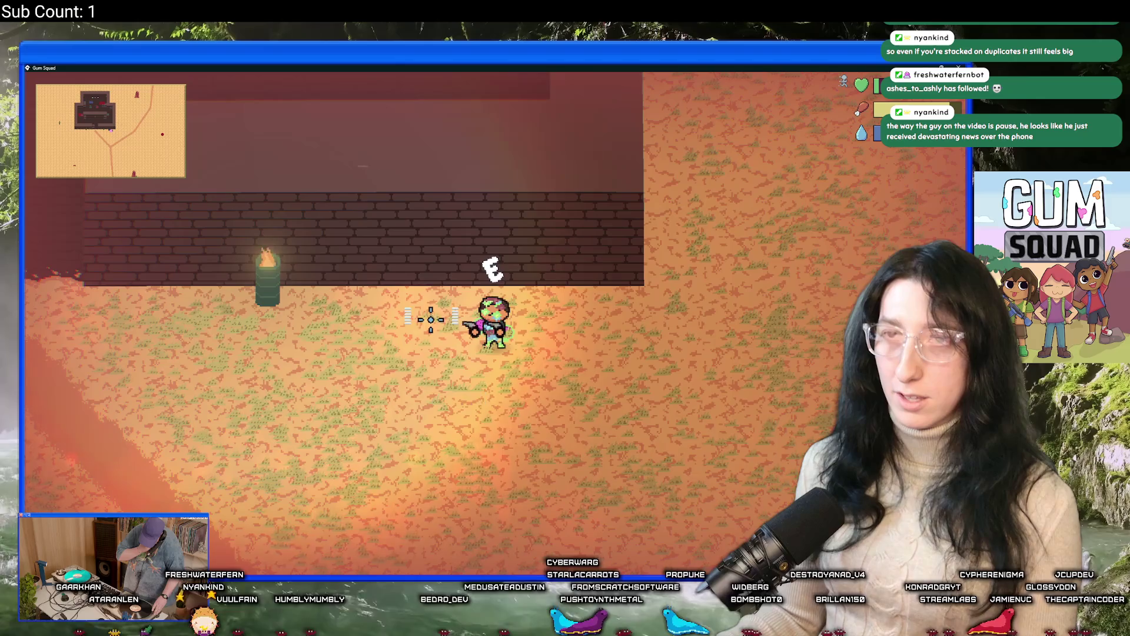
Walk along the sand back up to the brick wall
{"action": "key", "text": "d"}
{"action": "key", "text": "a"}
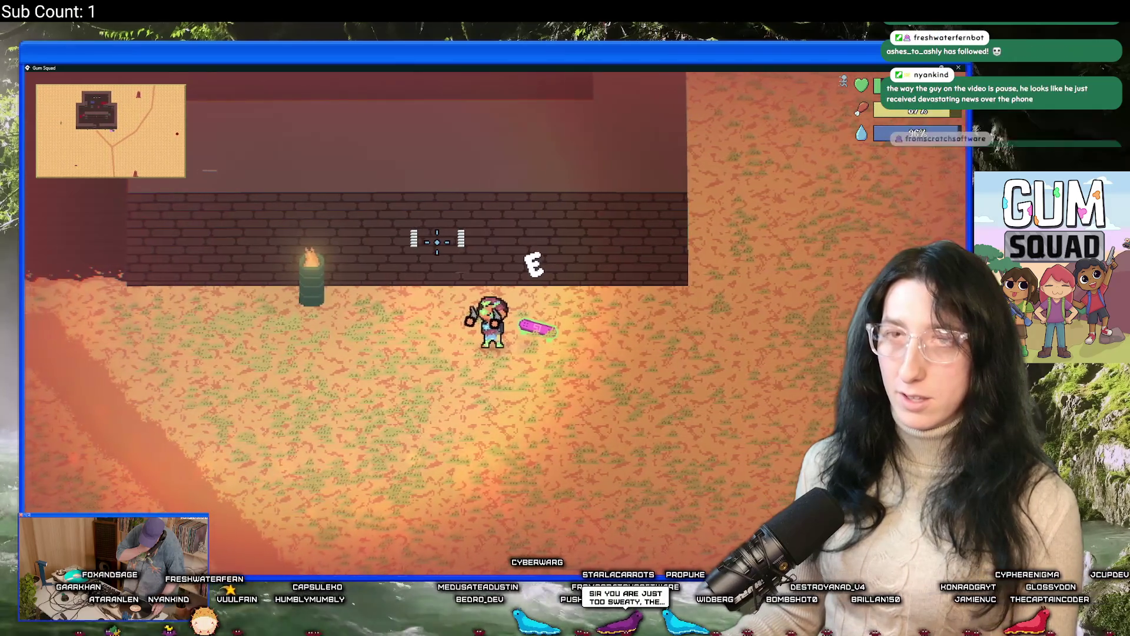
{"action": "key", "text": "w"}
{"action": "key", "text": "a"}
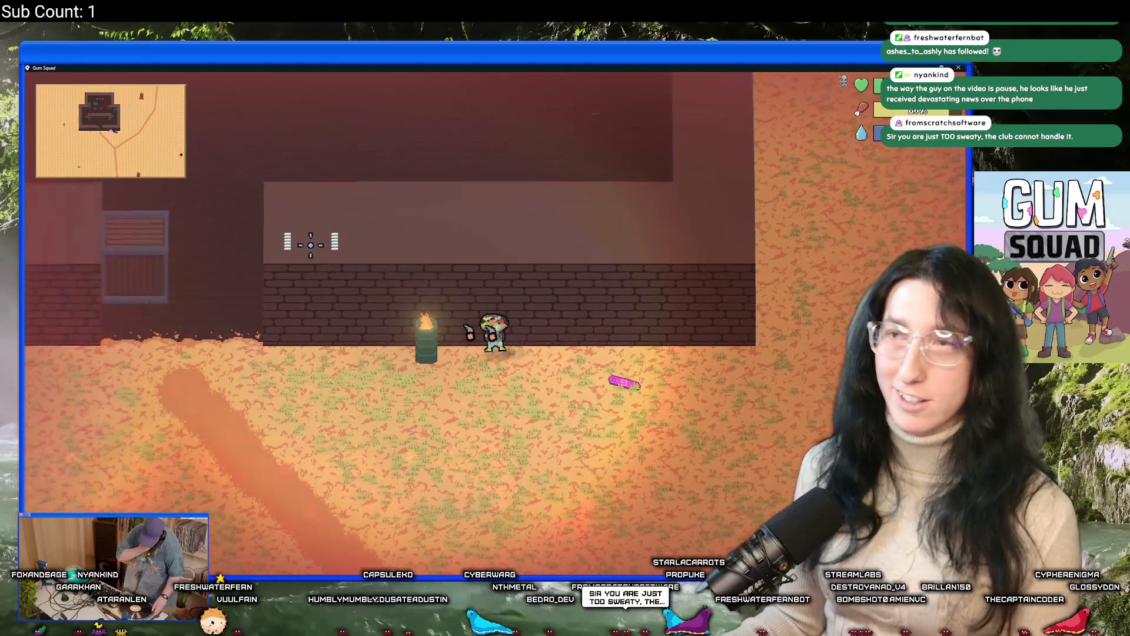
Walk along the wall and through the doorway into the dark room
{"action": "key", "text": "a"}
{"action": "key", "text": "w"}
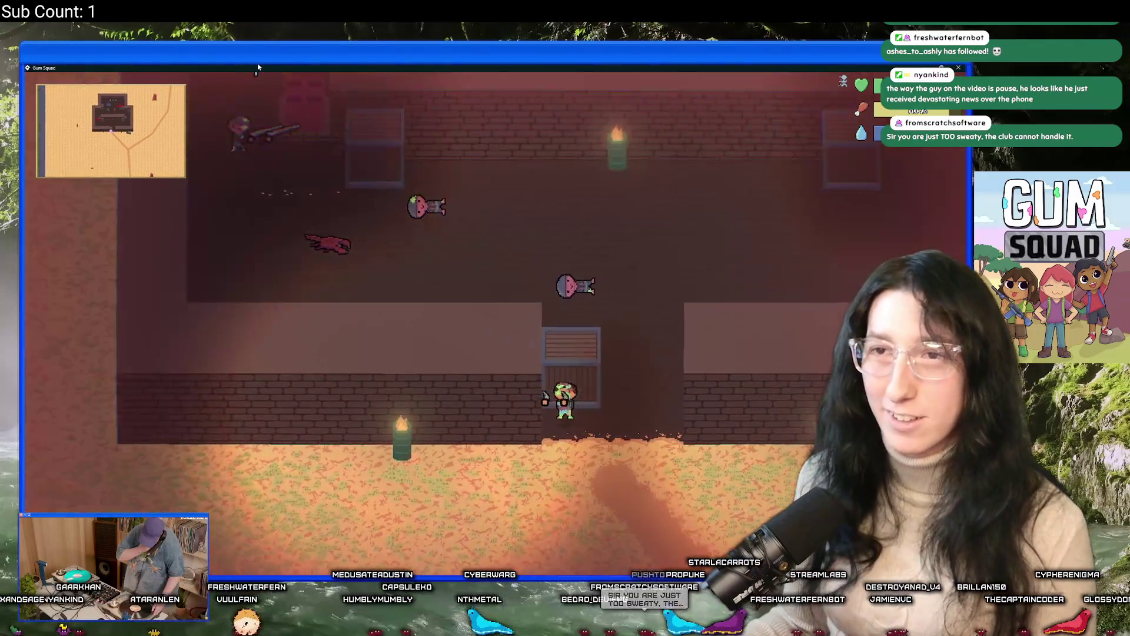
{"action": "key", "text": "w"}
{"action": "key", "text": "d"}
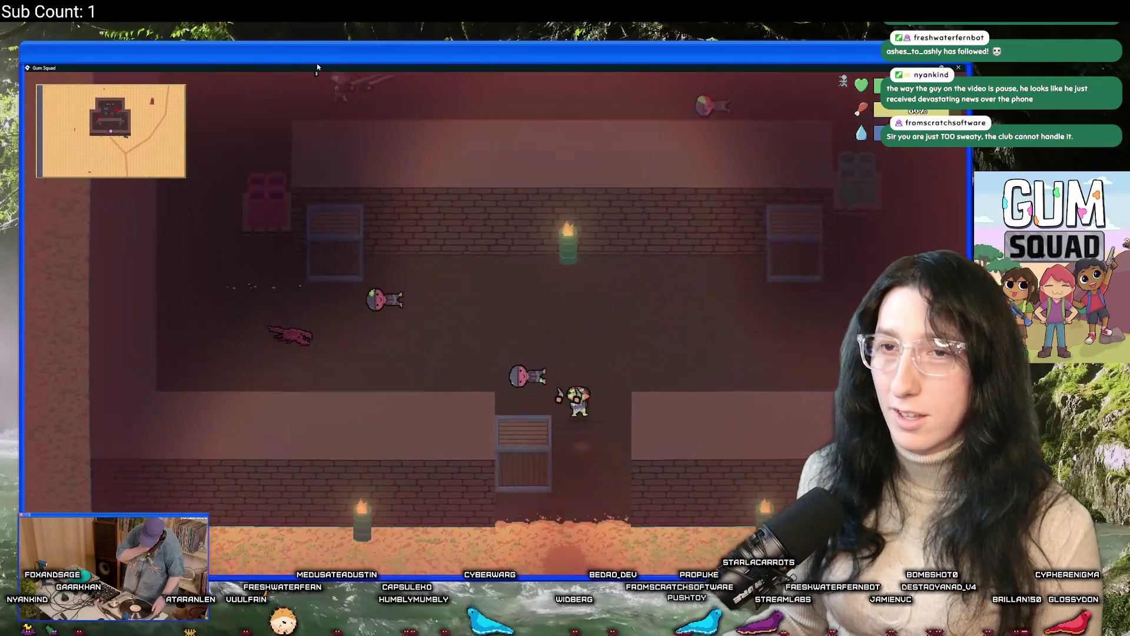
{"action": "key", "text": "a"}
{"action": "key", "text": "w"}
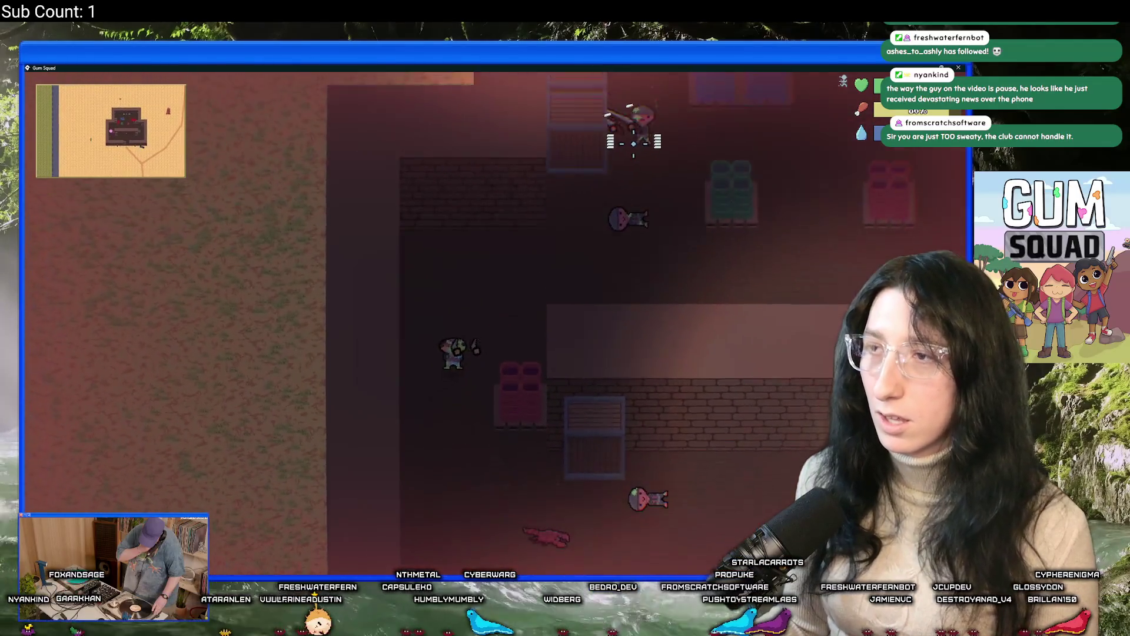
Shoot the enemy in the upper room and fight through, earning 60 XP
{"action": "key", "text": "s"}
{"action": "left_click", "coordinate": [634, 141]}
{"action": "key", "text": "w"}
{"action": "key", "text": "a"}
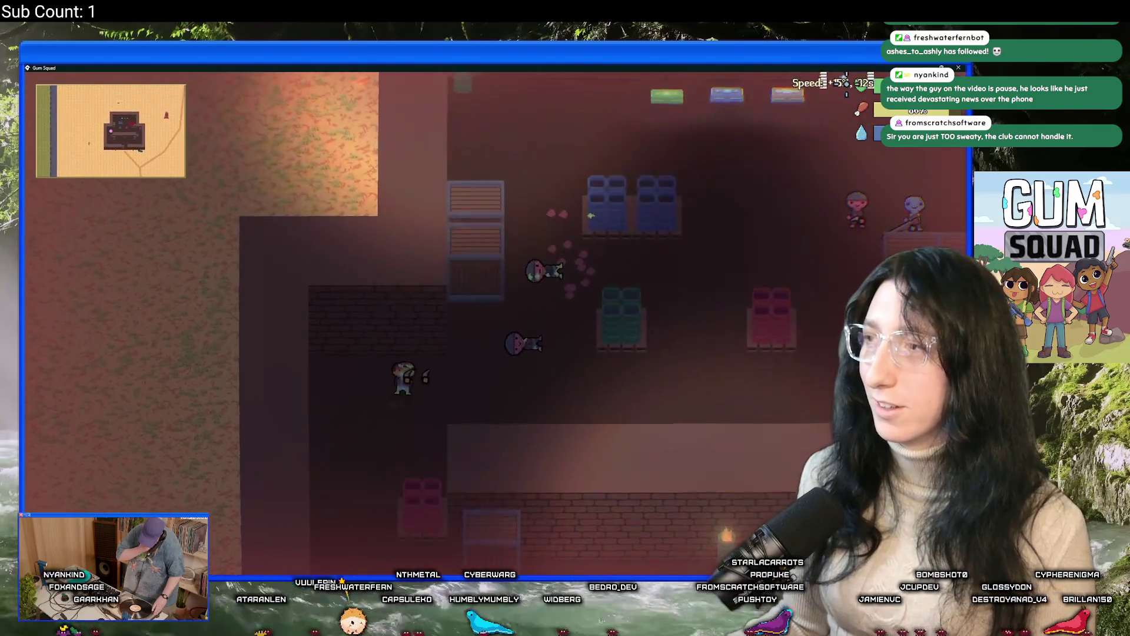
{"action": "key", "text": "w"}
{"action": "key", "text": "d"}
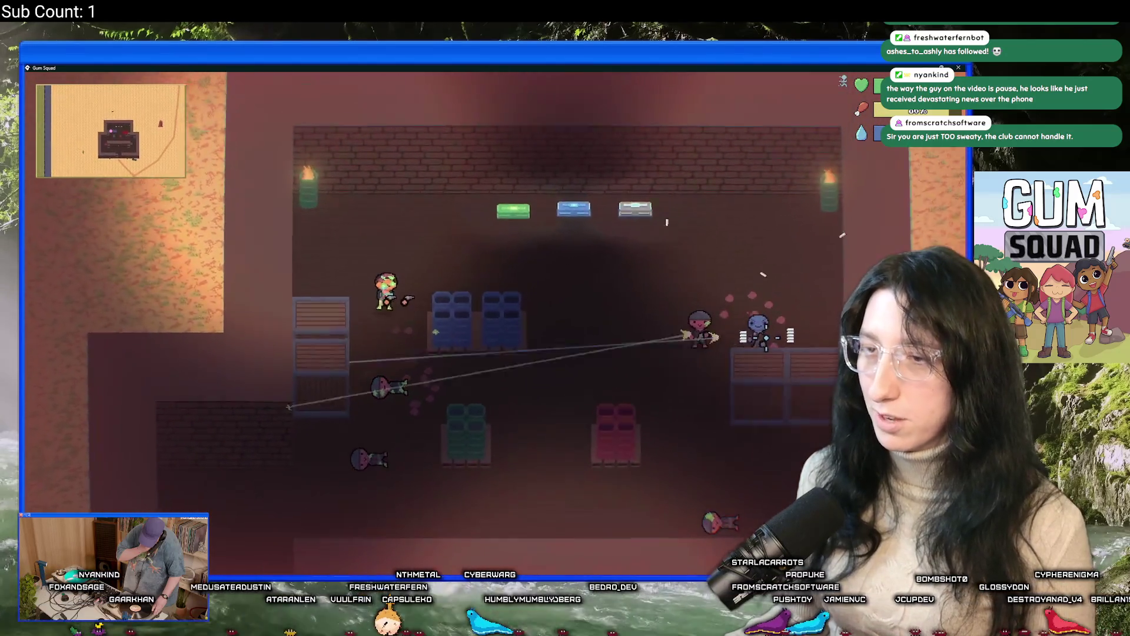
{"action": "key", "text": "w"}
{"action": "key", "text": "d"}
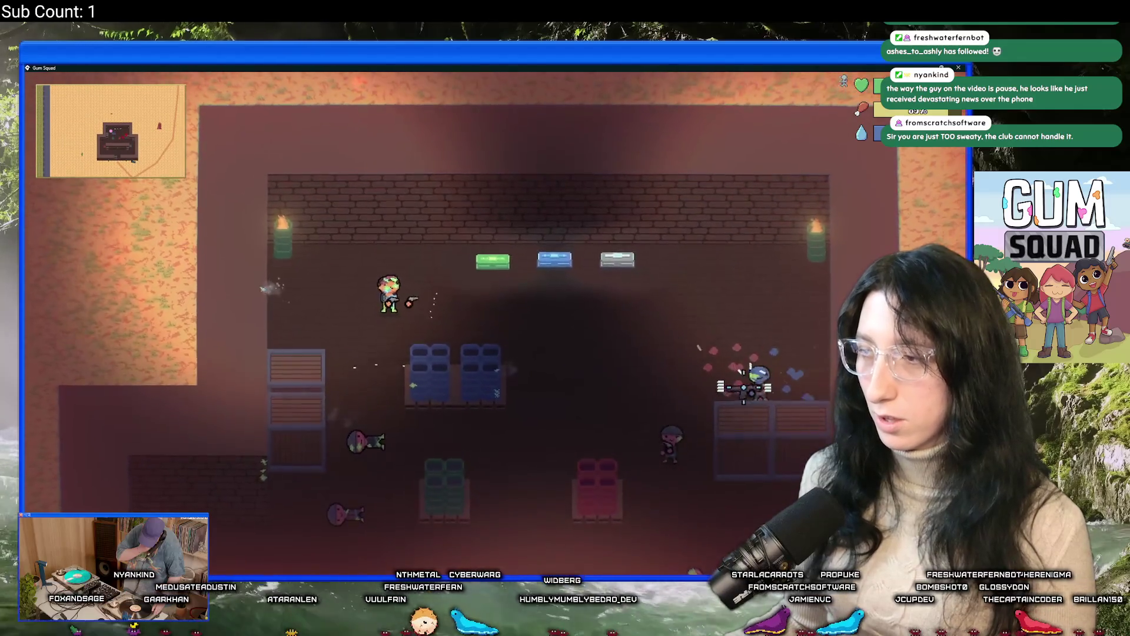
{"action": "key", "text": "s"}
{"action": "key", "text": "d"}
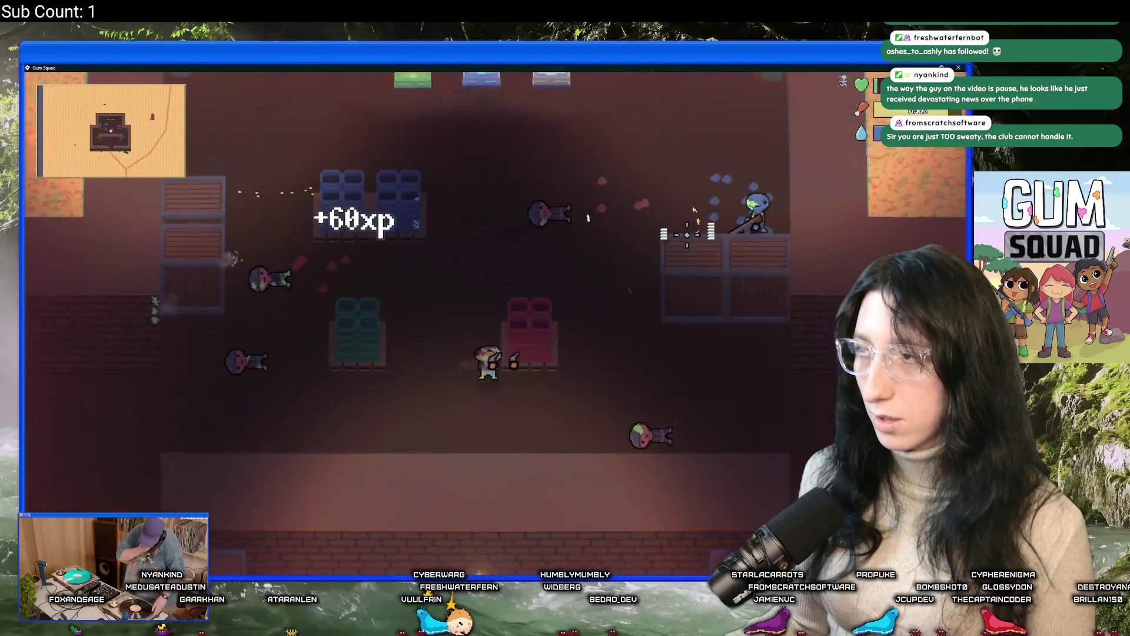
{"action": "key", "text": "w"}
{"action": "key", "text": "d"}
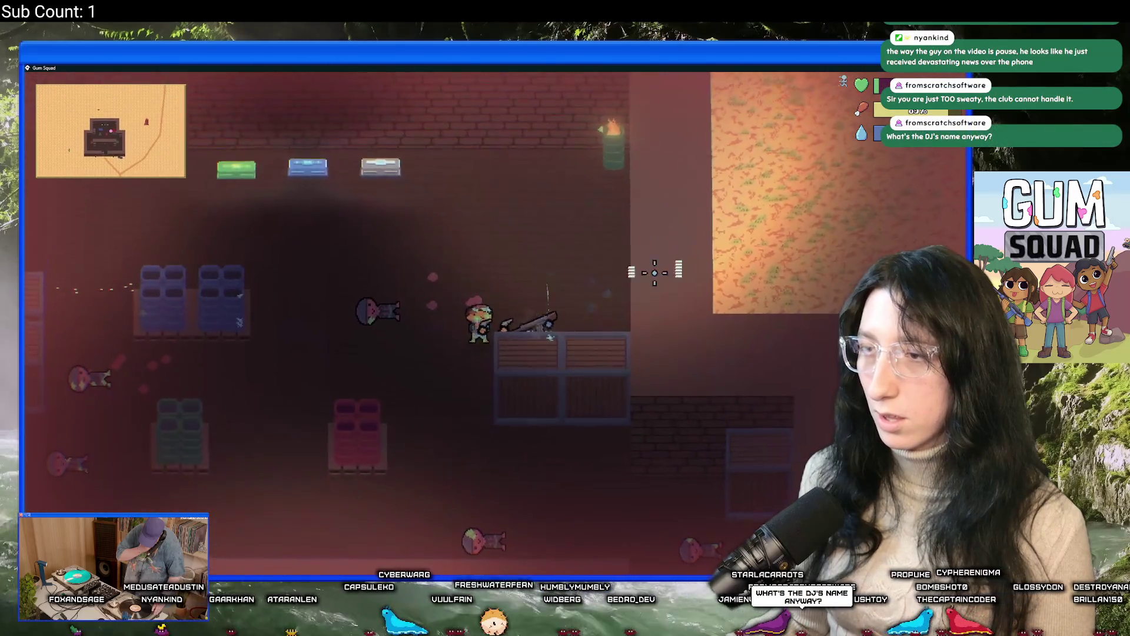
Check the fallen enemy's loot, then open the nearby green crate's storage
{"action": "key", "text": "a"}
{"action": "key", "text": "w"}
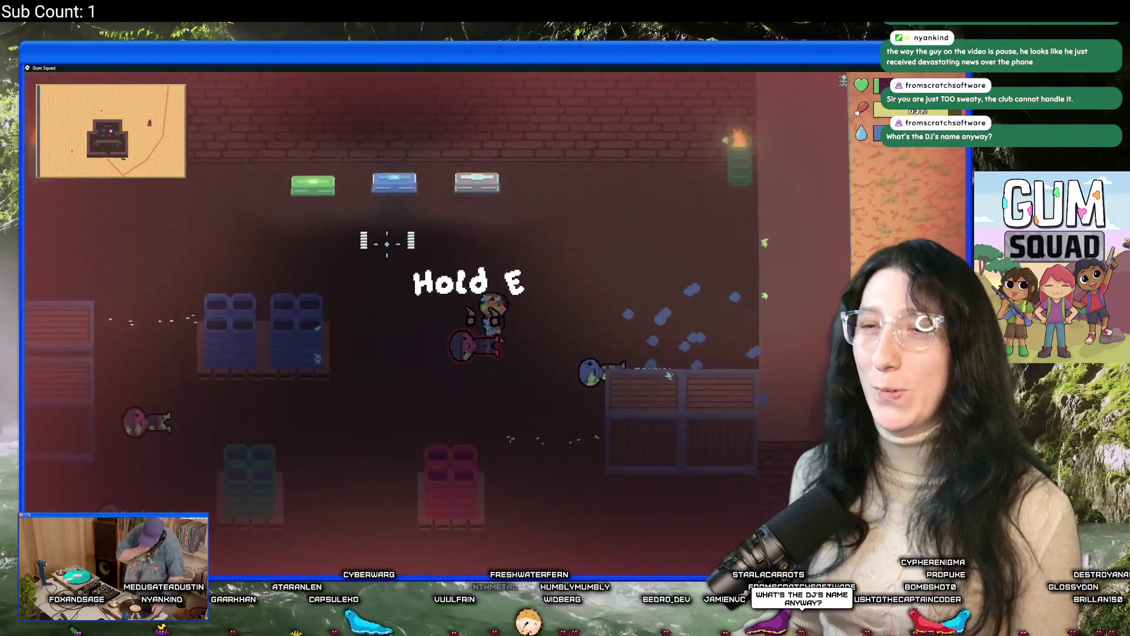
{"action": "key", "text": "e"}
{"action": "key", "text": "Tab"}
{"action": "key", "text": "Tab"}
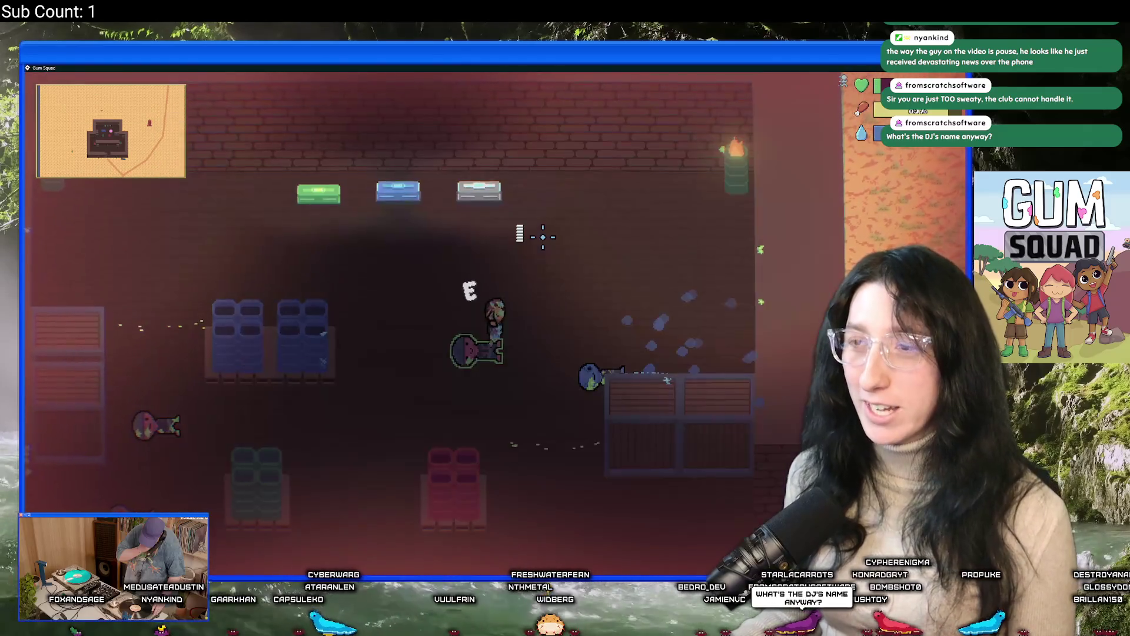
{"action": "key", "text": "e"}
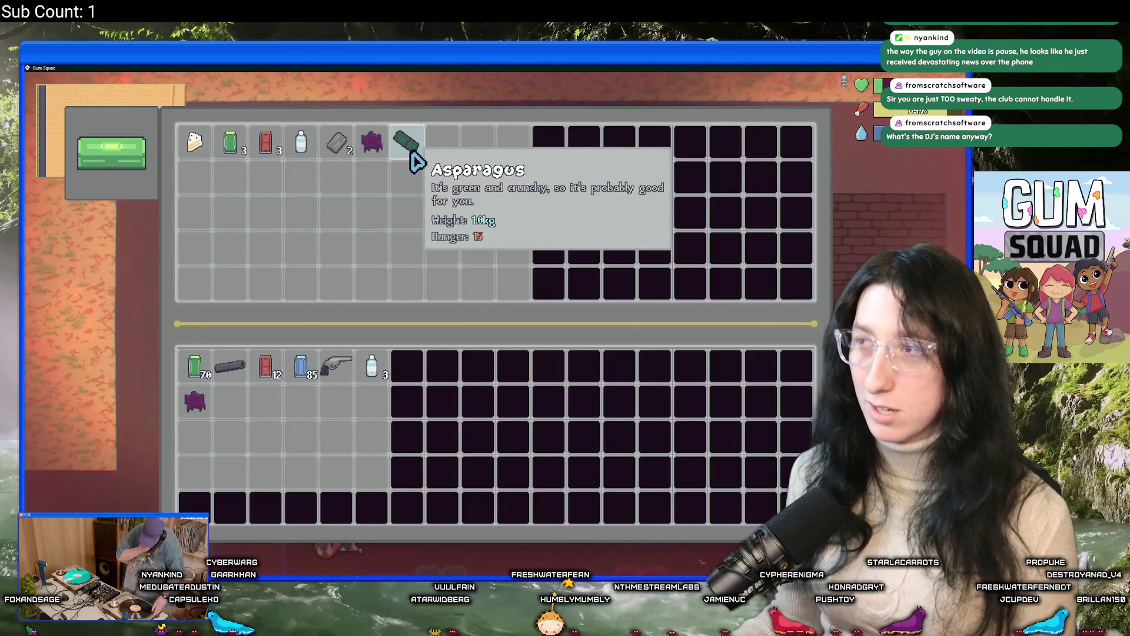
Move the first container's items, from asparagus to cake, into the inventory
{"action": "left_click", "coordinate": [407, 141], "text": "shift"}
{"action": "left_click", "coordinate": [372, 141], "text": "shift"}
{"action": "left_click", "coordinate": [337, 141], "text": "shift"}
{"action": "left_click", "coordinate": [301, 142], "text": "shift"}
{"action": "left_click", "coordinate": [265, 141], "text": "shift"}
{"action": "left_click", "coordinate": [230, 141], "text": "shift"}
{"action": "left_click", "coordinate": [195, 141], "text": "shift"}
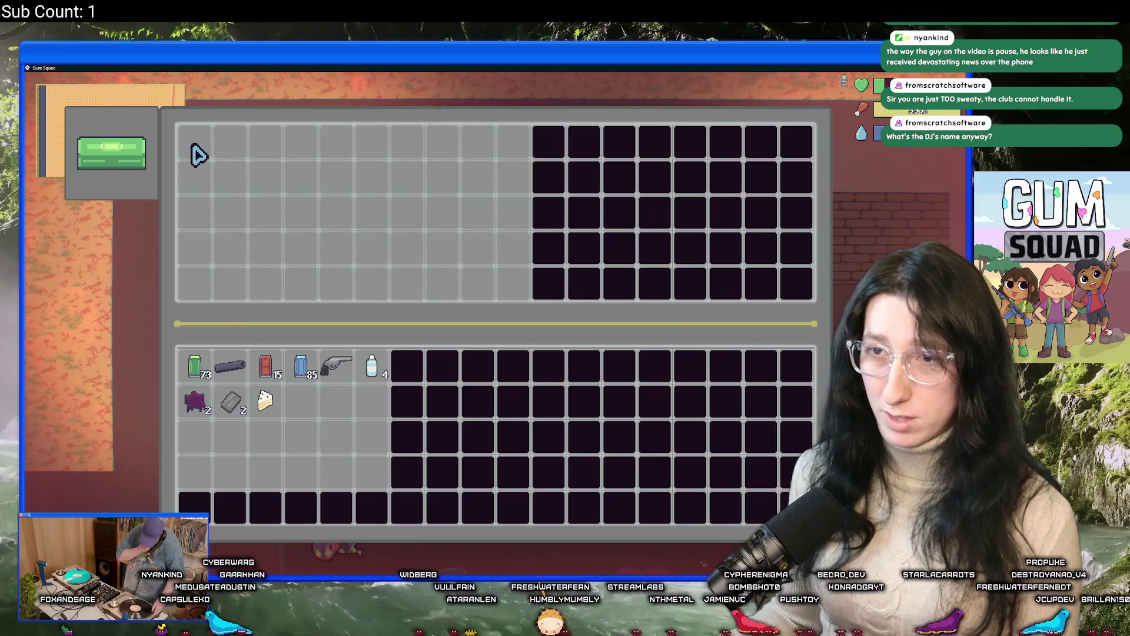
{"action": "key", "text": "e"}
Take the guns and the pink and green gum from the next container, and equip the Dog Ears
{"action": "key", "text": "e"}
{"action": "left_click", "coordinate": [412, 141], "text": "shift"}
{"action": "left_click", "coordinate": [372, 141], "text": "shift"}
{"action": "left_click", "coordinate": [230, 142], "text": "shift"}
{"action": "left_click", "coordinate": [194, 141], "text": "shift"}
{"action": "left_click", "coordinate": [283, 141], "text": "shift"}
{"action": "key", "text": "e"}
{"action": "key", "text": "e"}
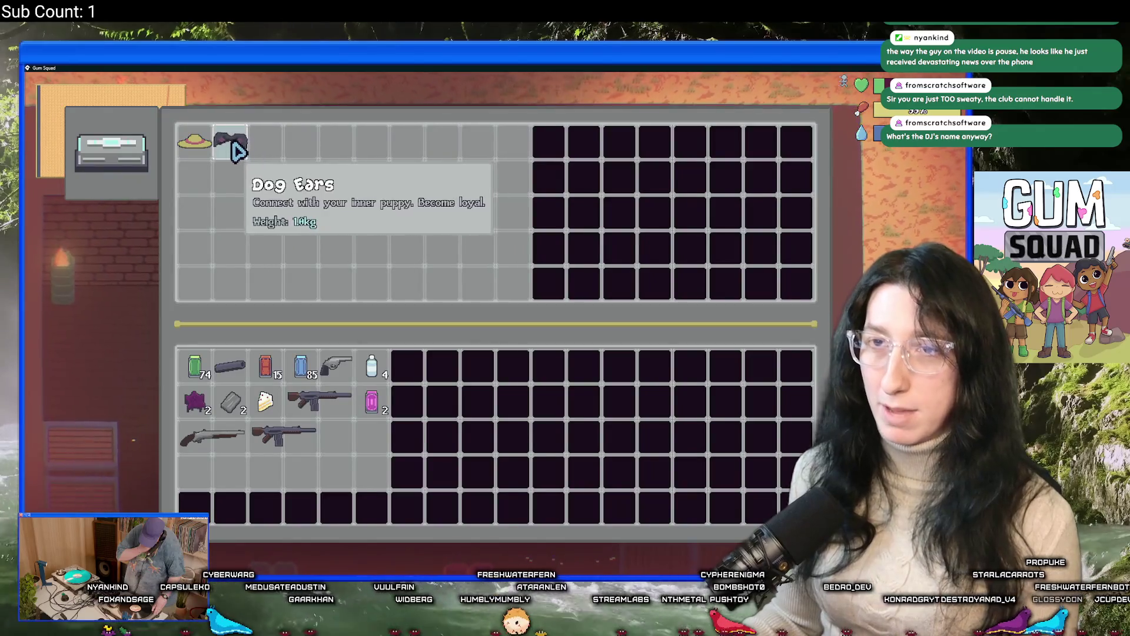
{"action": "right_click", "coordinate": [230, 141]}
Restyle the character to hair 13, hair colour 4, eyes 4, shirt 6, pants 2
{"action": "key", "text": "e"}
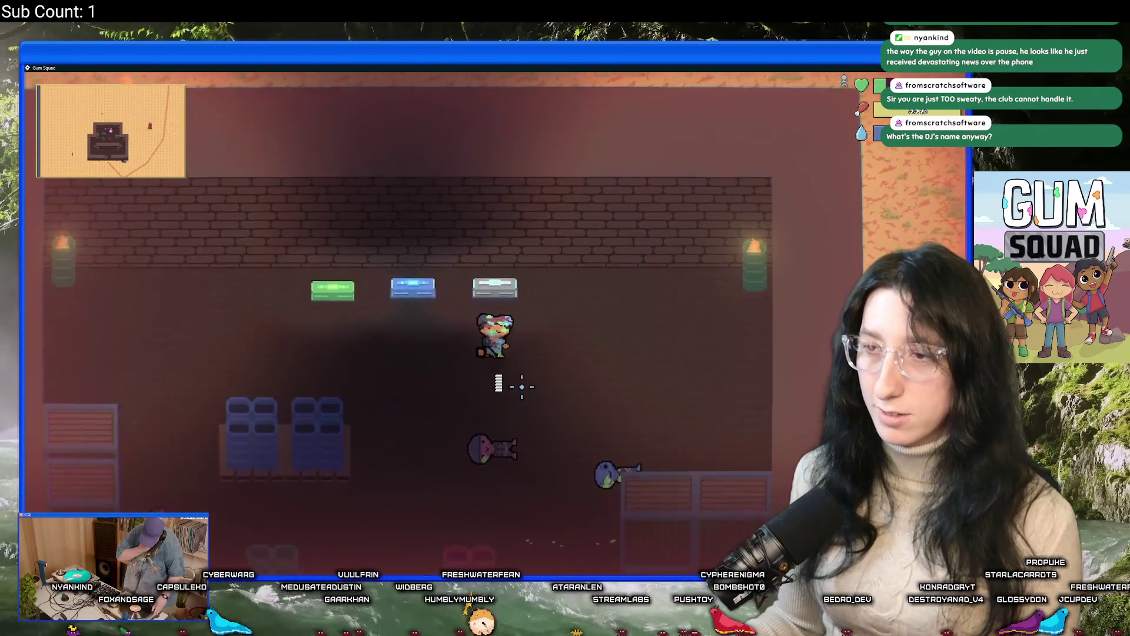
{"action": "key", "text": "e"}
{"action": "key", "text": "e"}
{"action": "left_click", "coordinate": [612, 273]}
{"action": "left_click", "coordinate": [612, 273]}
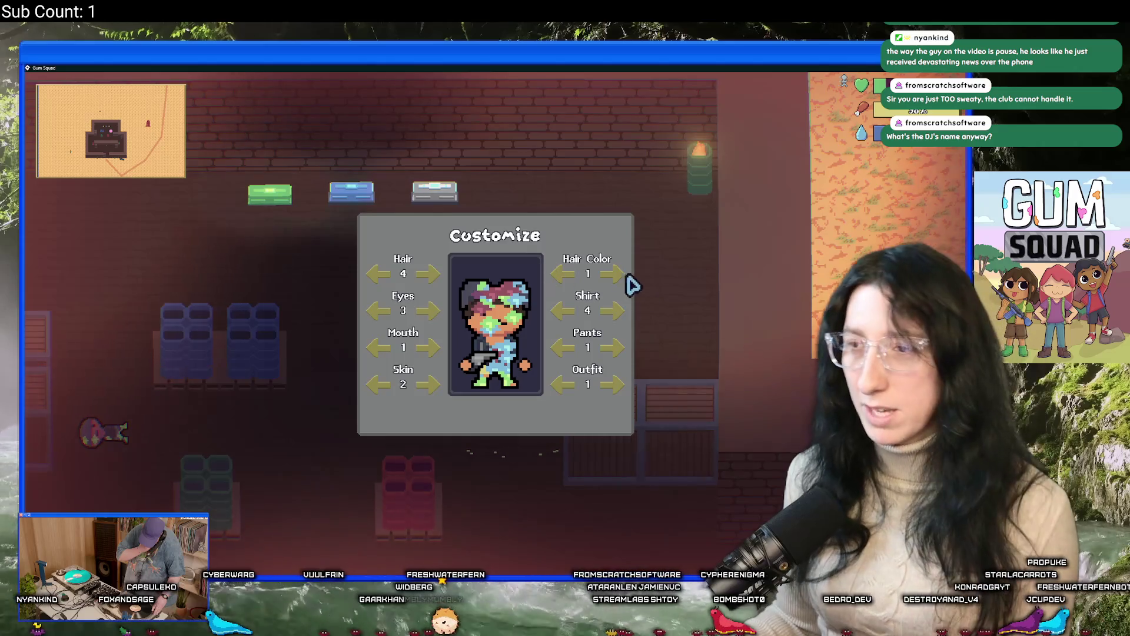
{"action": "left_click", "coordinate": [428, 275]}
{"action": "left_click", "coordinate": [428, 274]}
{"action": "left_click", "coordinate": [428, 275]}
{"action": "left_click", "coordinate": [429, 274]}
{"action": "left_click", "coordinate": [429, 274]}
{"action": "left_click", "coordinate": [428, 274]}
{"action": "left_click", "coordinate": [429, 274]}
{"action": "left_click", "coordinate": [428, 274]}
{"action": "left_click", "coordinate": [429, 275]}
{"action": "left_click", "coordinate": [612, 310]}
{"action": "left_click", "coordinate": [612, 311]}
{"action": "left_click", "coordinate": [612, 273]}
{"action": "left_click", "coordinate": [612, 347]}
{"action": "left_click", "coordinate": [429, 310]}
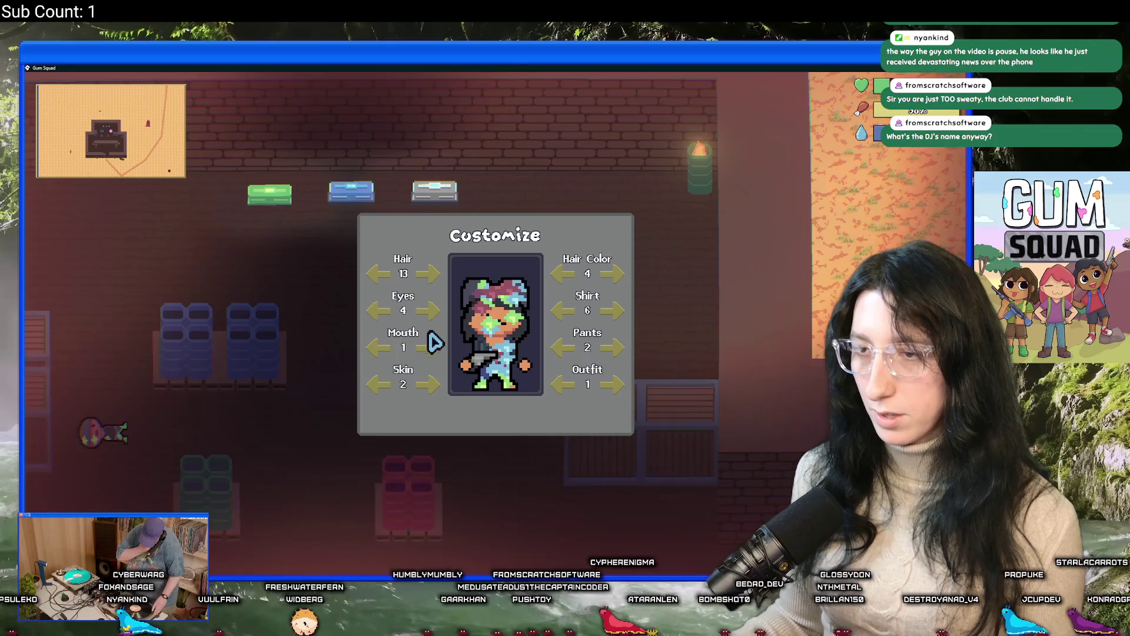
{"action": "key", "text": "Escape"}
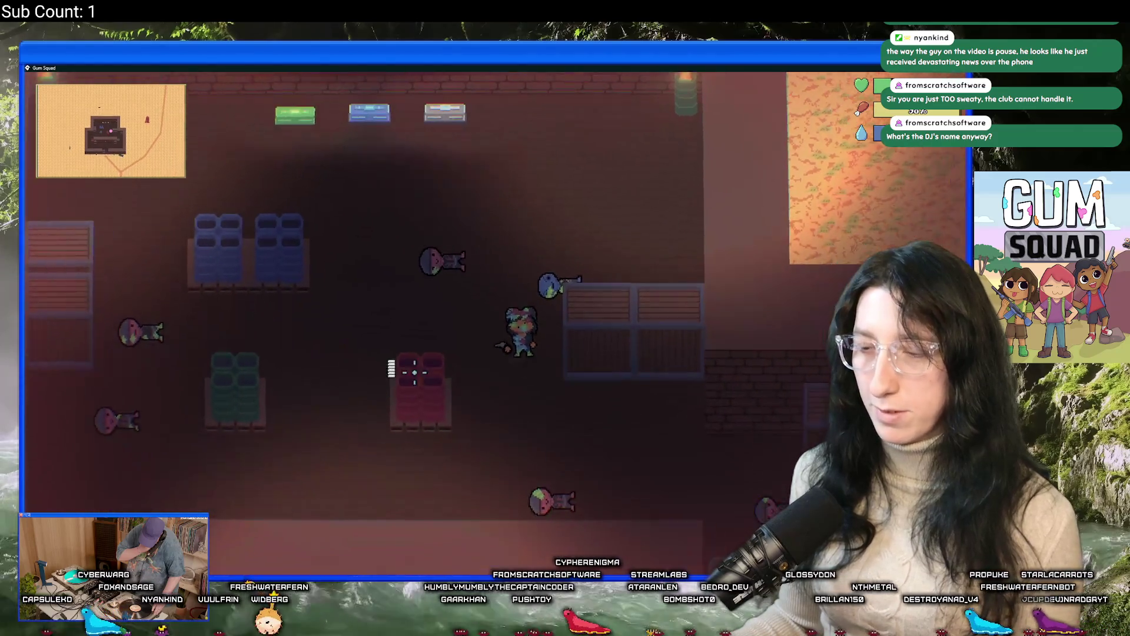
Take the 17 and 26 green gum stacks from the room's container into the inventory
{"action": "key", "text": "Tab"}
{"action": "key", "text": "Tab"}
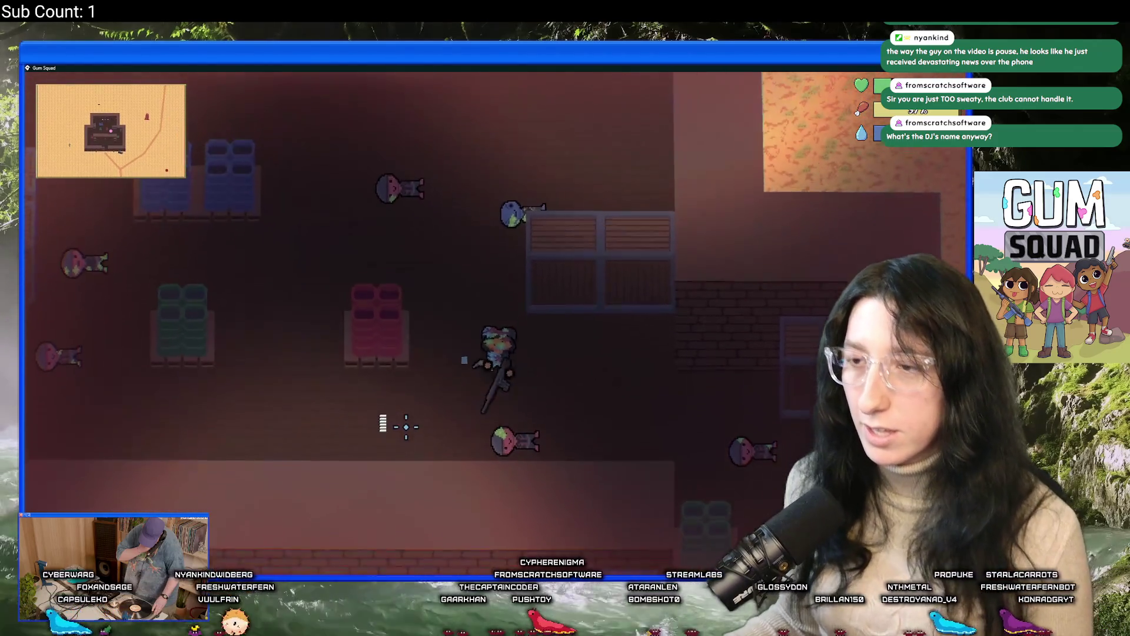
{"action": "key", "text": "d"}
{"action": "key", "text": "e"}
{"action": "left_click", "coordinate": [201, 143]}
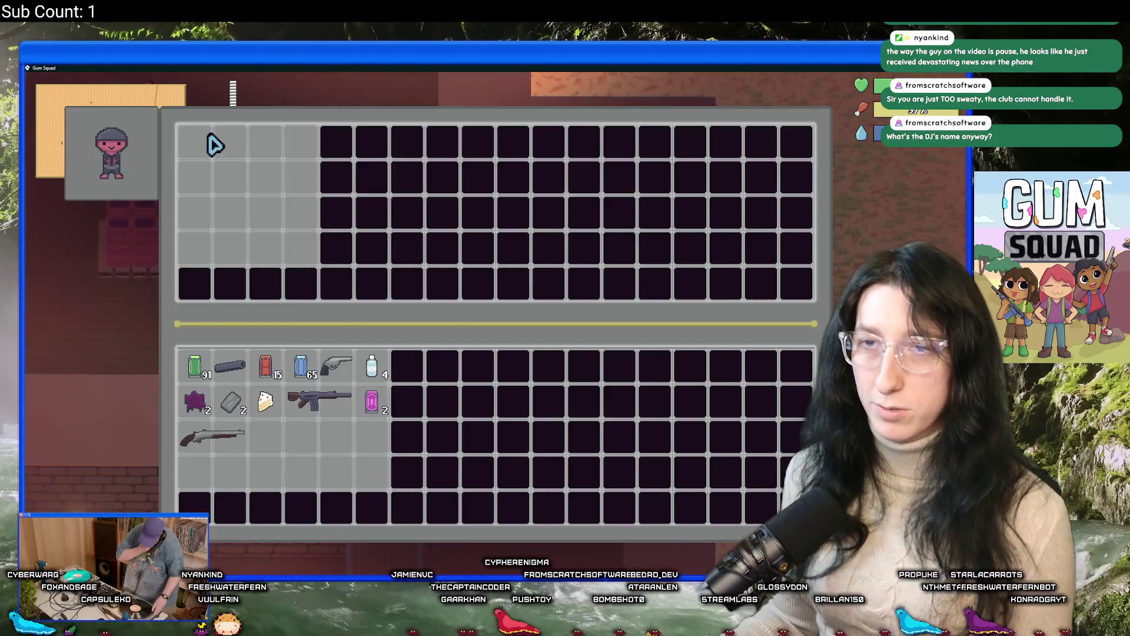
{"action": "key", "text": "Tab"}
{"action": "key", "text": "e"}
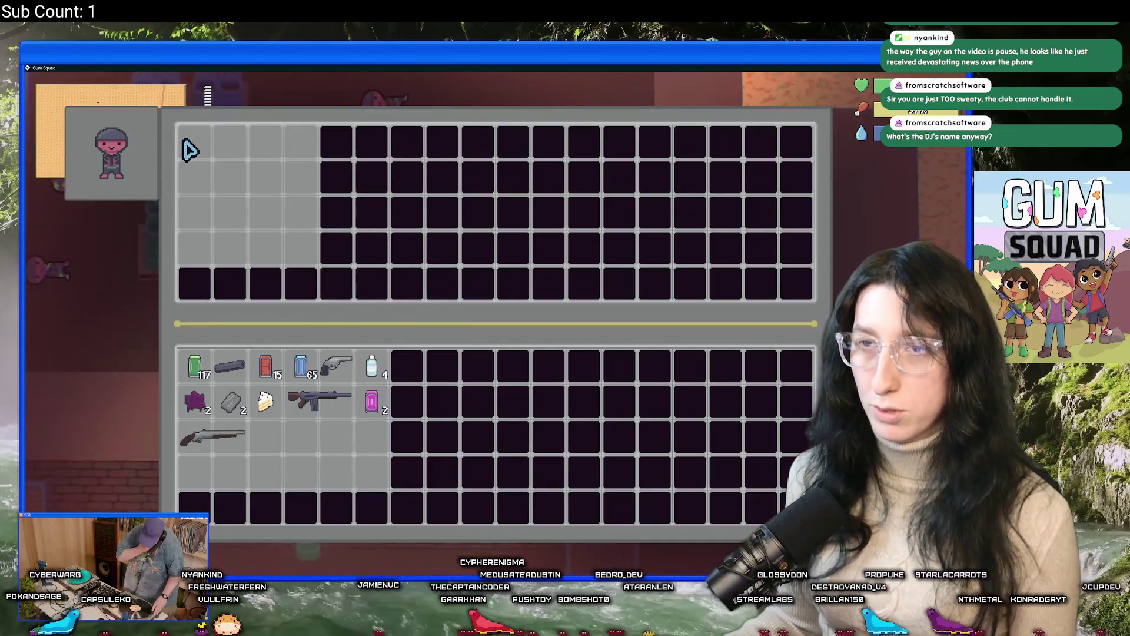
{"action": "left_click", "coordinate": [195, 143]}
{"action": "key", "text": "Tab"}
{"action": "key", "text": "e"}
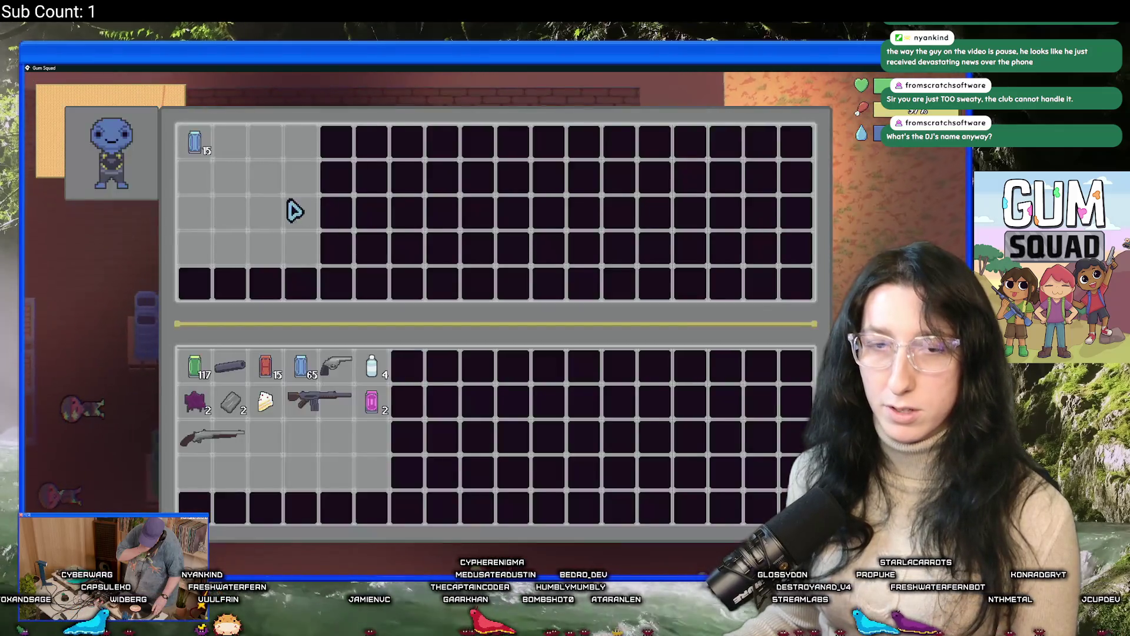
{"action": "key", "text": "Tab"}
Check the remaining containers, find them empty, and leave the building onto the sand
{"action": "key", "text": "a"}
{"action": "key", "text": "e"}
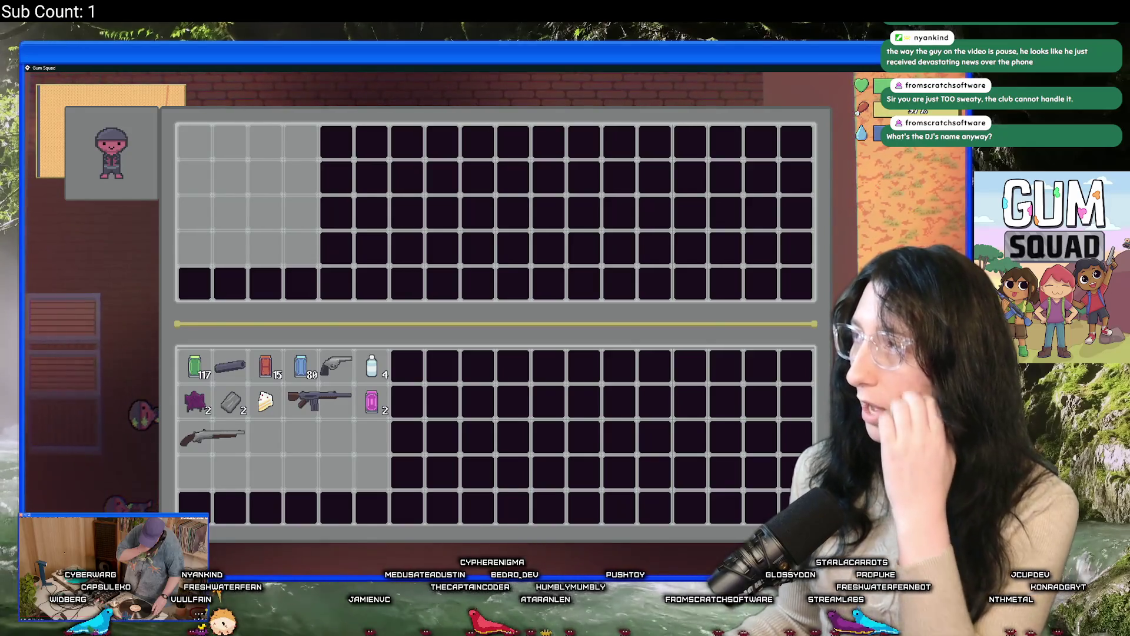
{"action": "key", "text": "Tab"}
{"action": "key", "text": "a"}
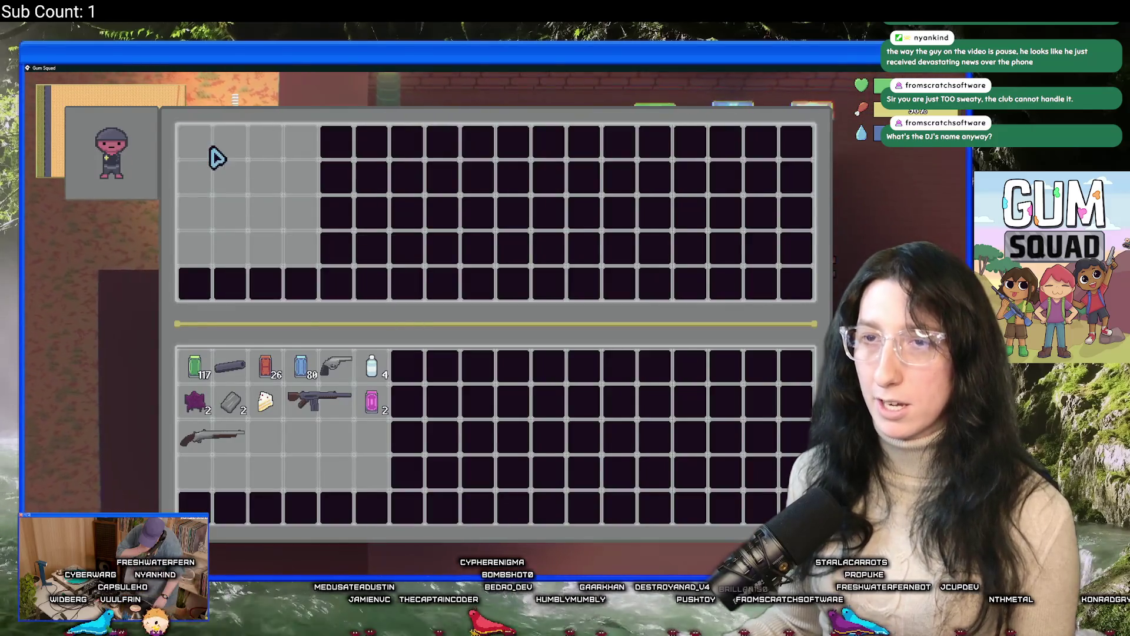
{"action": "key", "text": "Tab"}
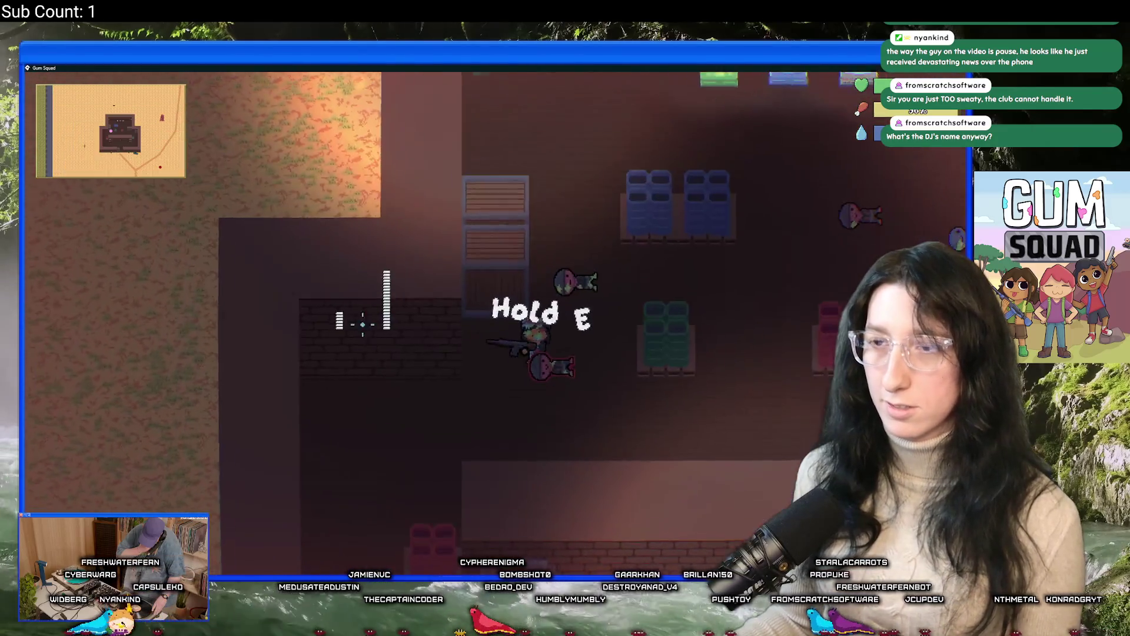
{"action": "key", "text": "s"}
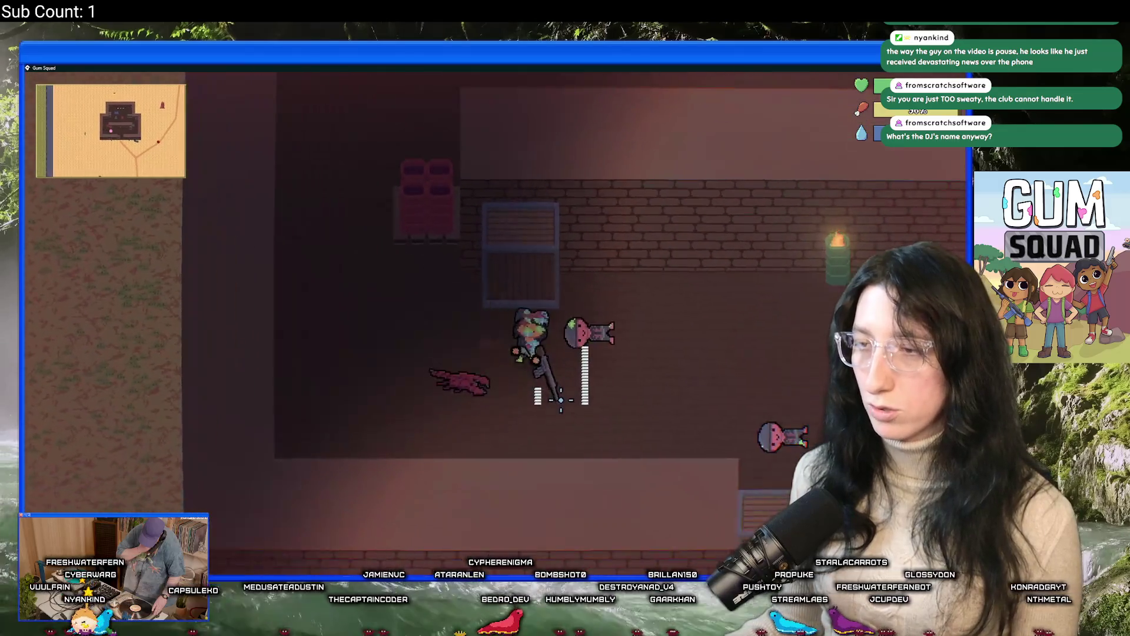
{"action": "key", "text": "w"}
{"action": "key", "text": "d"}
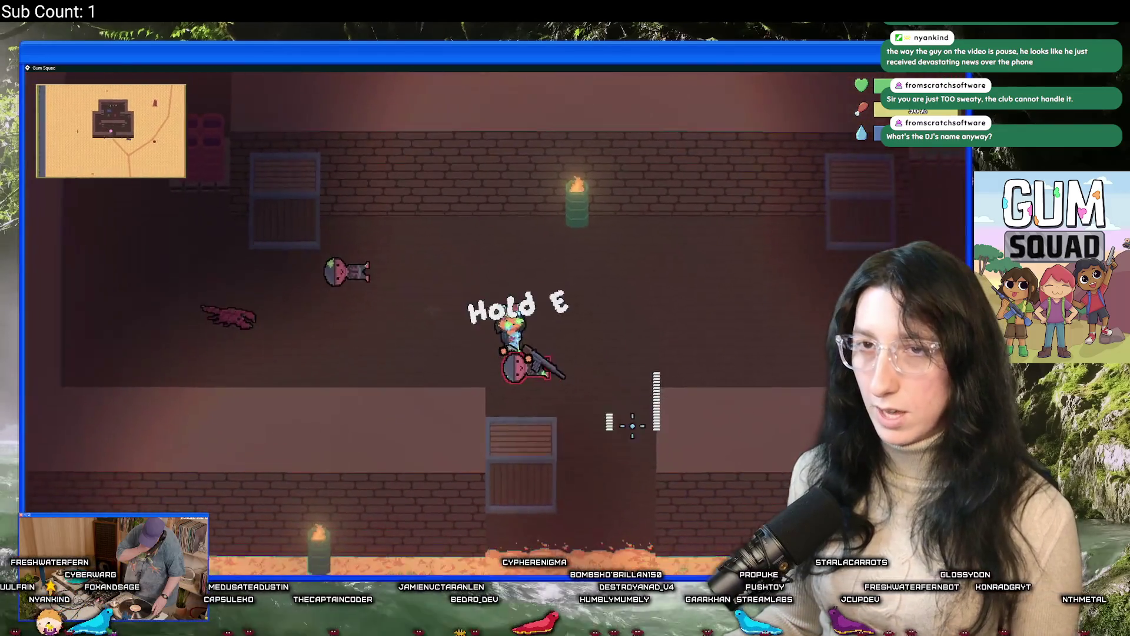
{"action": "key", "text": "s"}
{"action": "key", "text": "d"}
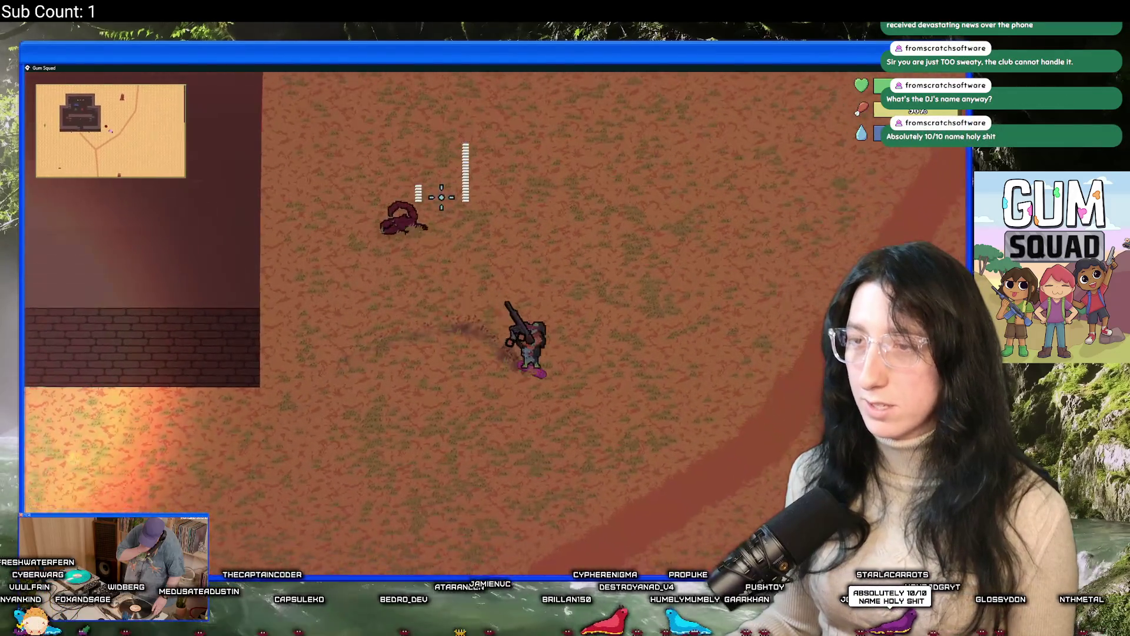
Skate east across the desert back to the base
{"action": "key", "text": "d"}
{"action": "key", "text": "s"}
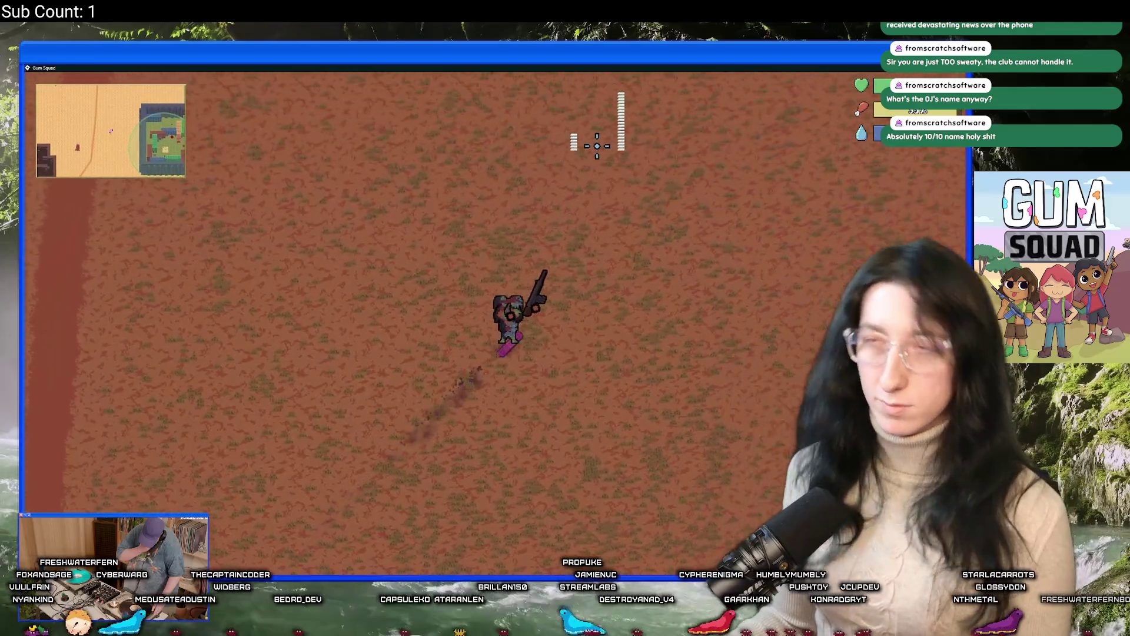
{"action": "key", "text": "d"}
{"action": "key", "text": "w"}
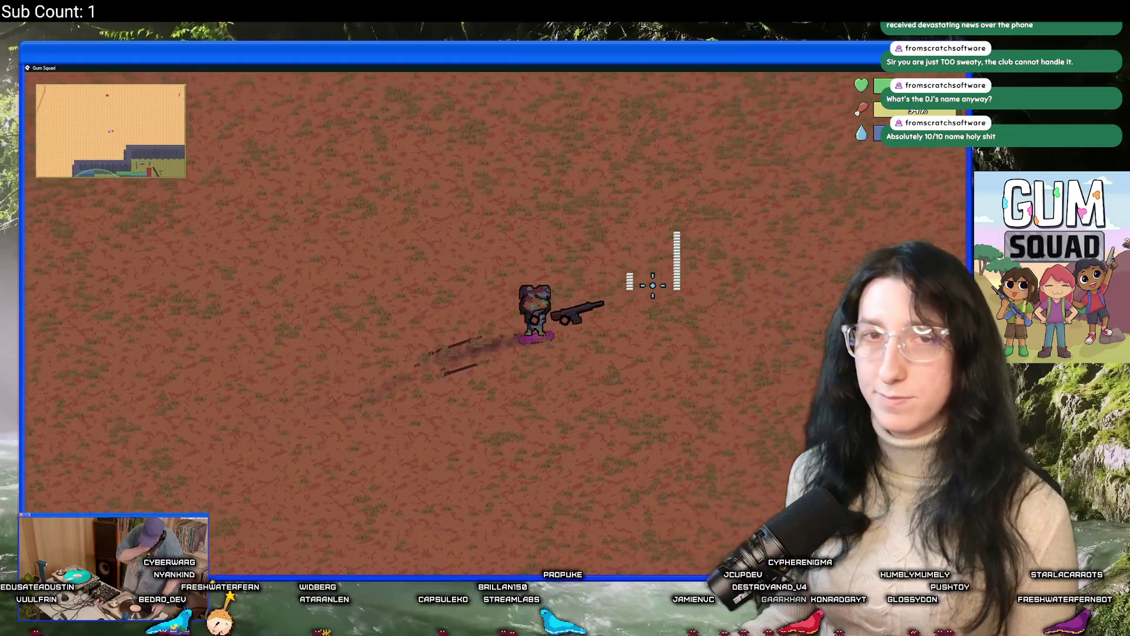
{"action": "key", "text": "d"}
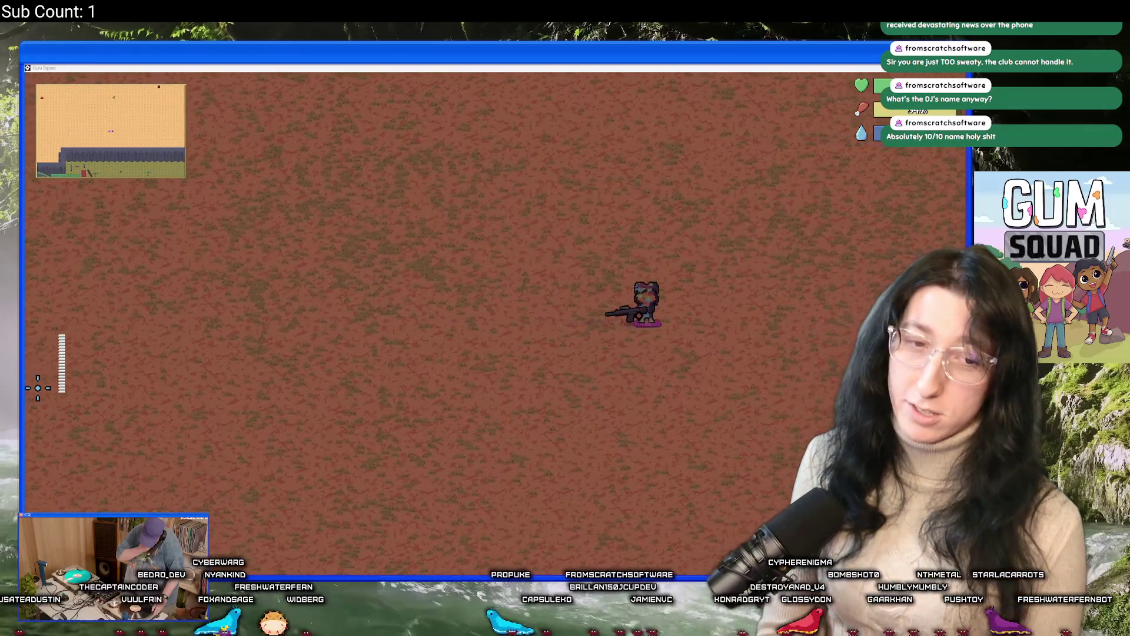
{"action": "key", "text": "d"}
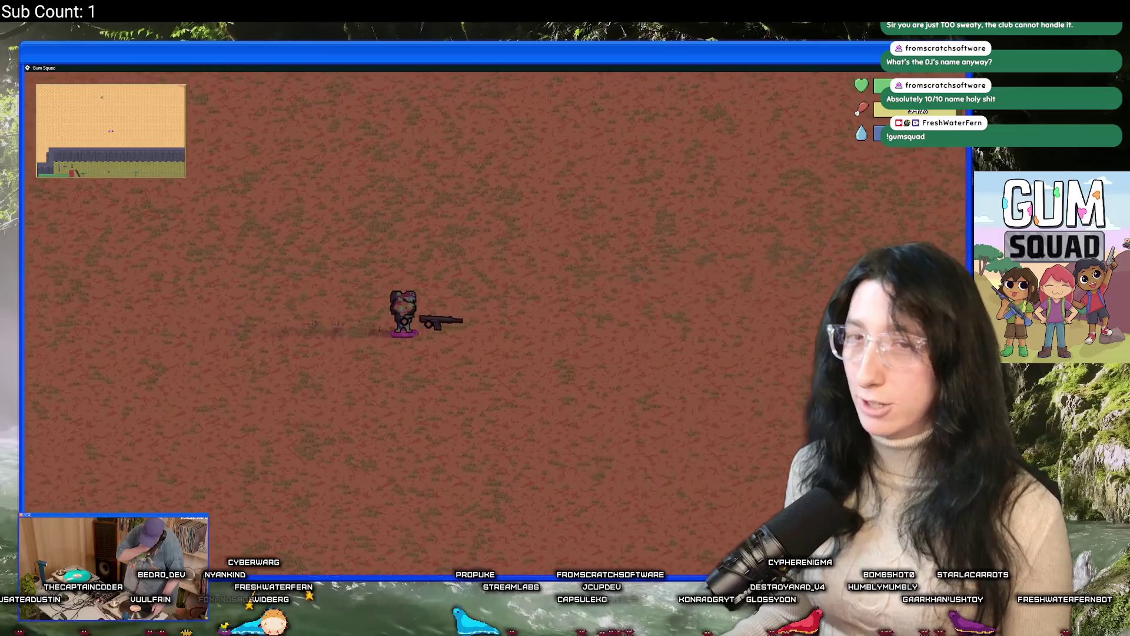
{"action": "key", "text": "d"}
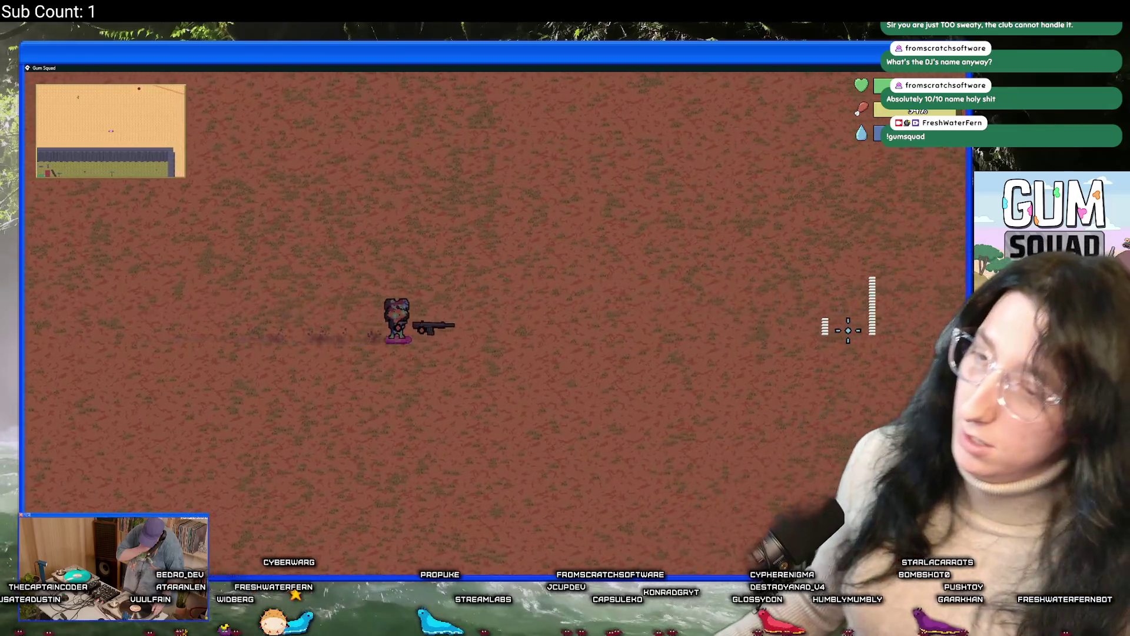
{"action": "key", "text": "d"}
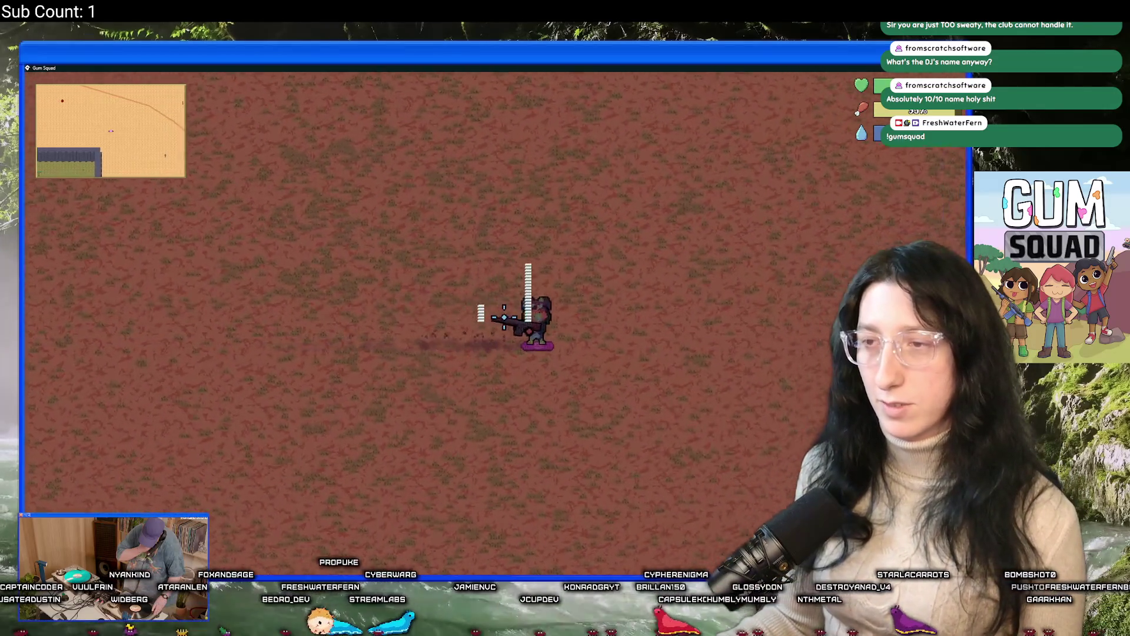
{"action": "key", "text": "d"}
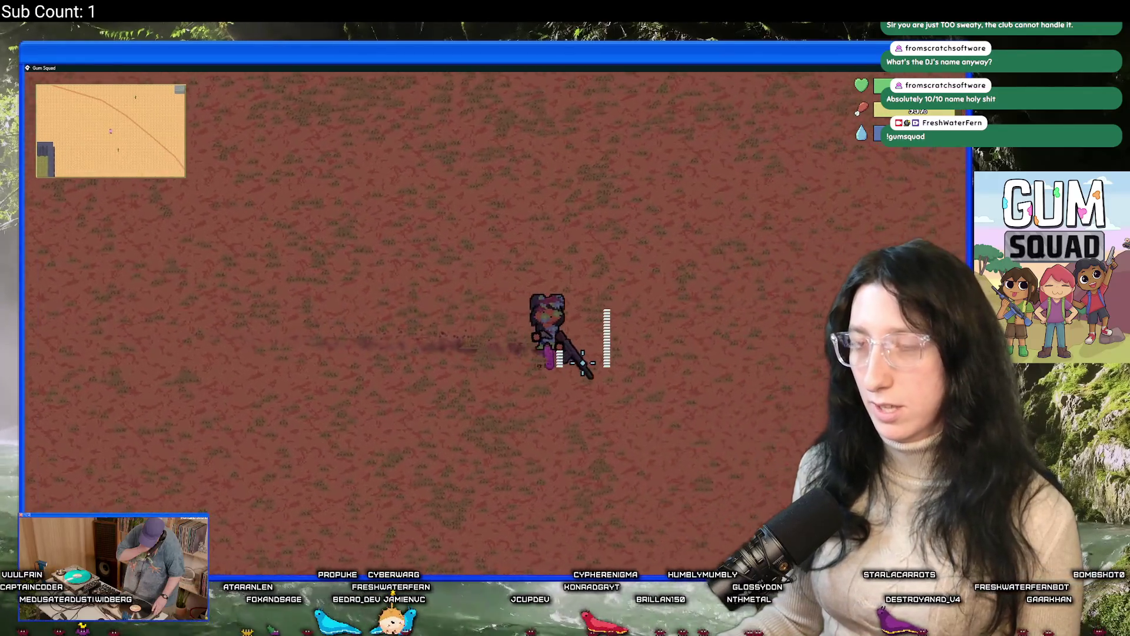
{"action": "key", "text": "d"}
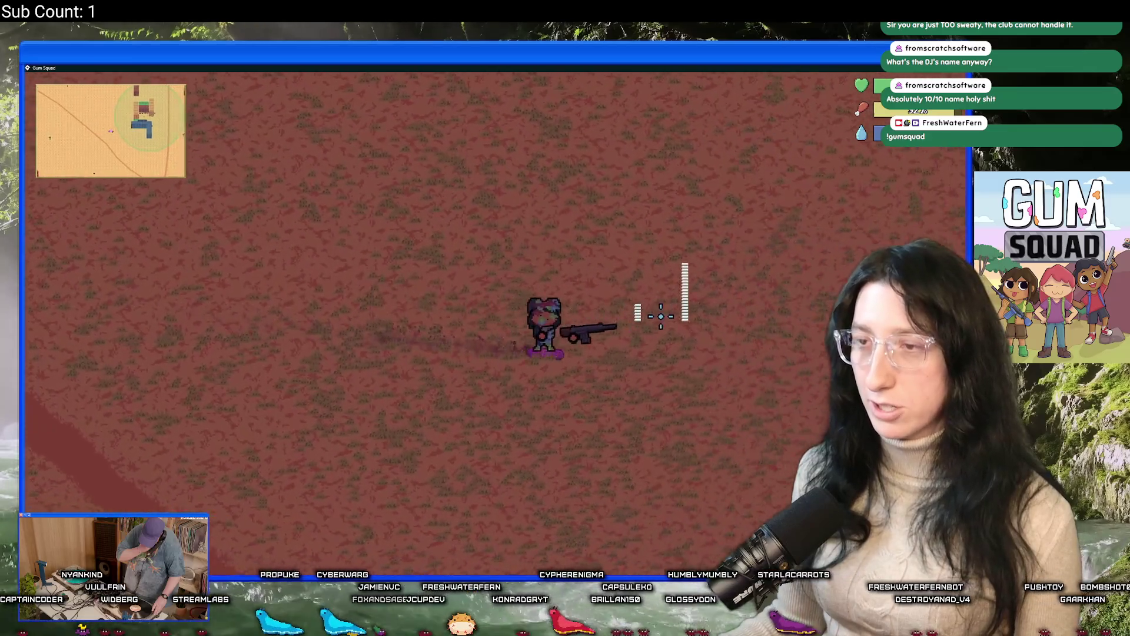
Skate past the blue building up to the base storage chest and open it
{"action": "key", "text": "d"}
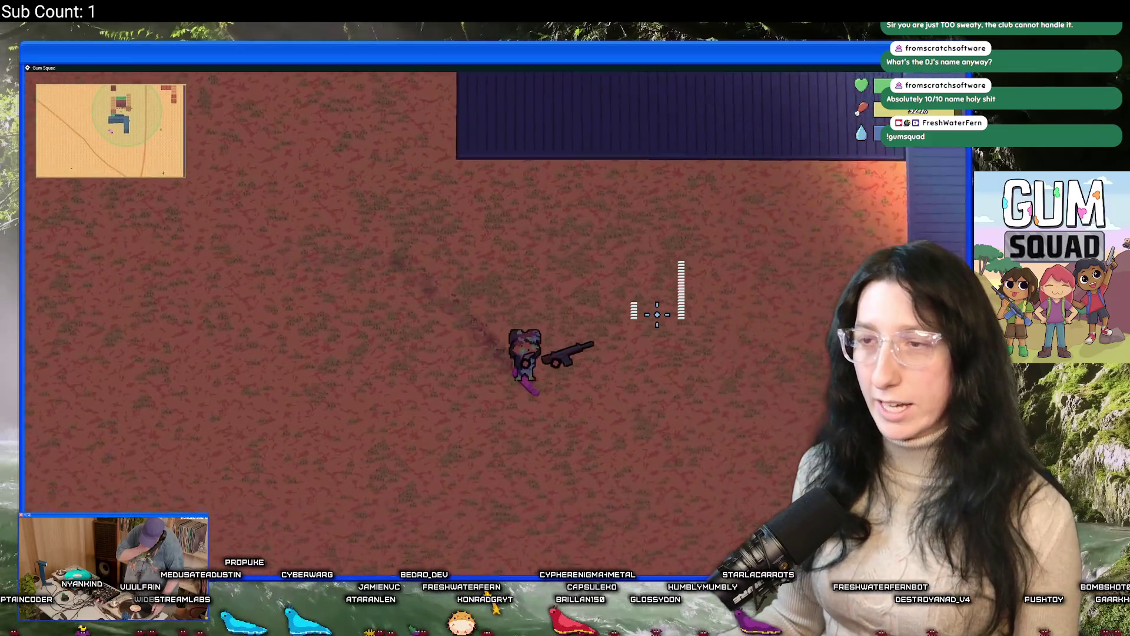
{"action": "key", "text": "d"}
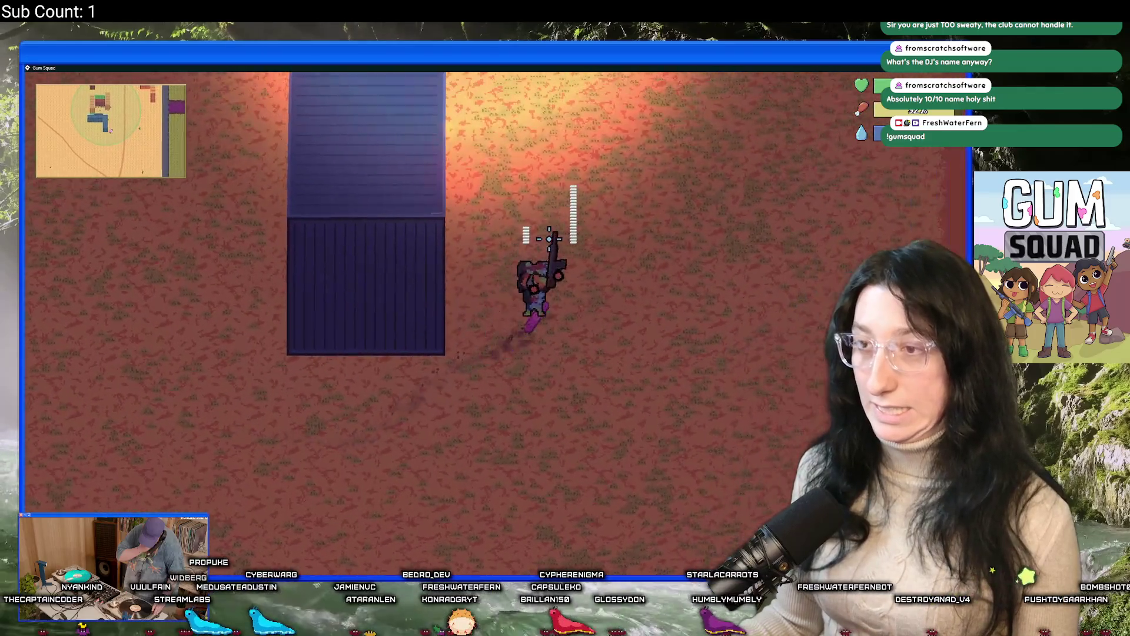
{"action": "key", "text": "w"}
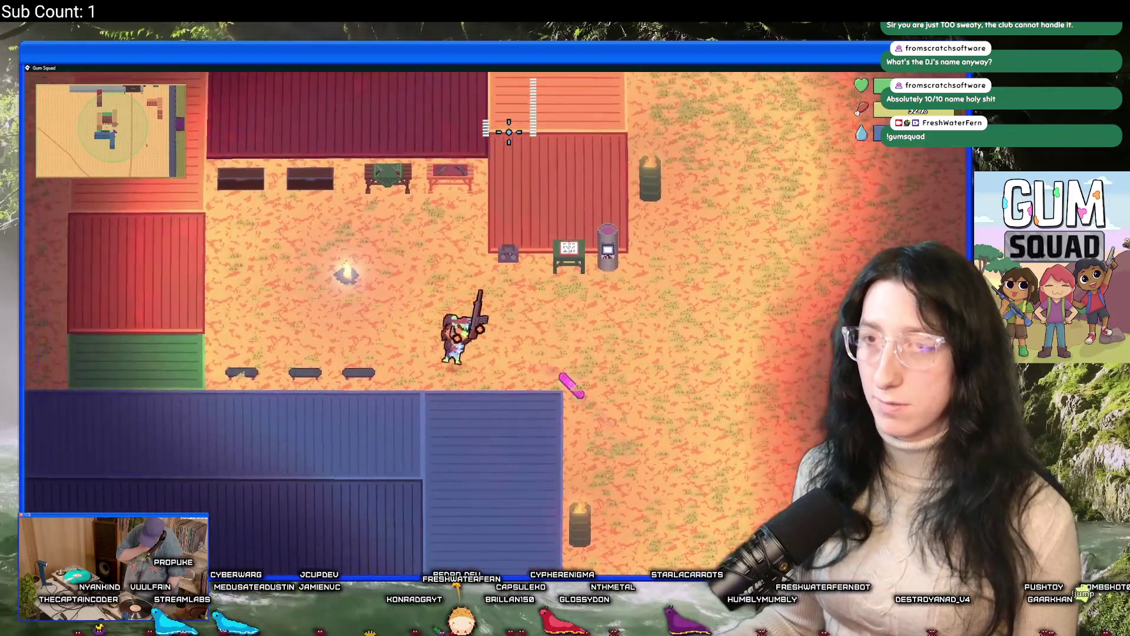
{"action": "key", "text": "w"}
{"action": "key", "text": "e"}
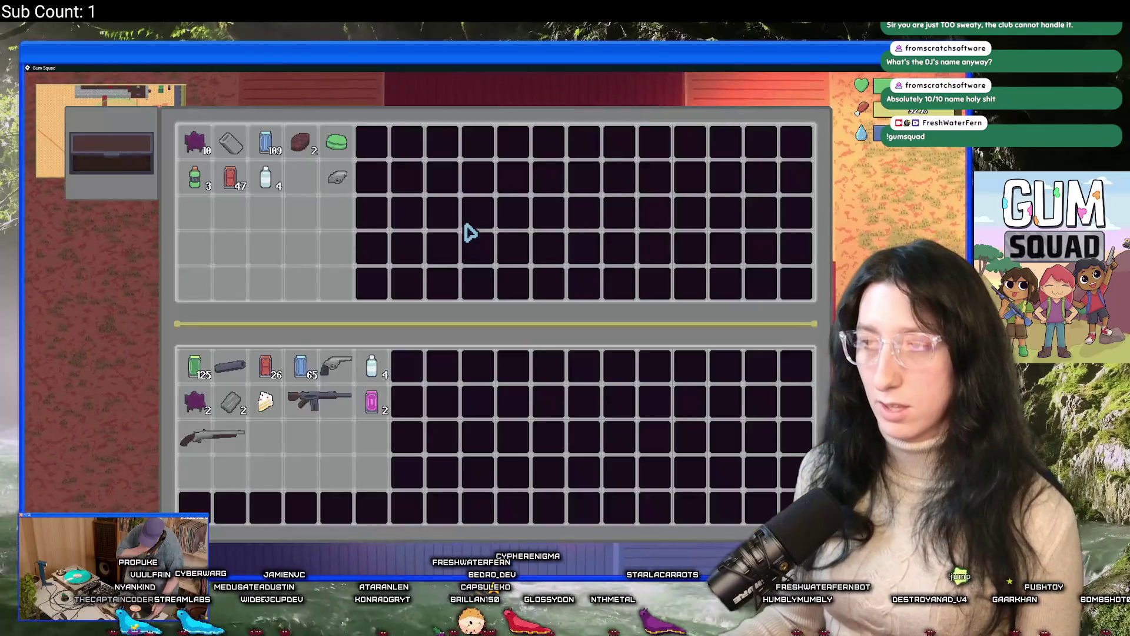
Eat the cake and drink one water bottle
{"action": "mouse_move", "coordinate": [302, 422]}
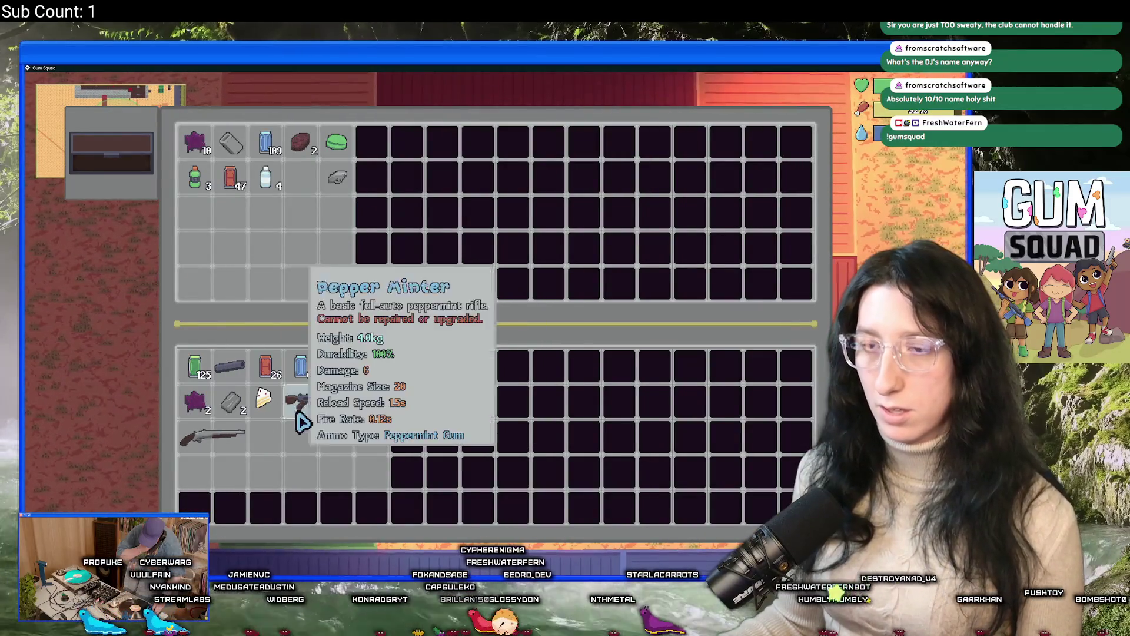
{"action": "right_click", "coordinate": [260, 403]}
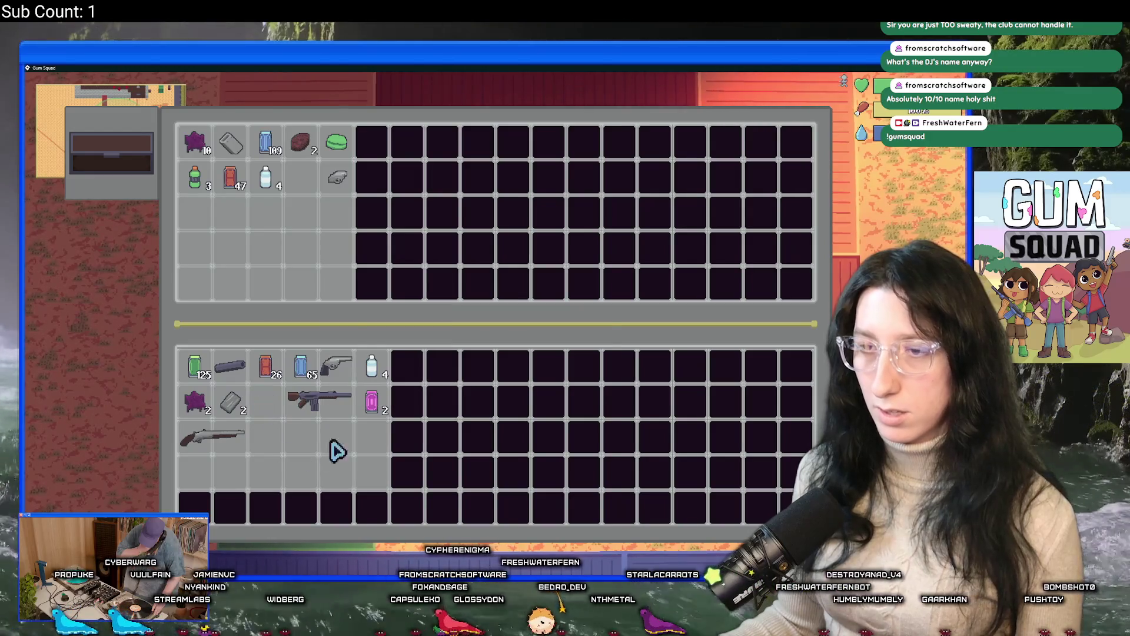
{"action": "right_click", "coordinate": [374, 377]}
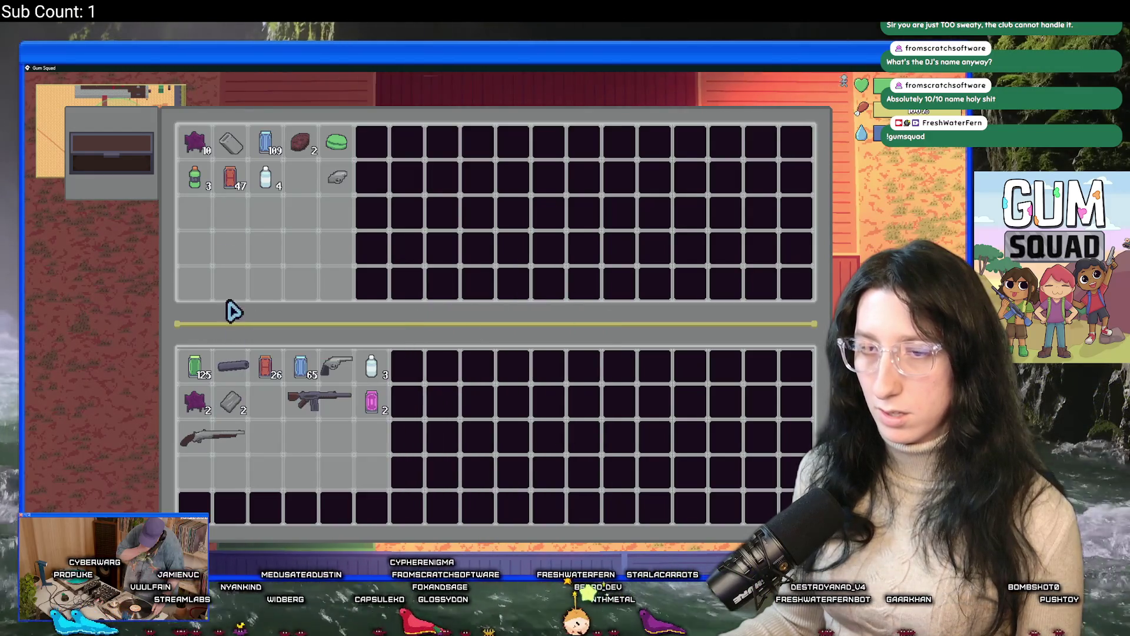
Stash the Cinnamon Blaster, pink bubble gum, water bottles, blue cans and red cans in the chest
{"action": "mouse_move", "coordinate": [236, 152]}
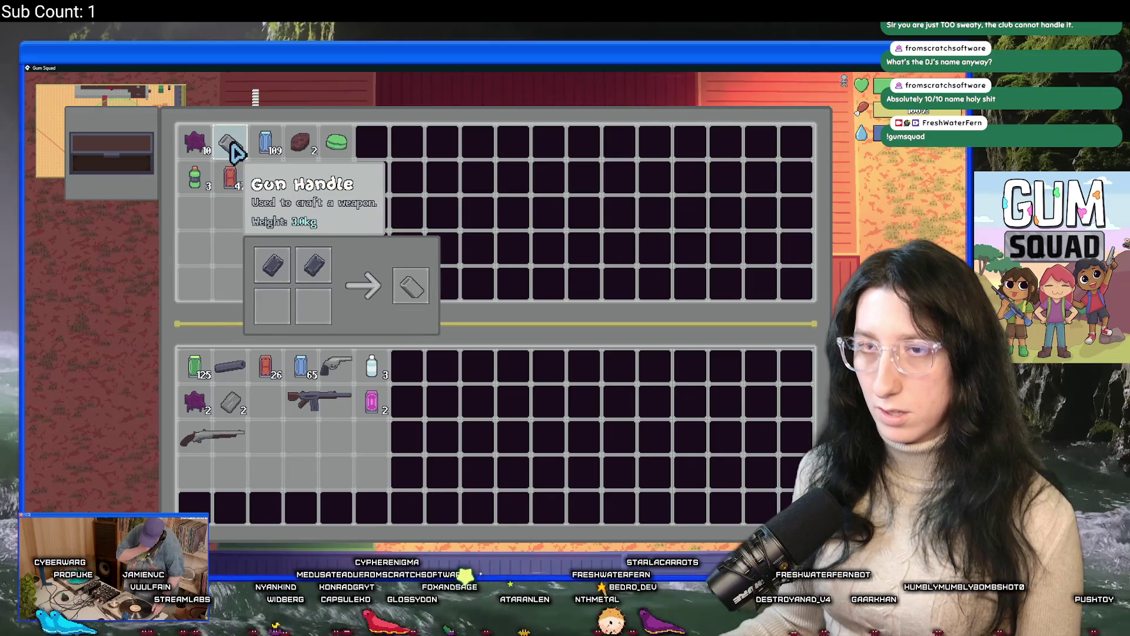
{"action": "left_click", "coordinate": [223, 448], "text": "shift"}
{"action": "left_click", "coordinate": [370, 422], "text": "shift"}
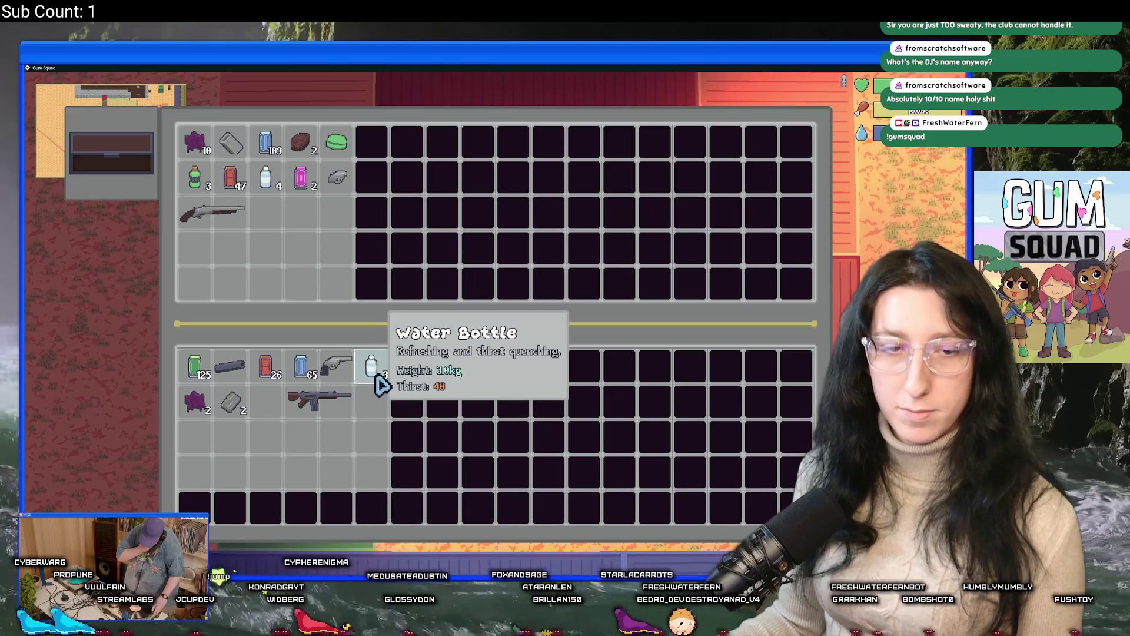
{"action": "left_click", "coordinate": [382, 386], "text": "shift"}
{"action": "left_click", "coordinate": [304, 377], "text": "shift"}
{"action": "left_click", "coordinate": [260, 376], "text": "shift"}
Stash the purple gum, grey stick, green can, rifle, tube part and revolver, then close the chest
{"action": "left_click", "coordinate": [231, 402], "text": "shift"}
{"action": "left_click", "coordinate": [194, 402], "text": "shift"}
{"action": "left_click", "coordinate": [194, 366], "text": "shift"}
{"action": "left_click", "coordinate": [320, 398], "text": "shift"}
{"action": "left_click", "coordinate": [229, 366], "text": "shift"}
{"action": "left_click", "coordinate": [336, 365], "text": "shift"}
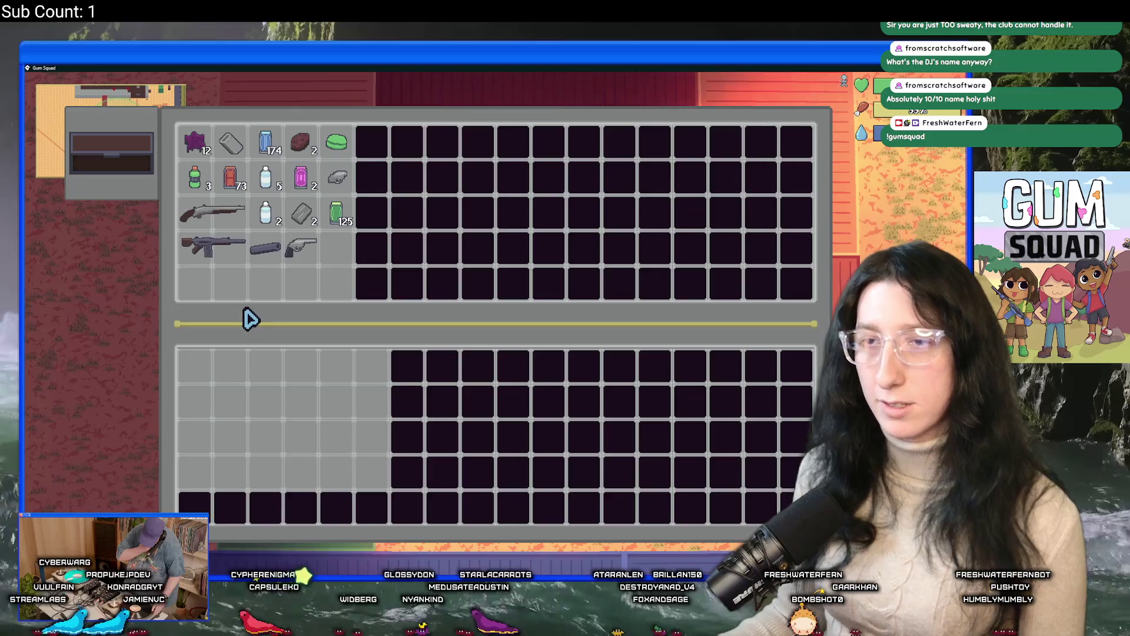
{"action": "key", "text": "Escape"}
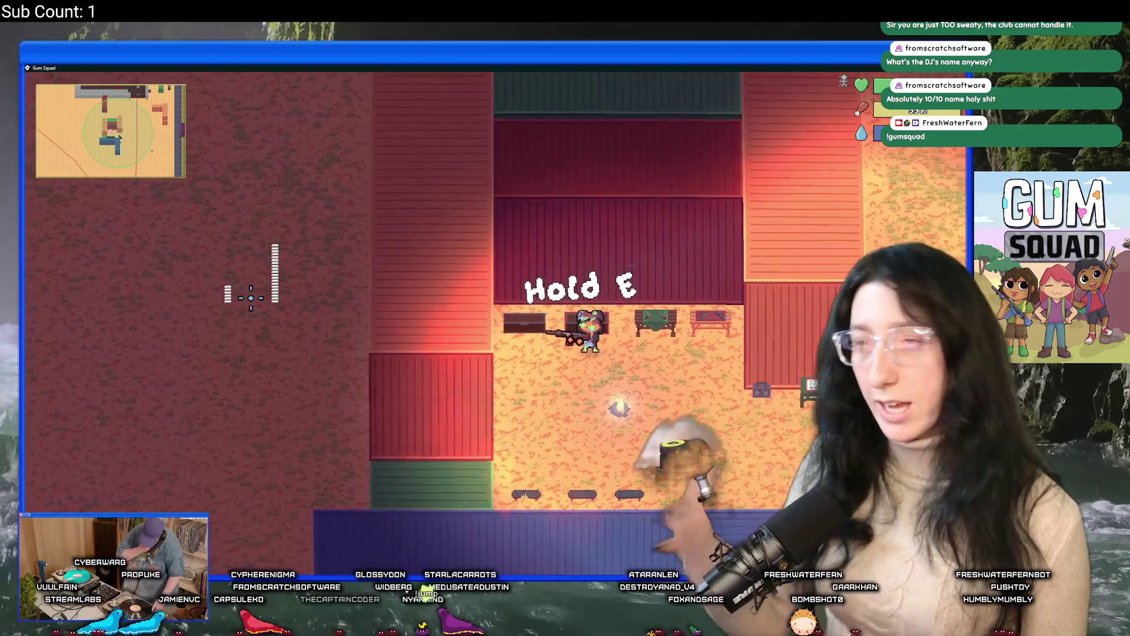
Reopen the base chest and put the revolver back into it
{"action": "key", "text": "Tab"}
{"action": "key", "text": "e"}
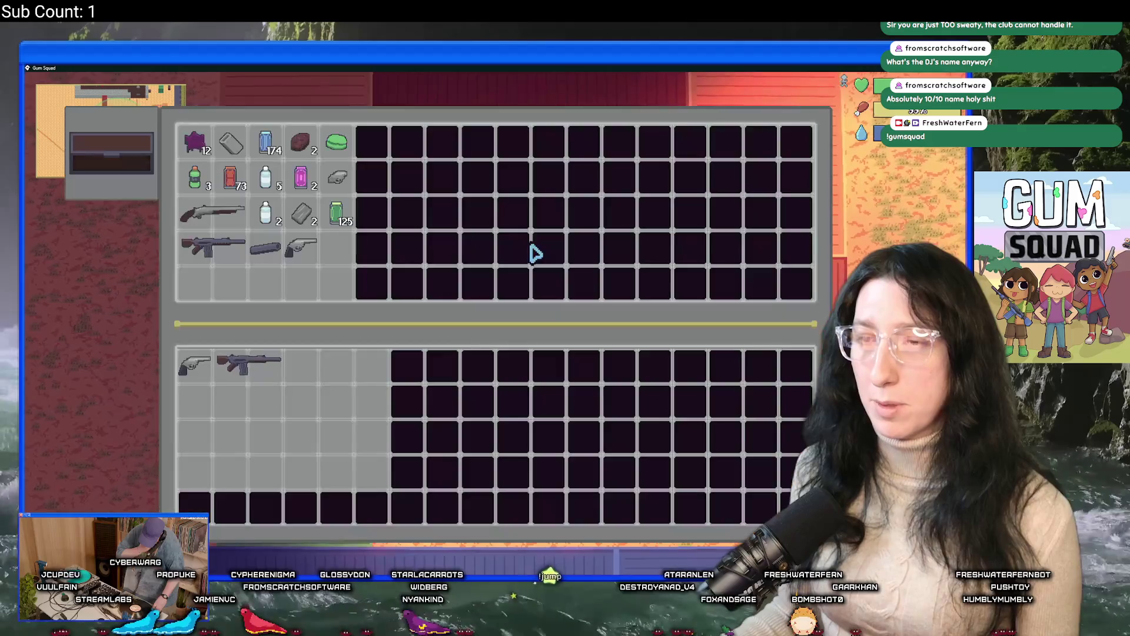
{"action": "left_click", "coordinate": [185, 365]}
Take the second rifle, 174 blue ammo cans, steaks, sports drinks, water bottles and purple gum from the chest
{"action": "left_click", "coordinate": [212, 246]}
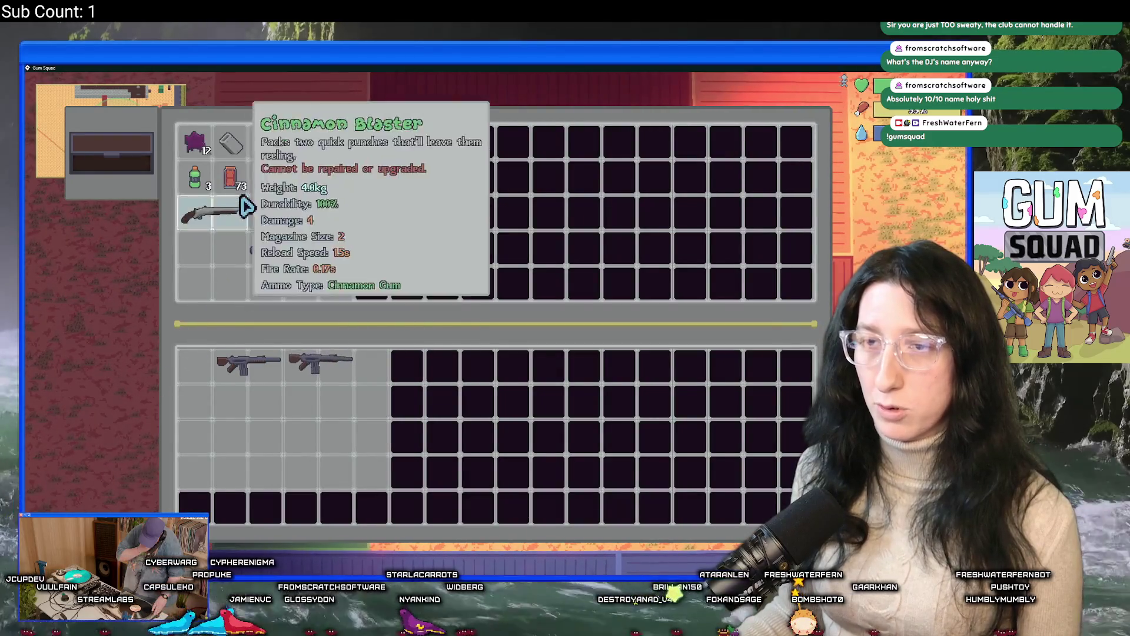
{"action": "left_click", "coordinate": [263, 152]}
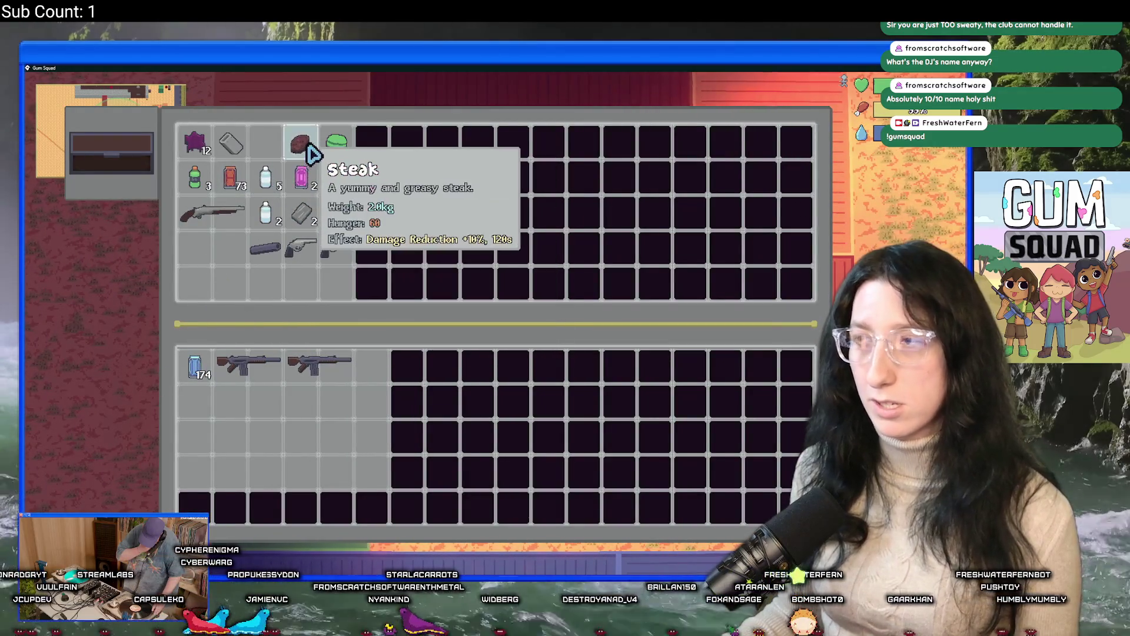
{"action": "left_click", "coordinate": [311, 154]}
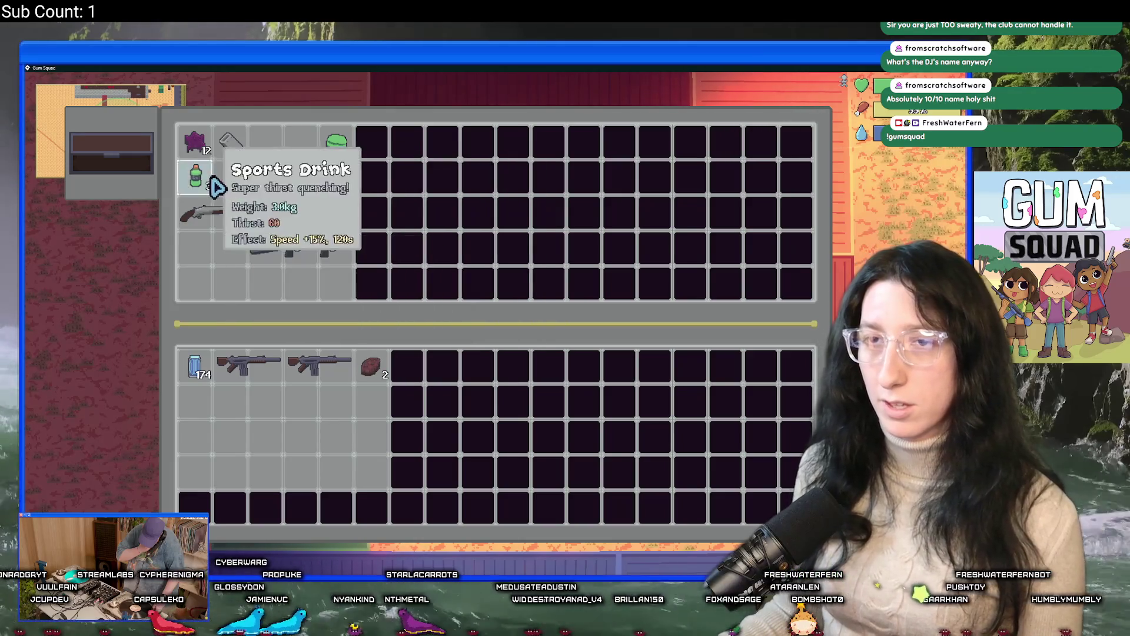
{"action": "left_click", "coordinate": [215, 187]}
{"action": "left_click", "coordinate": [275, 207]}
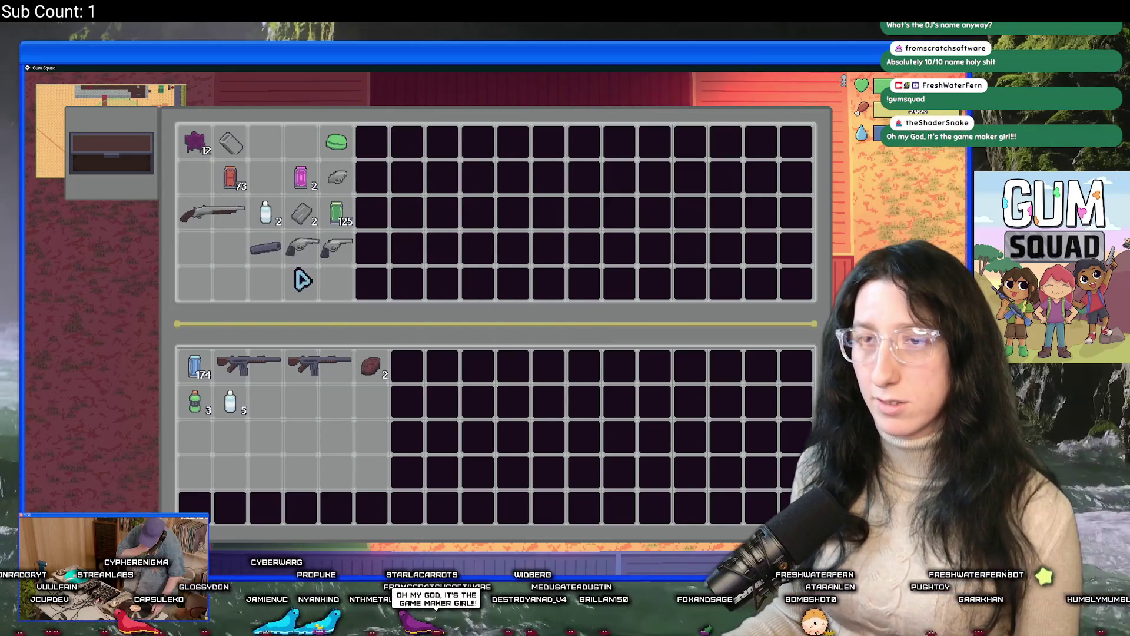
{"action": "left_click", "coordinate": [194, 144]}
{"action": "key", "text": "Escape"}
{"action": "key", "text": "Tab"}
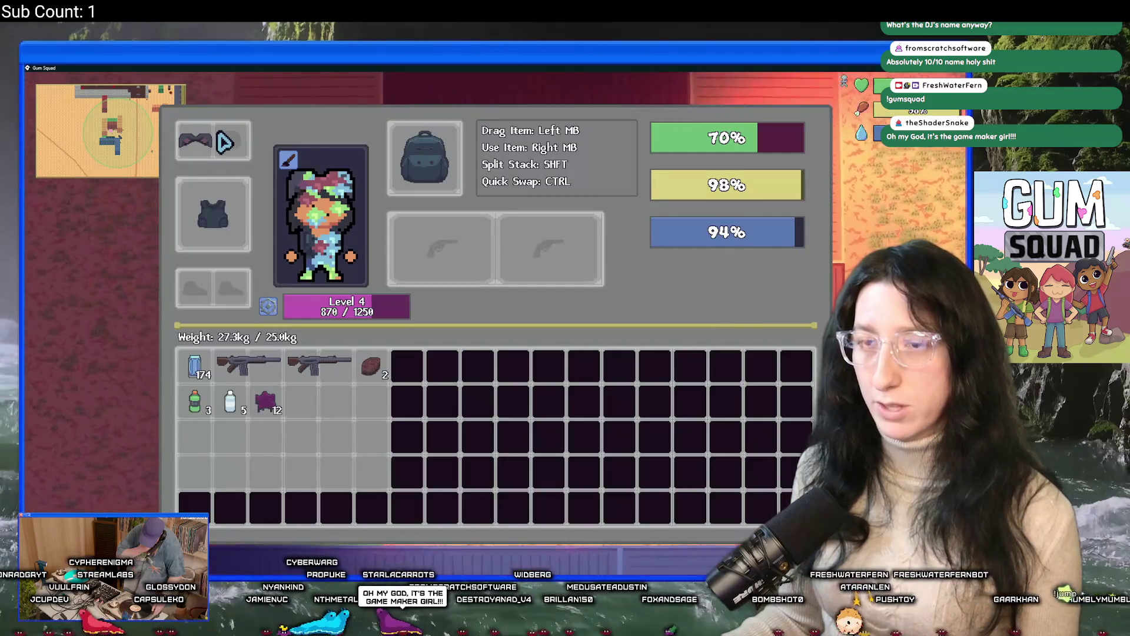
Equip the Pepper Minter rifle from the character equipment screen
{"action": "key", "text": "Tab"}
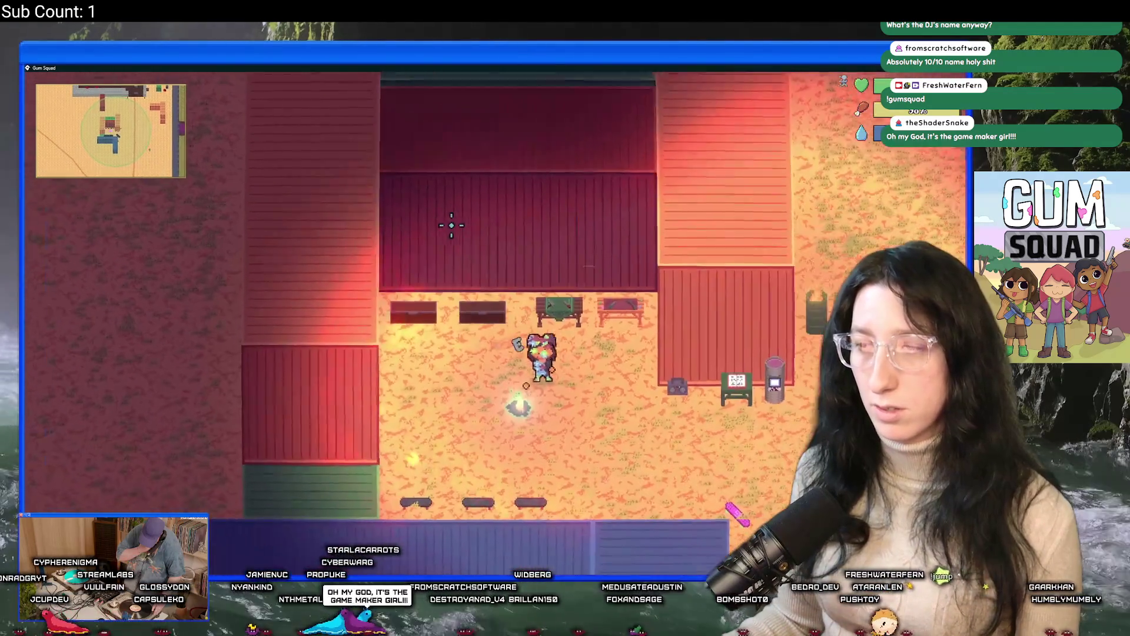
{"action": "key", "text": "Tab"}
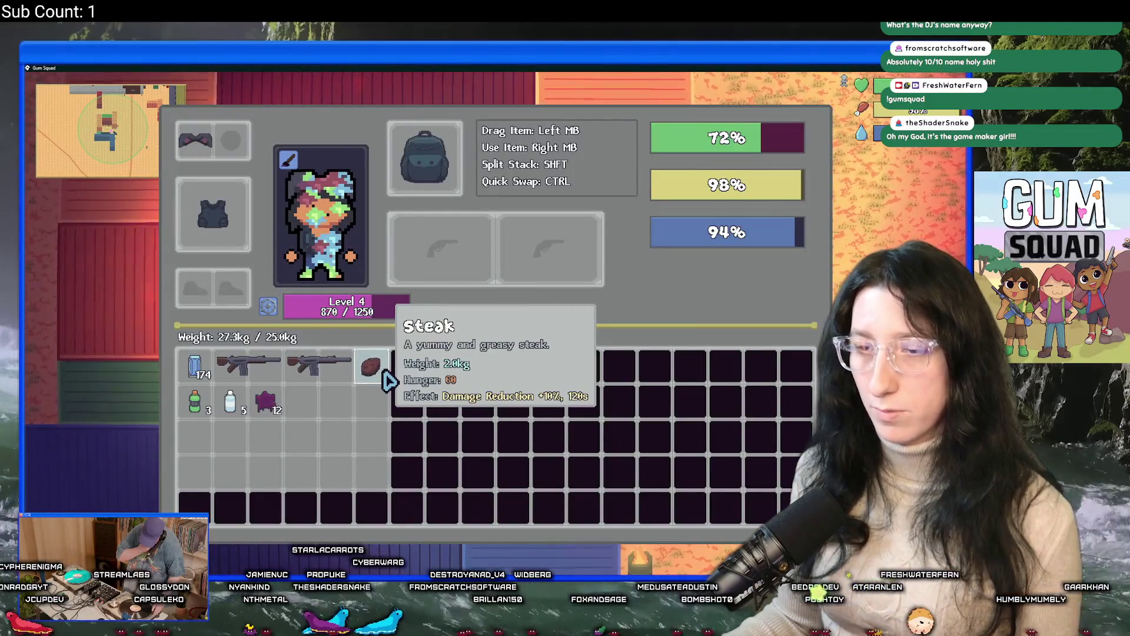
{"action": "right_click", "coordinate": [318, 366]}
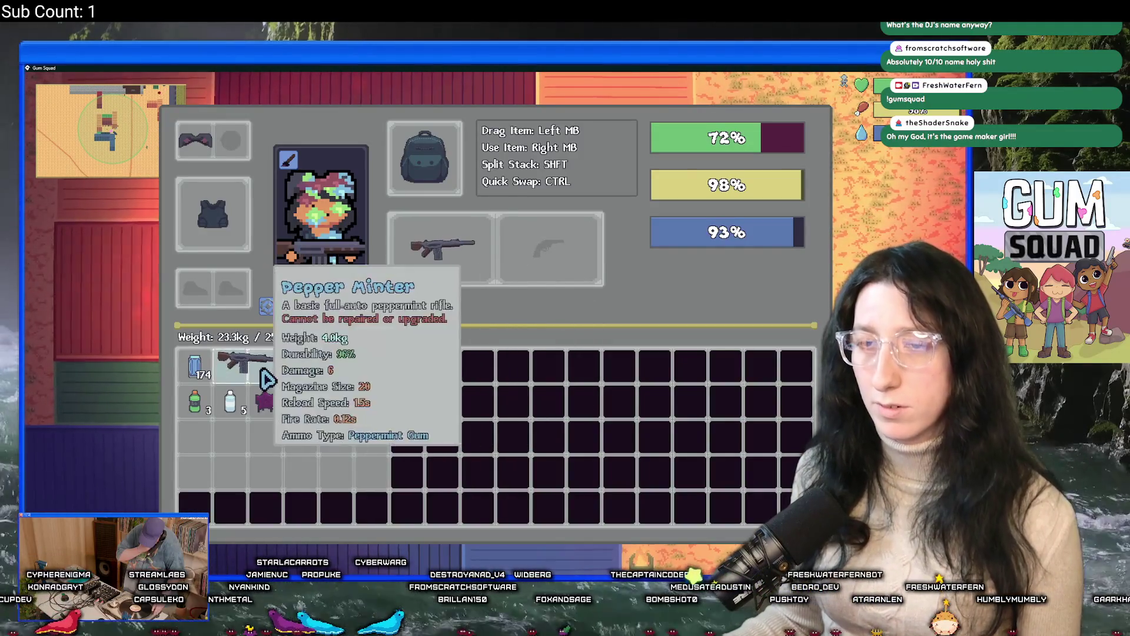
{"action": "key", "text": "Tab"}
Take the pair of grey parts and the Gun Handle from the base chest
{"action": "key", "text": "w"}
{"action": "key", "text": "e"}
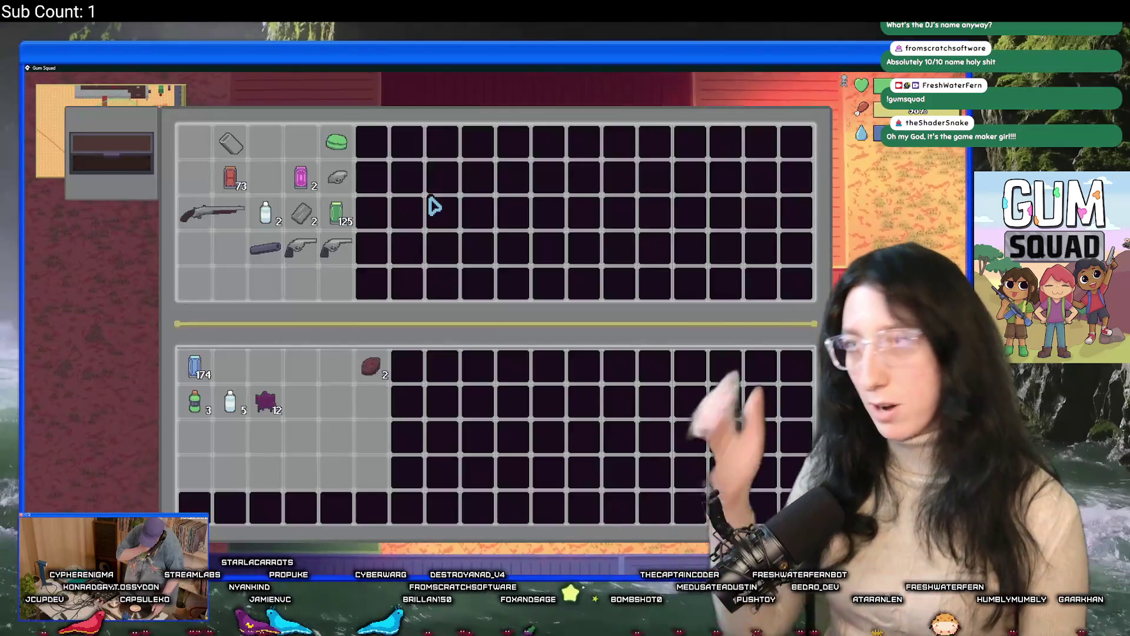
{"action": "right_click", "coordinate": [303, 216]}
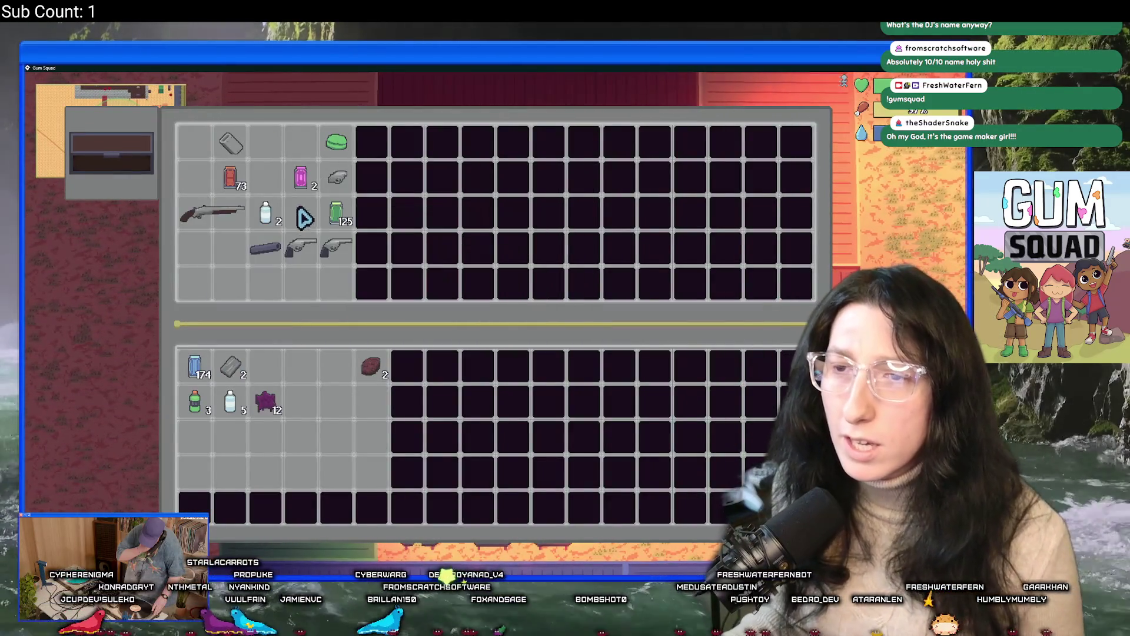
{"action": "right_click", "coordinate": [231, 143]}
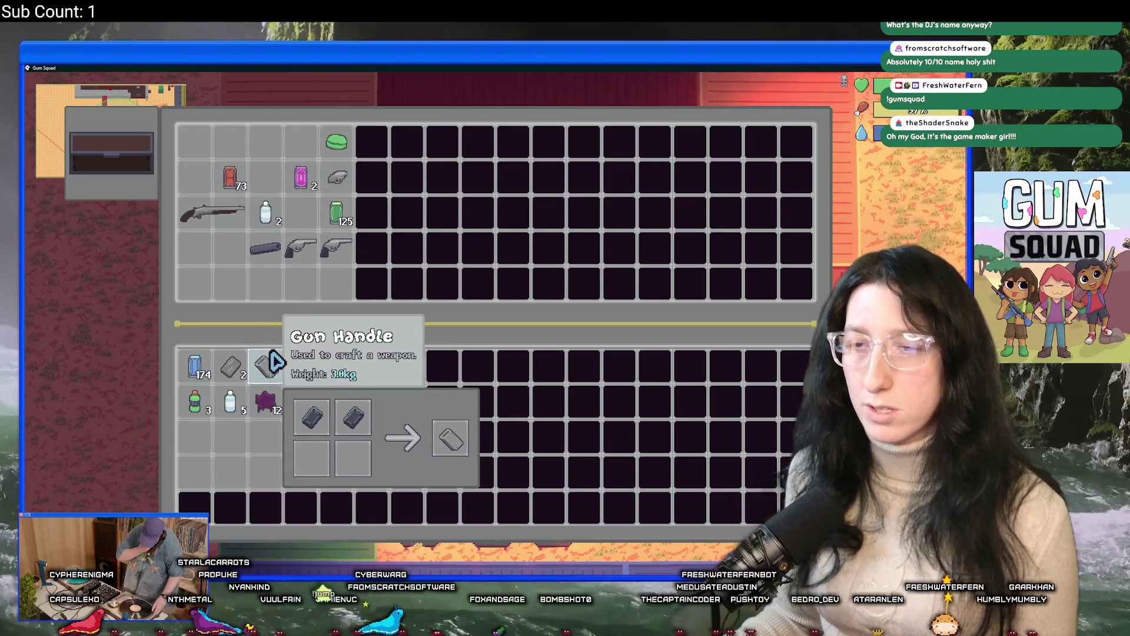
{"action": "key", "text": "Tab"}
{"action": "key", "text": "Tab"}
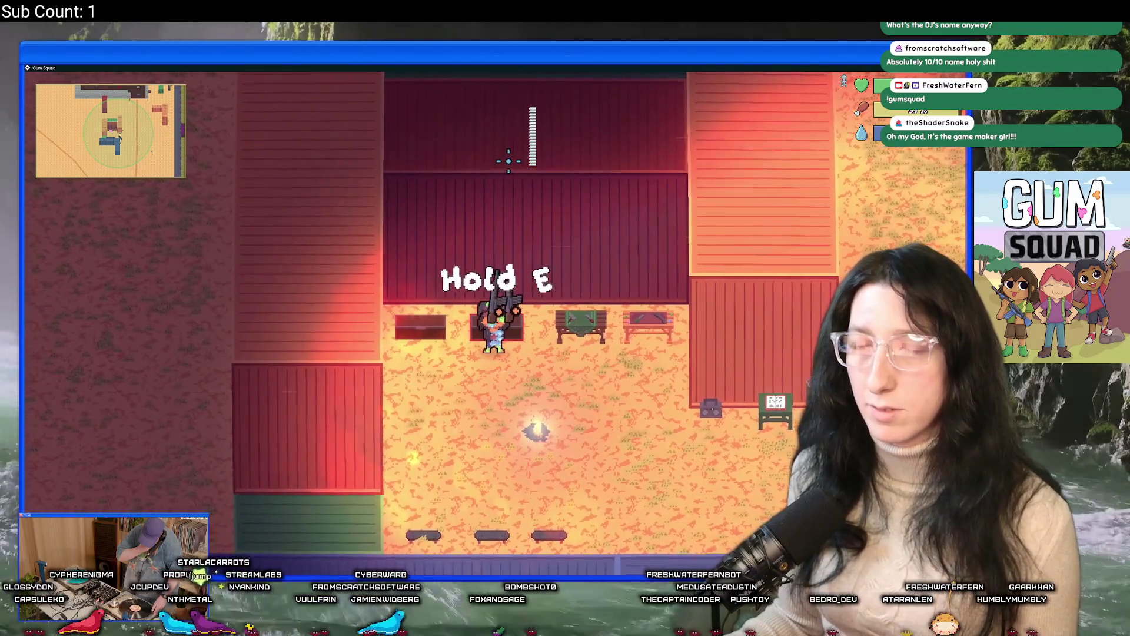
{"action": "key", "text": "e"}
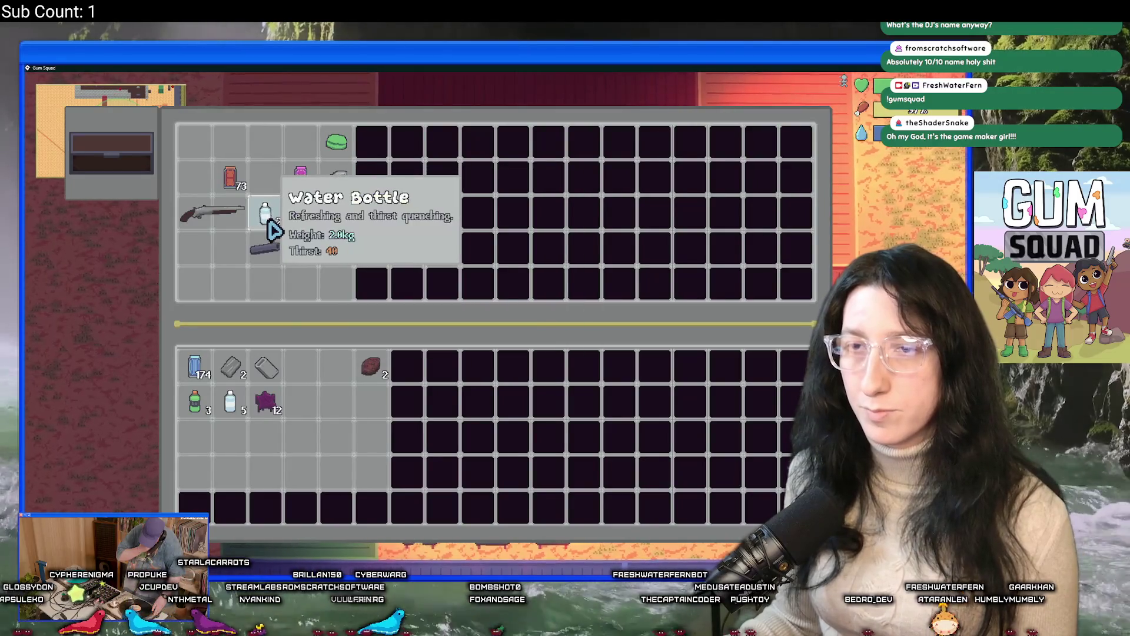
{"action": "mouse_move", "coordinate": [358, 212]}
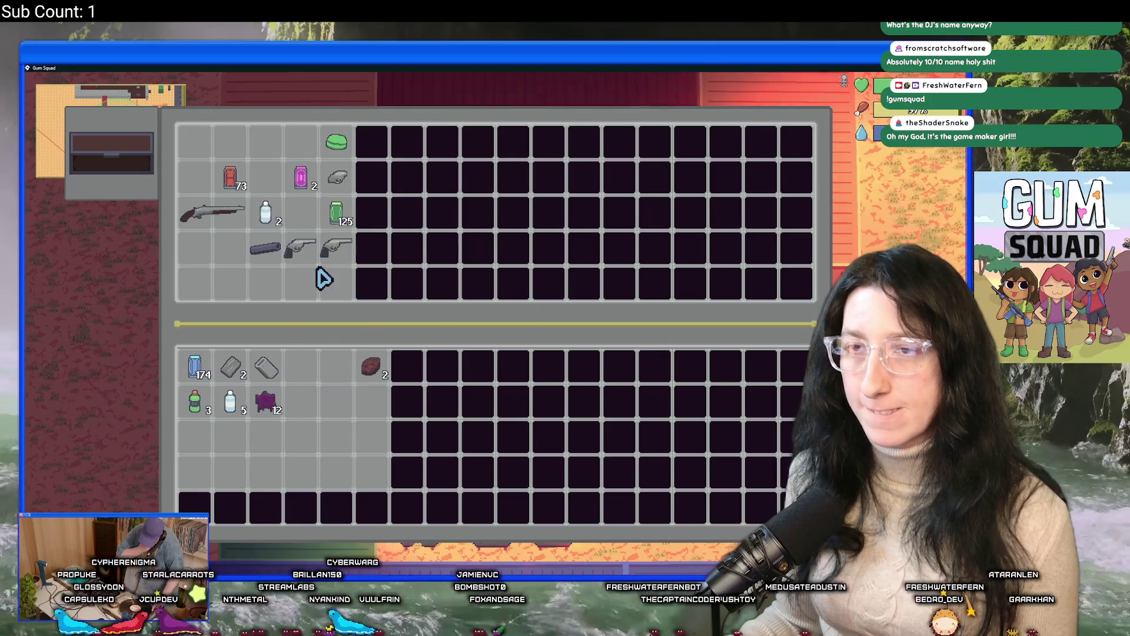
{"action": "key", "text": "e"}
{"action": "key", "text": "s"}
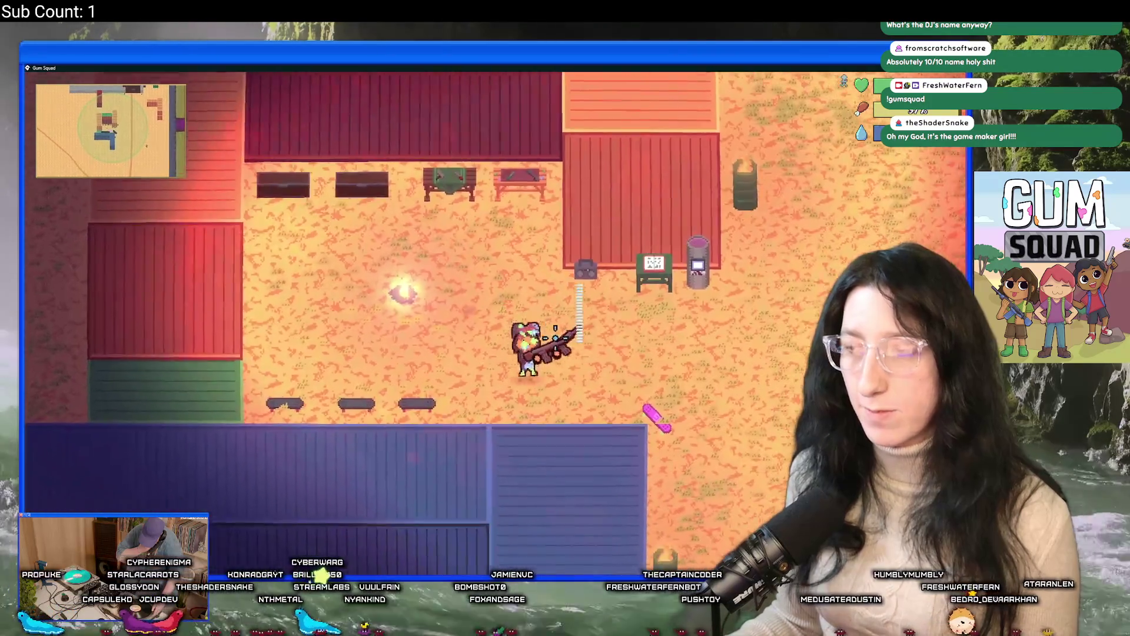
Walk past the vending machine, then skate north out of the base into the dark stone-walled ruins
{"action": "key", "text": "d"}
{"action": "key", "text": "w"}
{"action": "key", "text": "a"}
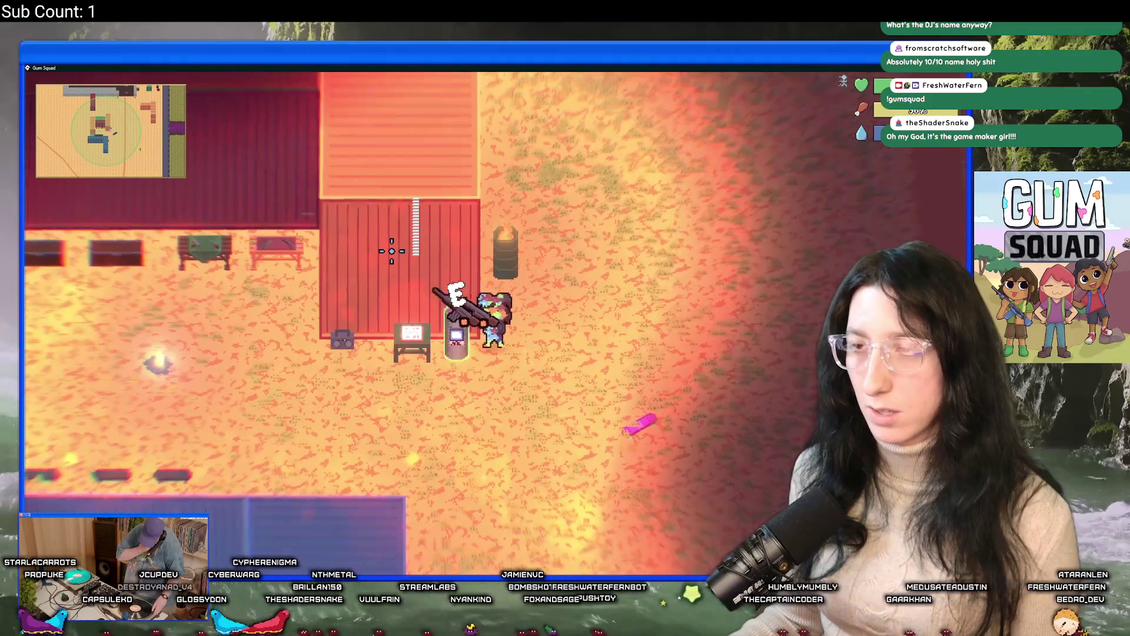
{"action": "key", "text": "d"}
{"action": "key", "text": "w"}
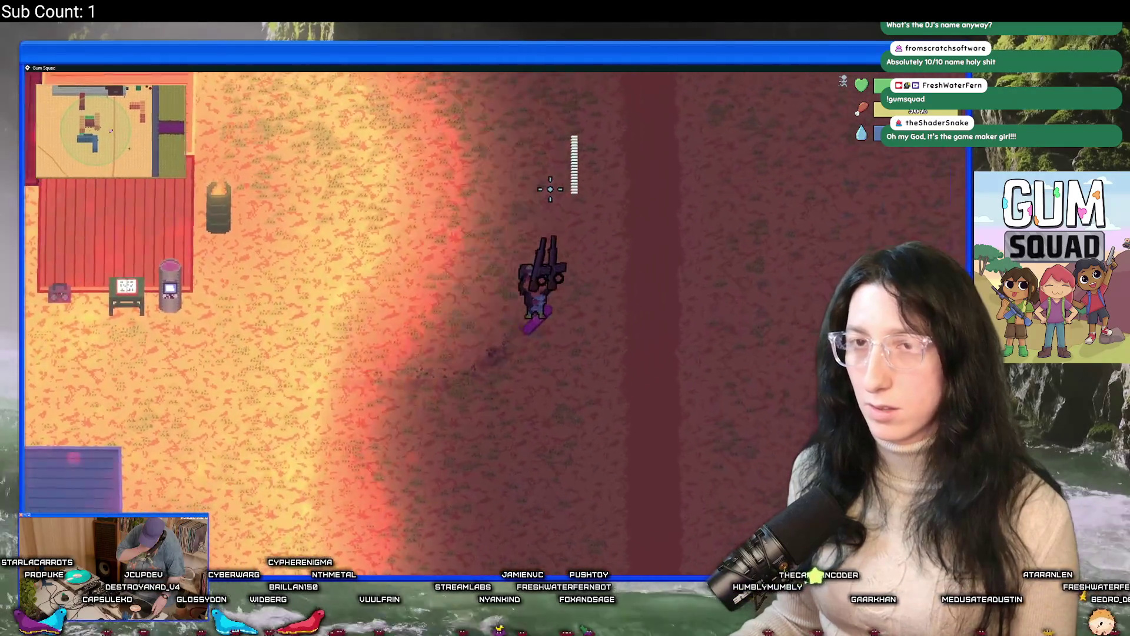
{"action": "key", "text": "w"}
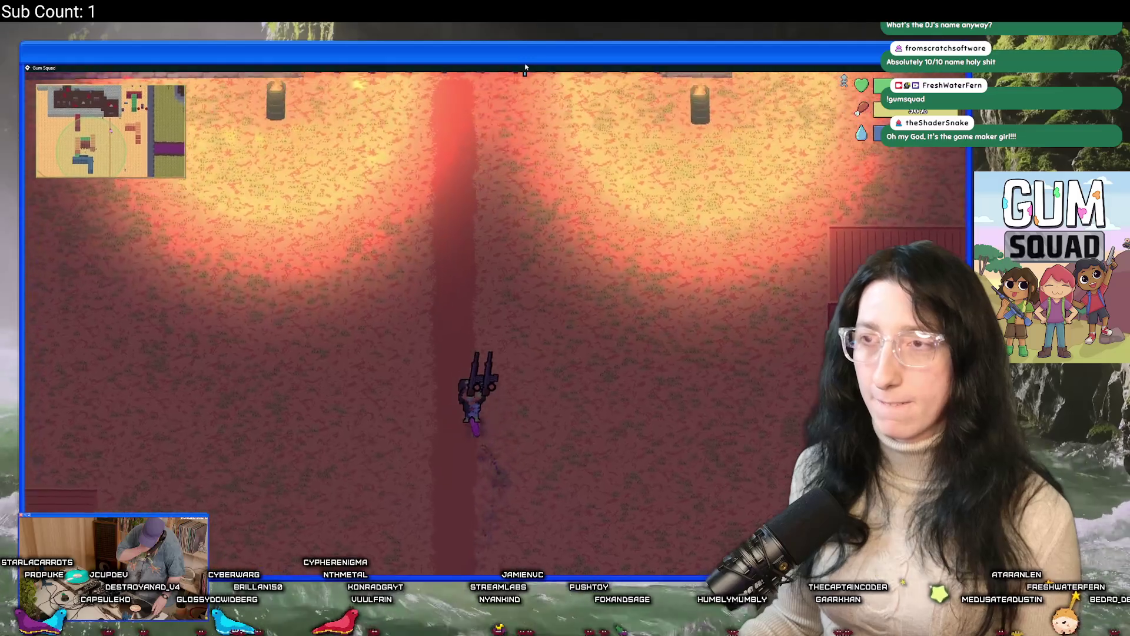
{"action": "key", "text": "a"}
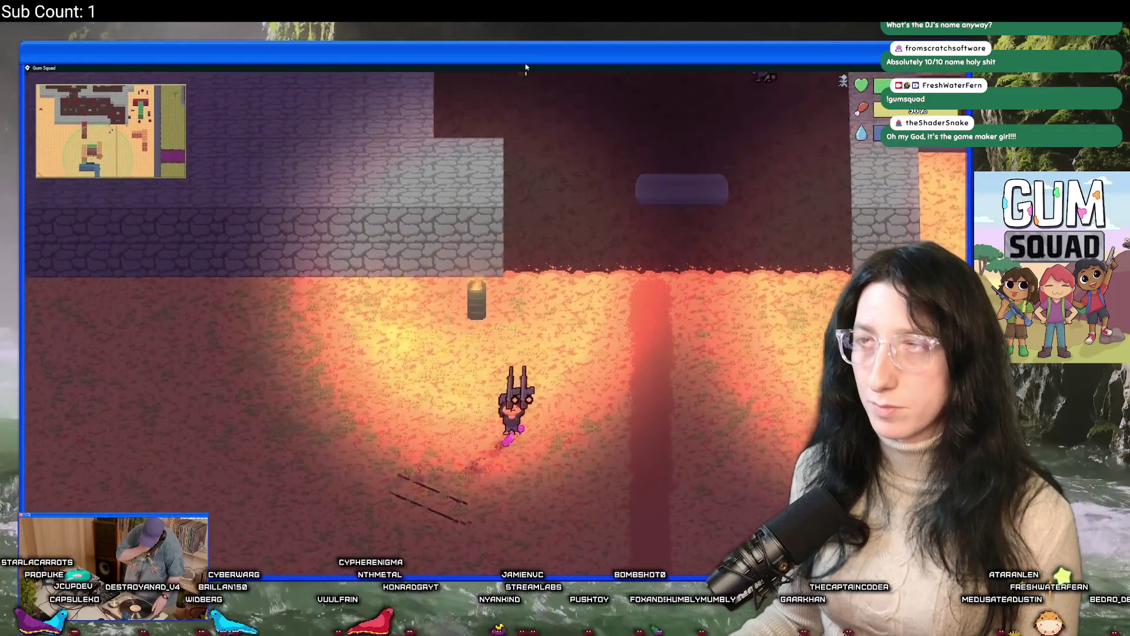
{"action": "key", "text": "d"}
{"action": "key", "text": "w"}
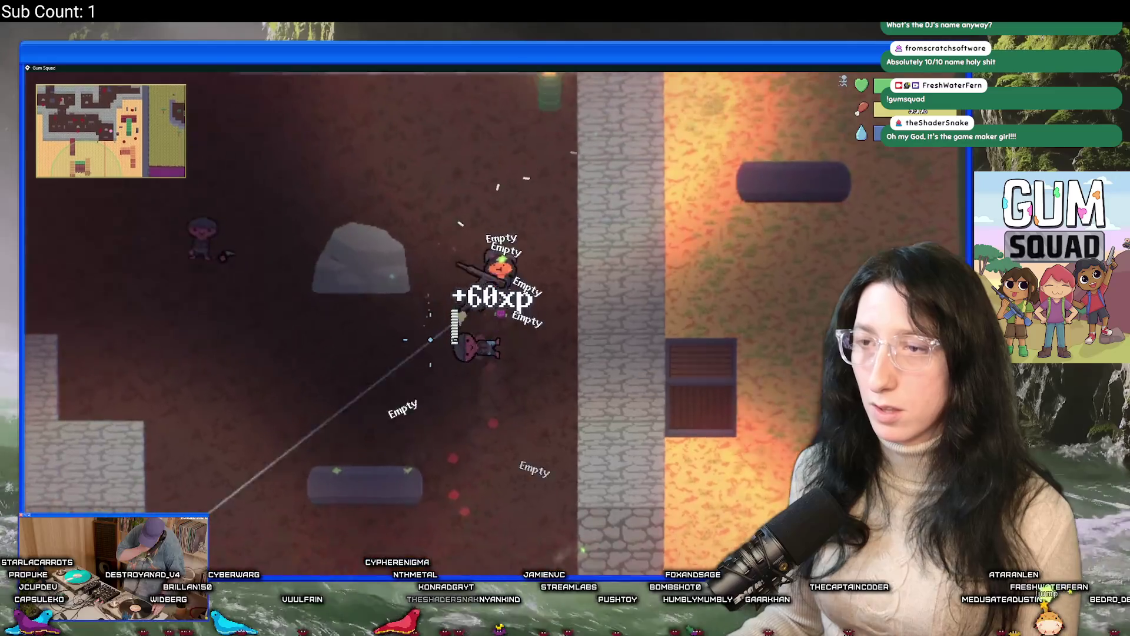
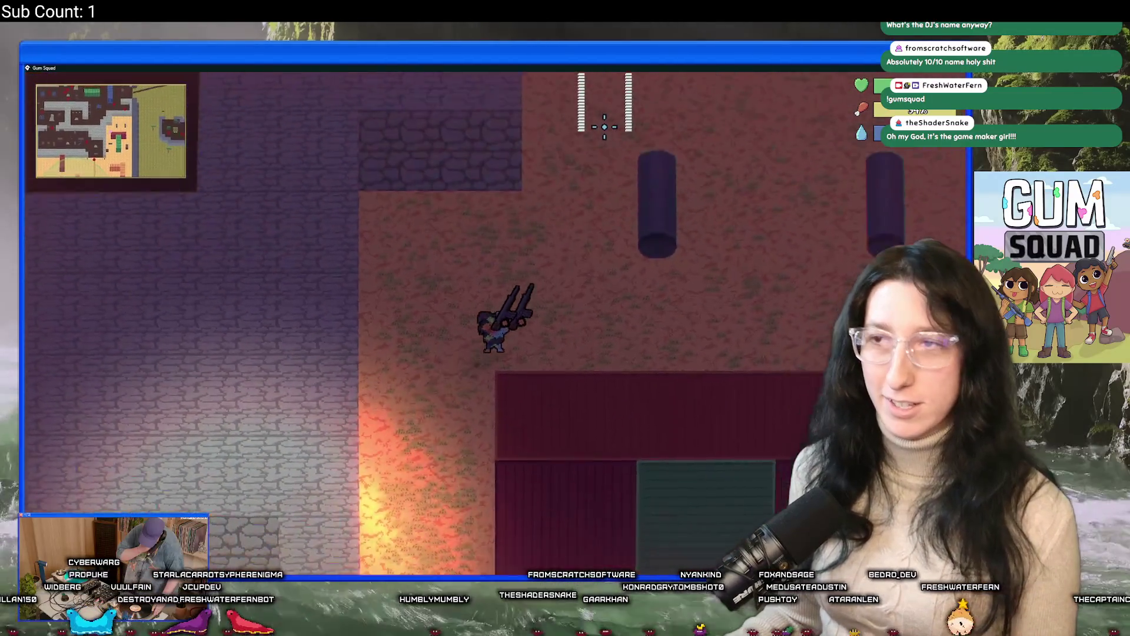
Loot the green and red chests in the room into the backpack
{"action": "key", "text": "w"}
{"action": "key", "text": "e"}
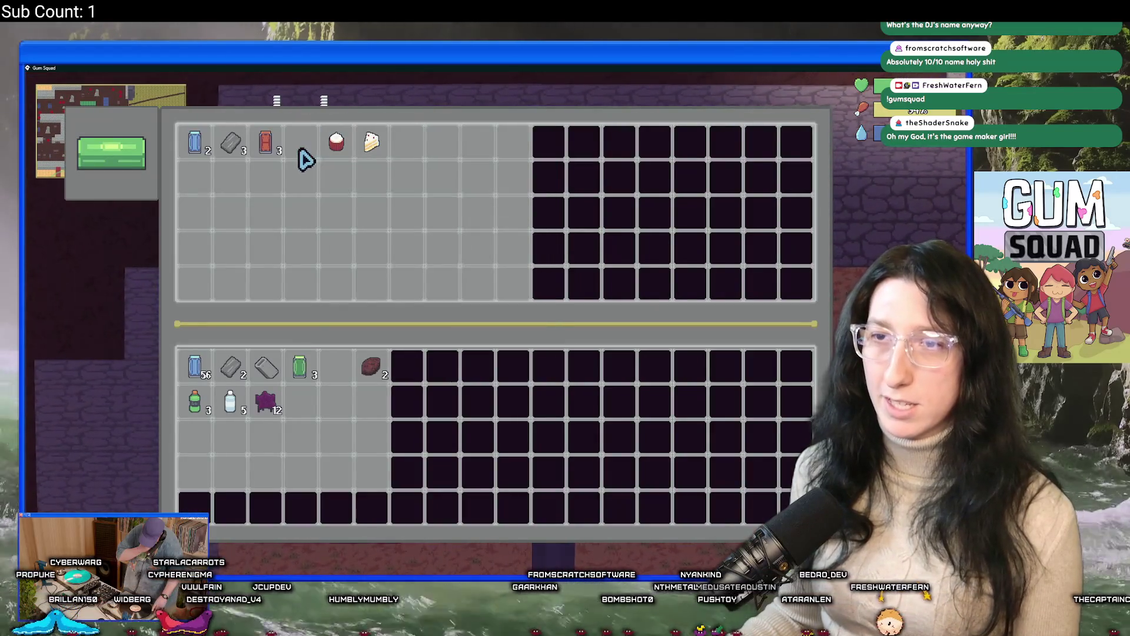
{"action": "key", "text": "d"}
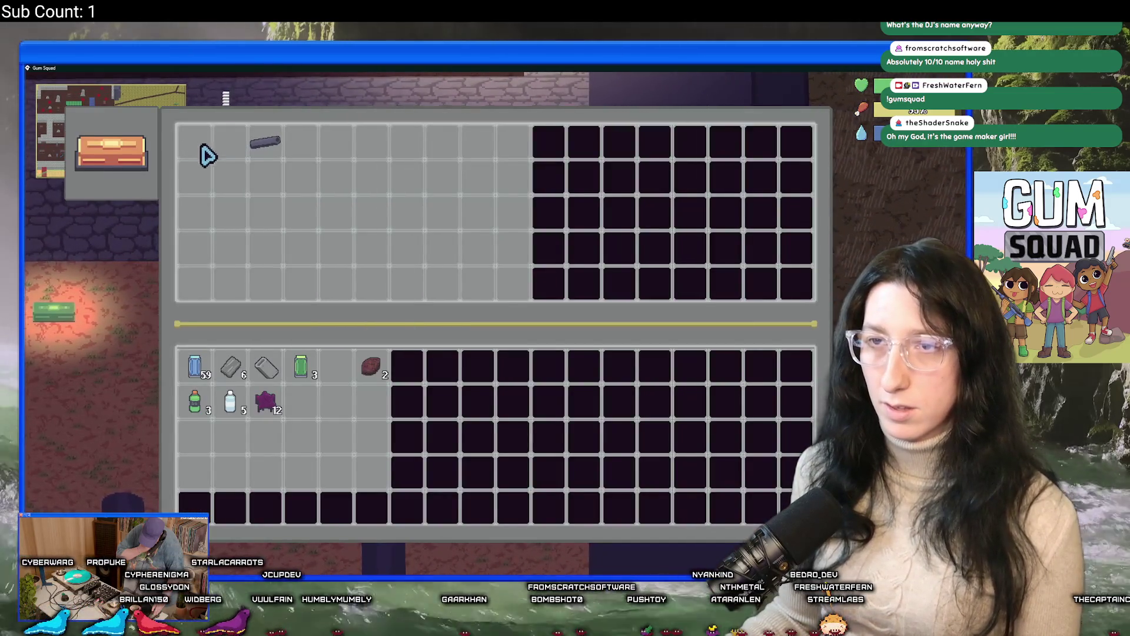
{"action": "key", "text": "a"}
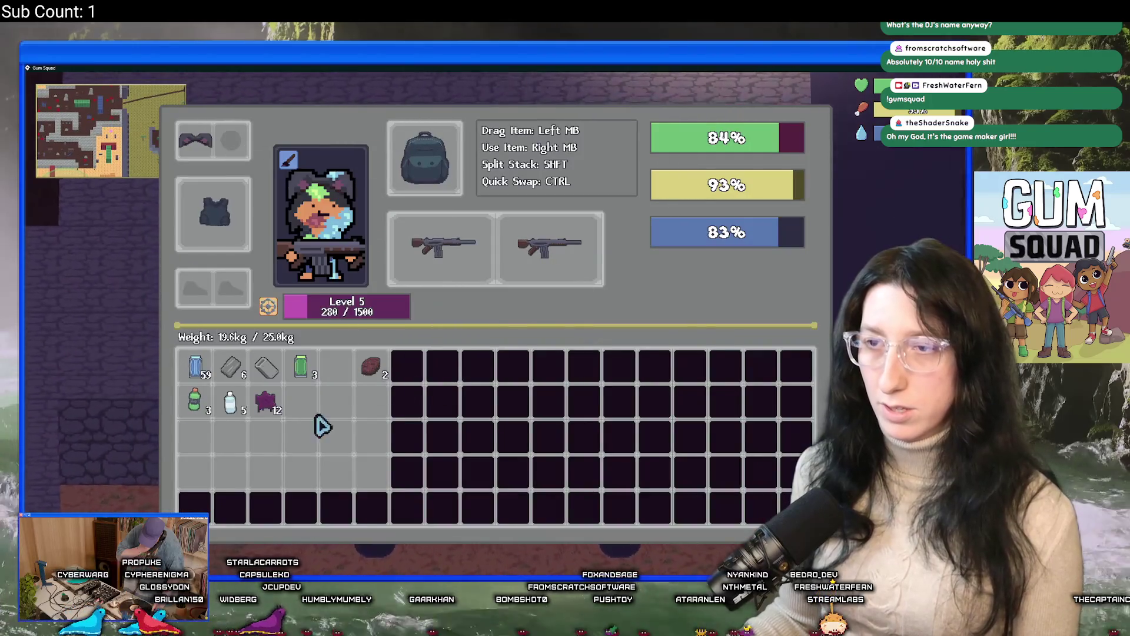
Leave the chest room down-left past the torch and lava, shooting the first nearby enemy
{"action": "key", "text": "s"}
{"action": "key", "text": "a"}
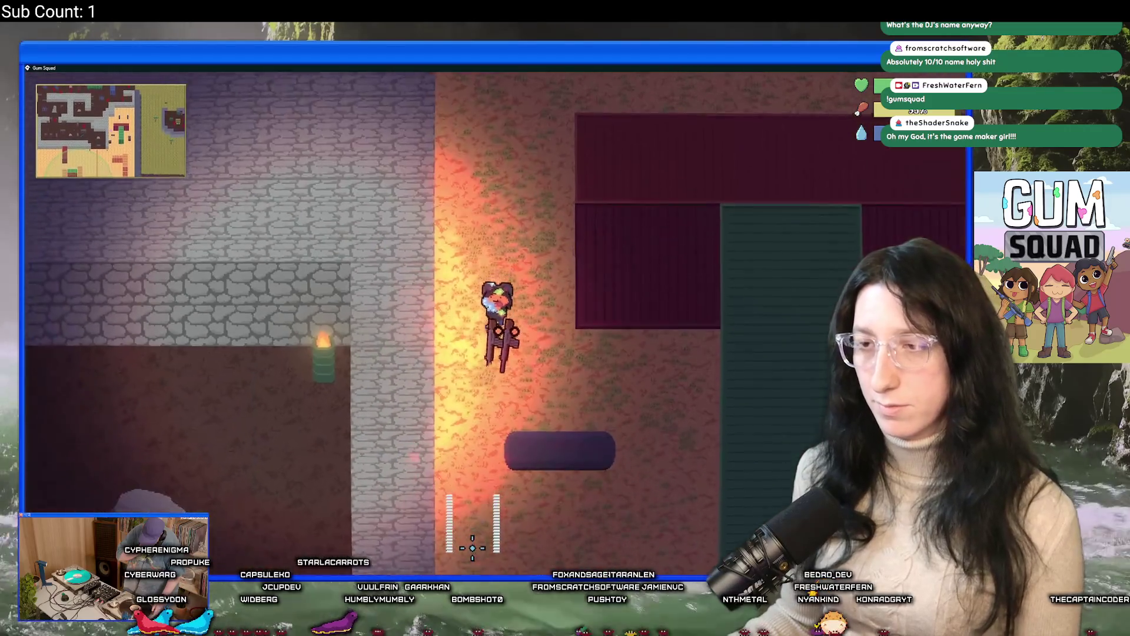
{"action": "key", "text": "s"}
{"action": "key", "text": "a"}
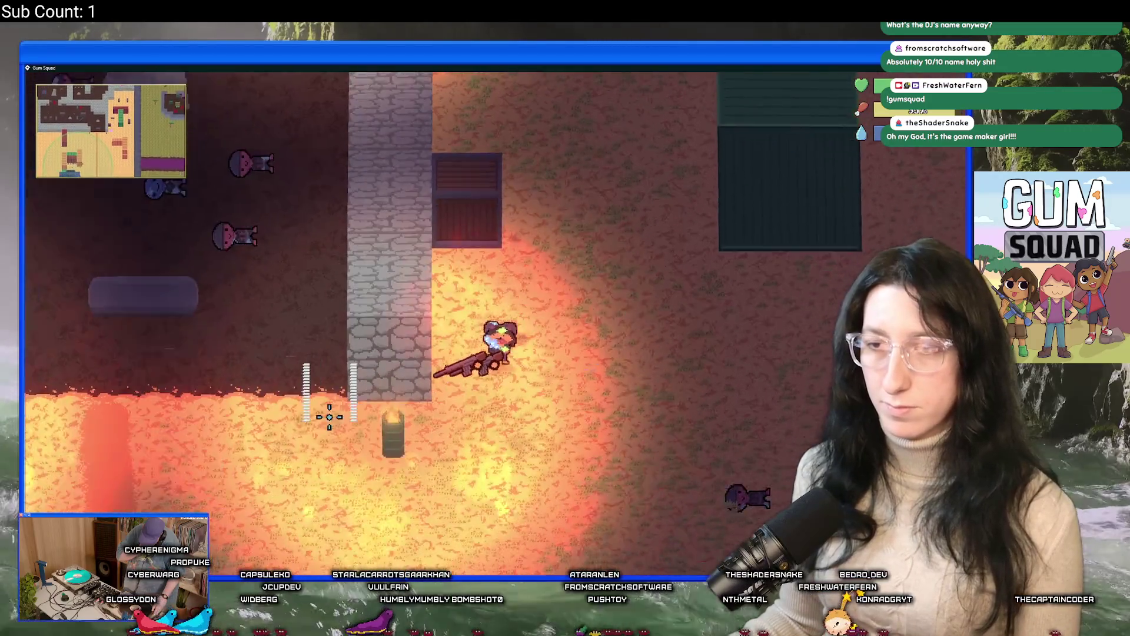
{"action": "key", "text": "w"}
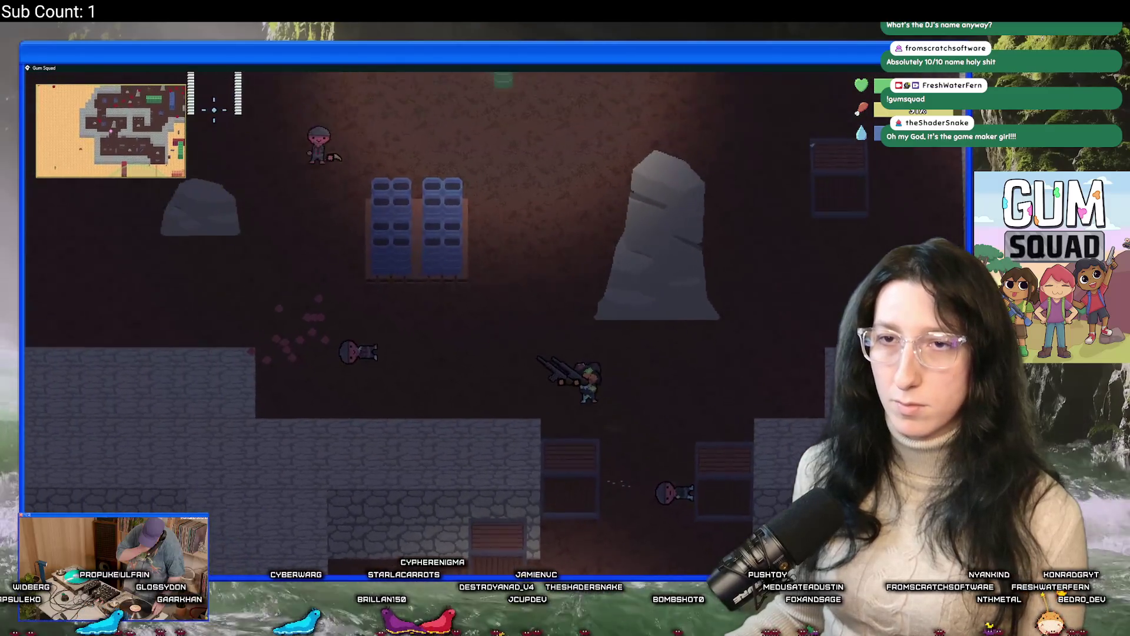
{"action": "key", "text": "a"}
{"action": "key", "text": "s"}
{"action": "left_click", "coordinate": [335, 272]}
Fight and kill the enemies near the blue blocks
{"action": "key", "text": "w"}
{"action": "key", "text": "a"}
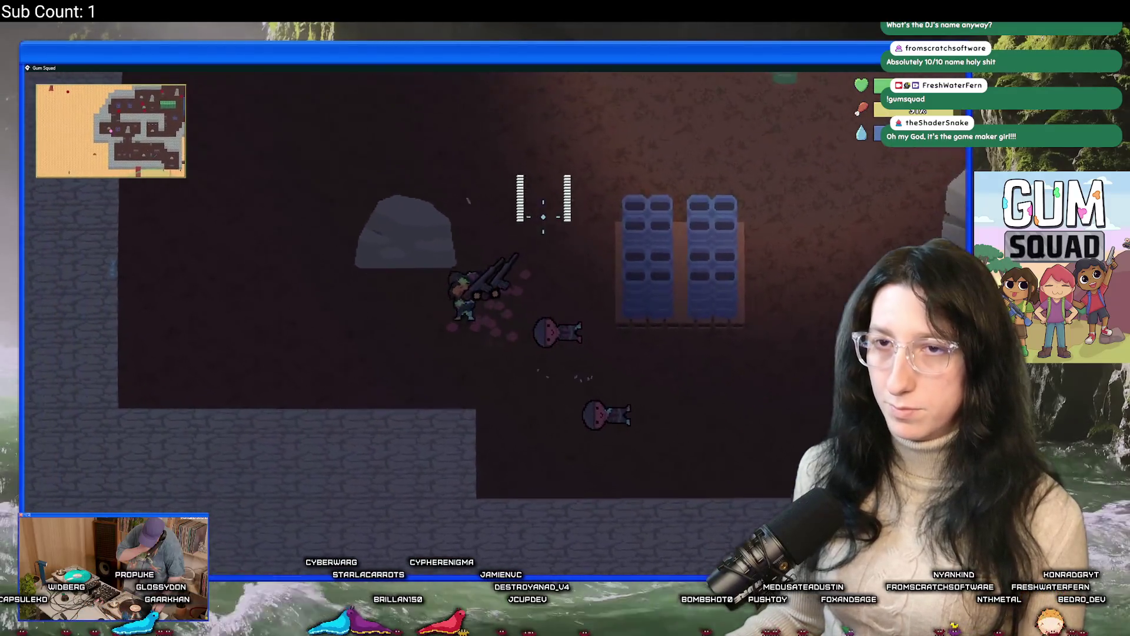
{"action": "key", "text": "w"}
{"action": "key", "text": "d"}
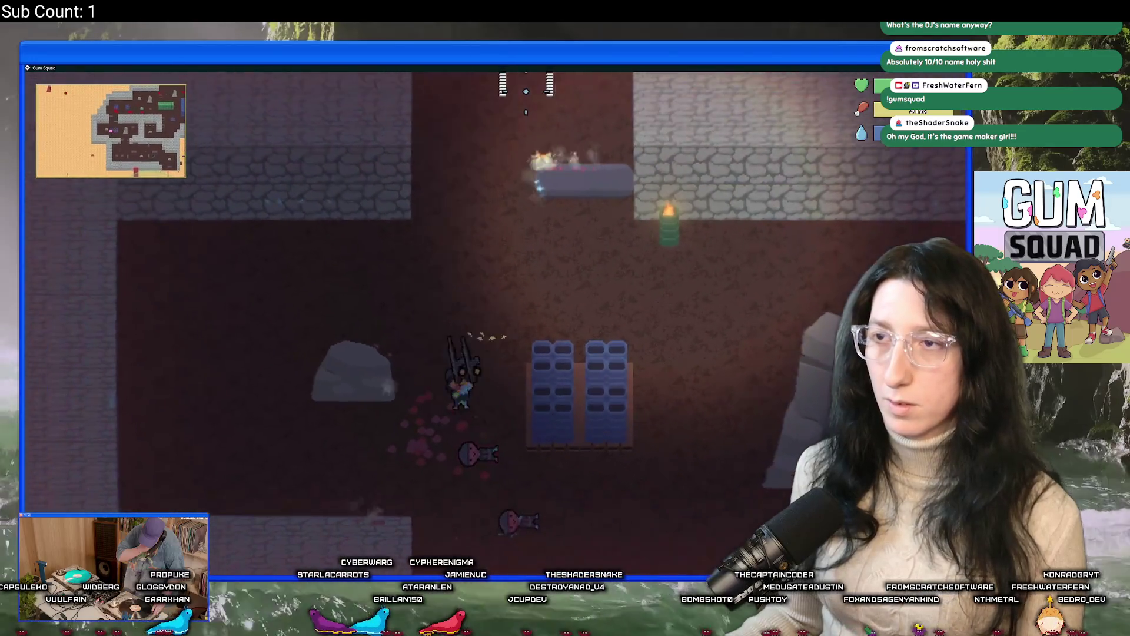
{"action": "key", "text": "w"}
{"action": "key", "text": "a"}
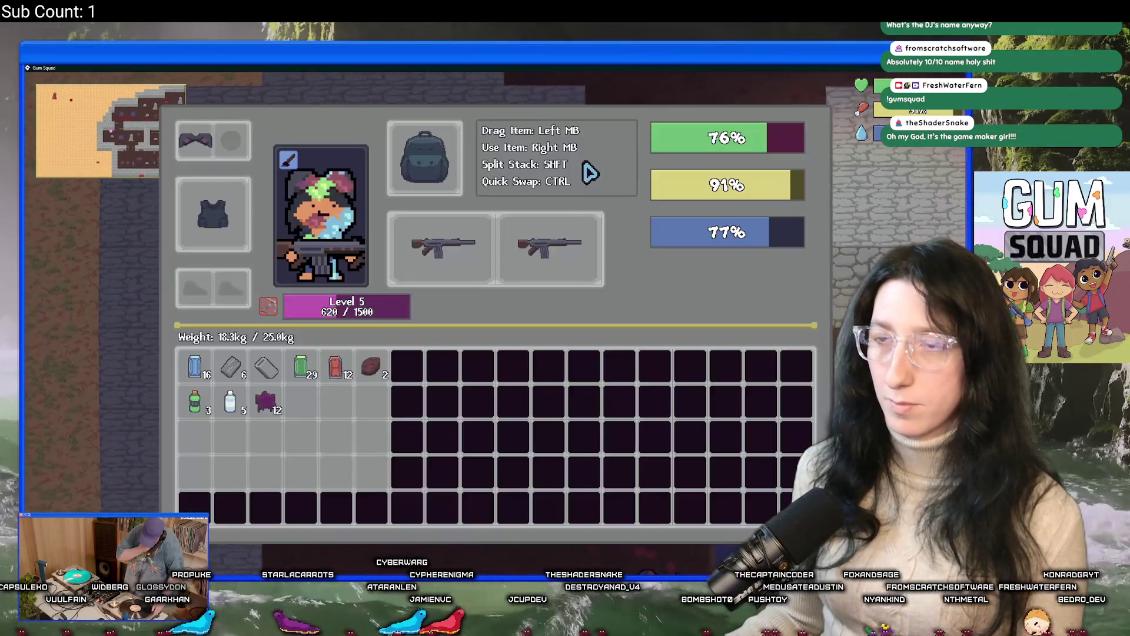
{"action": "key", "text": "Tab"}
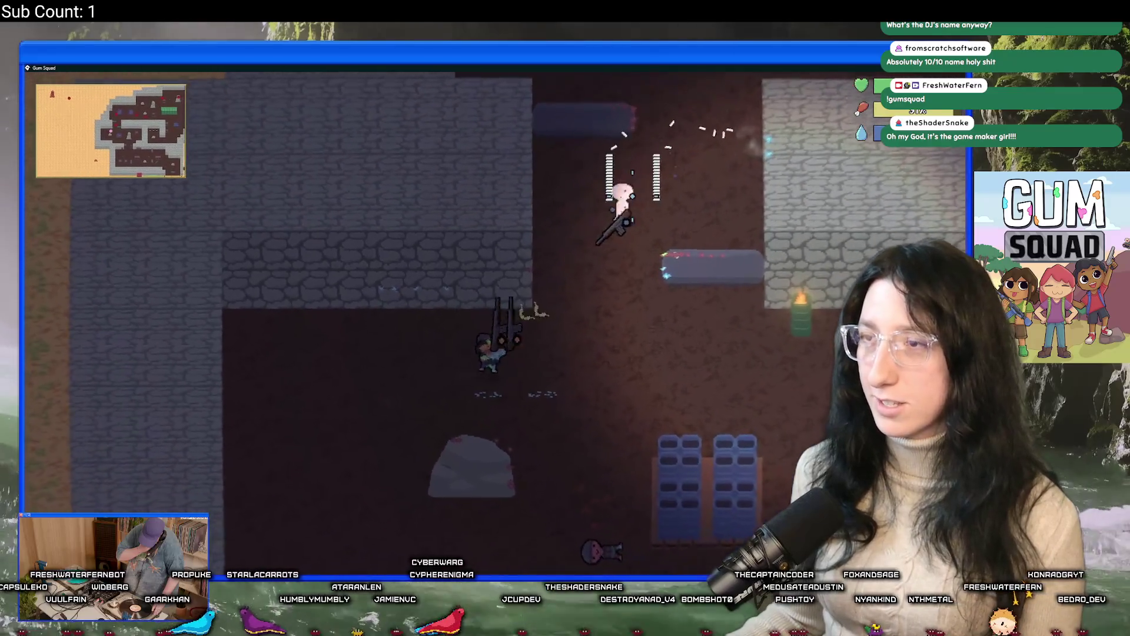
Move up the corridor and down-right across the yard toward the remaining enemies
{"action": "key", "text": "d"}
{"action": "key", "text": "w"}
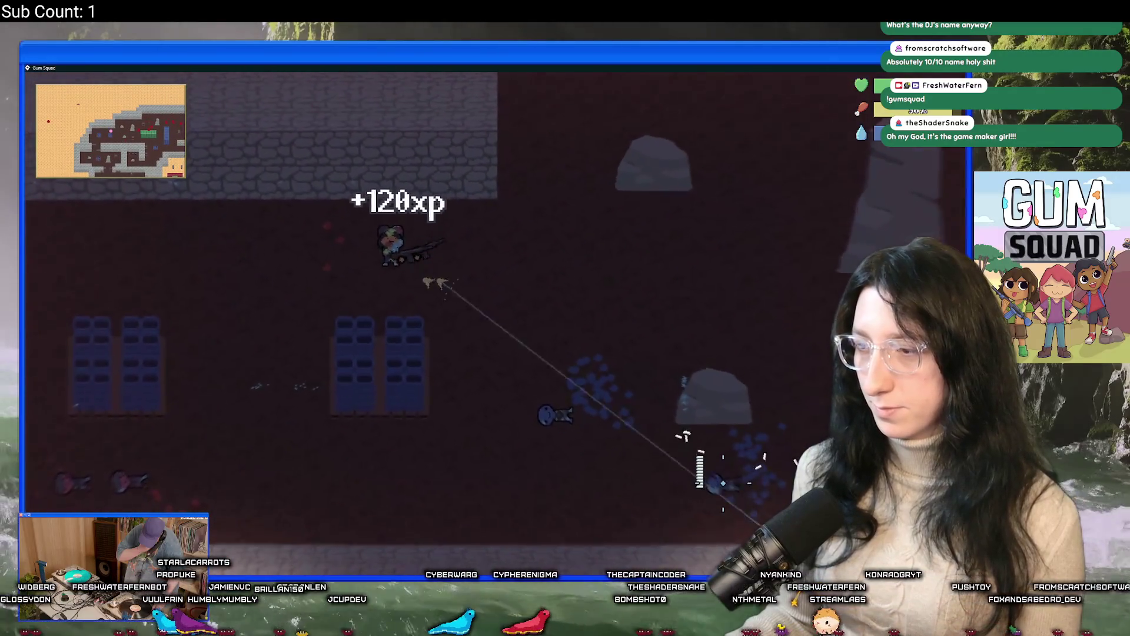
{"action": "key", "text": "s"}
{"action": "key", "text": "d"}
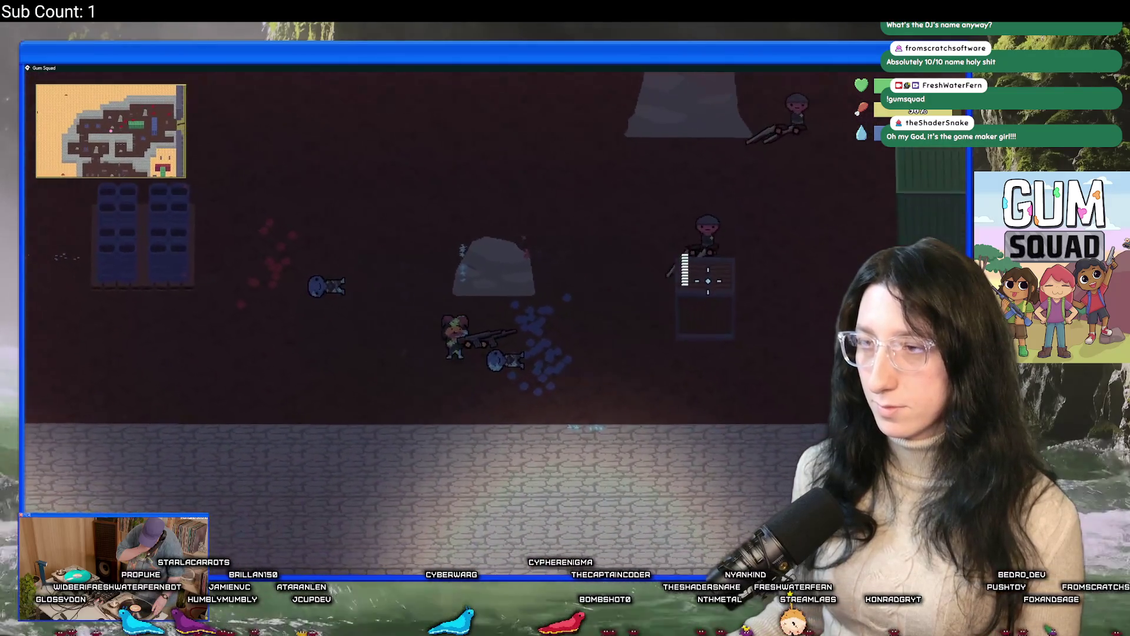
{"action": "key", "text": "Tab"}
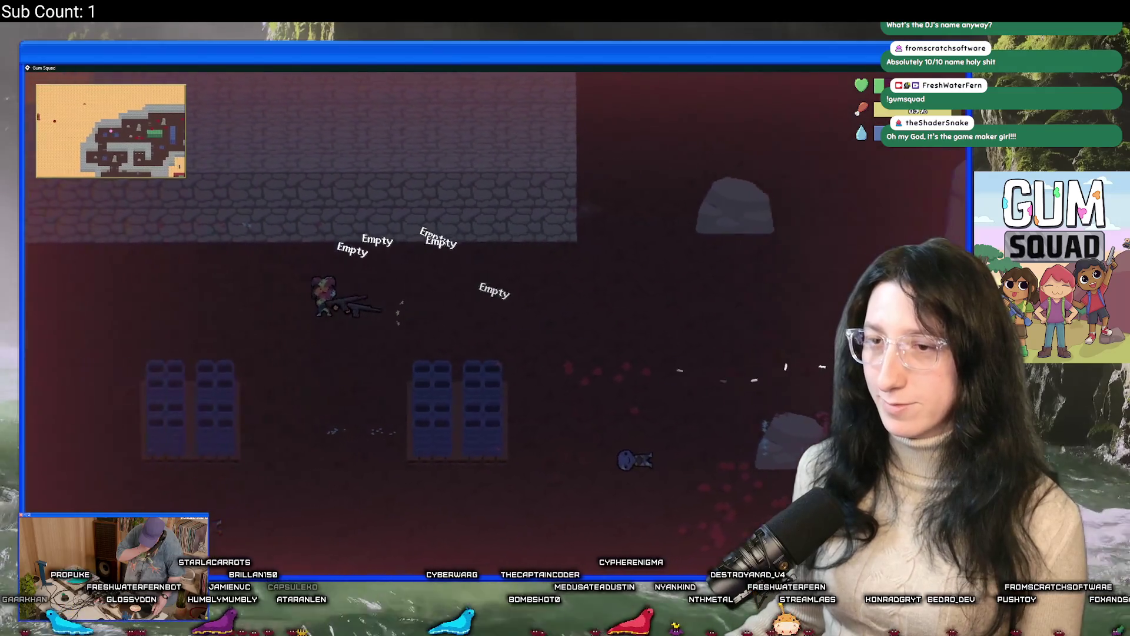
{"action": "key", "text": "d"}
{"action": "key", "text": "s"}
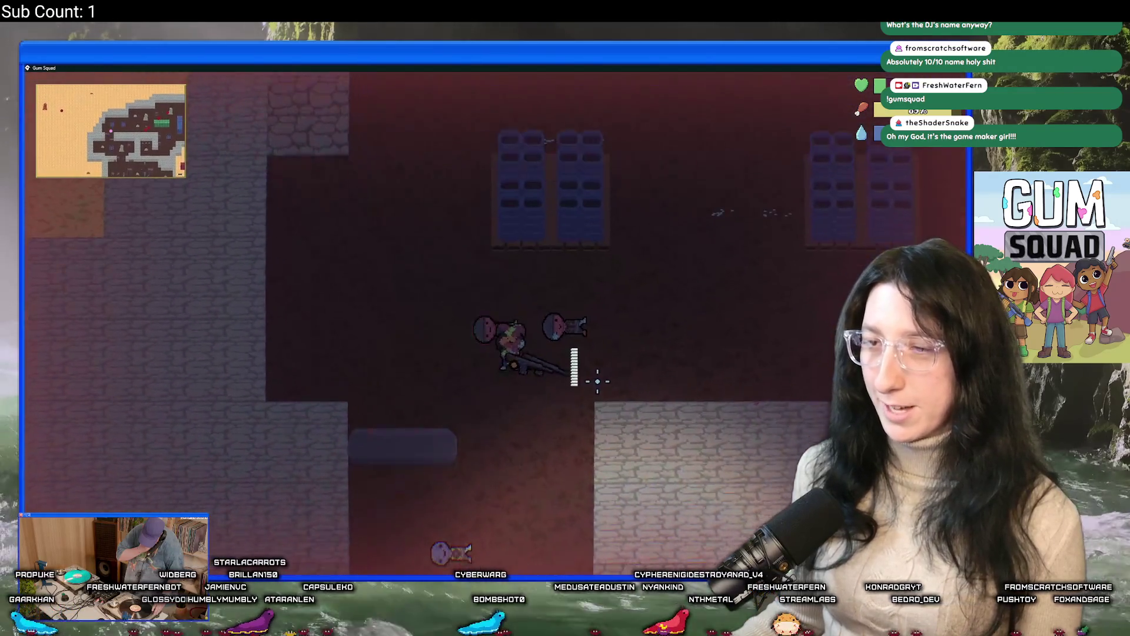
Take the two rifles from the downed enemy into the backpack
{"action": "key", "text": "d"}
{"action": "key", "text": "s"}
{"action": "key", "text": "Tab"}
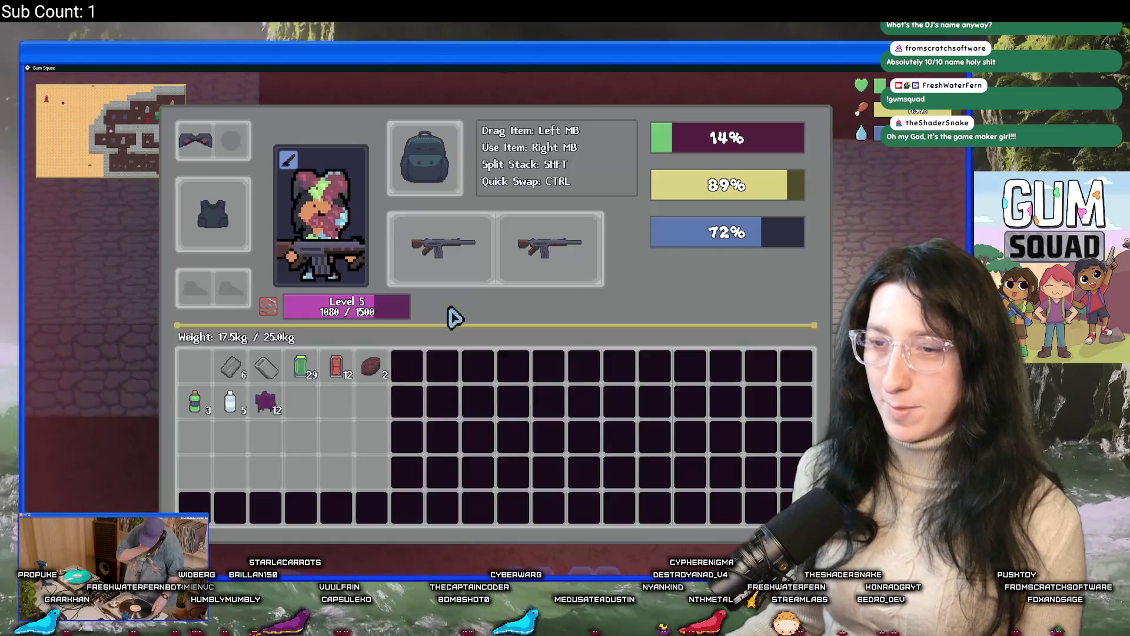
{"action": "left_click", "coordinate": [479, 265], "text": "ctrl"}
{"action": "key", "text": "Tab"}
Walk down to the crates and open the fallen enemy's loot
{"action": "key", "text": "a"}
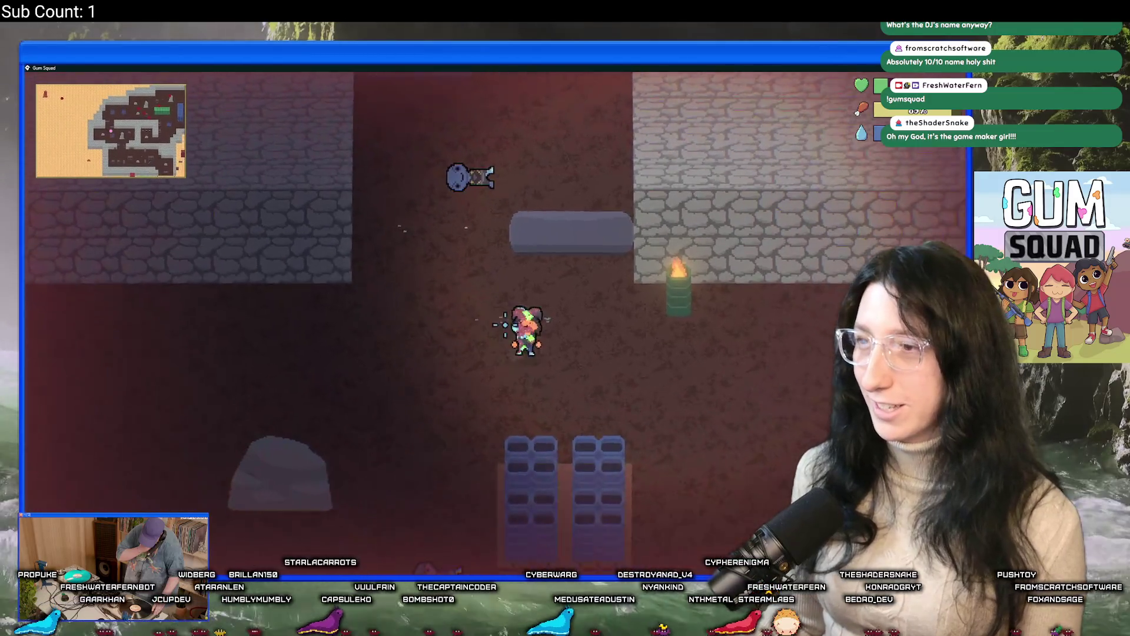
{"action": "key", "text": "s"}
{"action": "key", "text": "d"}
{"action": "key", "text": "a"}
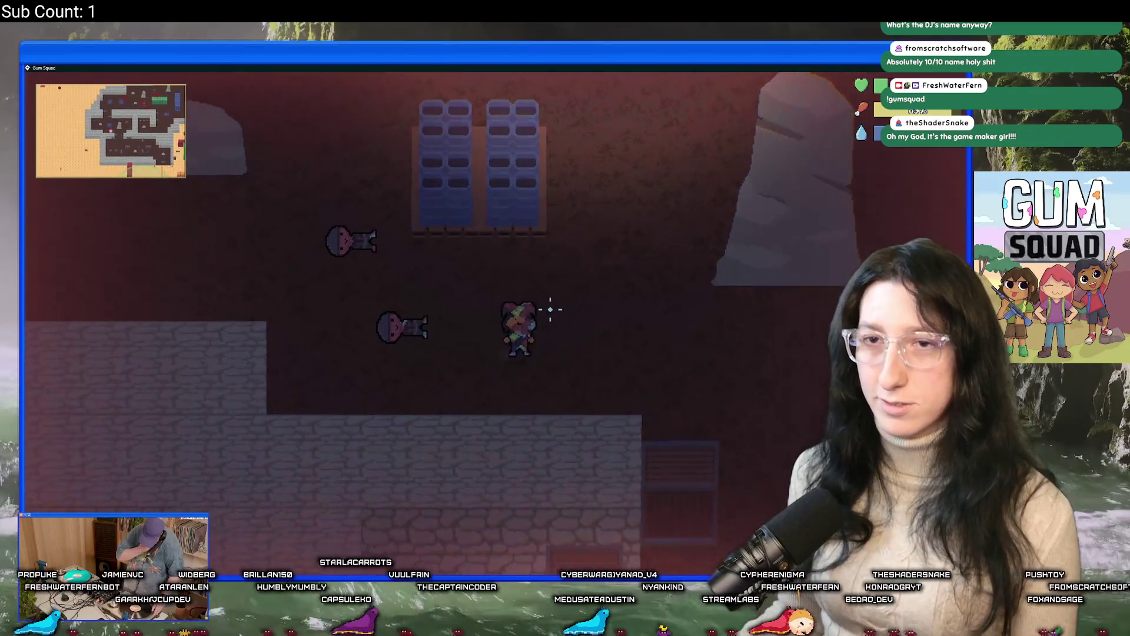
{"action": "key", "text": "d"}
{"action": "key", "text": "s"}
{"action": "key", "text": "e"}
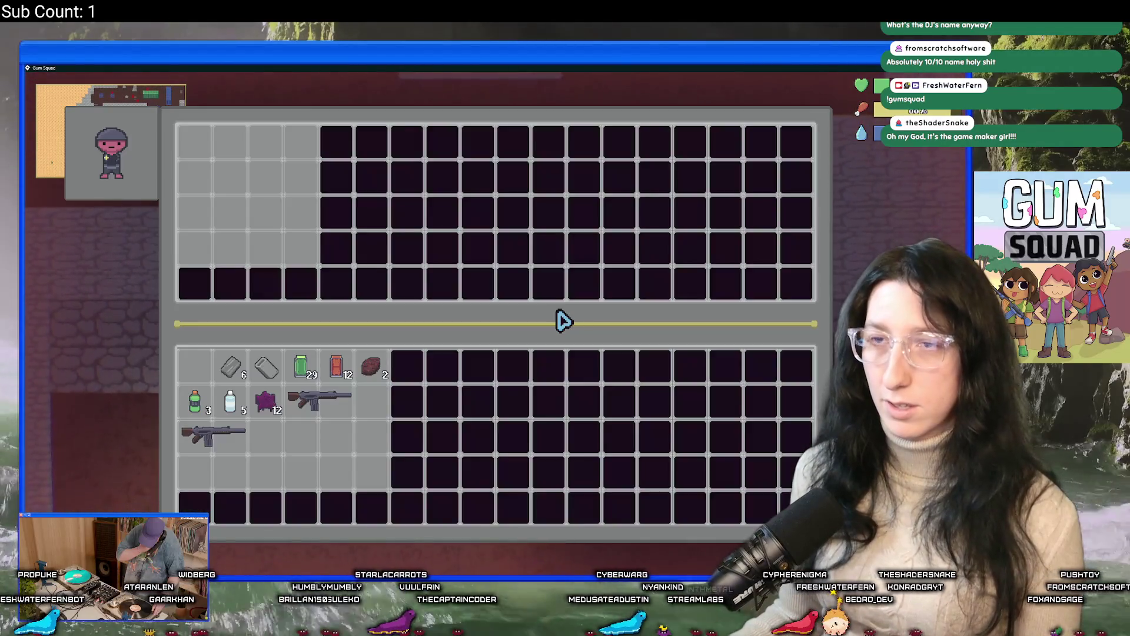
Equip the looted Pepper Minter rifle in a weapon slot
{"action": "key", "text": "Tab"}
{"action": "key", "text": "Tab"}
{"action": "key", "text": "d"}
{"action": "key", "text": "Tab"}
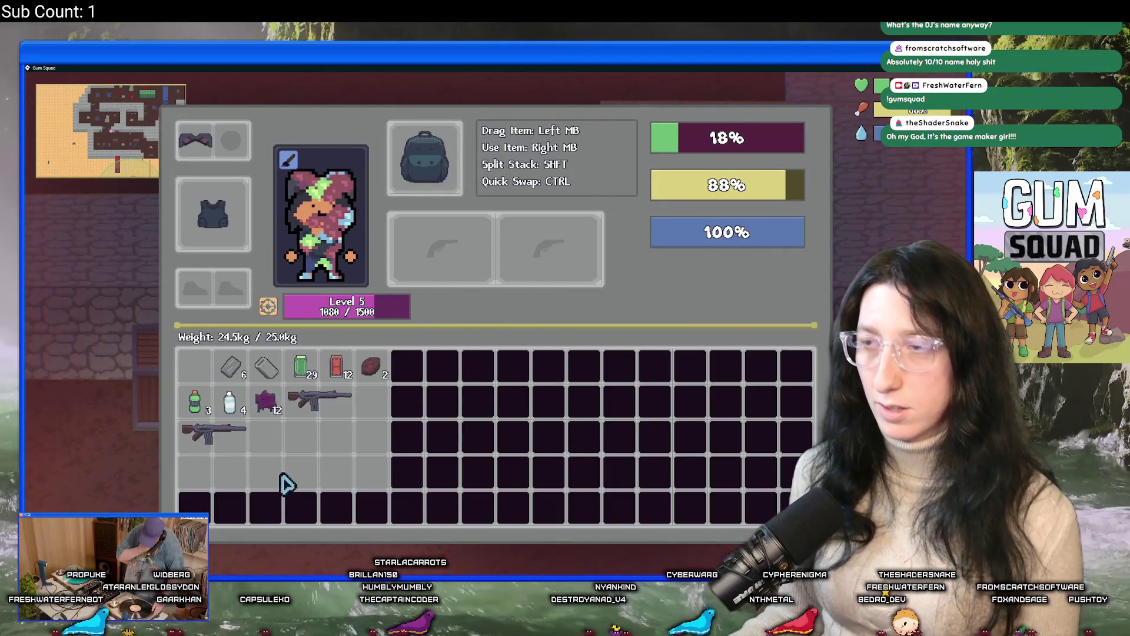
{"action": "key", "text": "Tab"}
{"action": "key", "text": "w"}
{"action": "key", "text": "Tab"}
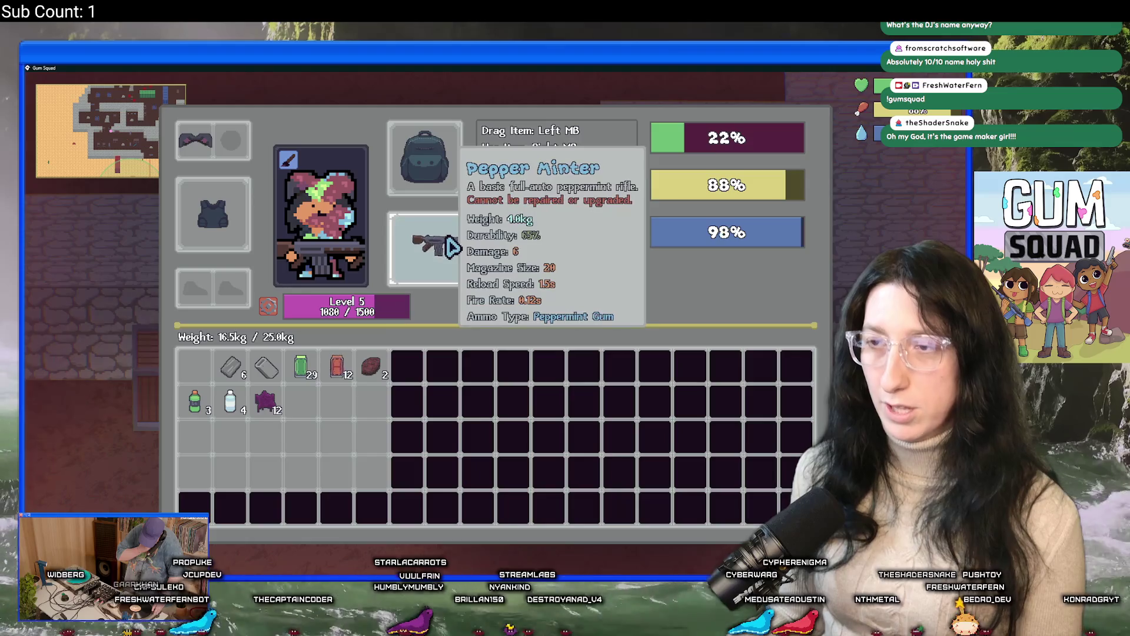
{"action": "key", "text": "Tab"}
{"action": "key", "text": "Tab"}
{"action": "left_click", "coordinate": [468, 255]}
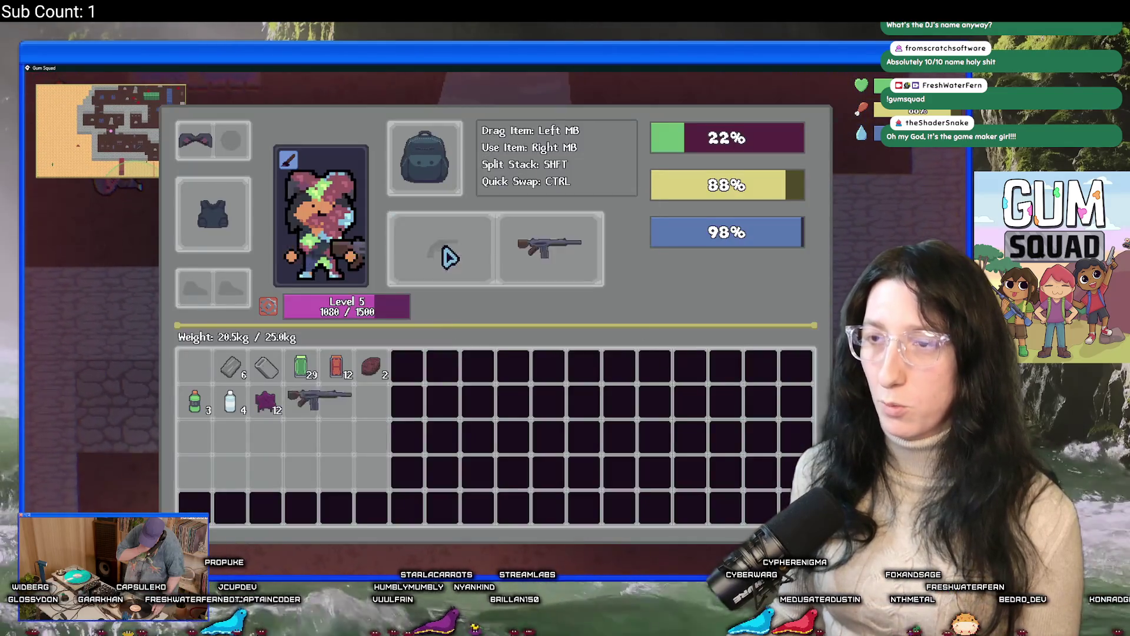
Walk up past the blue shelves and eat the steak, bringing hunger to 100%
{"action": "key", "text": "Tab"}
{"action": "key", "text": "w"}
{"action": "key", "text": "w"}
{"action": "key", "text": "a"}
{"action": "key", "text": "Tab"}
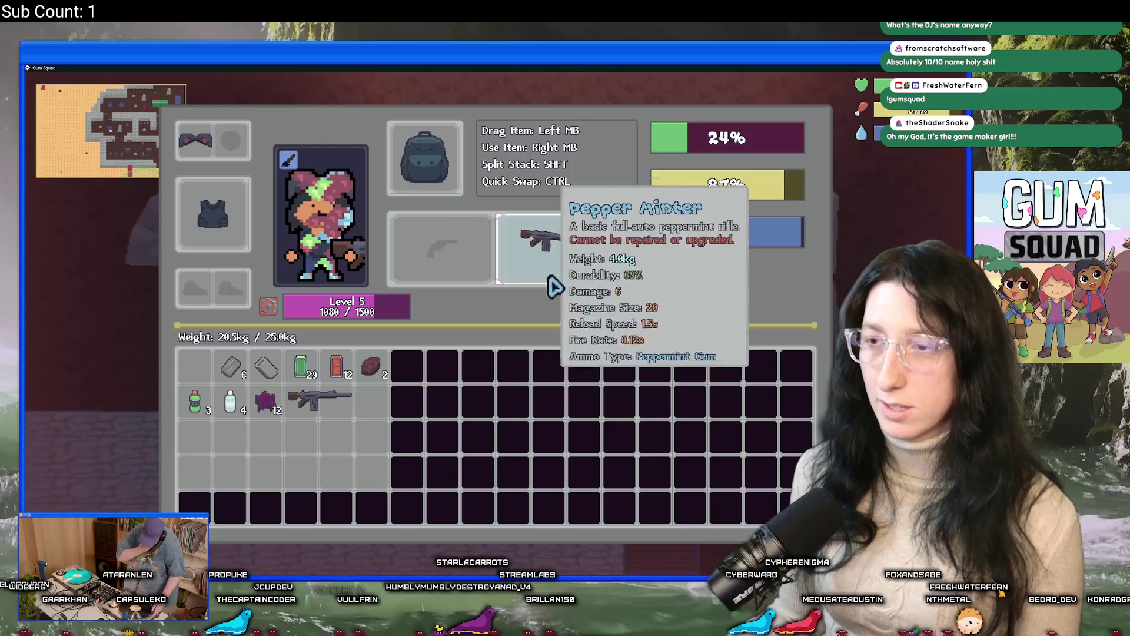
{"action": "key", "text": "Tab"}
{"action": "key", "text": "w"}
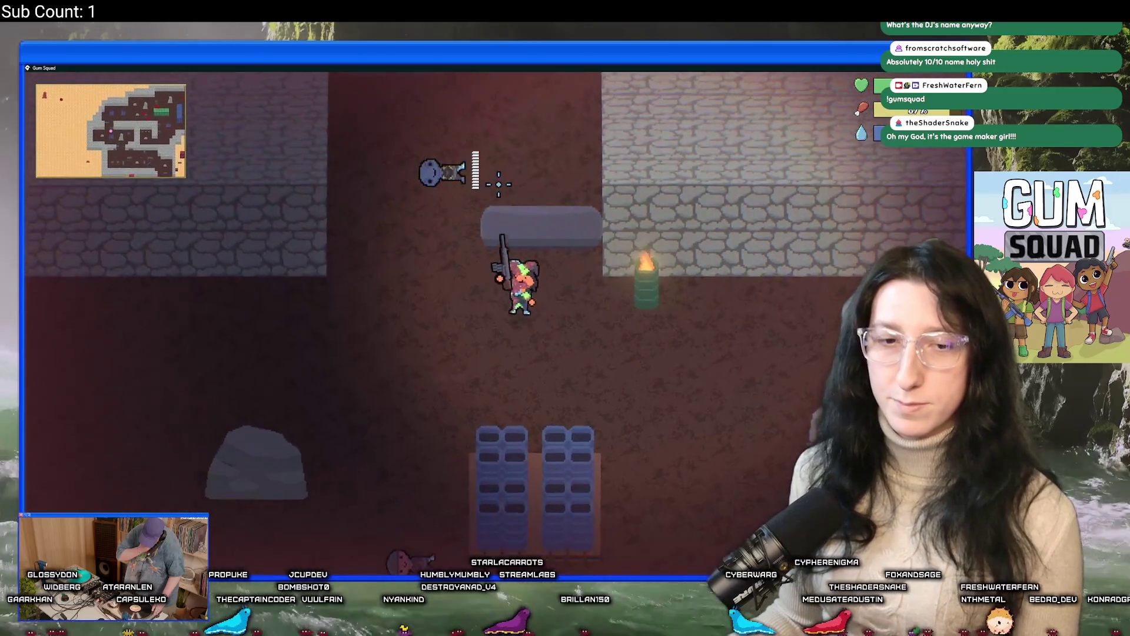
{"action": "key", "text": "Tab"}
{"action": "key", "text": "Tab"}
{"action": "key", "text": "w"}
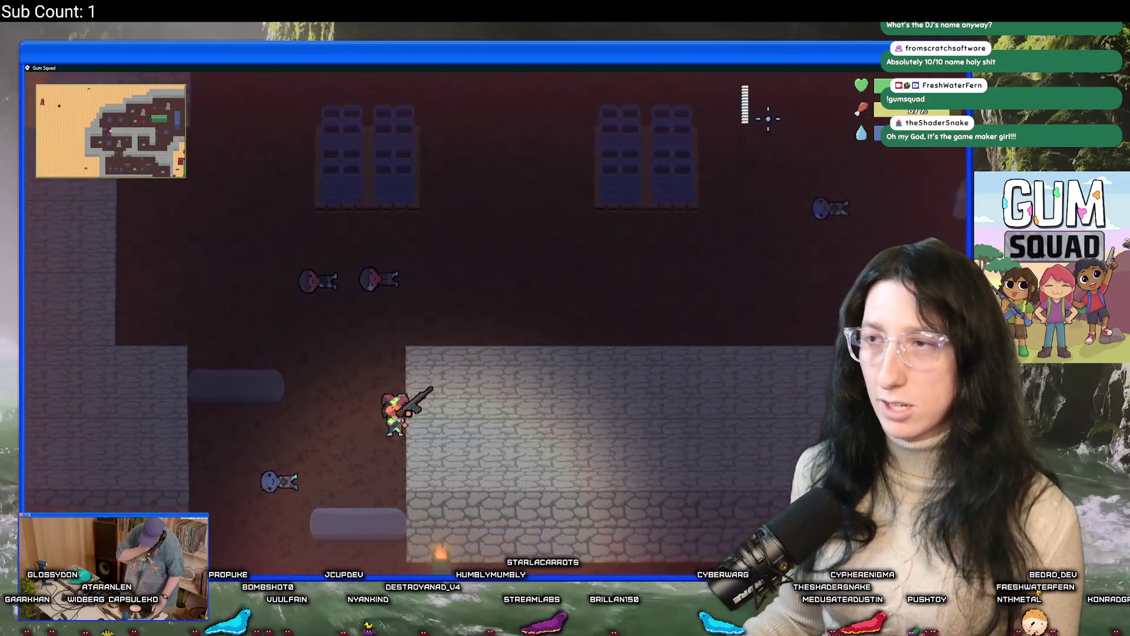
{"action": "key", "text": "Tab"}
{"action": "right_click", "coordinate": [377, 371]}
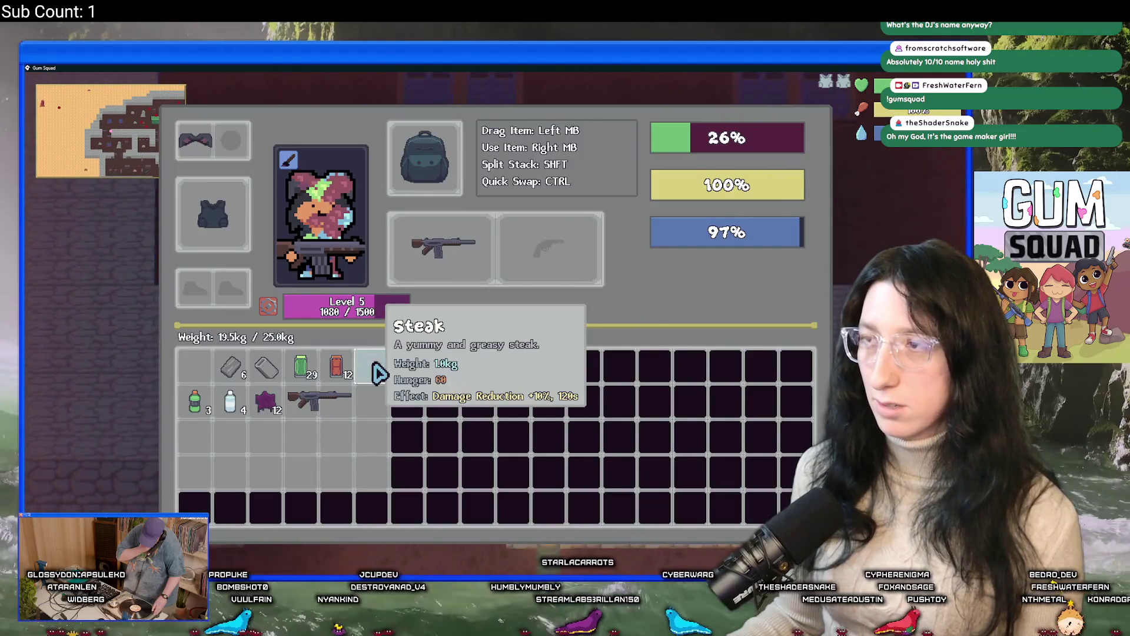
{"action": "key", "text": "Tab"}
Move up-right through the room, firing at the enemy
{"action": "key", "text": "w"}
{"action": "key", "text": "d"}
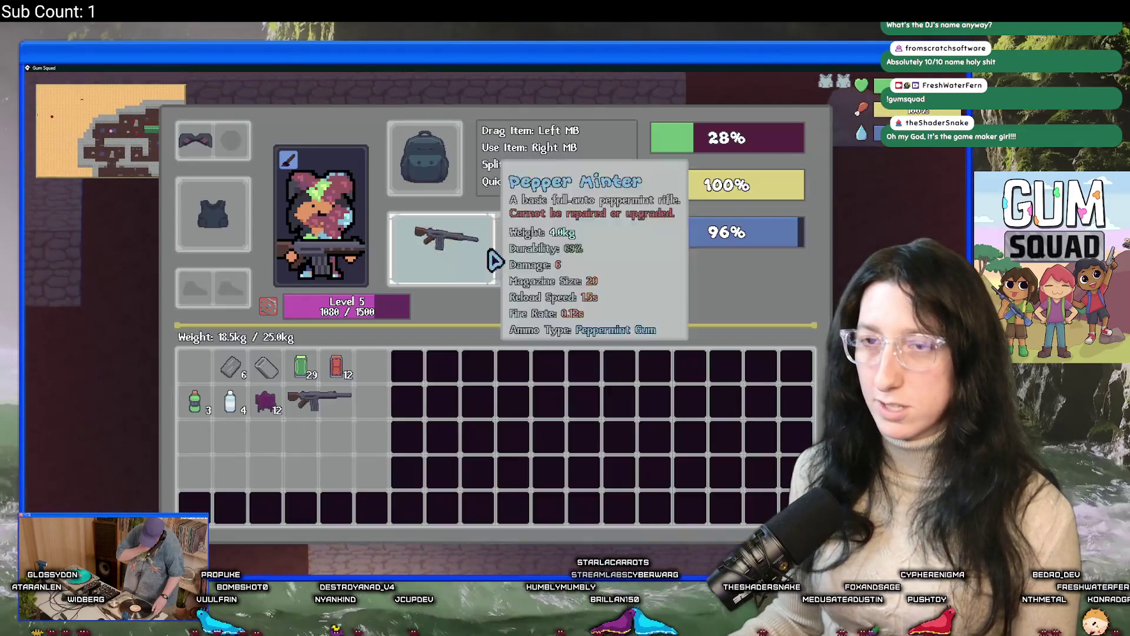
{"action": "key", "text": "Tab"}
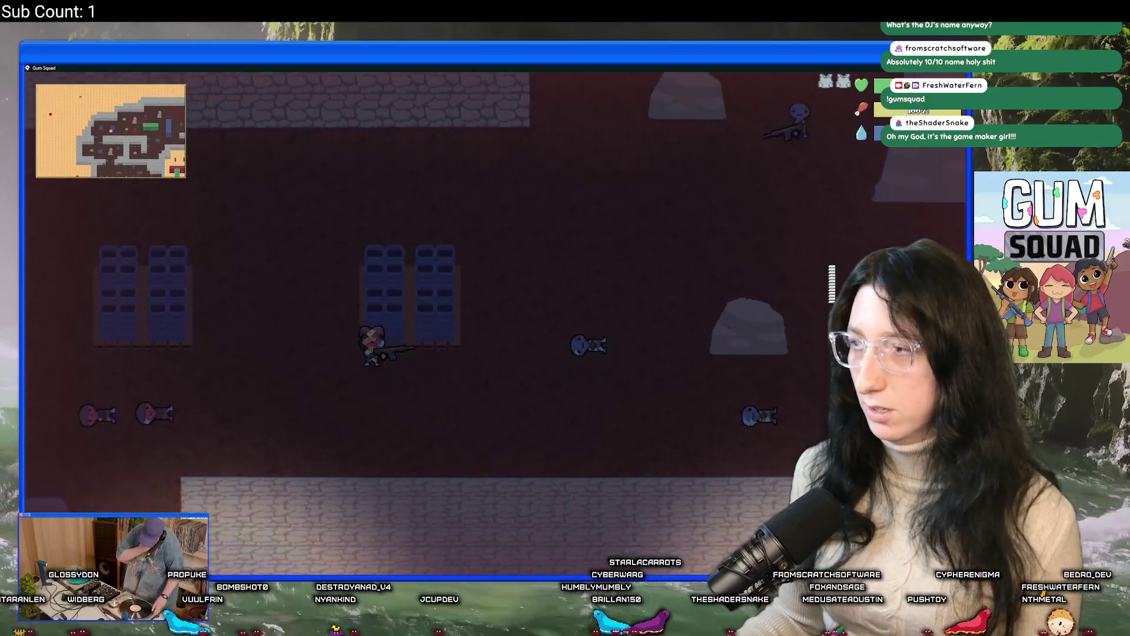
{"action": "key", "text": "w"}
{"action": "key", "text": "d"}
{"action": "left_click", "coordinate": [767, 150]}
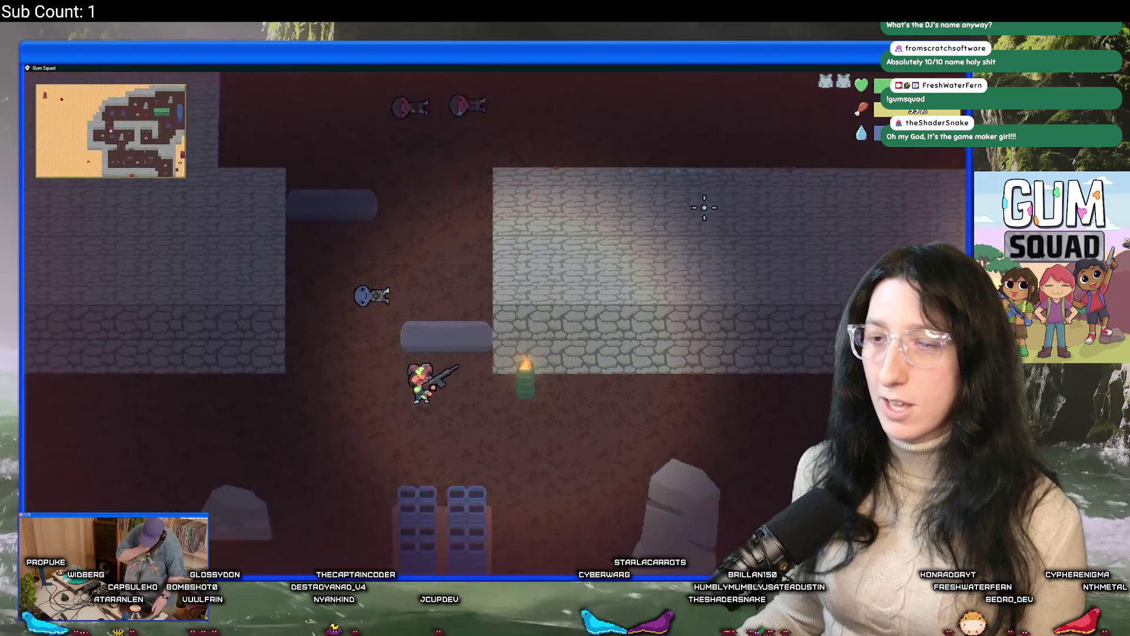
Walk down and right across the container yard past the rock
{"action": "key", "text": "s"}
{"action": "key", "text": "d"}
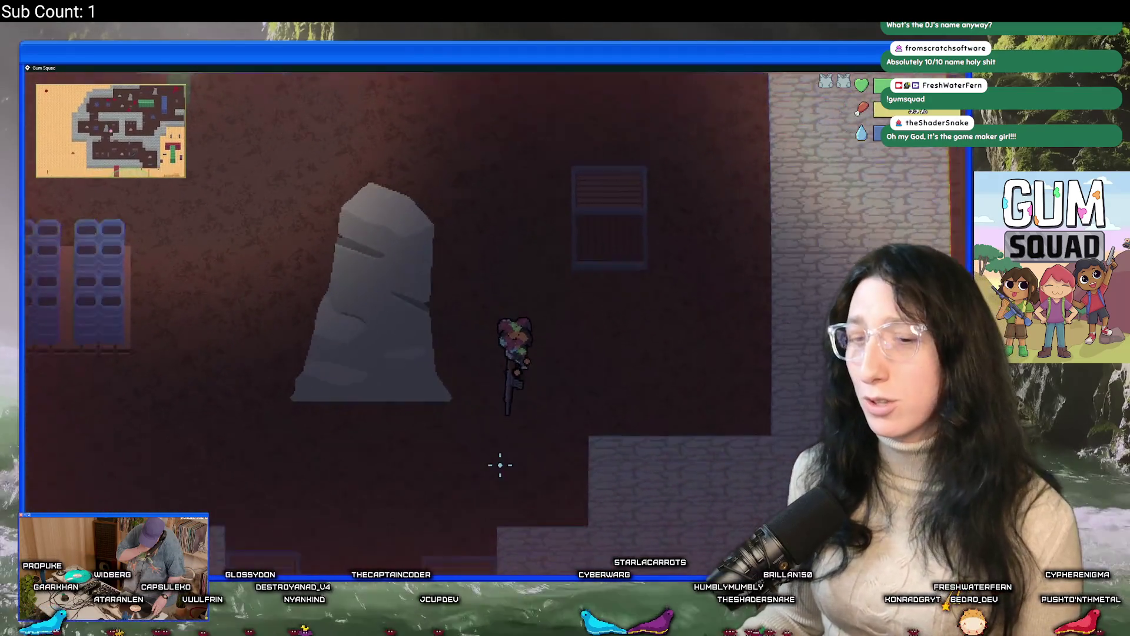
{"action": "key", "text": "s"}
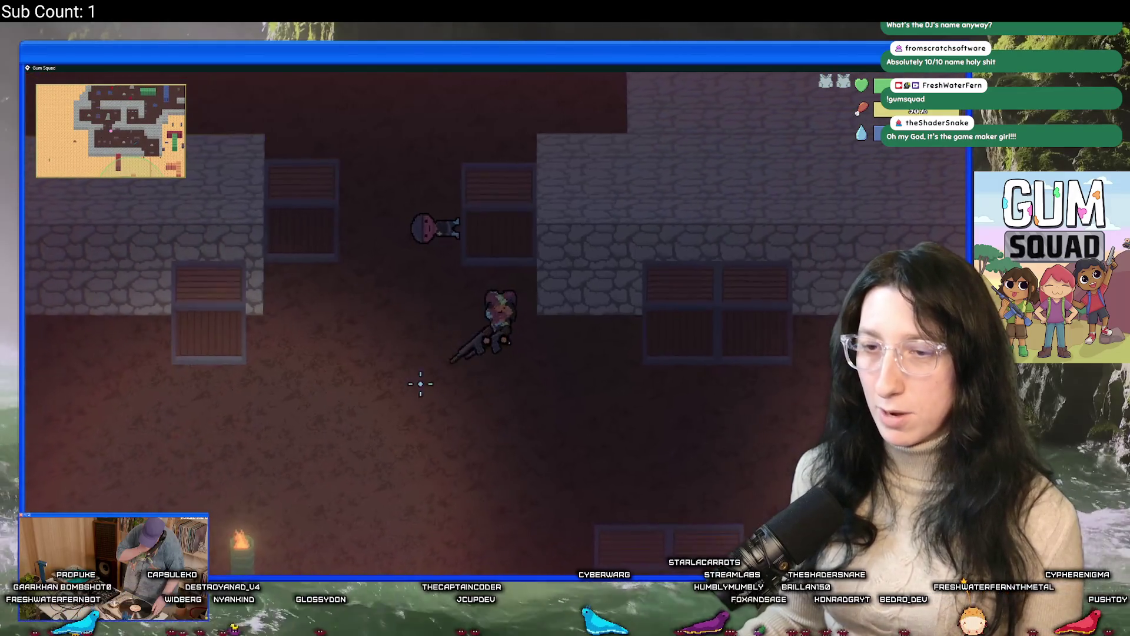
{"action": "key", "text": "d"}
{"action": "key", "text": "s"}
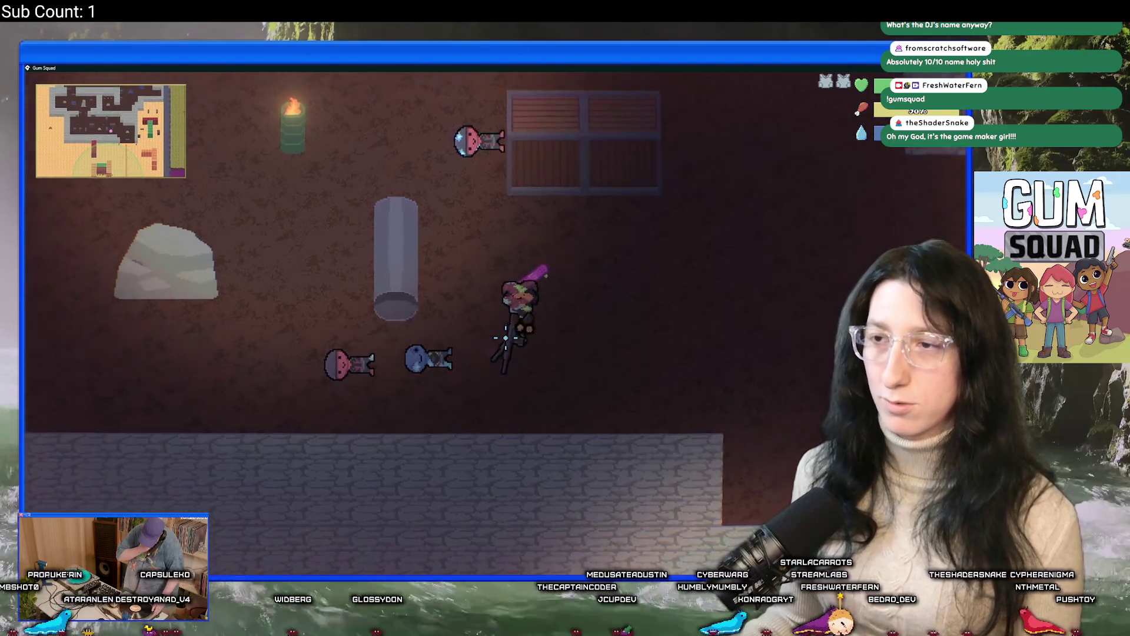
{"action": "key", "text": "w"}
{"action": "key", "text": "a"}
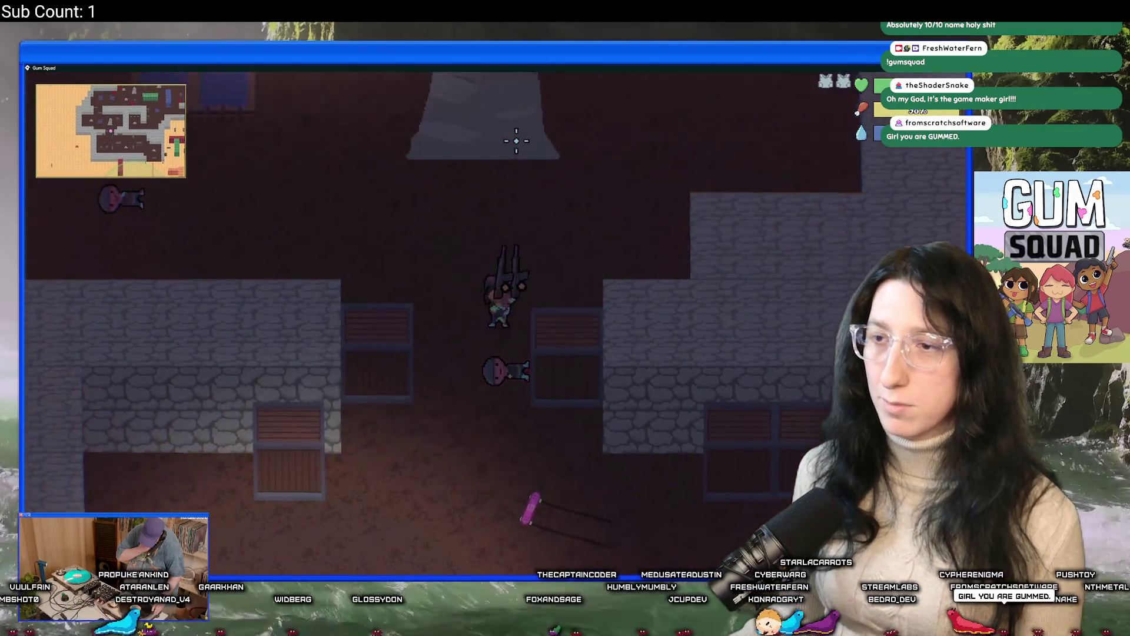
{"action": "key", "text": "w"}
{"action": "key", "text": "s"}
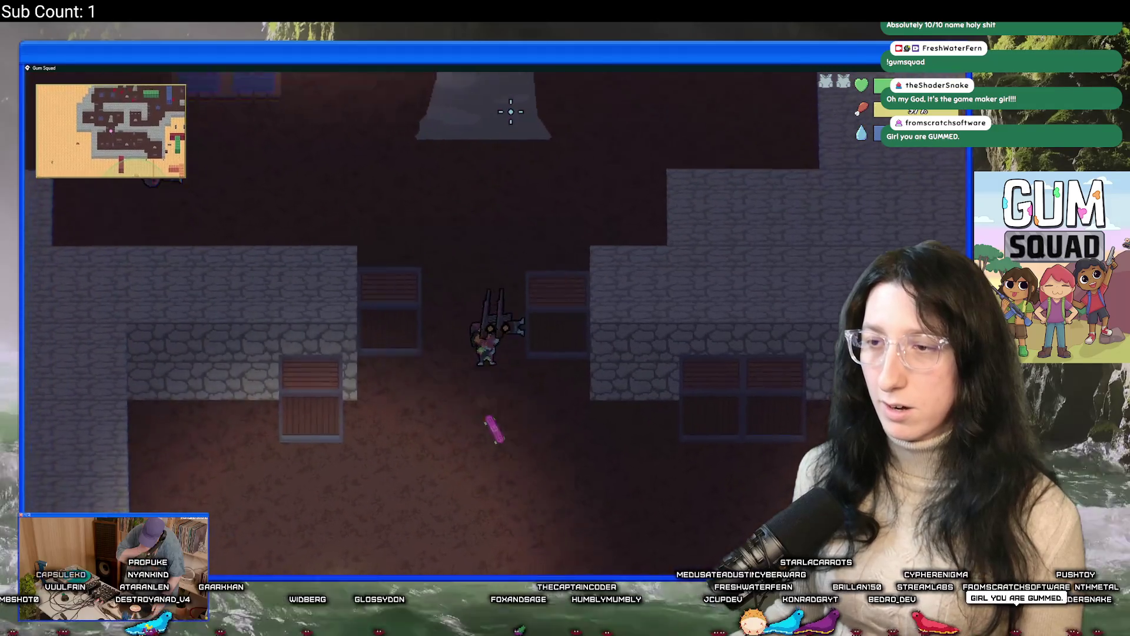
Pick up the pink skateboard and ride right toward the chest room
{"action": "key", "text": "s"}
{"action": "key", "text": "e"}
{"action": "key", "text": "w"}
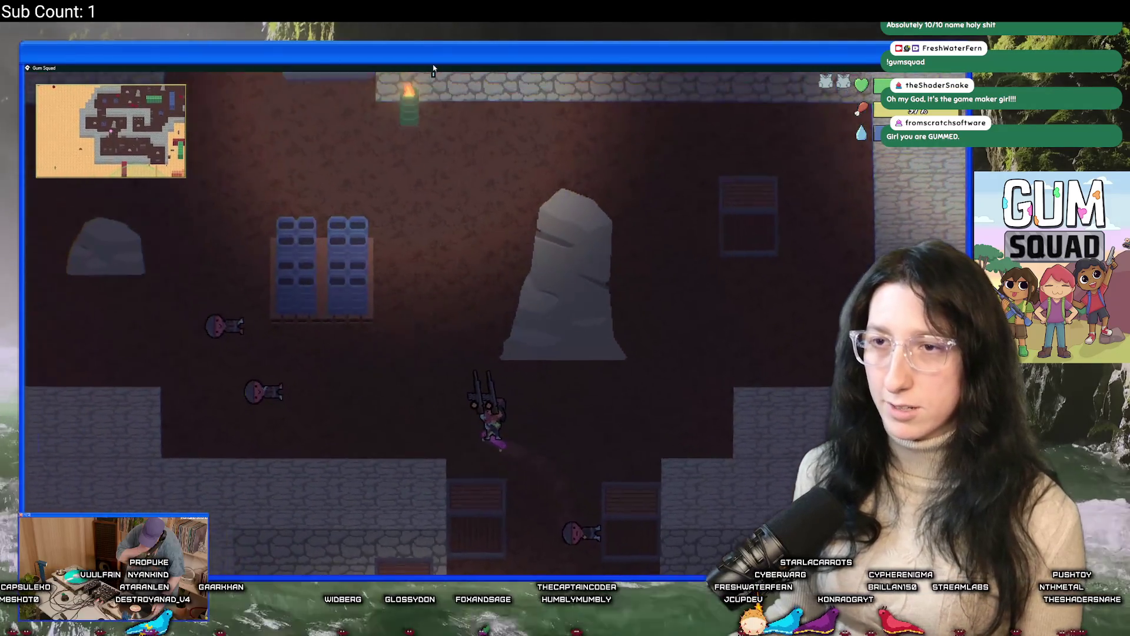
{"action": "key", "text": "w"}
{"action": "key", "text": "a"}
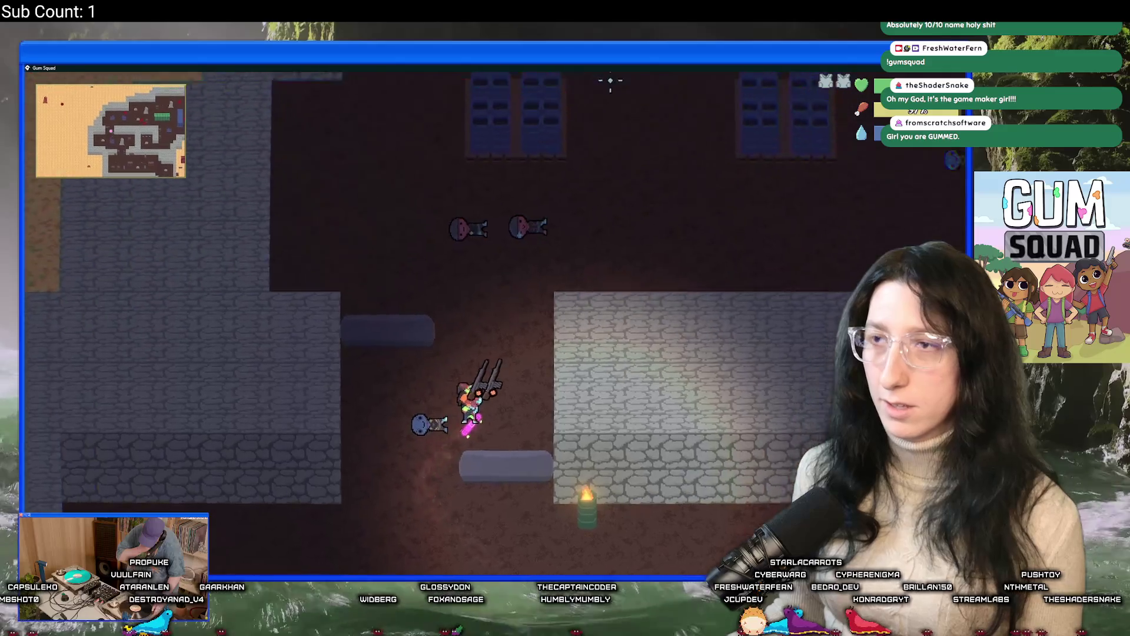
{"action": "key", "text": "d"}
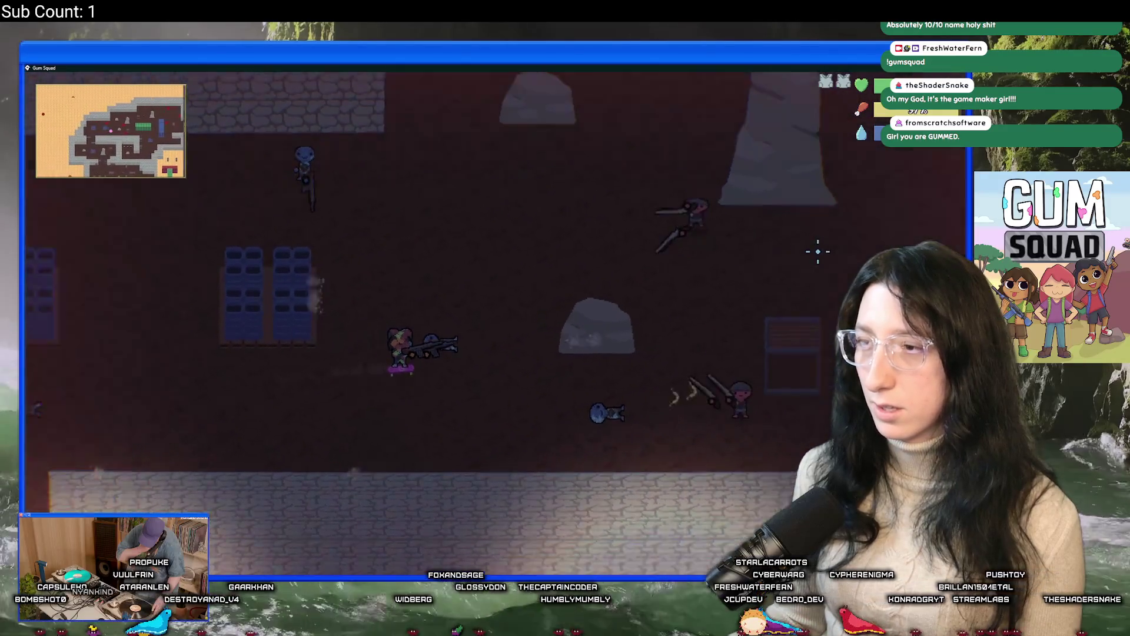
{"action": "key", "text": "d"}
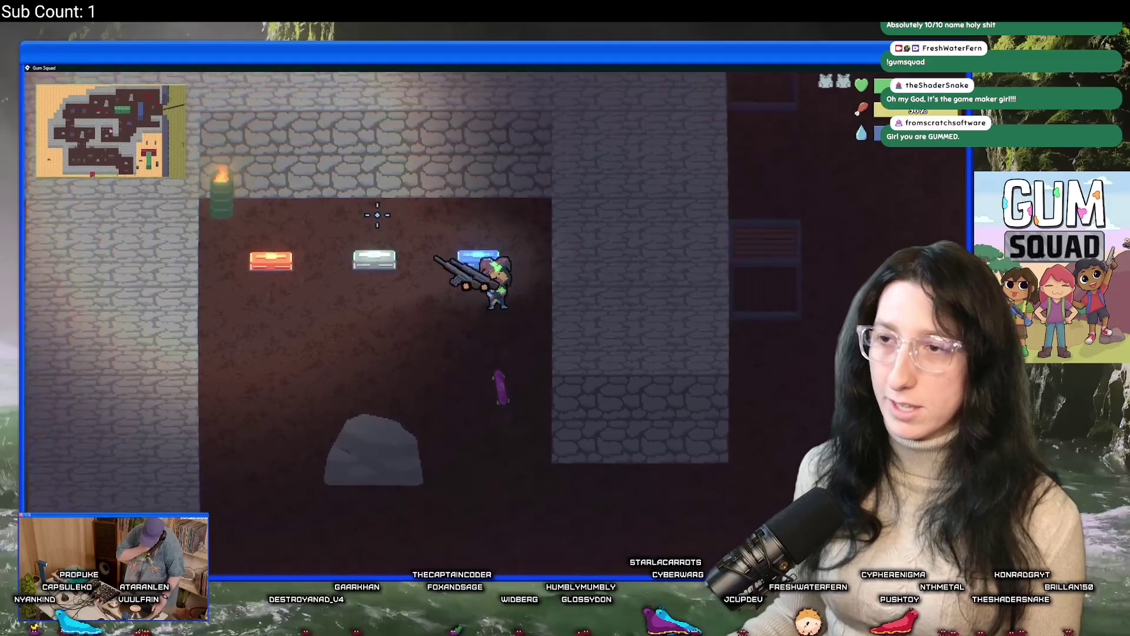
Open the red chest and compare its contents with the character inventory
{"action": "key", "text": "Escape"}
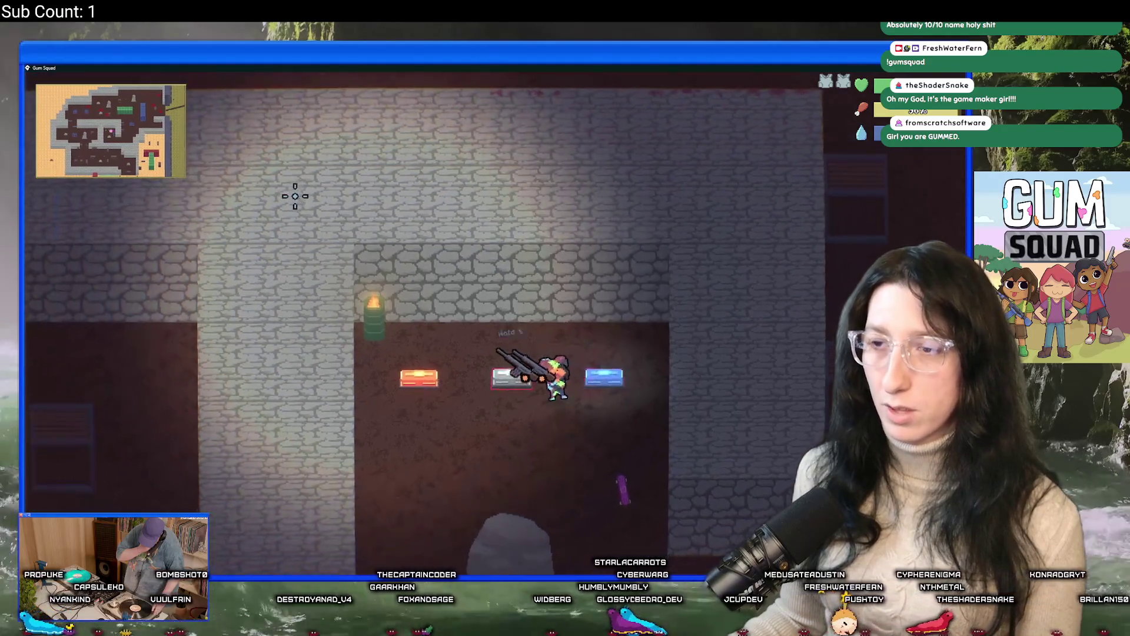
{"action": "key", "text": "a"}
{"action": "key", "text": "e"}
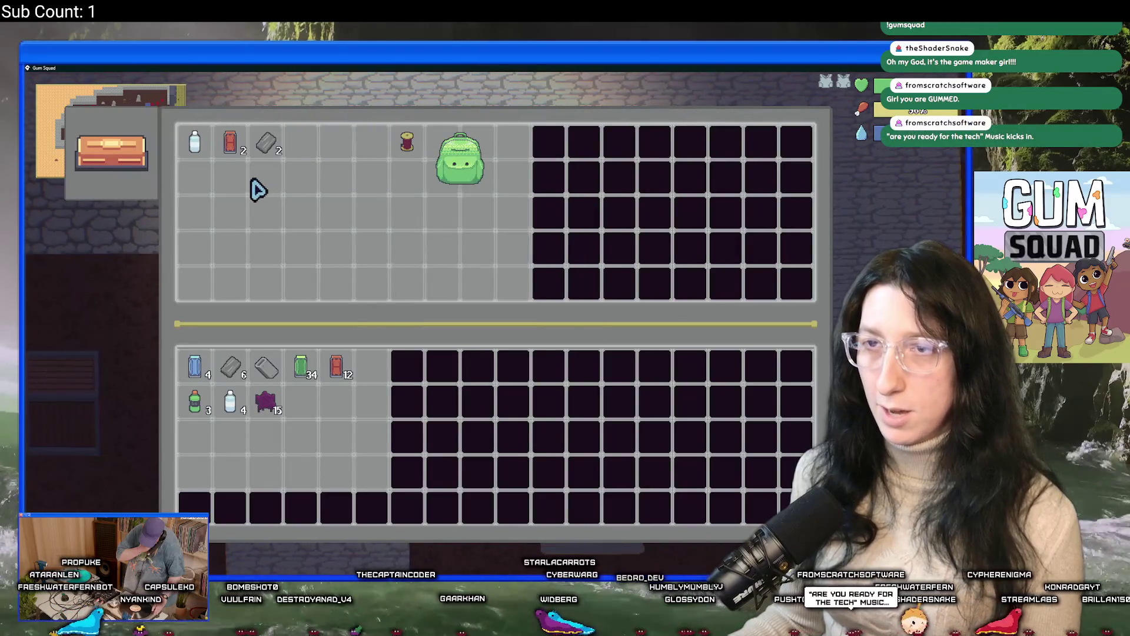
{"action": "key", "text": "Escape"}
{"action": "key", "text": "Tab"}
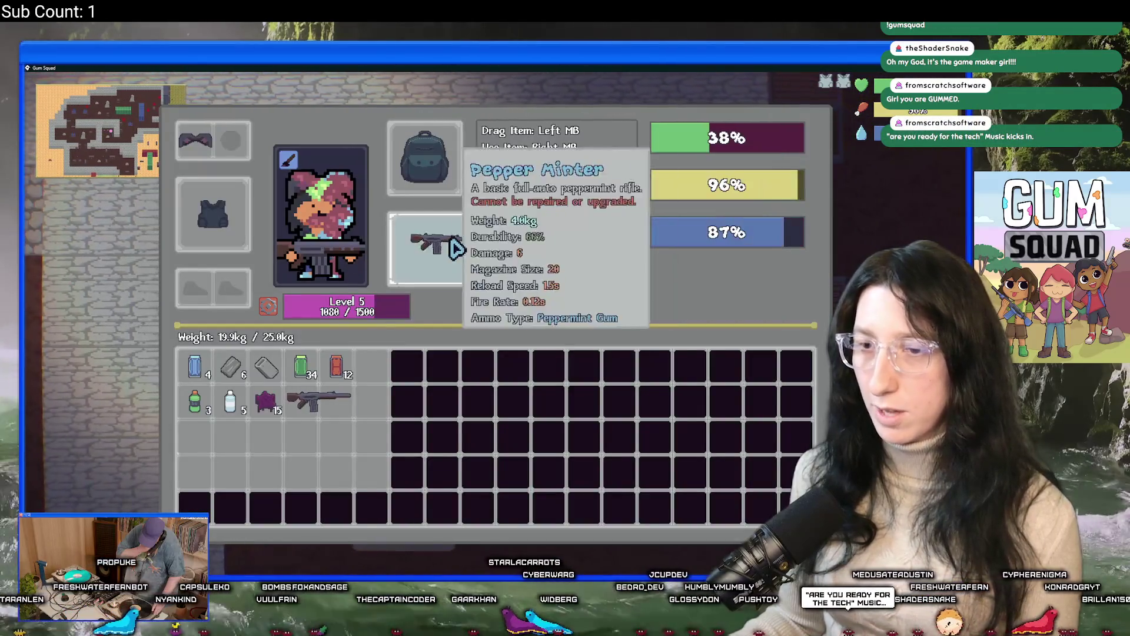
{"action": "key", "text": "Escape"}
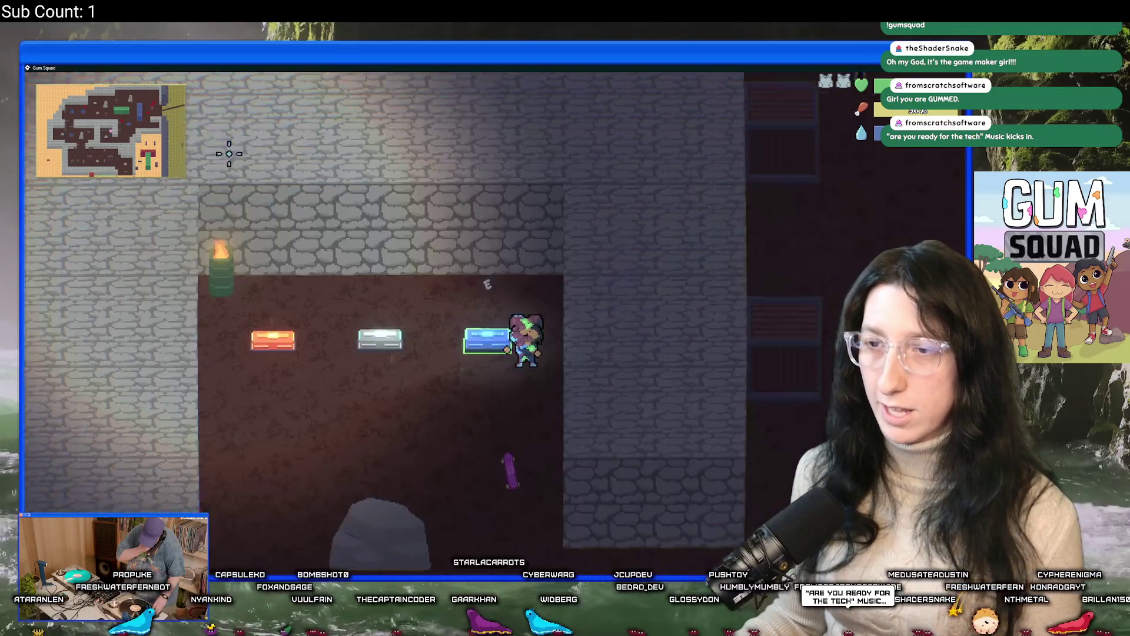
{"action": "key", "text": "Tab"}
{"action": "key", "text": "Tab"}
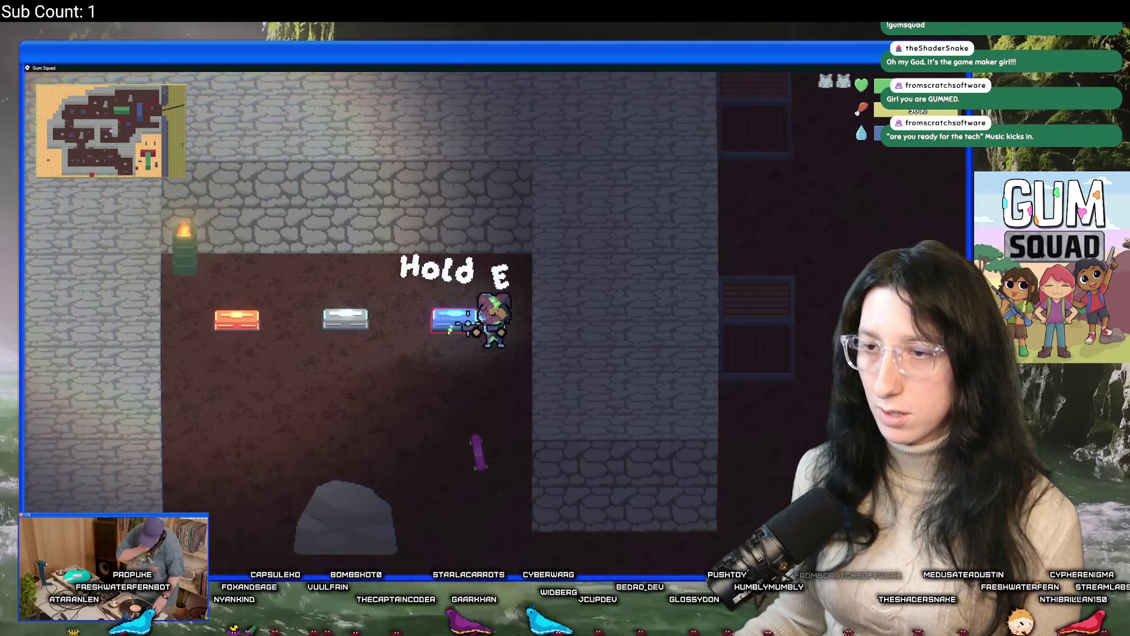
{"action": "key", "text": "s"}
Loot the silver and blue chests, then reopen the red chest
{"action": "key", "text": "w"}
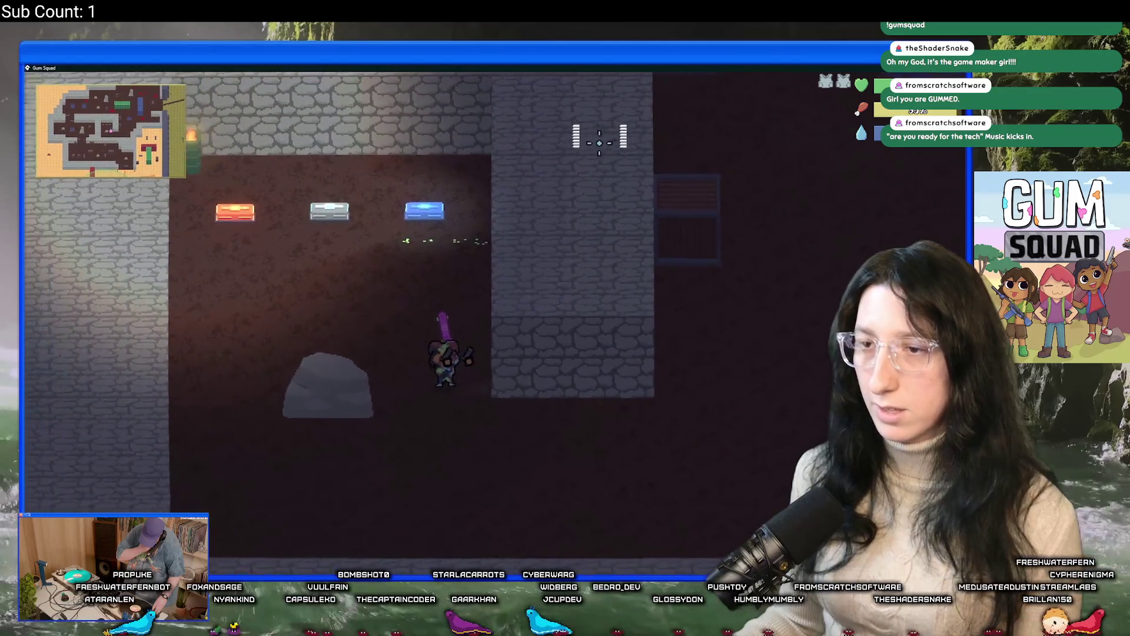
{"action": "key", "text": "e"}
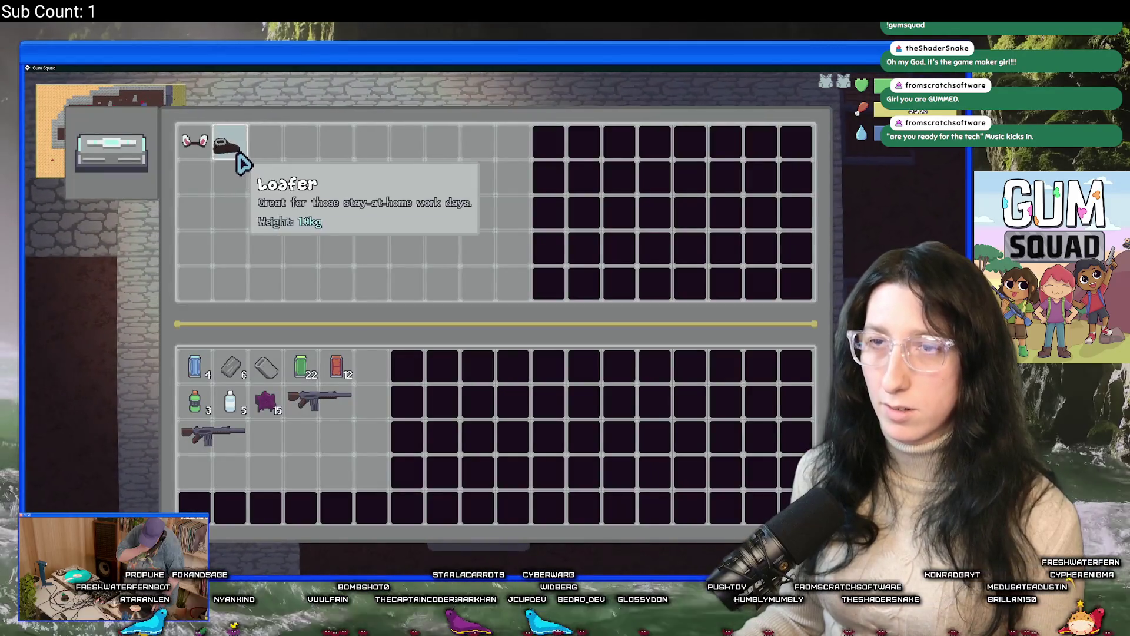
{"action": "key", "text": "Tab"}
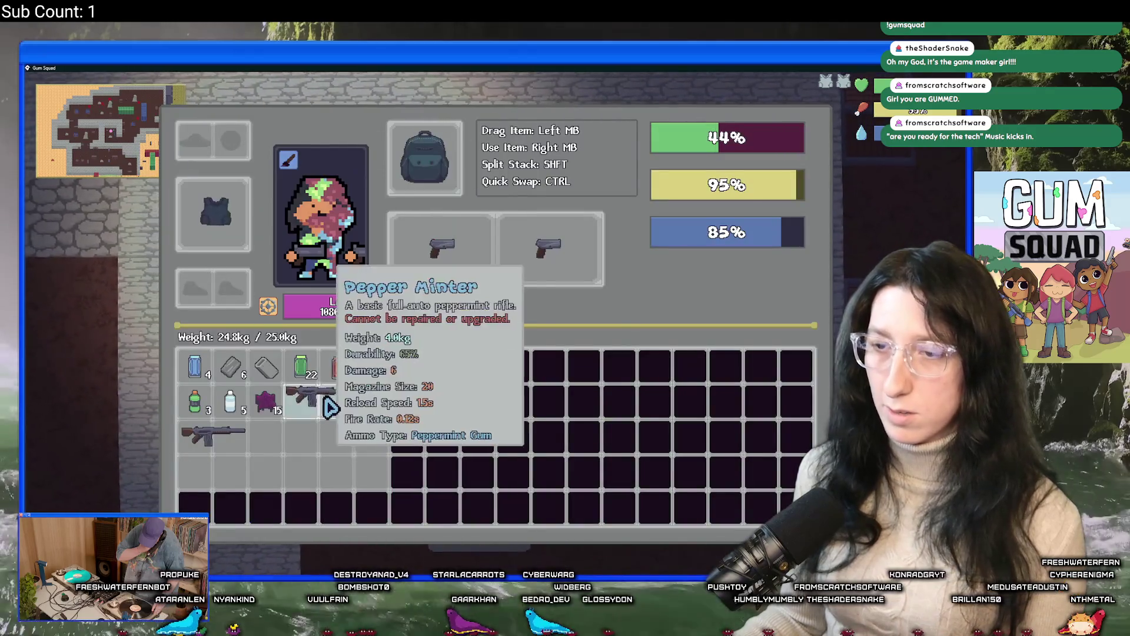
{"action": "key", "text": "Tab"}
{"action": "key", "text": "d"}
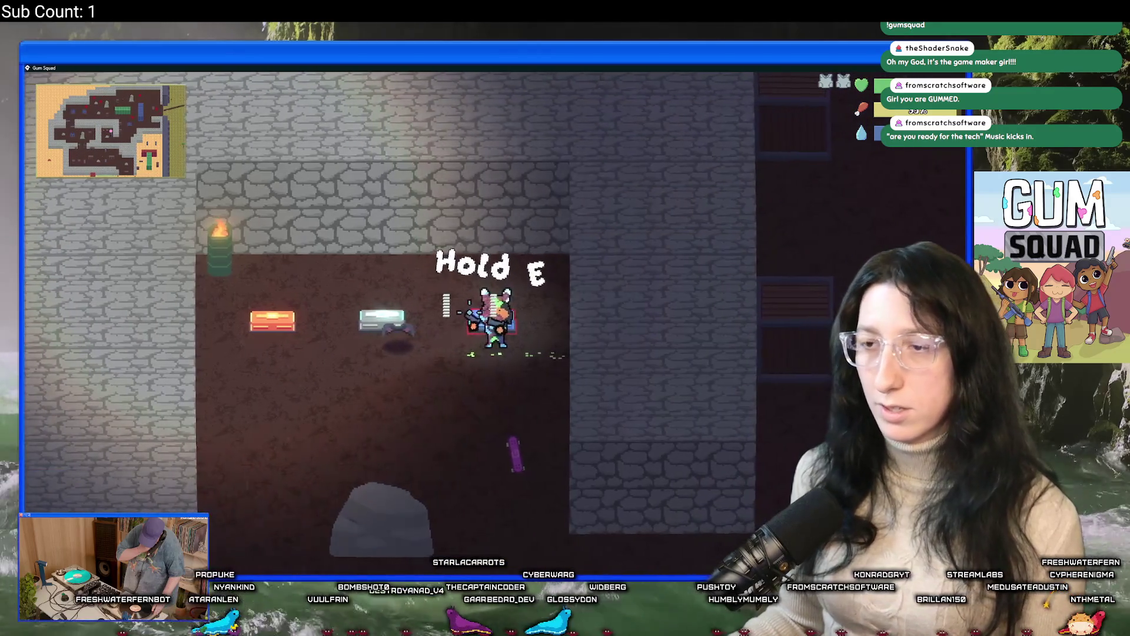
{"action": "key", "text": "e"}
{"action": "key", "text": "Tab"}
{"action": "key", "text": "a"}
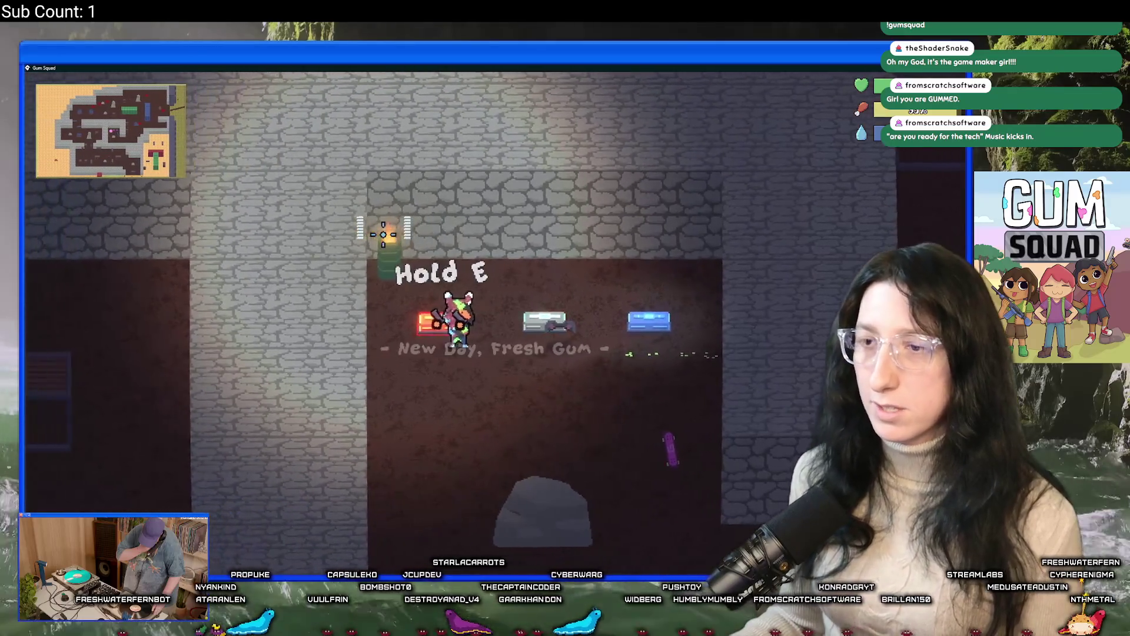
{"action": "key", "text": "e"}
Equip the green backpack from the chest and discard the canvas backpack
{"action": "left_click", "coordinate": [454, 187]}
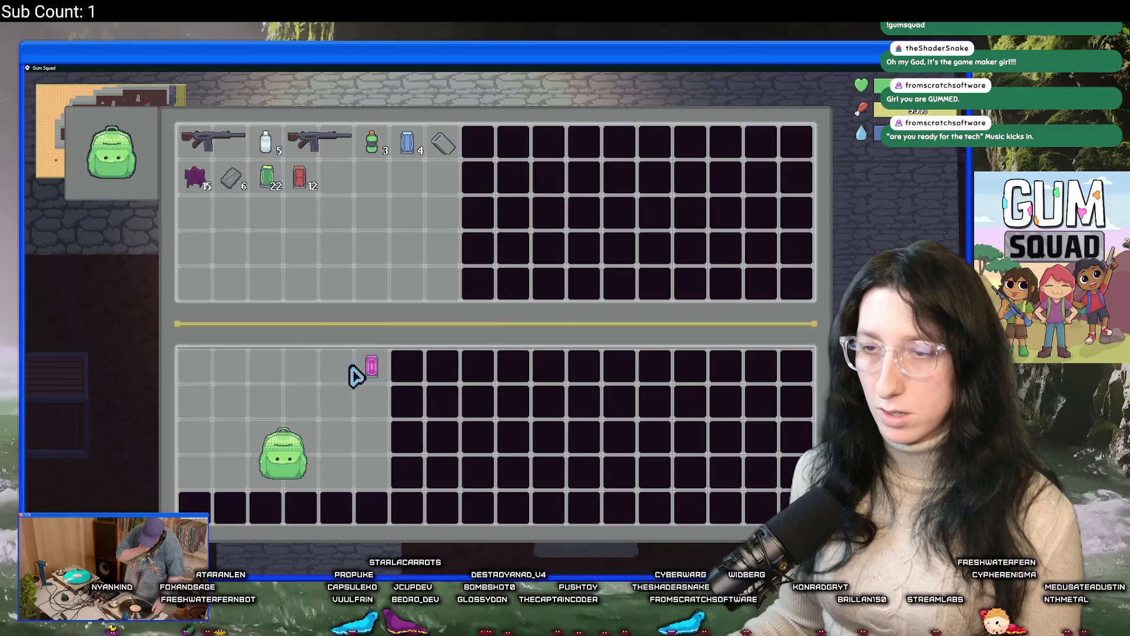
{"action": "key", "text": "Tab"}
{"action": "left_click_drag", "start_coordinate": [297, 434], "coordinate": [394, 439]}
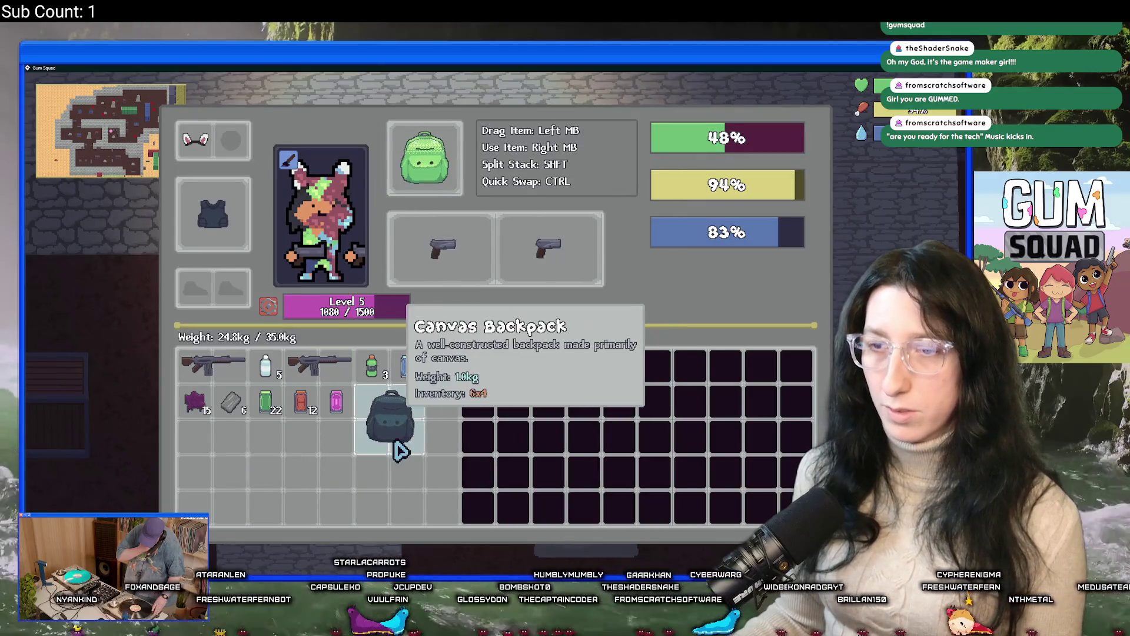
{"action": "right_click", "coordinate": [393, 438]}
{"action": "key", "text": "Tab"}
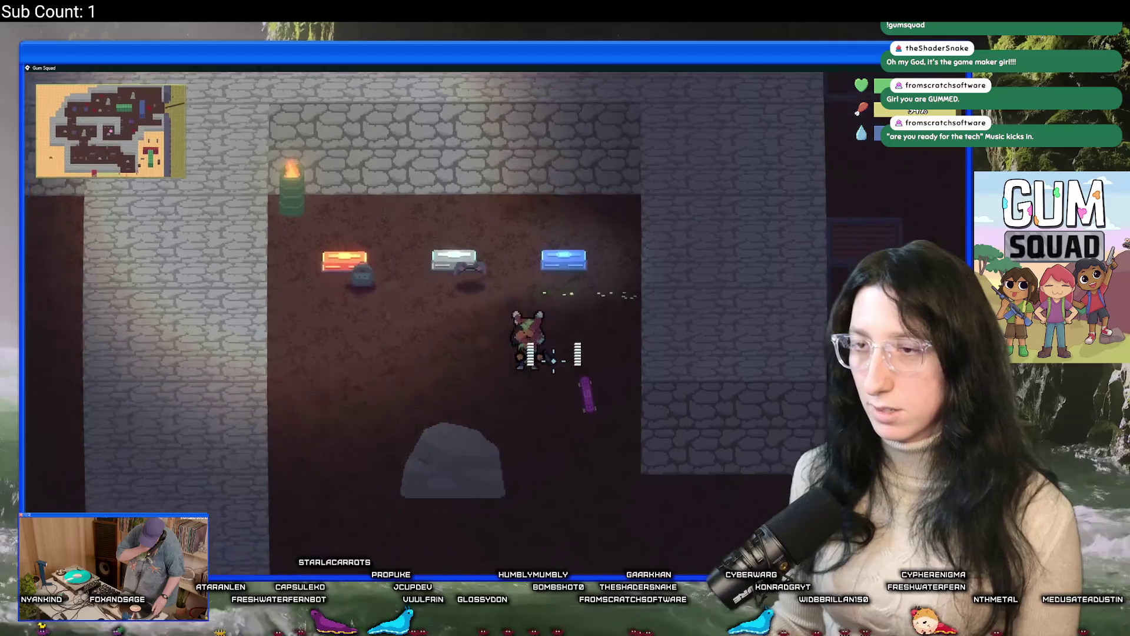
{"action": "key", "text": "Tab"}
Spend the available perk point on Marksmanship
{"action": "left_click", "coordinate": [280, 304]}
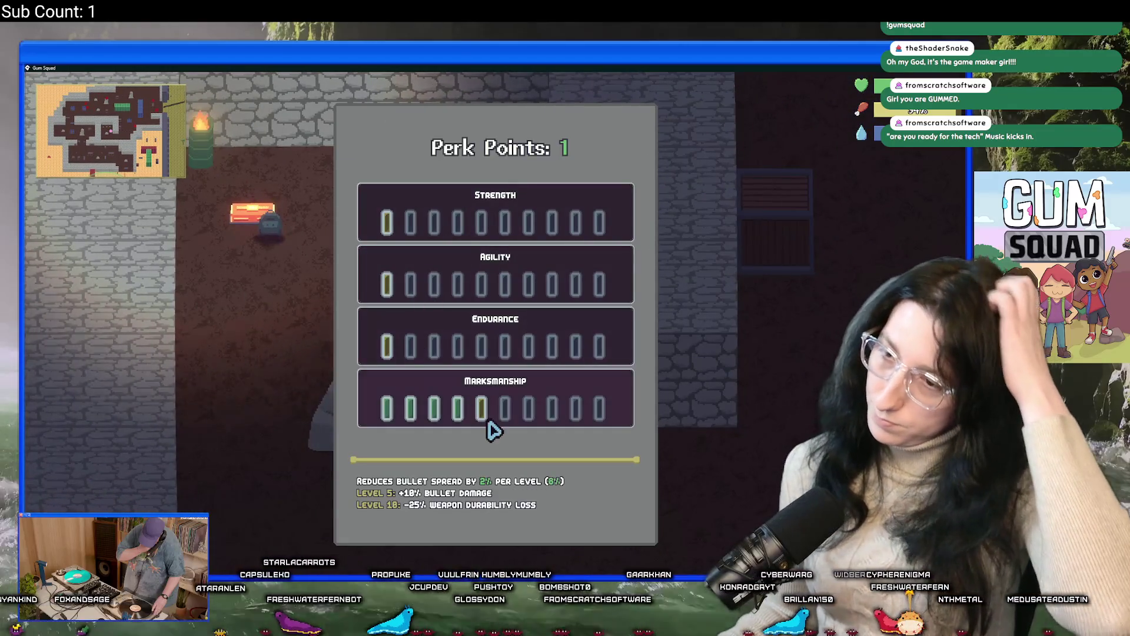
{"action": "left_click", "coordinate": [484, 417]}
{"action": "key", "text": "Tab"}
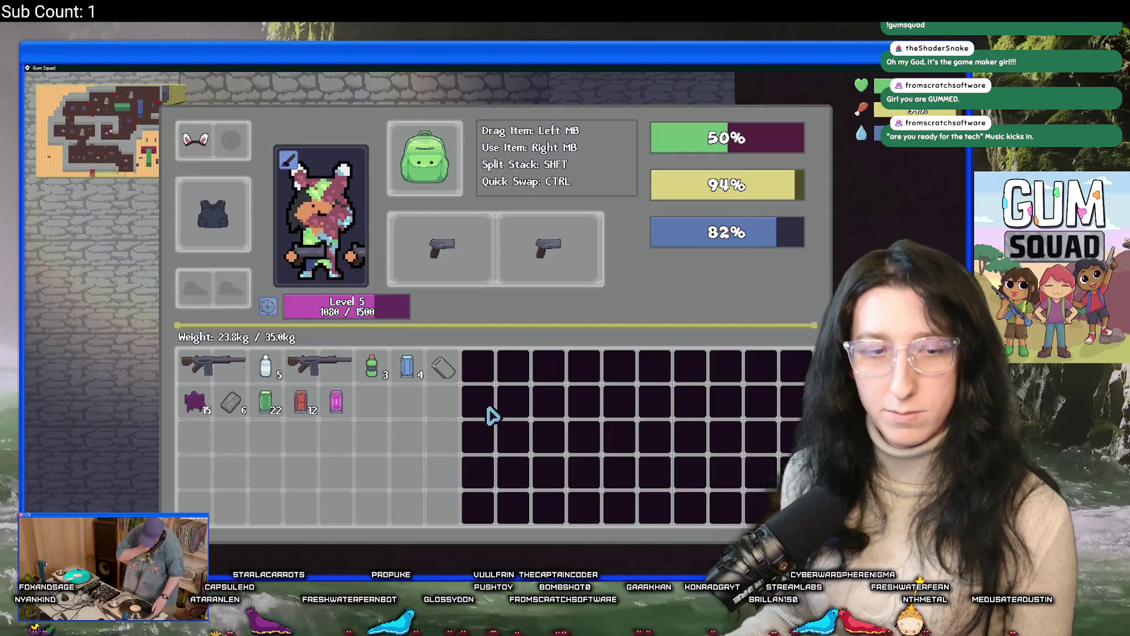
{"action": "key", "text": "Tab"}
Skate out of the room, shoot an enemy for XP and check the locker
{"action": "key", "text": "d"}
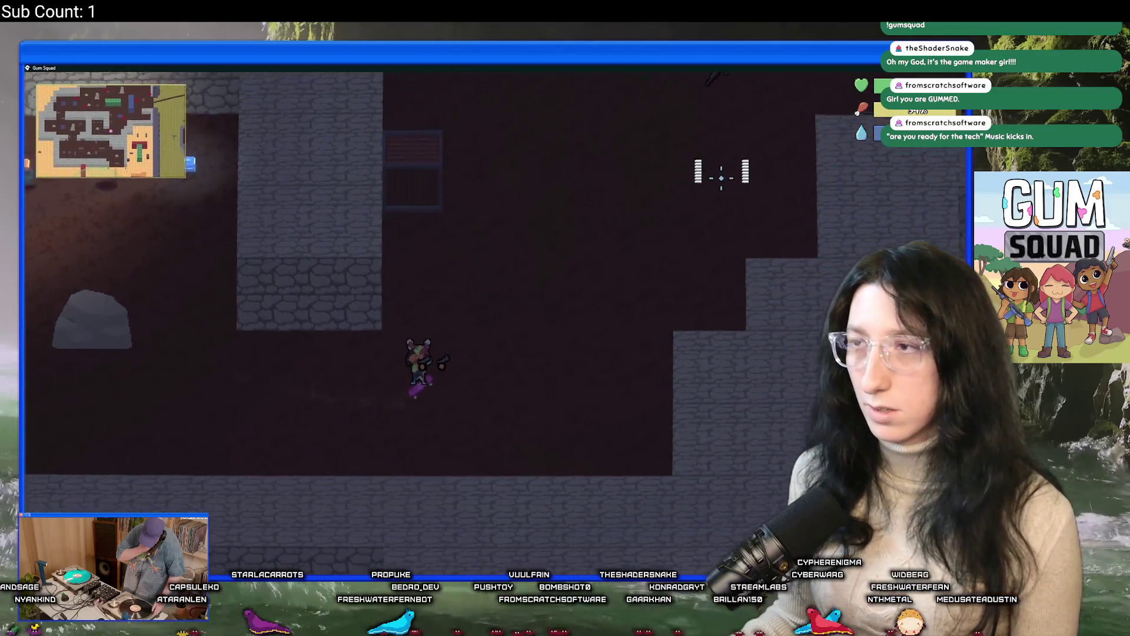
{"action": "key", "text": "w"}
{"action": "left_click", "coordinate": [606, 177]}
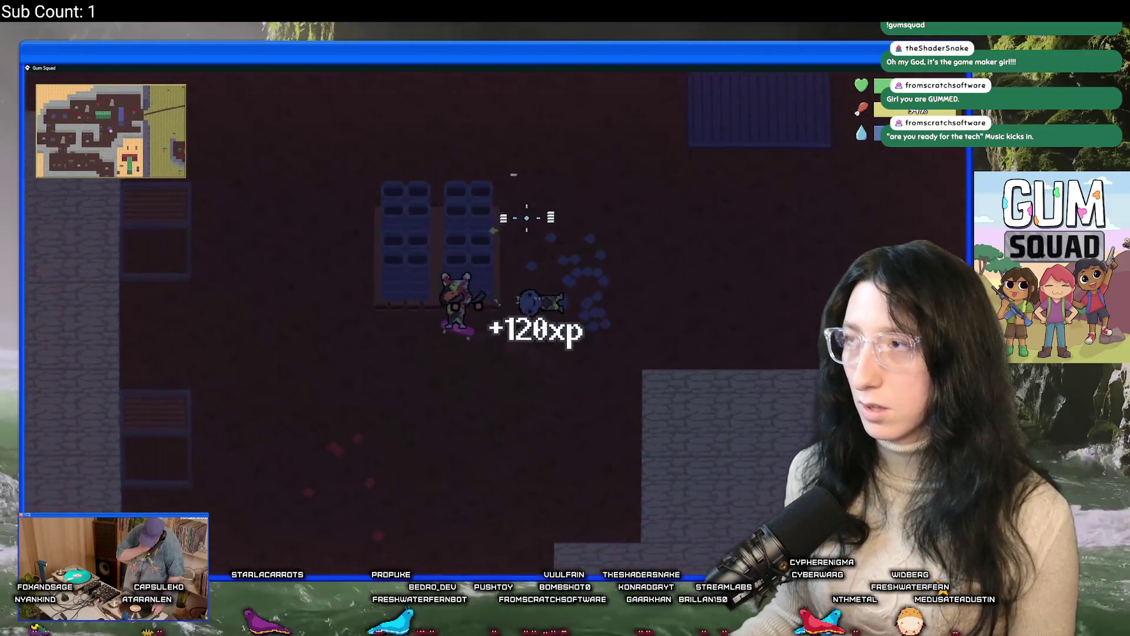
{"action": "key", "text": "e"}
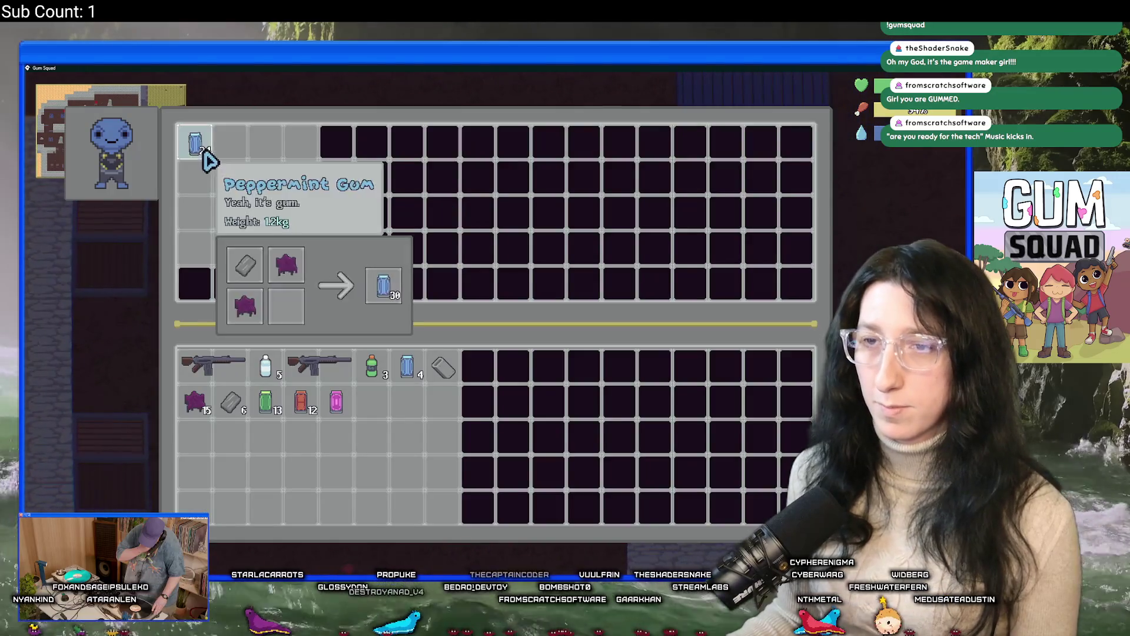
{"action": "key", "text": "Escape"}
{"action": "key", "text": "Tab"}
{"action": "key", "text": "Escape"}
{"action": "key", "text": "d"}
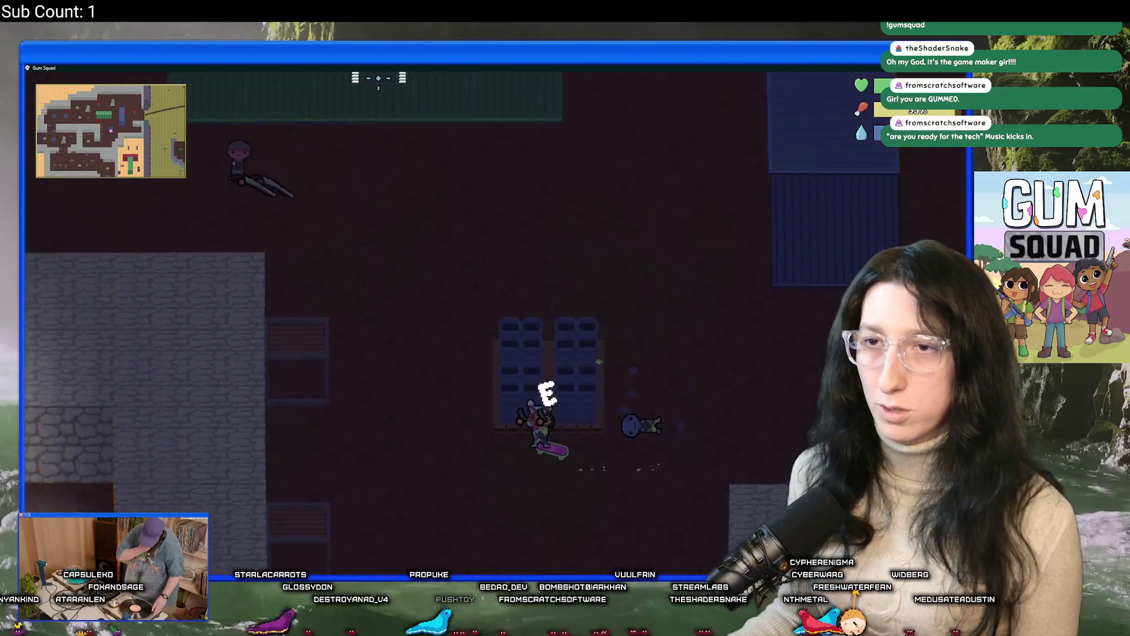
Shoot down the enemies around the lockers for another +100 XP
{"action": "key", "text": "w"}
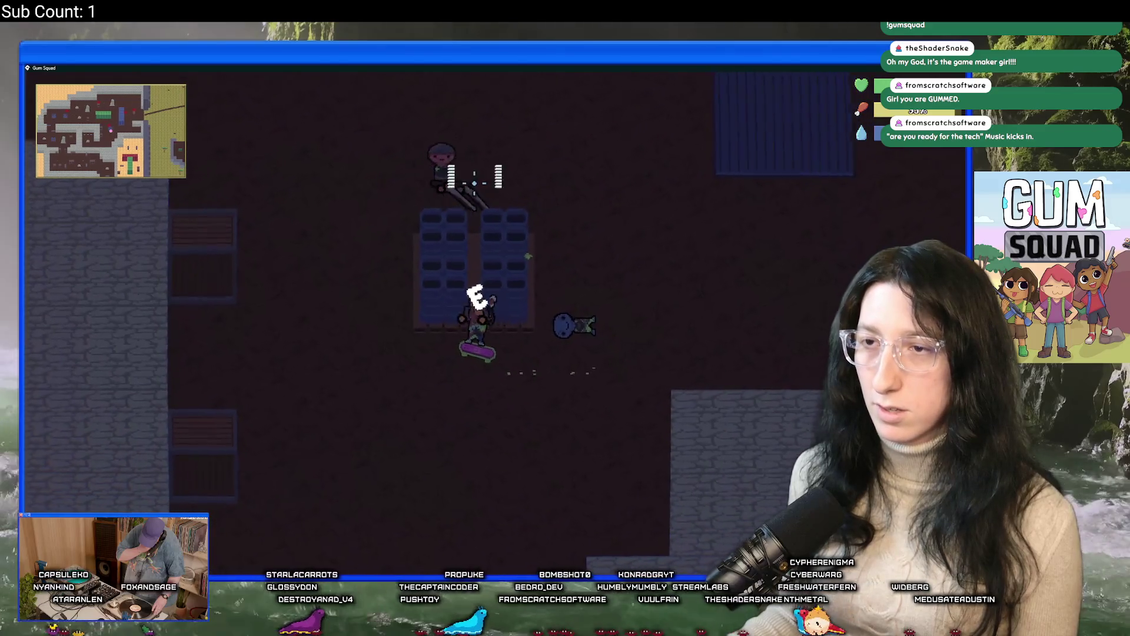
{"action": "key", "text": "a"}
{"action": "left_click", "coordinate": [693, 322]}
{"action": "key", "text": "d"}
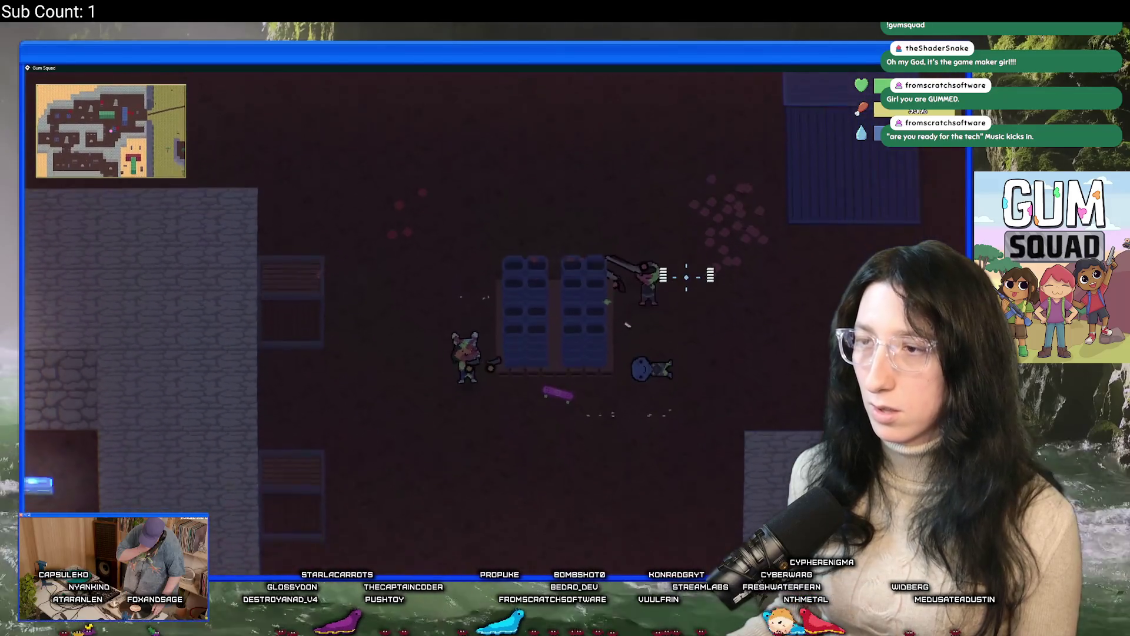
{"action": "key", "text": "s"}
{"action": "key", "text": "s"}
{"action": "key", "text": "a"}
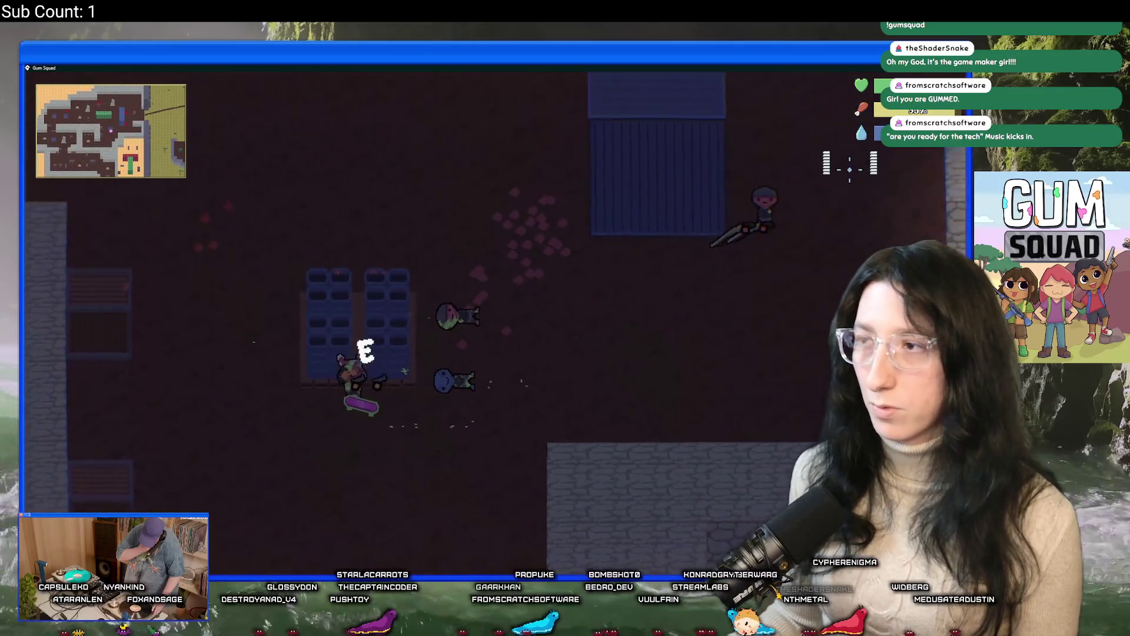
{"action": "left_click", "coordinate": [779, 192]}
Walk up through the yard to the green container and open the inventory
{"action": "key", "text": "w"}
{"action": "key", "text": "d"}
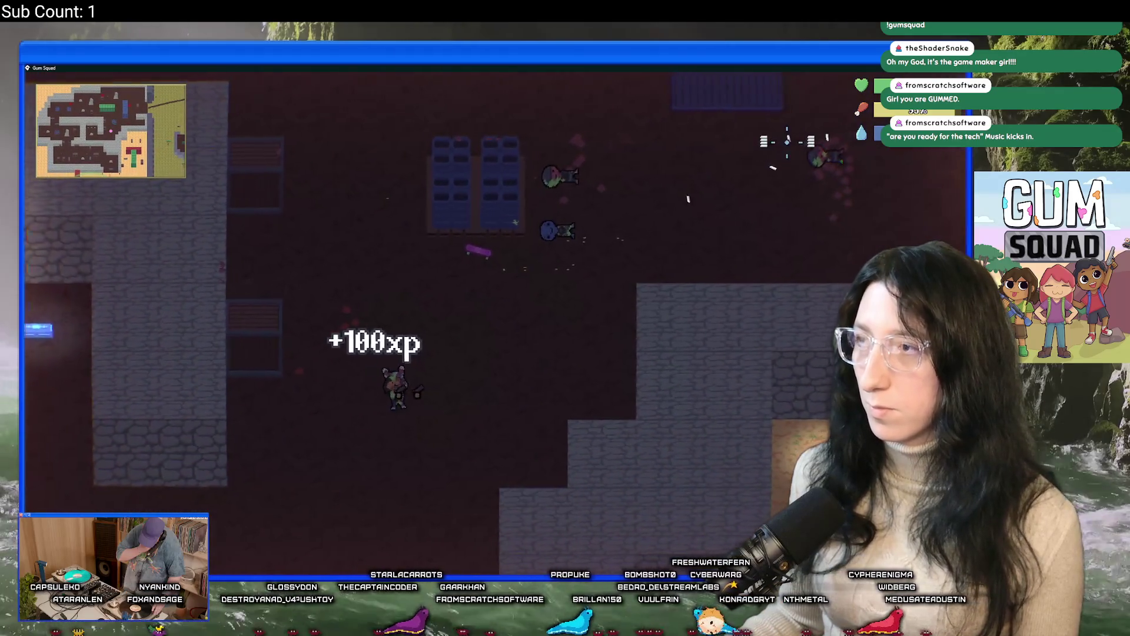
{"action": "key", "text": "w"}
{"action": "key", "text": "d"}
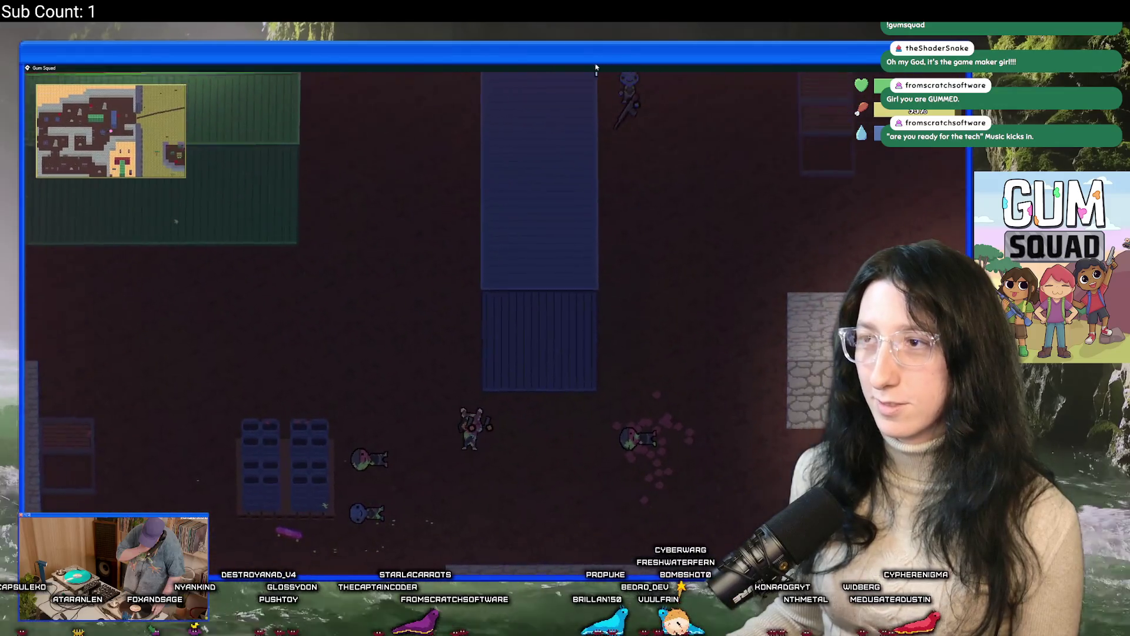
{"action": "key", "text": "w"}
{"action": "key", "text": "a"}
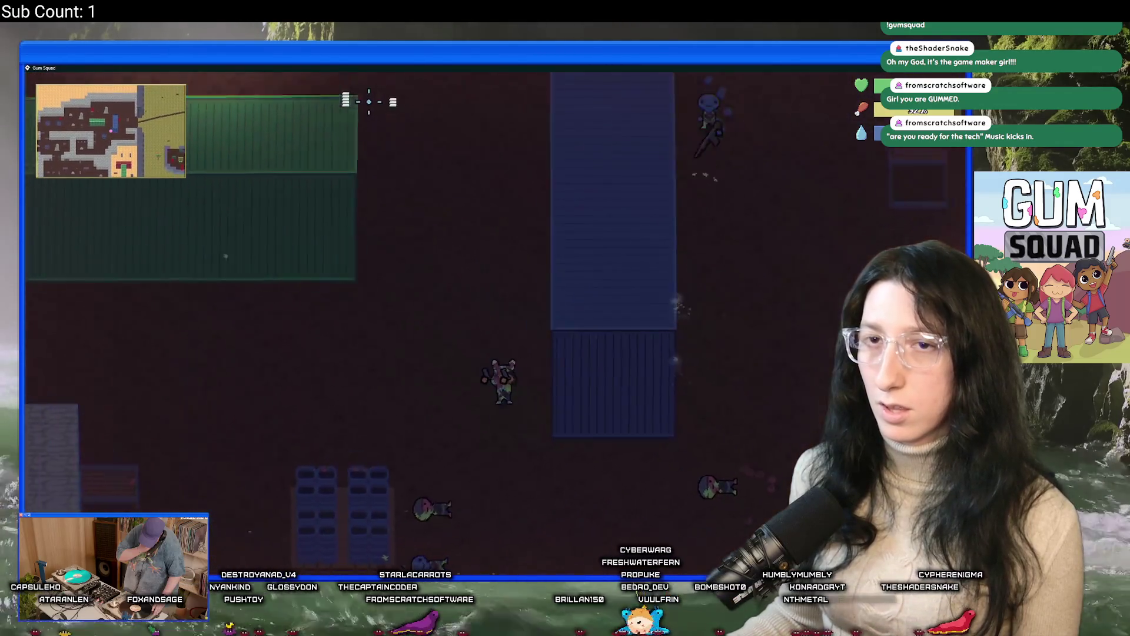
{"action": "key", "text": "s"}
{"action": "left_click", "coordinate": [353, 171]}
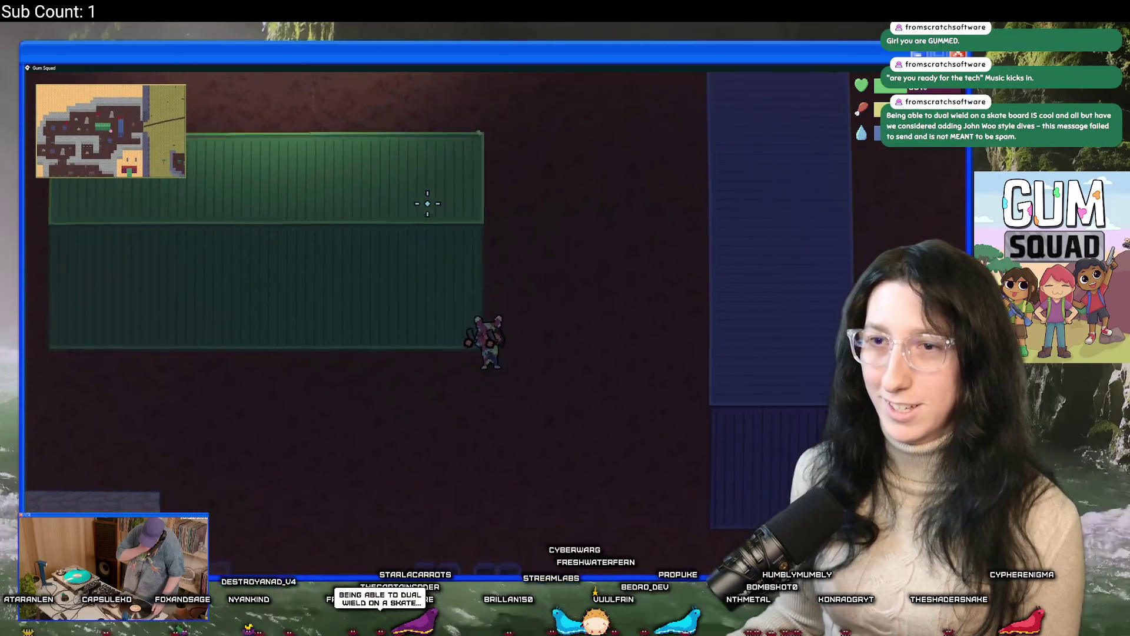
{"action": "key", "text": "Tab"}
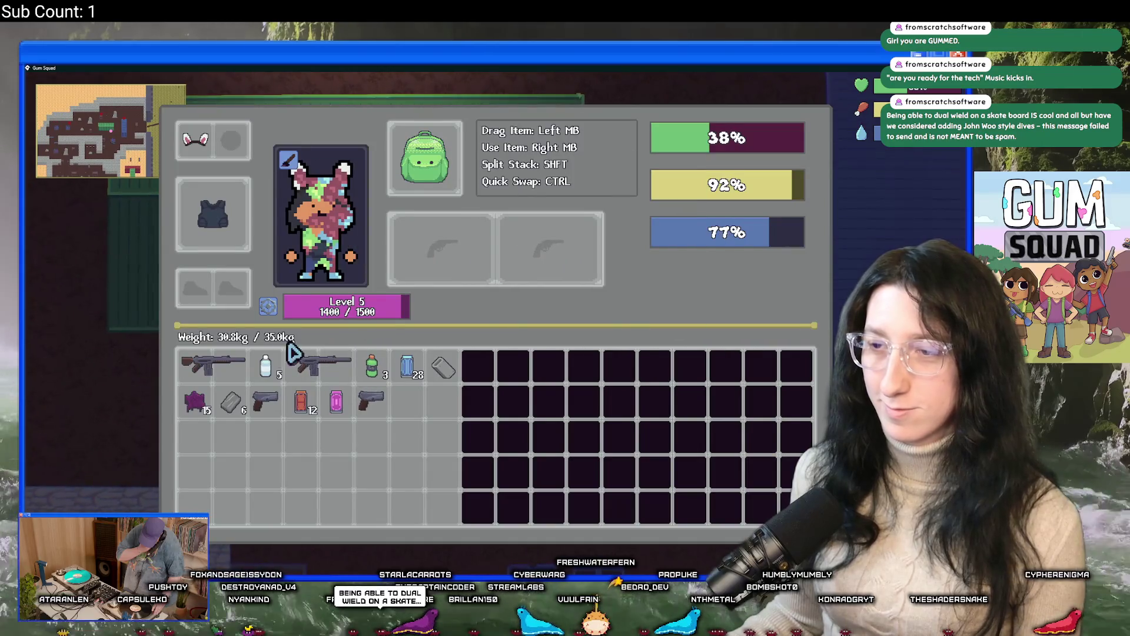
Close the inventory, walk right past the blue container and shoot the first enemy
{"action": "key", "text": "Tab"}
{"action": "key", "text": "d"}
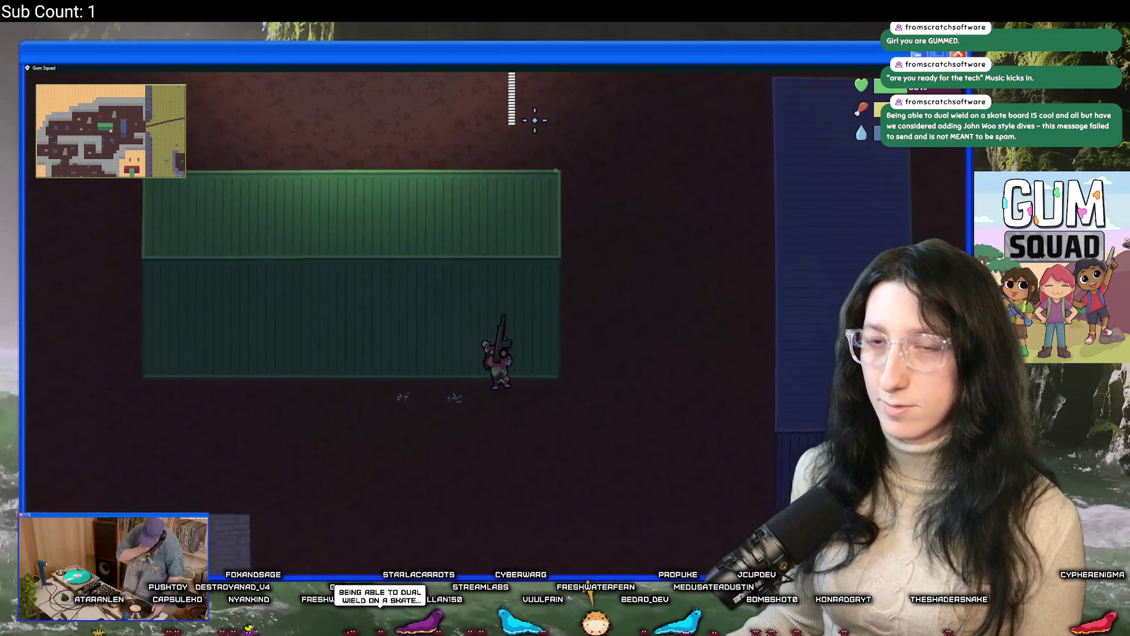
{"action": "key", "text": "d"}
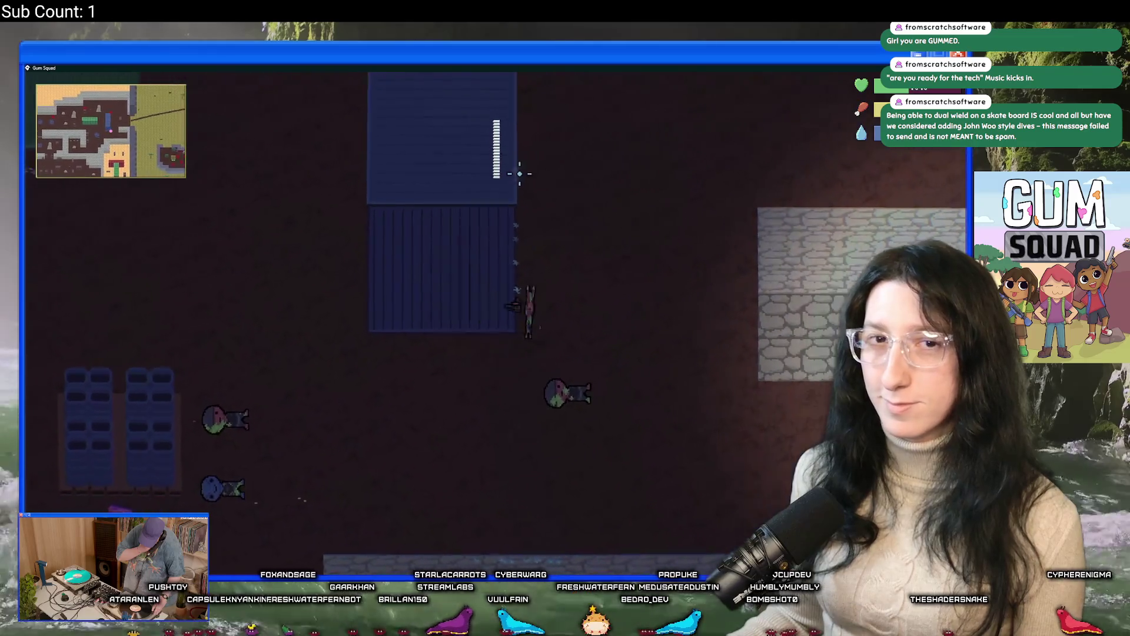
{"action": "key", "text": "w"}
{"action": "left_click", "coordinate": [378, 113]}
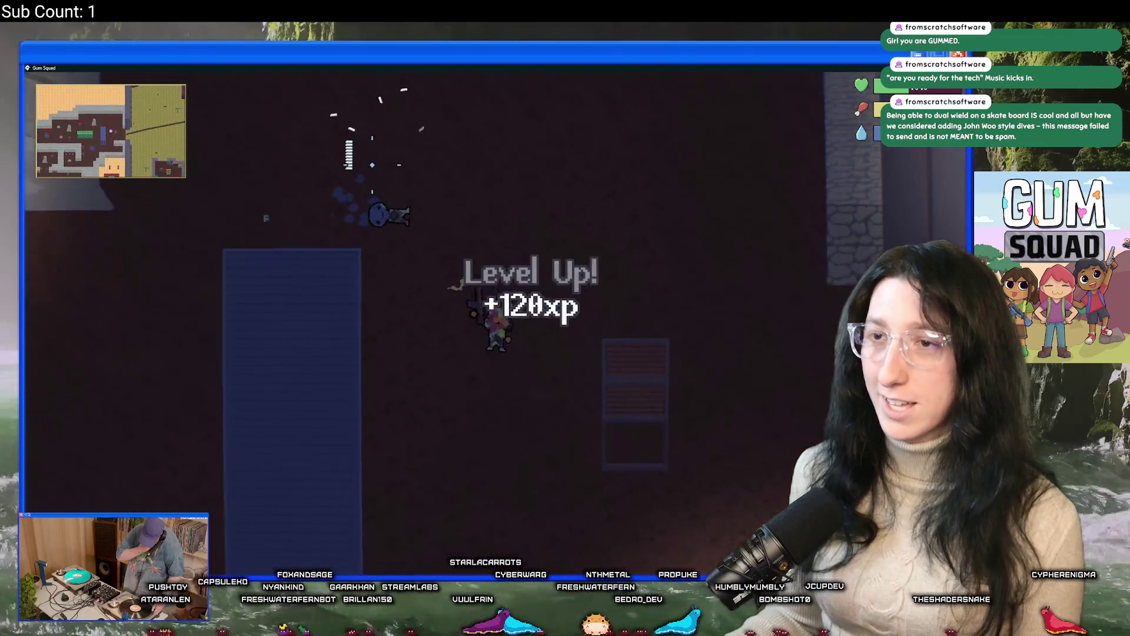
Move up-left past the rocks and shoot the enemies beside the rock and among the rocks
{"action": "key", "text": "w"}
{"action": "key", "text": "Tab"}
{"action": "key", "text": "Tab"}
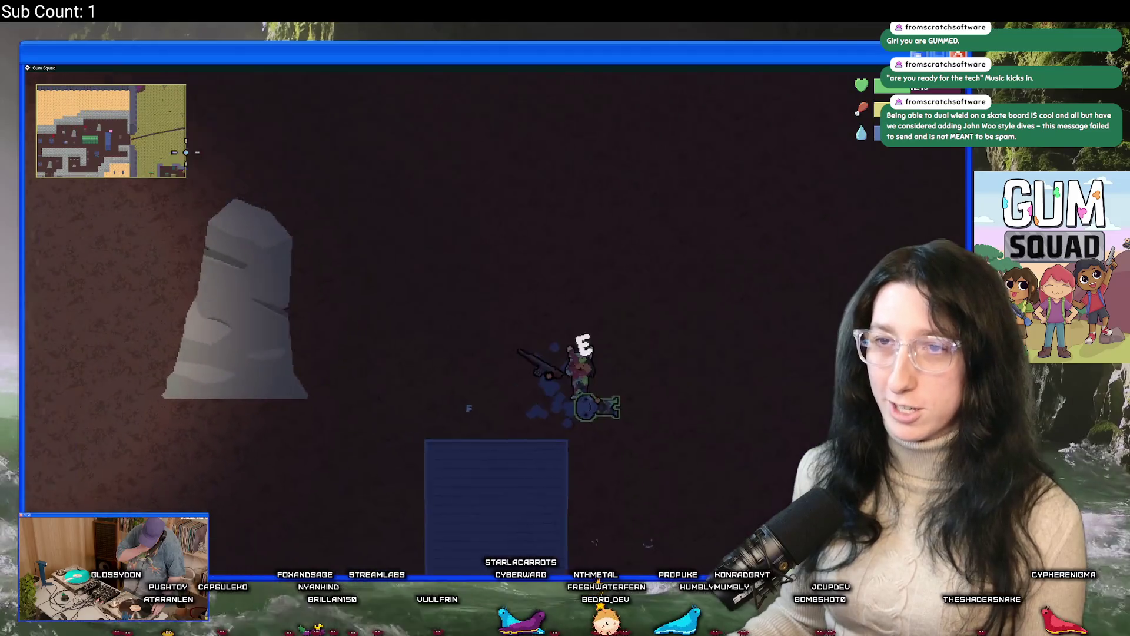
{"action": "key", "text": "a"}
{"action": "left_click", "coordinate": [201, 330]}
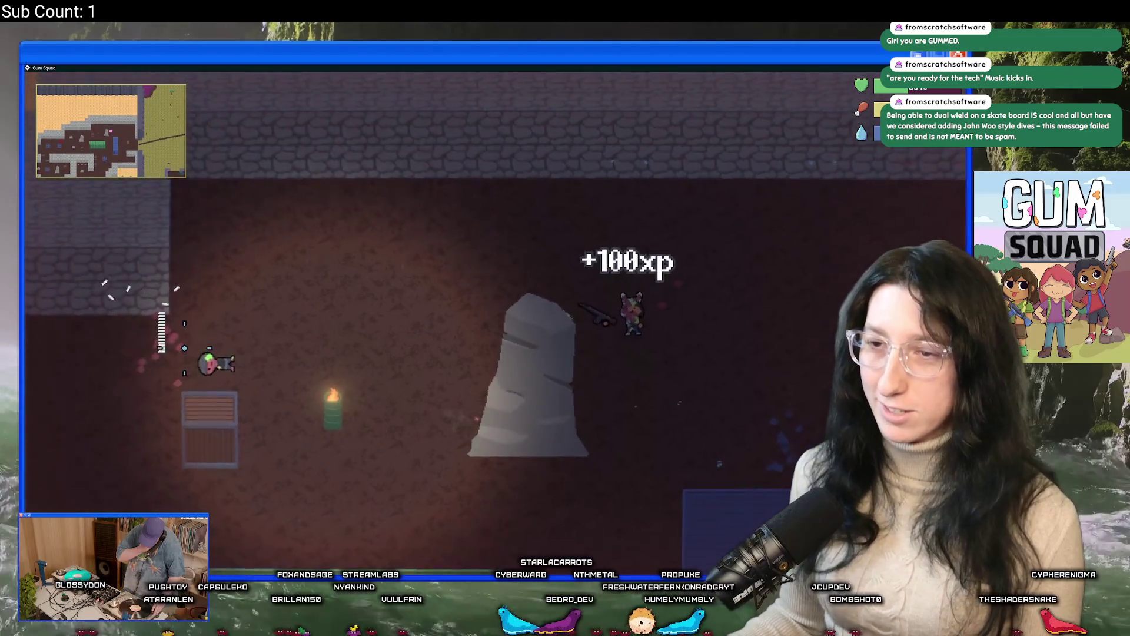
{"action": "key", "text": "a"}
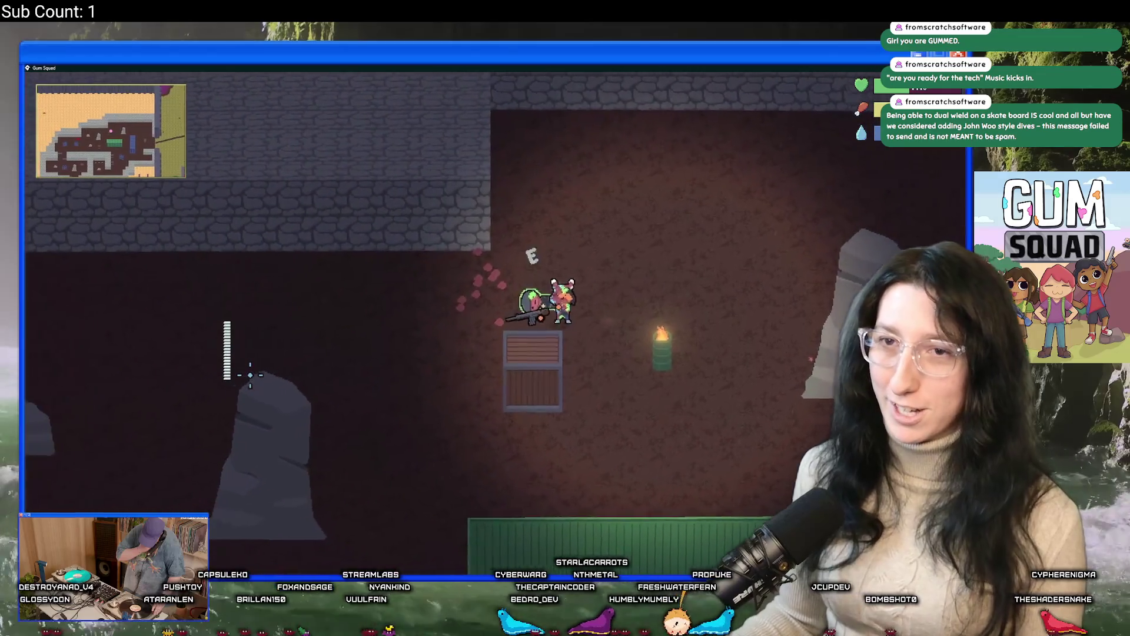
{"action": "key", "text": "a"}
{"action": "left_click", "coordinate": [222, 369]}
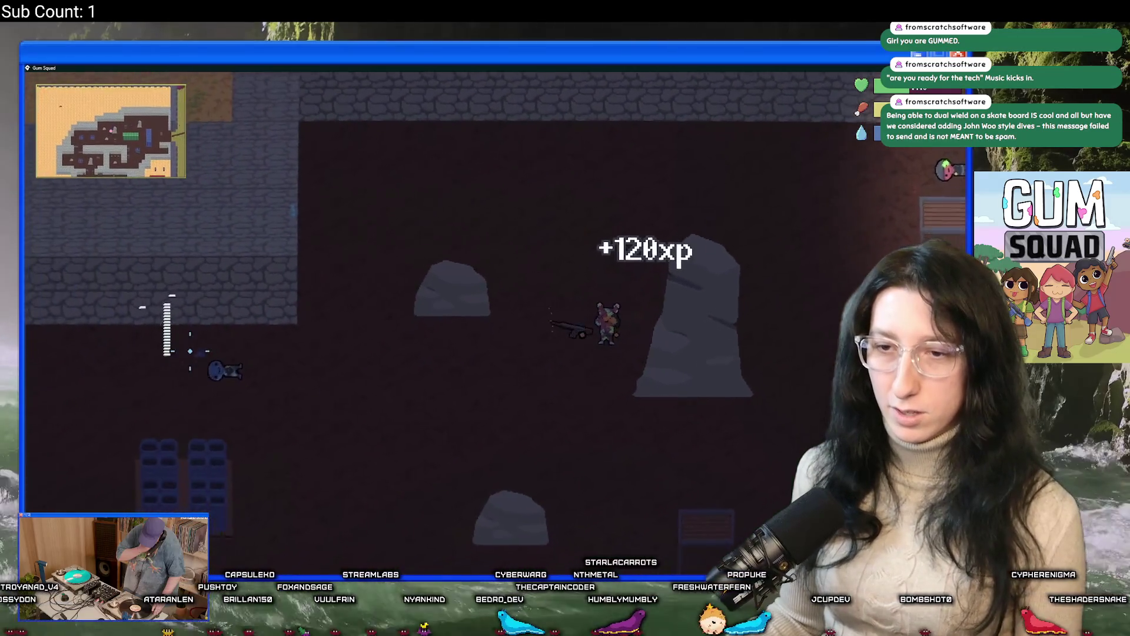
Check the fallen enemy's loot by the rocks, then head right and down past them
{"action": "key", "text": "a"}
{"action": "key", "text": "Tab"}
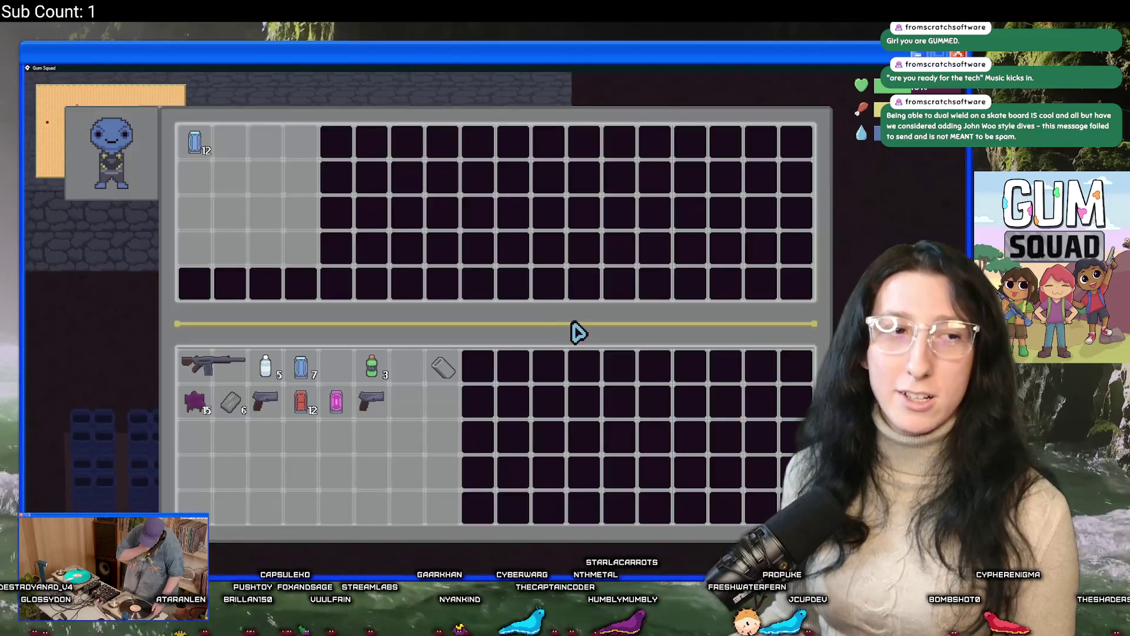
{"action": "key", "text": "Tab"}
{"action": "key", "text": "d"}
{"action": "key", "text": "s"}
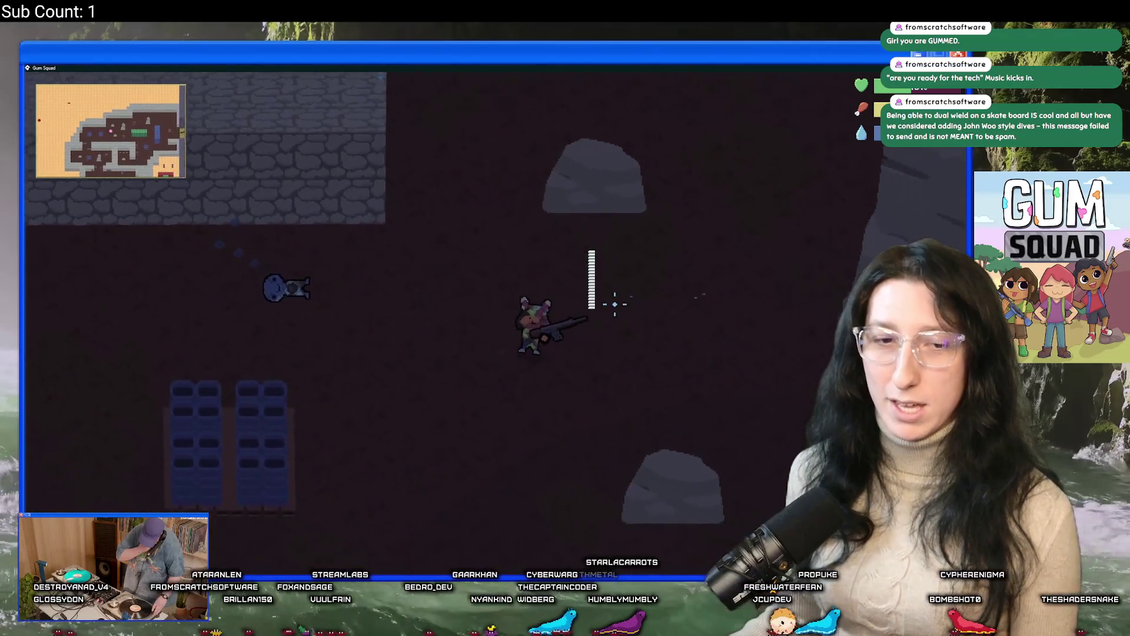
{"action": "key", "text": "d"}
{"action": "key", "text": "s"}
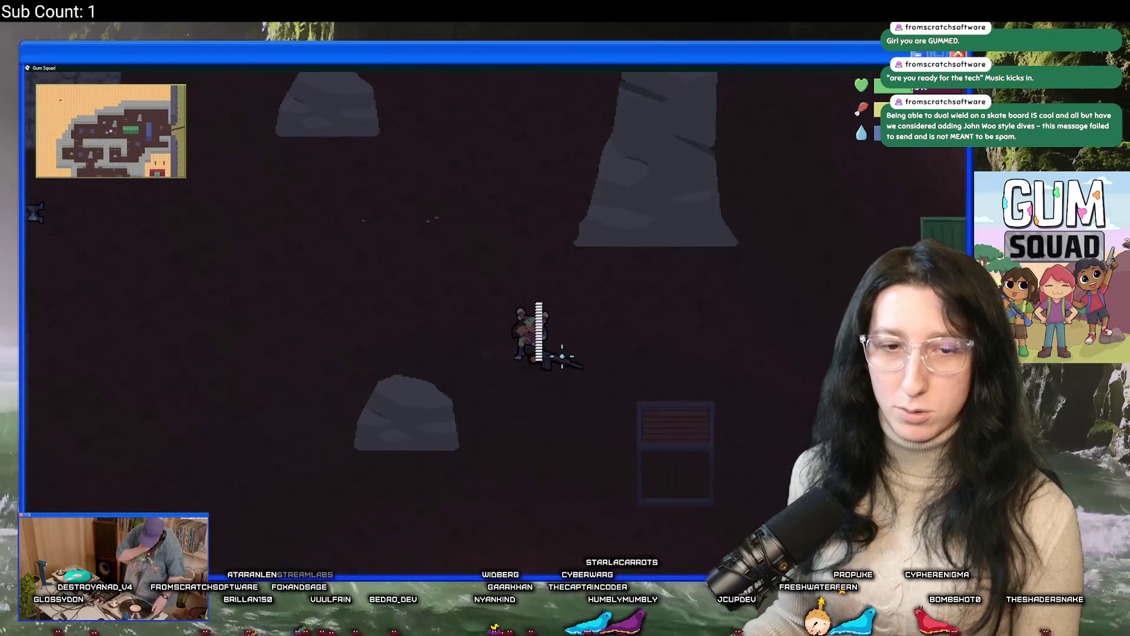
Walk past the green container, crate and barrel to the blue container and check a body's loot
{"action": "key", "text": "d"}
{"action": "key", "text": "w"}
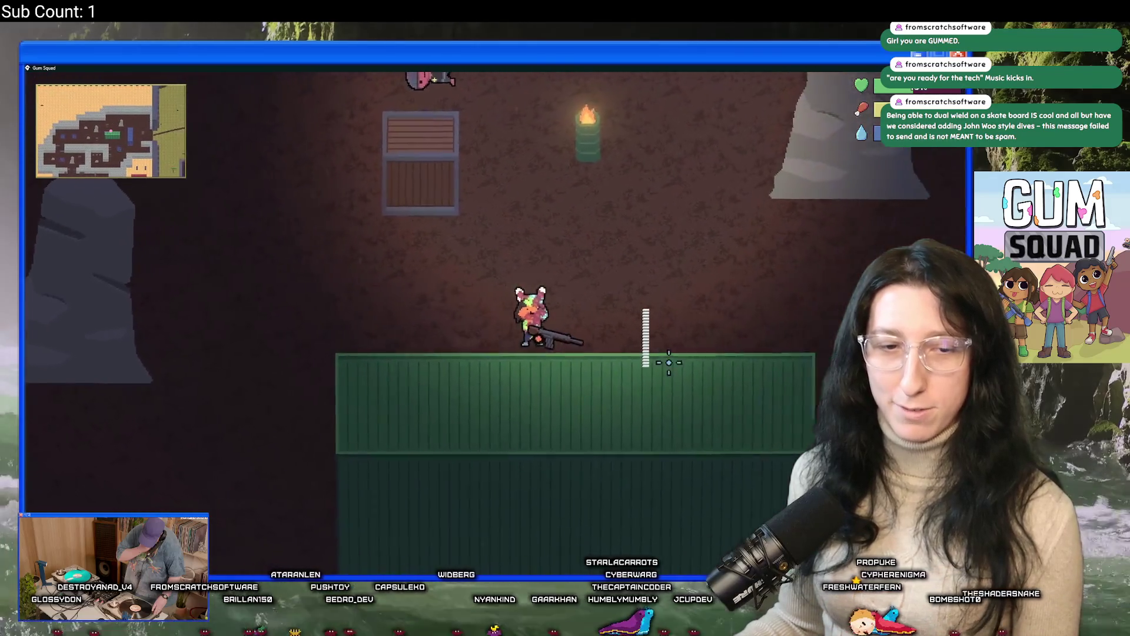
{"action": "key", "text": "d"}
{"action": "key", "text": "d"}
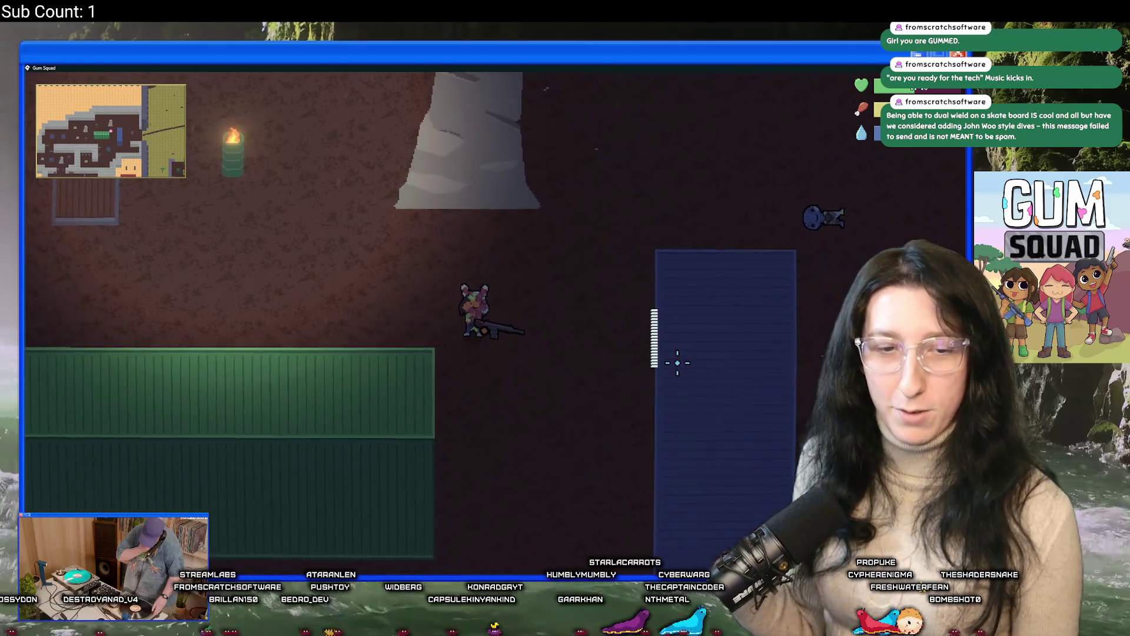
{"action": "key", "text": "d"}
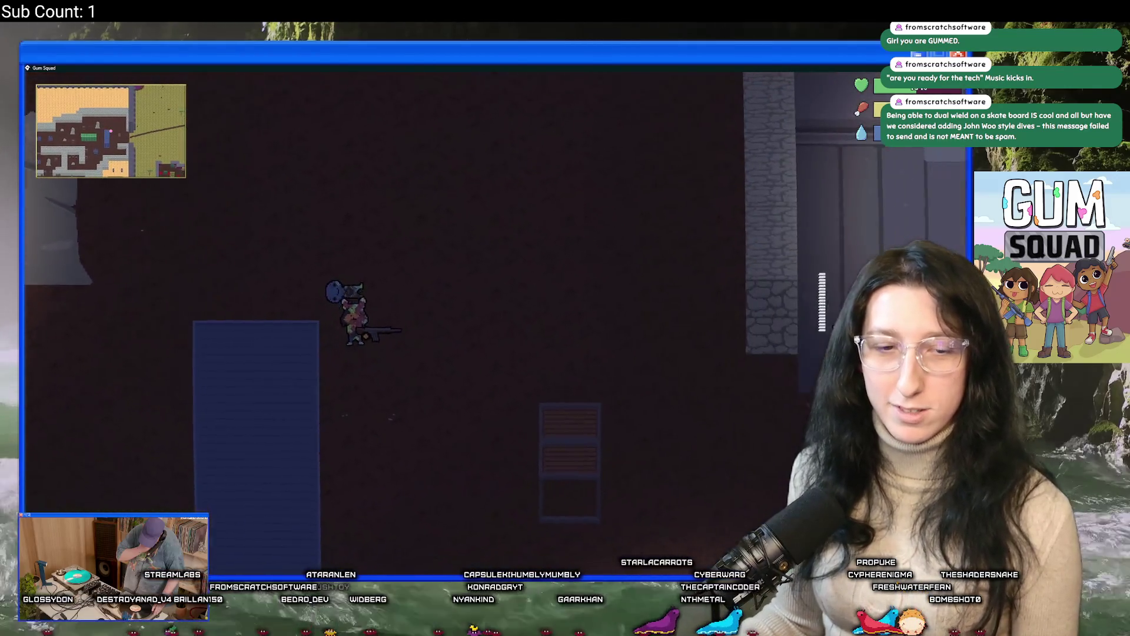
{"action": "key", "text": "s"}
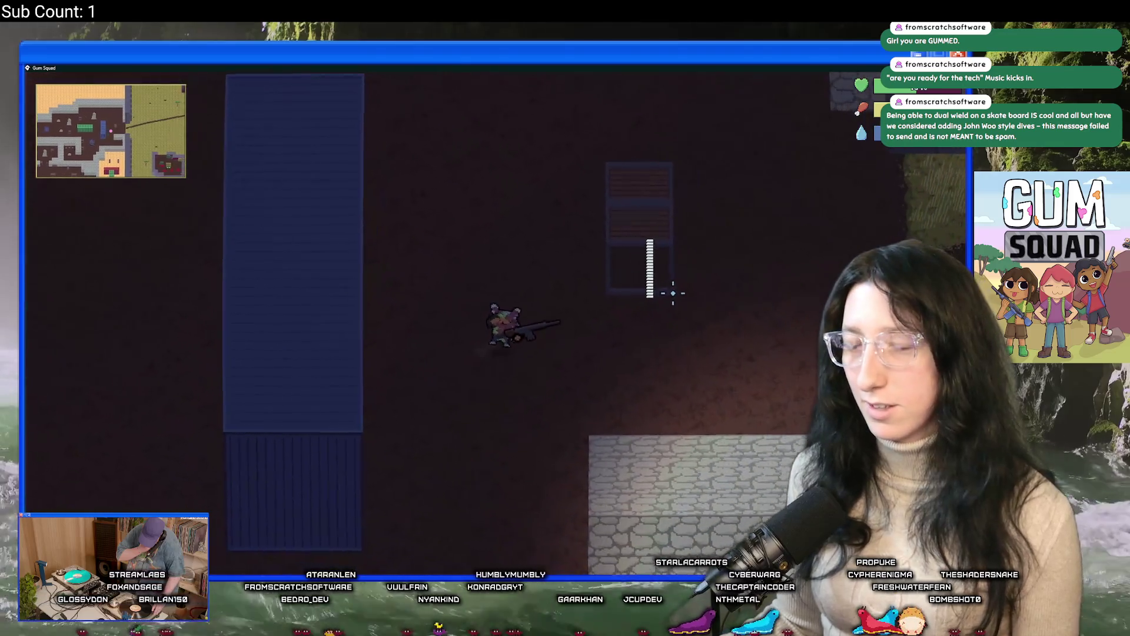
{"action": "key", "text": "w"}
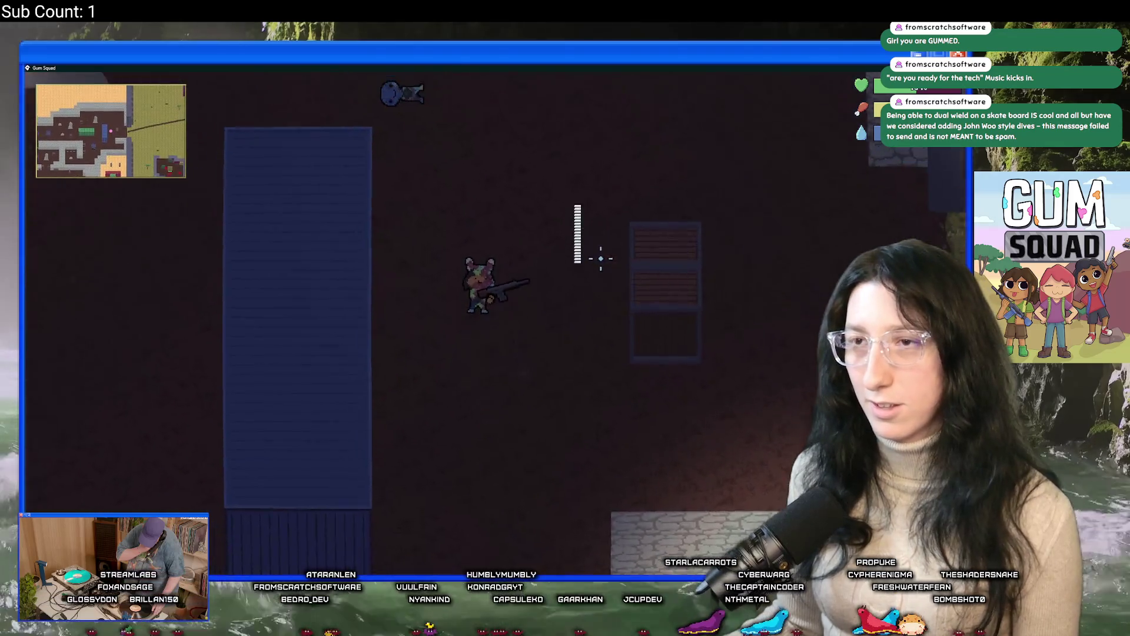
{"action": "key", "text": "Tab"}
{"action": "key", "text": "Tab"}
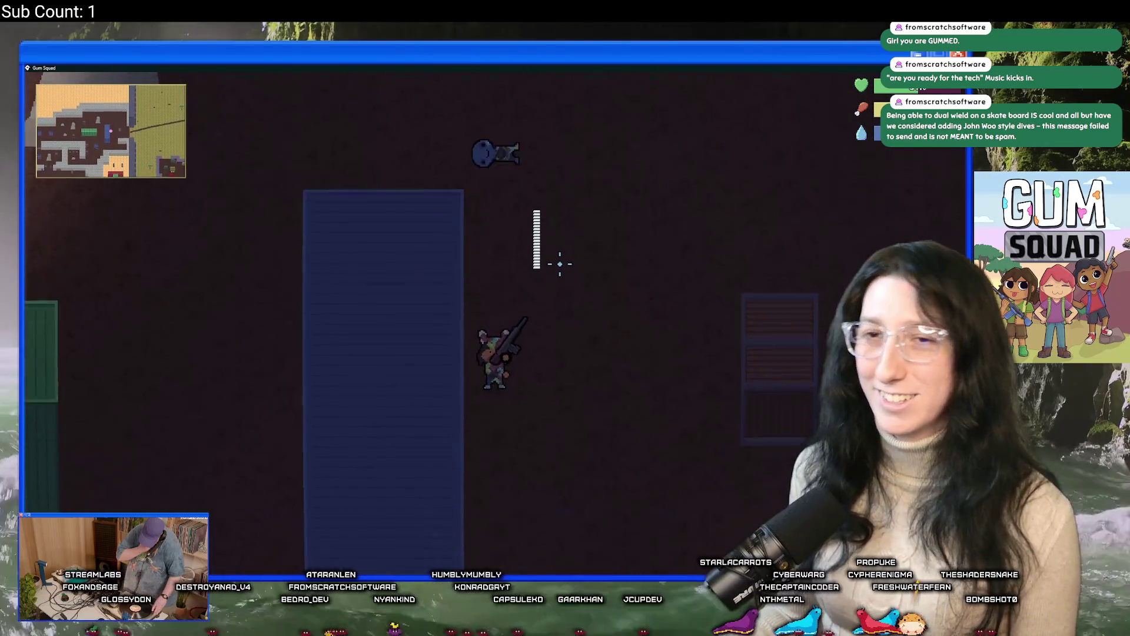
Loot the fallen enemies near the blue chairs, then head back up past the blue container
{"action": "key", "text": "s"}
{"action": "key", "text": "a"}
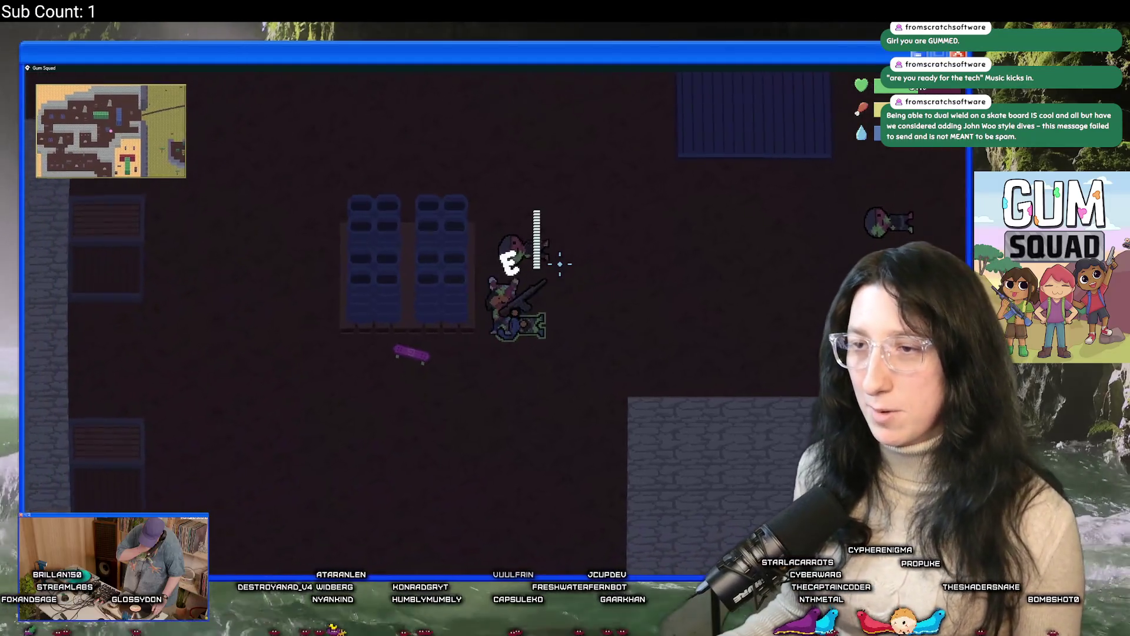
{"action": "key", "text": "Tab"}
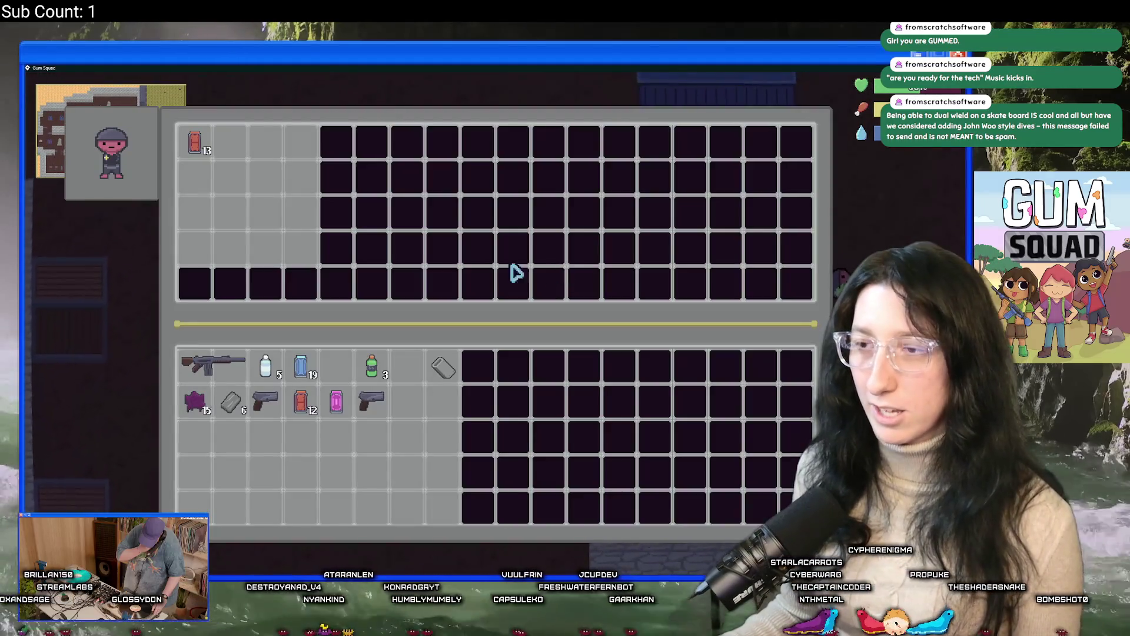
{"action": "key", "text": "Tab"}
{"action": "key", "text": "a"}
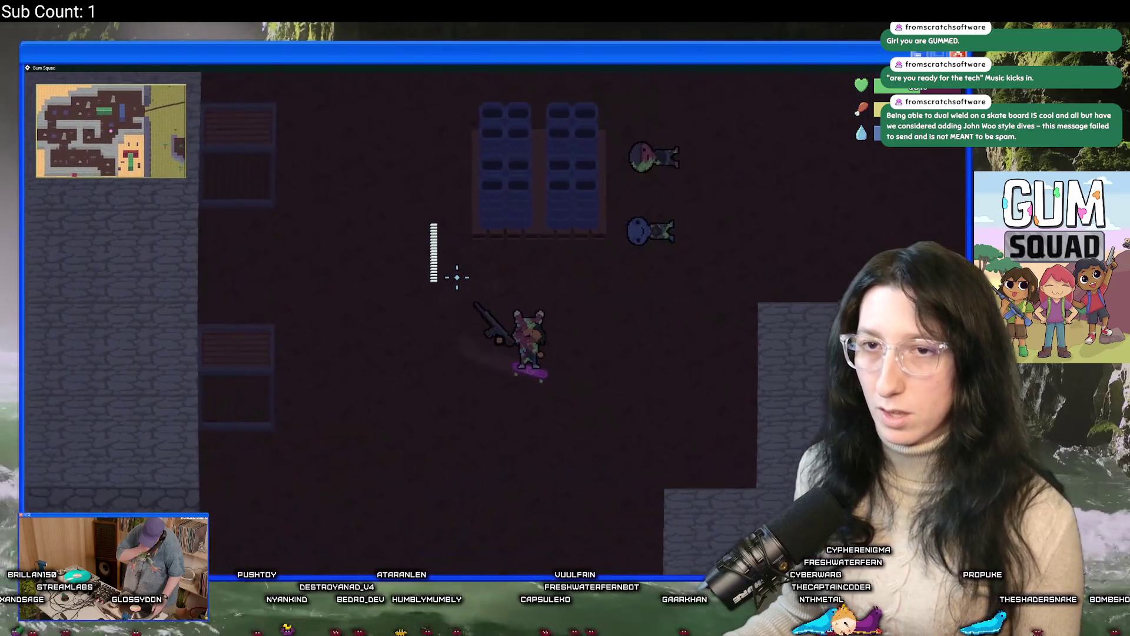
{"action": "key", "text": "d"}
{"action": "key", "text": "w"}
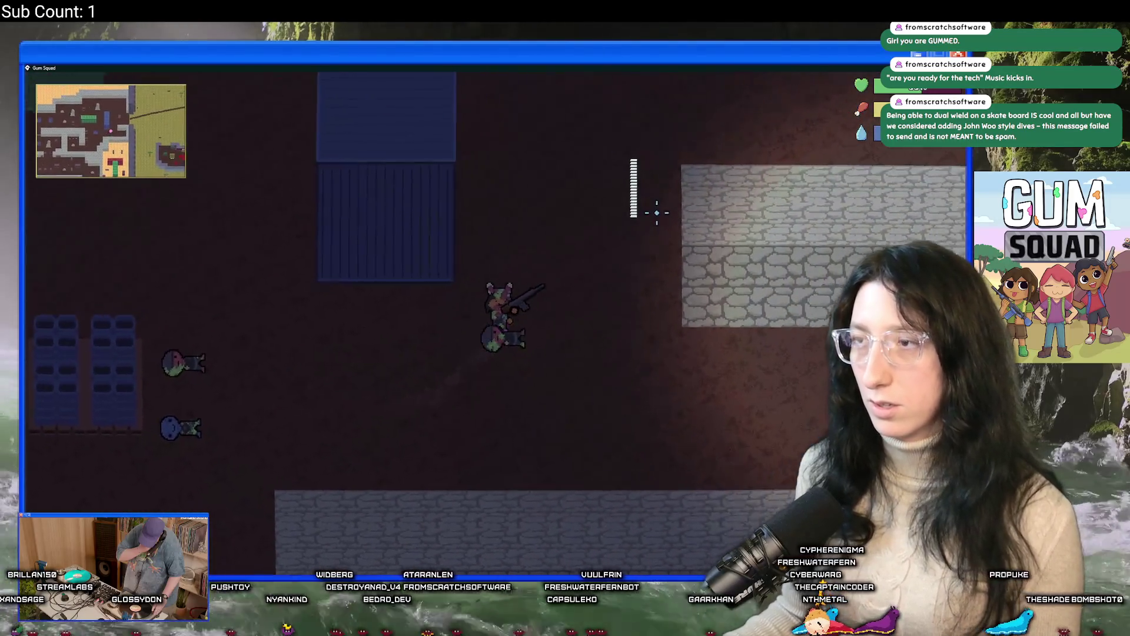
{"action": "key", "text": "w"}
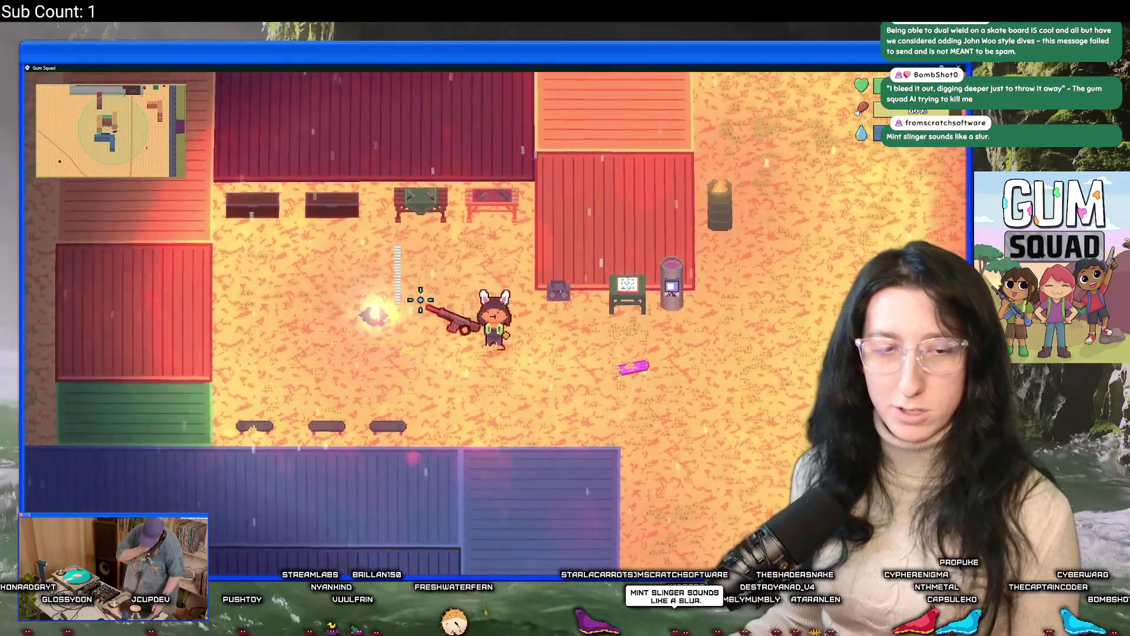
Walk to the bench storage chest, look through it, then save and quit to the main menu
{"action": "key", "text": "w"}
{"action": "key", "text": "a"}
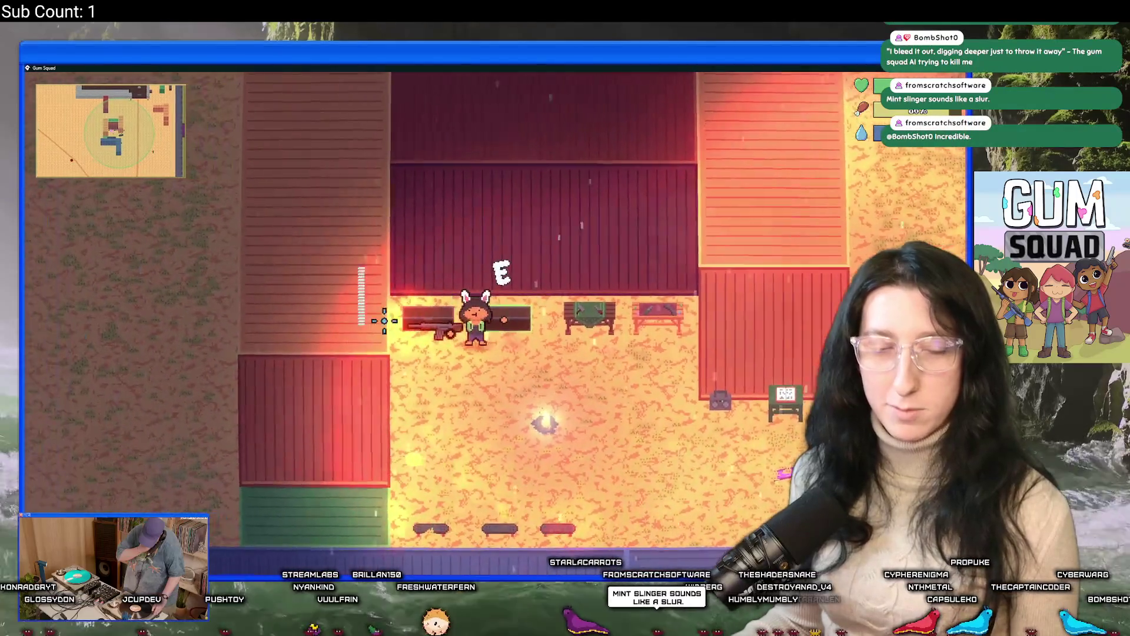
{"action": "key", "text": "e"}
{"action": "key", "text": "e"}
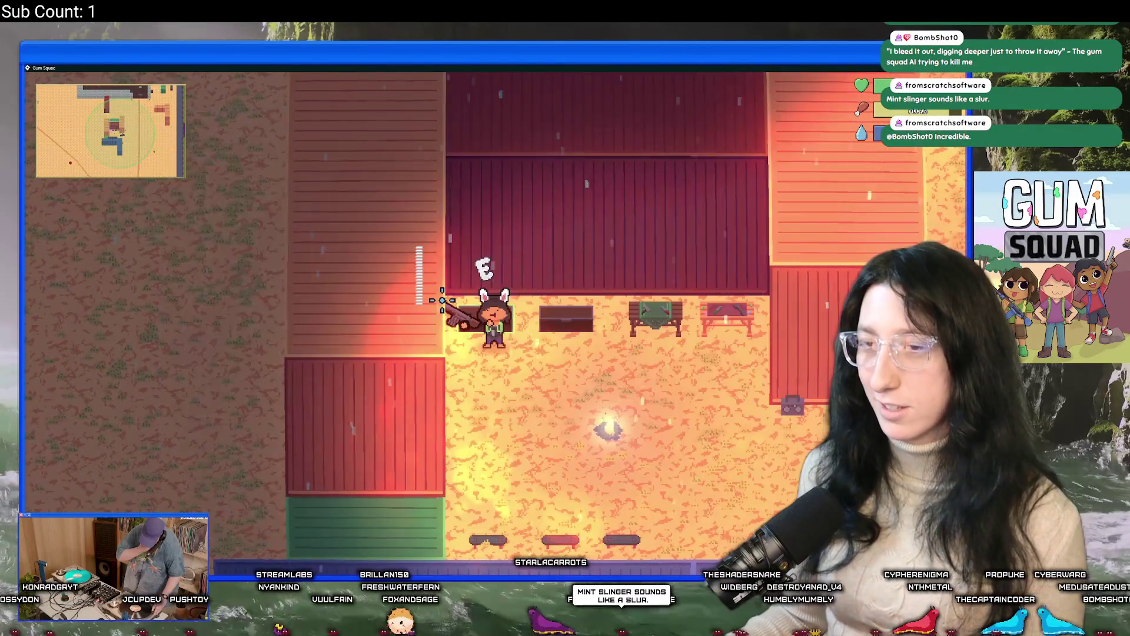
{"action": "key", "text": "e"}
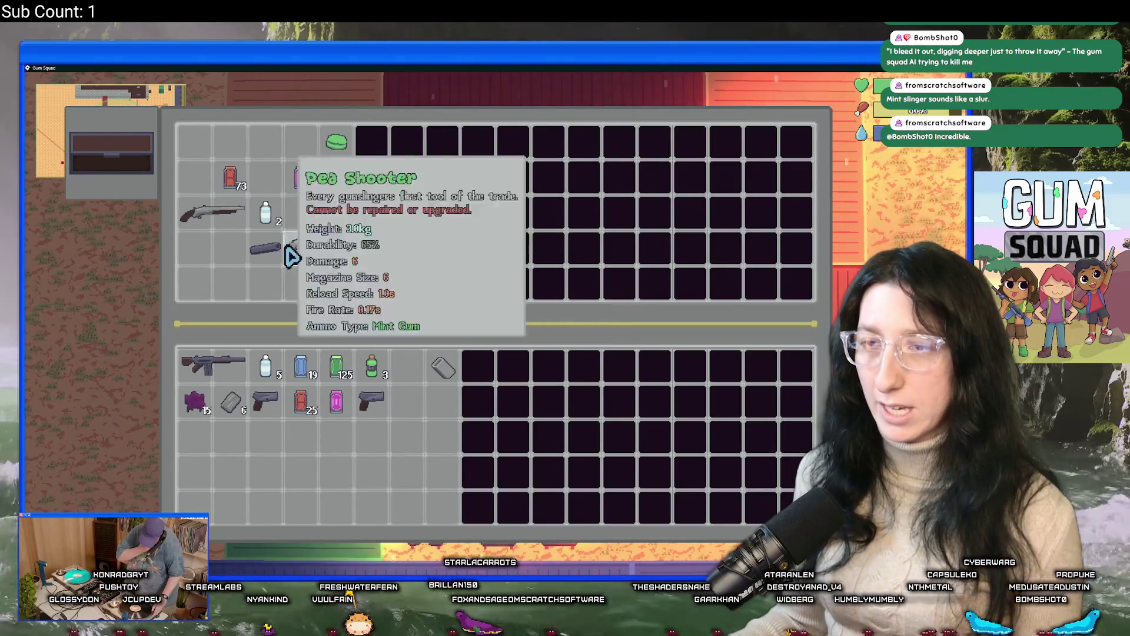
{"action": "key", "text": "e"}
{"action": "key", "text": "Escape"}
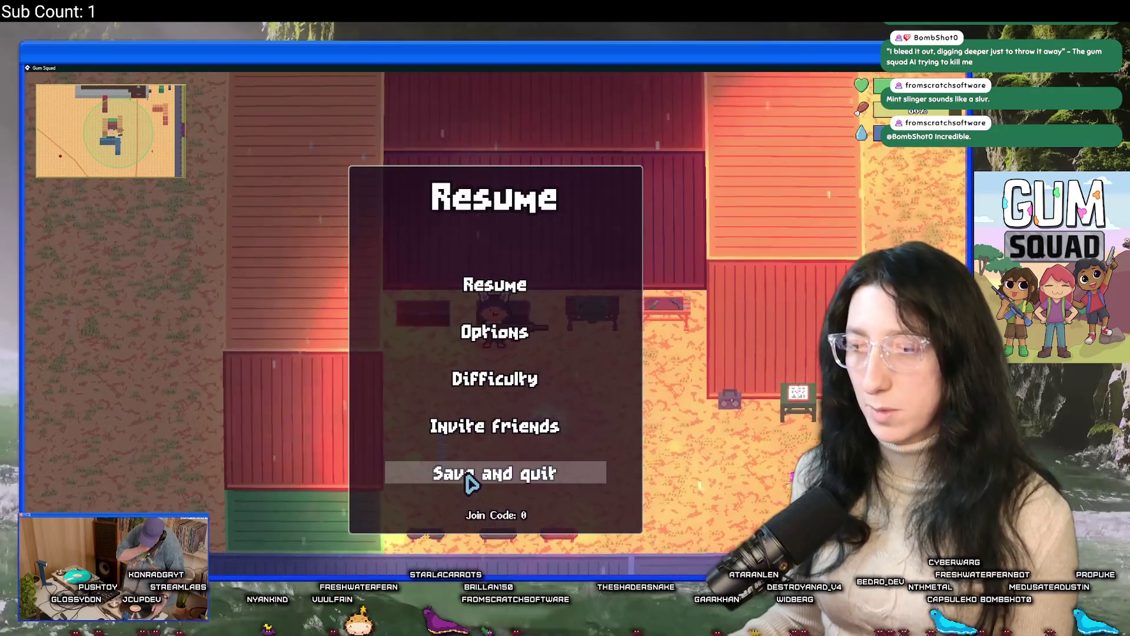
{"action": "left_click", "coordinate": [471, 479]}
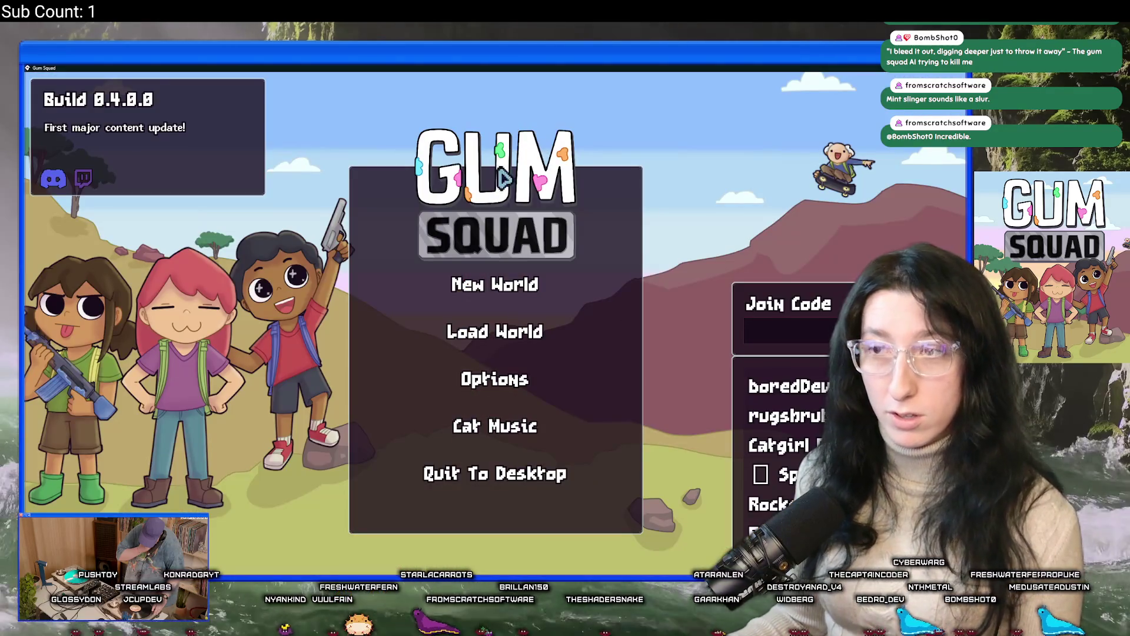
Quit to desktop, allow the game through the firewall, relaunch and choose the SoftSquad saved world
{"action": "left_click", "coordinate": [495, 473]}
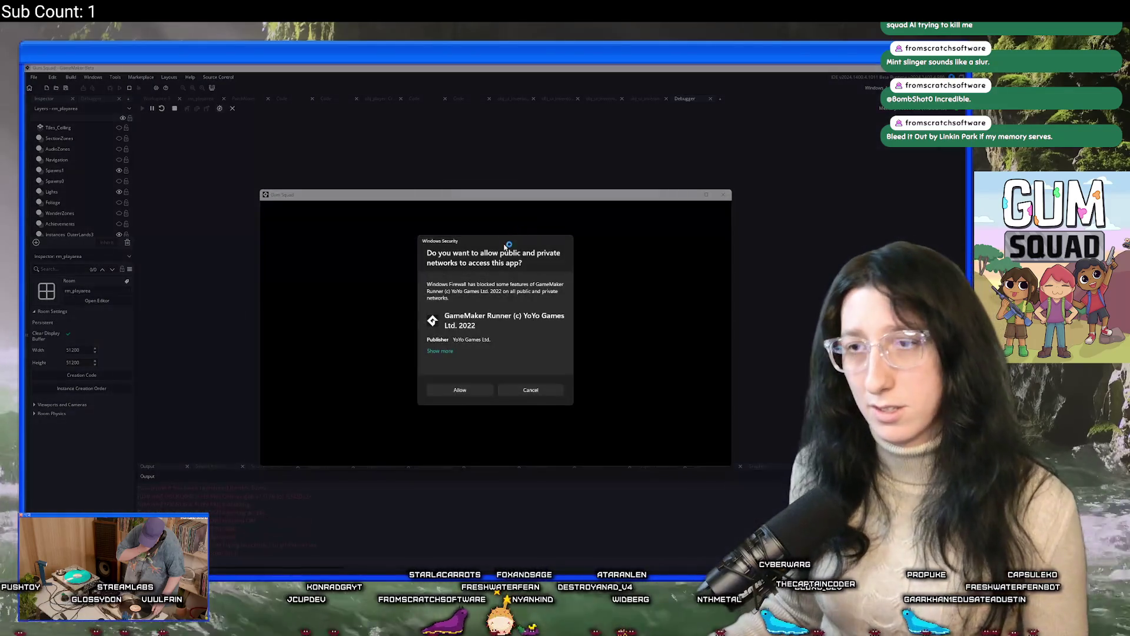
{"action": "left_click", "coordinate": [469, 388]}
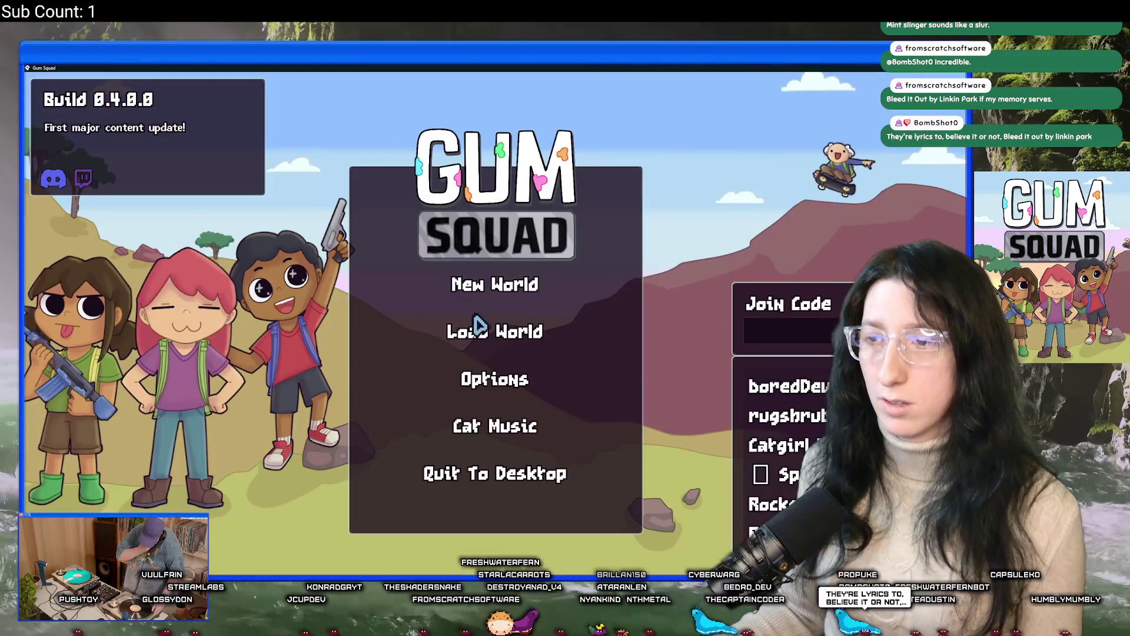
{"action": "left_click", "coordinate": [479, 325]}
{"action": "left_click", "coordinate": [609, 262]}
Start SoftSquad in an Offline lobby and open the chest next to the character
{"action": "left_click", "coordinate": [469, 260]}
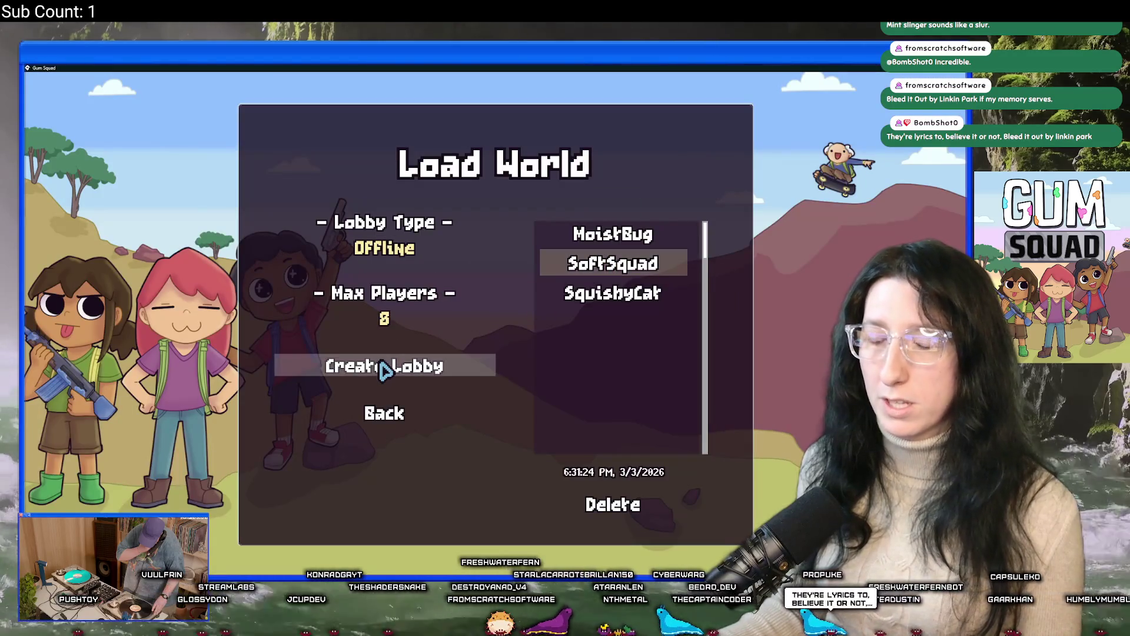
{"action": "left_click", "coordinate": [384, 369]}
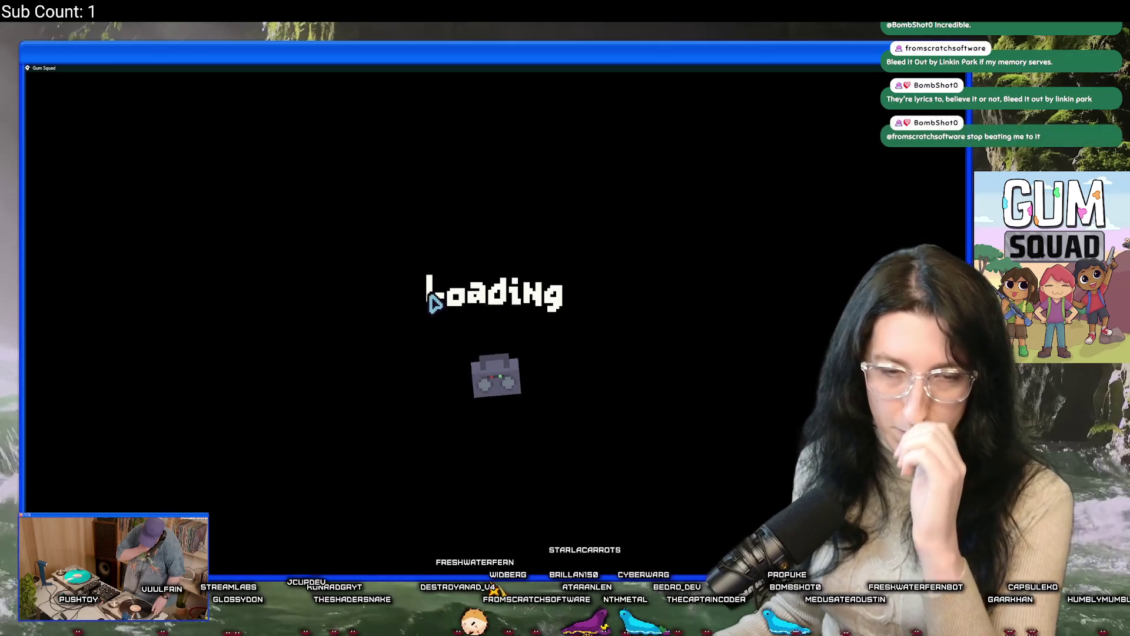
{"action": "key", "text": "e"}
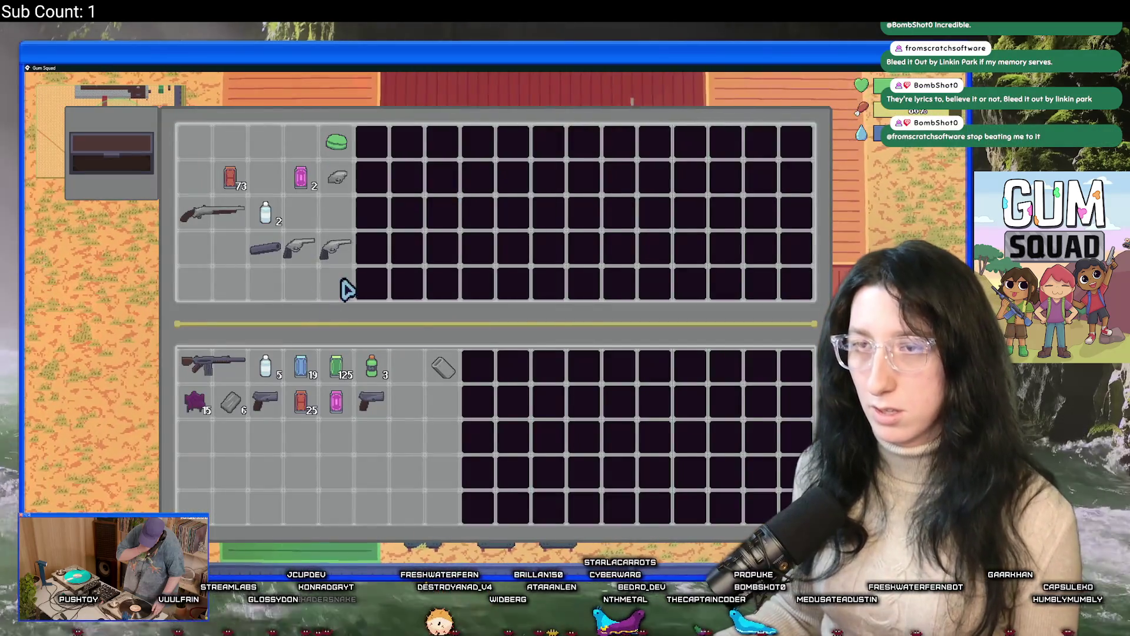
View the Bubble Gum's details in the chest, then close and reopen the chest
{"action": "mouse_move", "coordinate": [338, 419]}
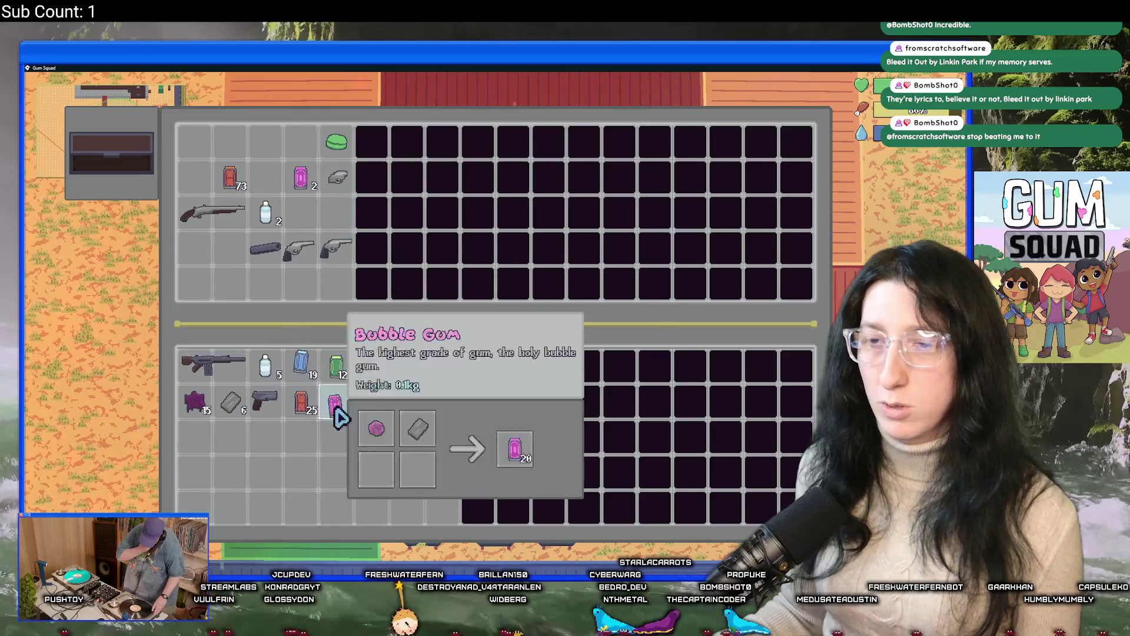
{"action": "key", "text": "e"}
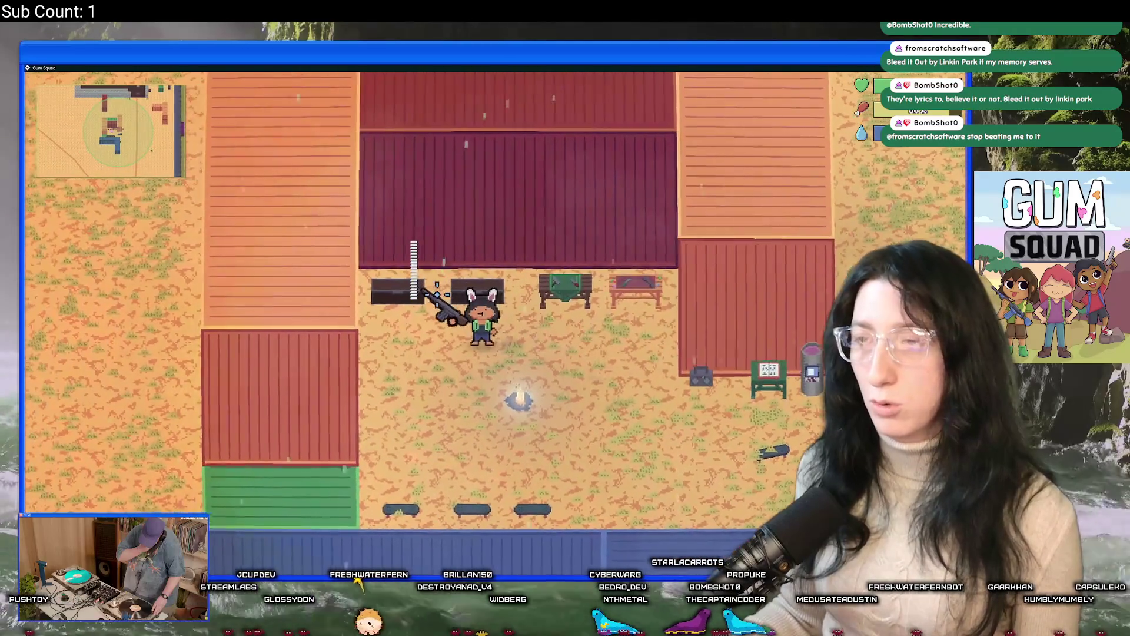
{"action": "key", "text": "e"}
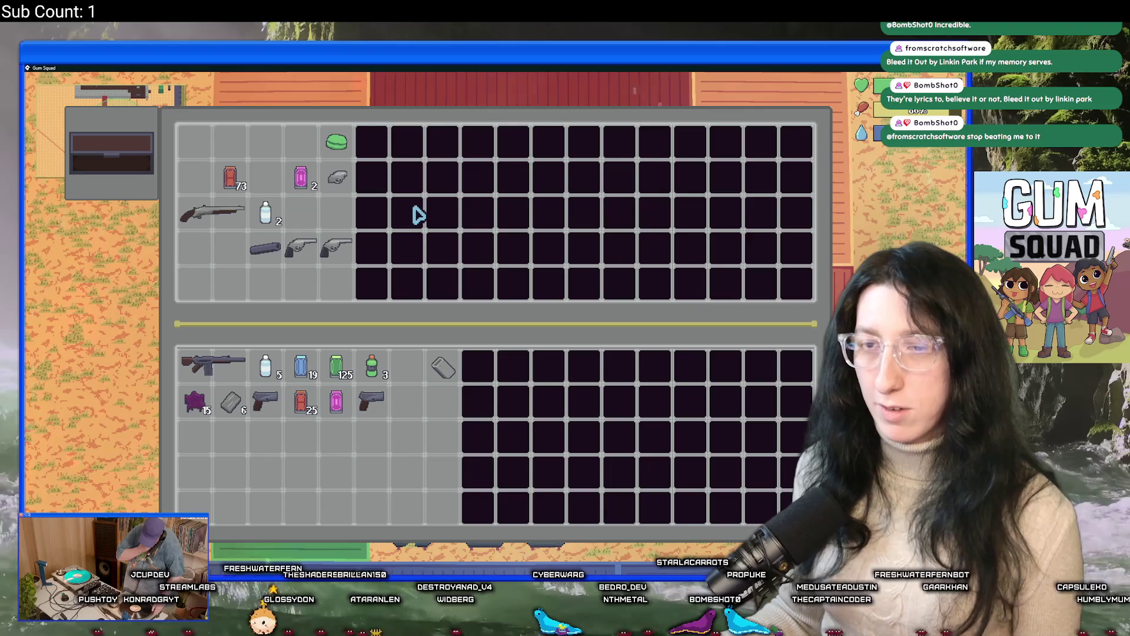
Inspect the Gumenforced Backpack in the equipment view, then open GameMaker's asset search
{"action": "key", "text": "Tab"}
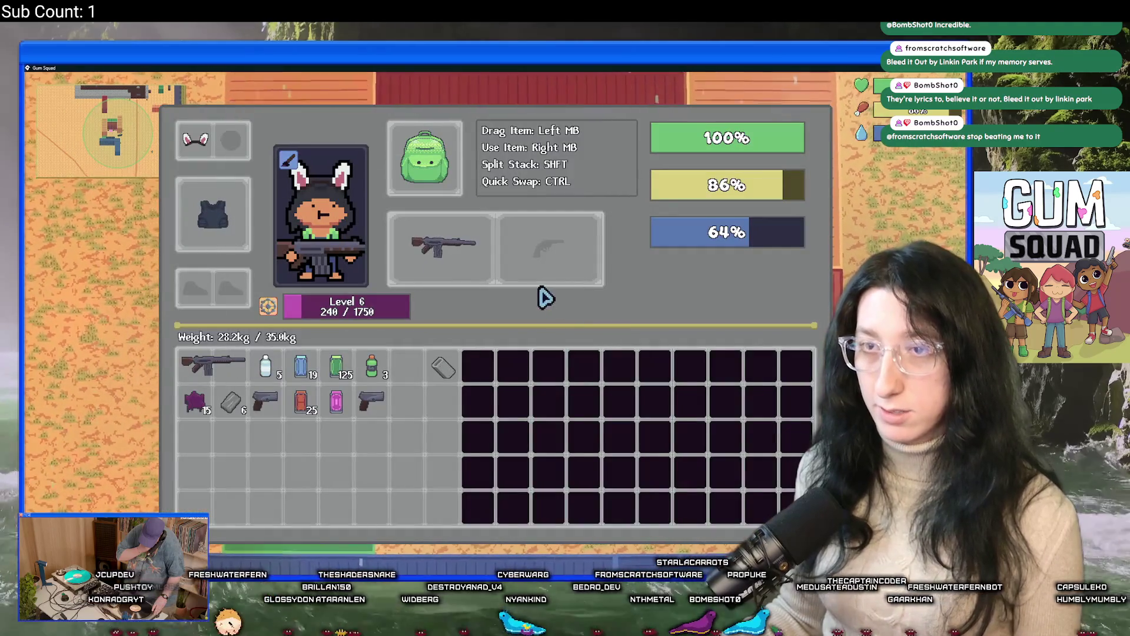
{"action": "key", "text": "Tab"}
{"action": "key", "text": "e"}
{"action": "key", "text": "Tab"}
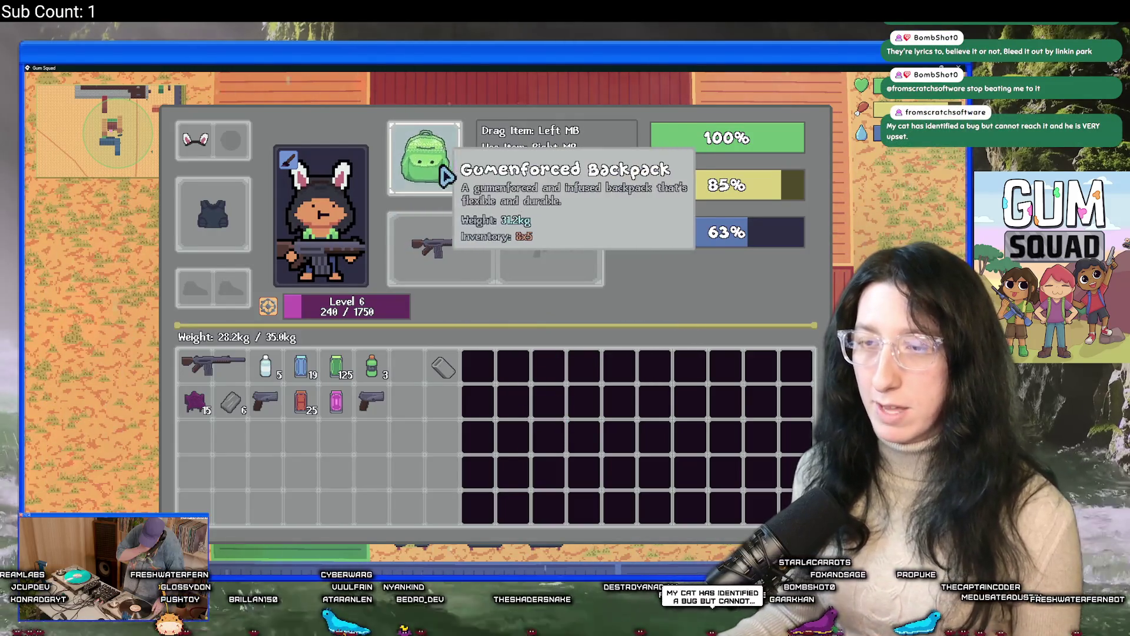
{"action": "key", "text": "alt+Tab"}
{"action": "key", "text": "ctrl+t"}
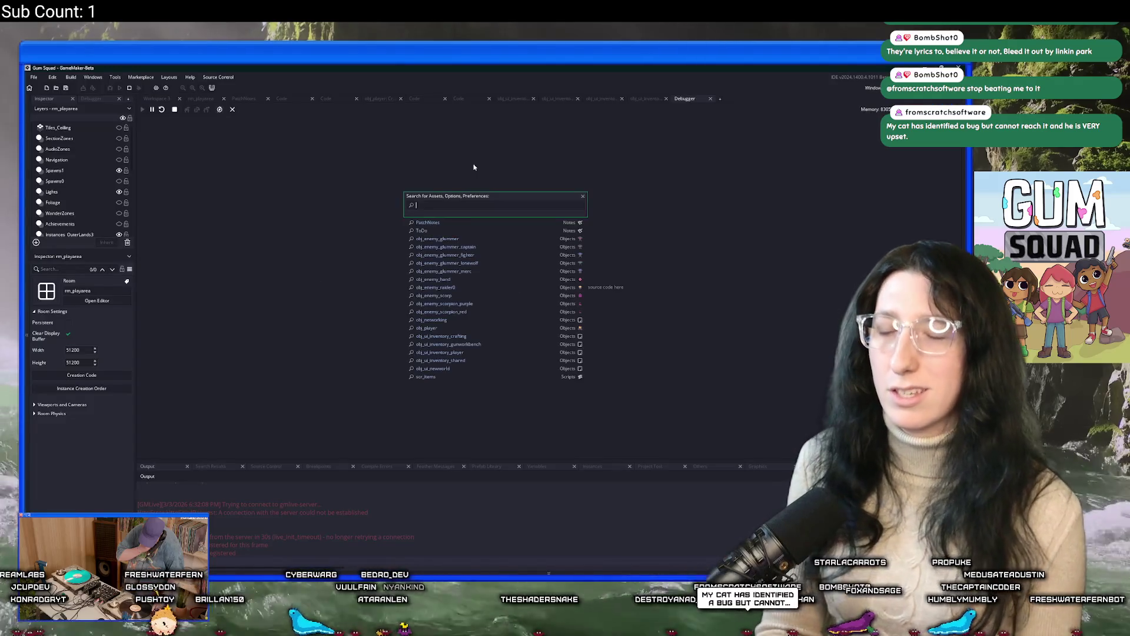
Find the scr_items script in the asset search and open it in the editor
{"action": "type", "text": "gumenf"}
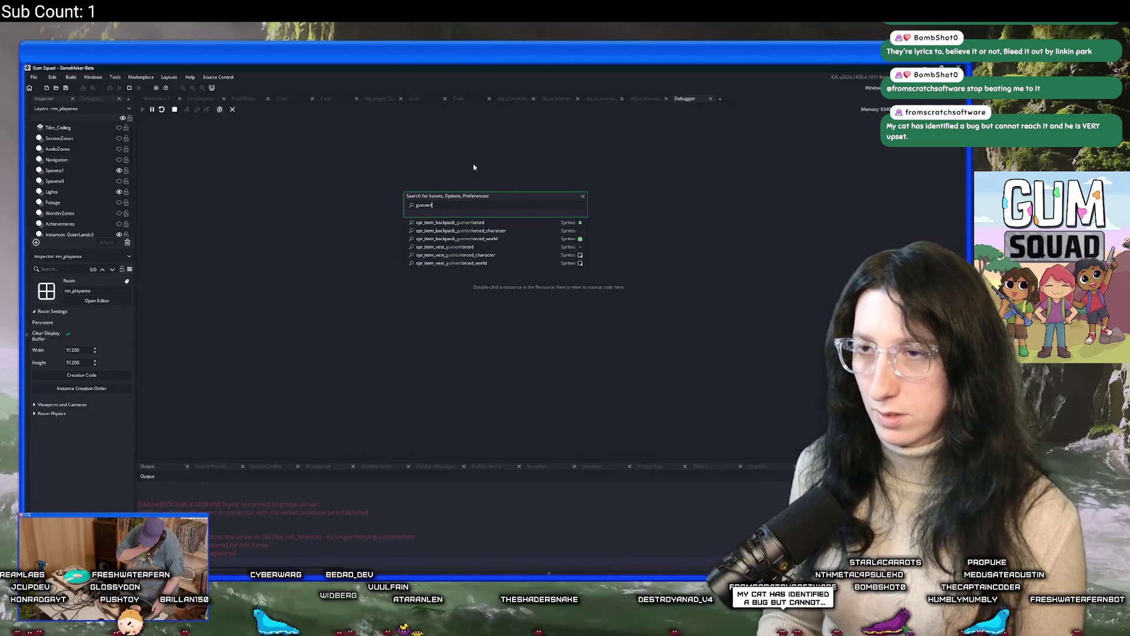
{"action": "key", "text": "ctrl+a"}
{"action": "type", "text": "sc"}
{"action": "type", "text": "items"}
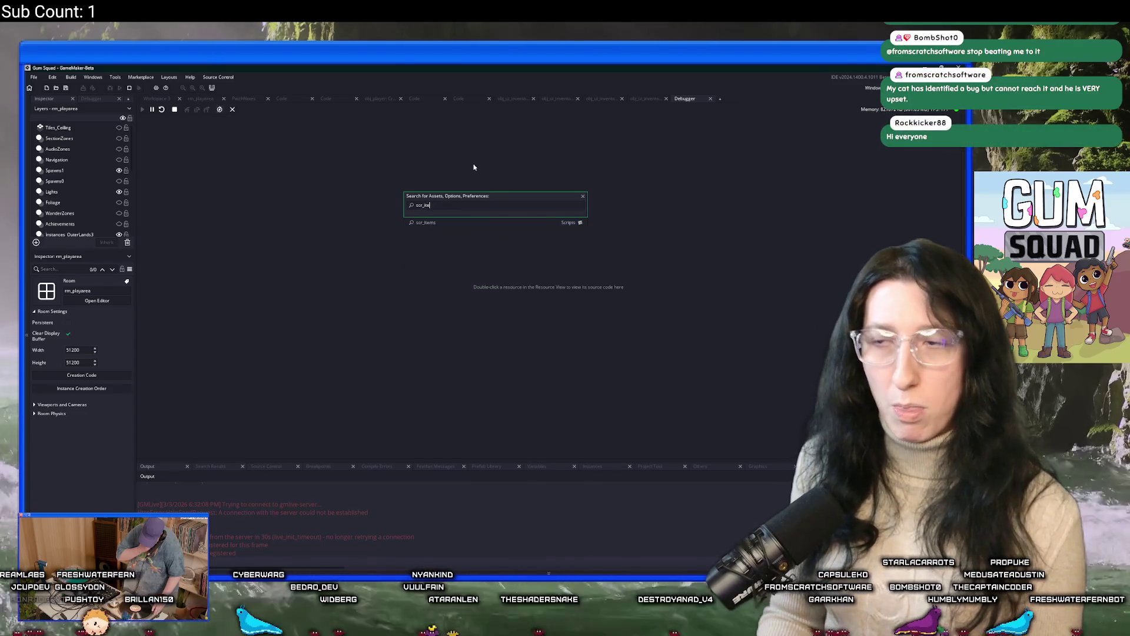
{"action": "key", "text": "Return"}
{"action": "scroll", "coordinate": [565, 247], "scroll_direction": "down", "scroll_amount": 1}
{"action": "left_click", "coordinate": [582, 266]}
{"action": "scroll", "coordinate": [582, 266], "scroll_direction": "down", "scroll_amount": 1}
{"action": "scroll", "coordinate": [570, 243], "scroll_direction": "up", "scroll_amount": 4}
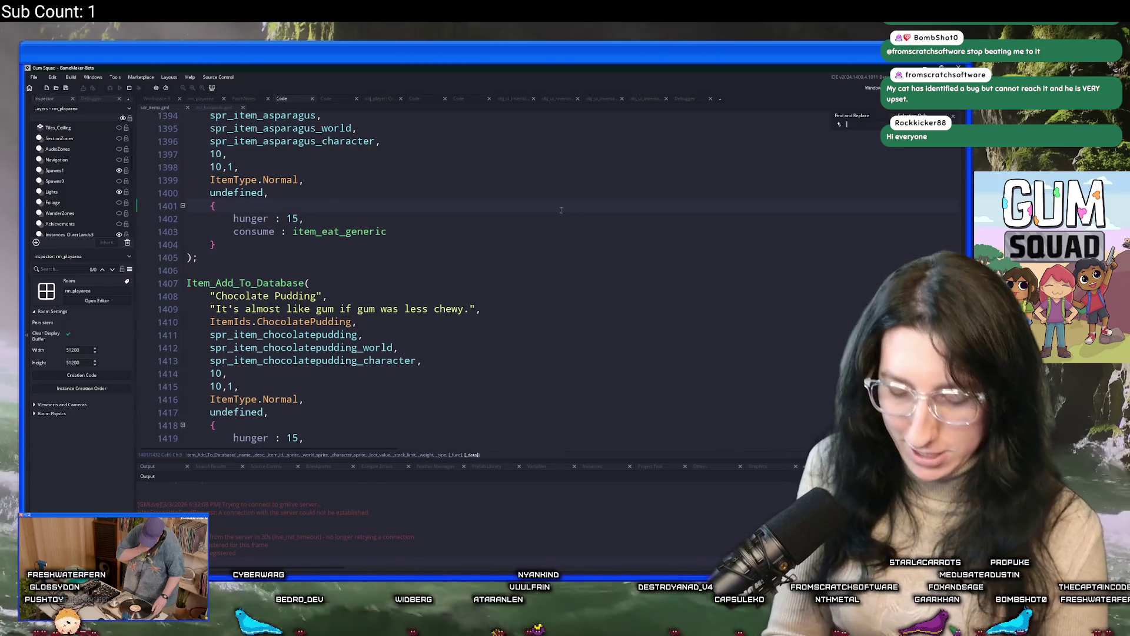
Search 'gumenfor' to reach the Gumenforced Backpack's 35 weight limit line, then return to the game
{"action": "type", "text": "gumenfor"}
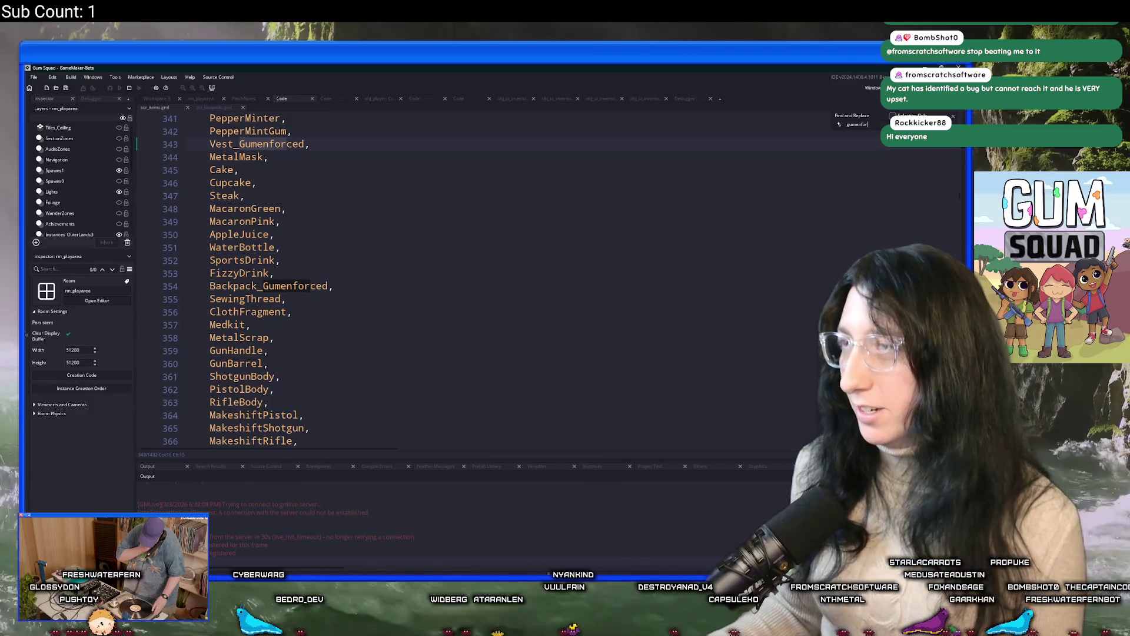
{"action": "key", "text": "Return"}
{"action": "scroll", "coordinate": [441, 274], "scroll_direction": "up", "scroll_amount": 2}
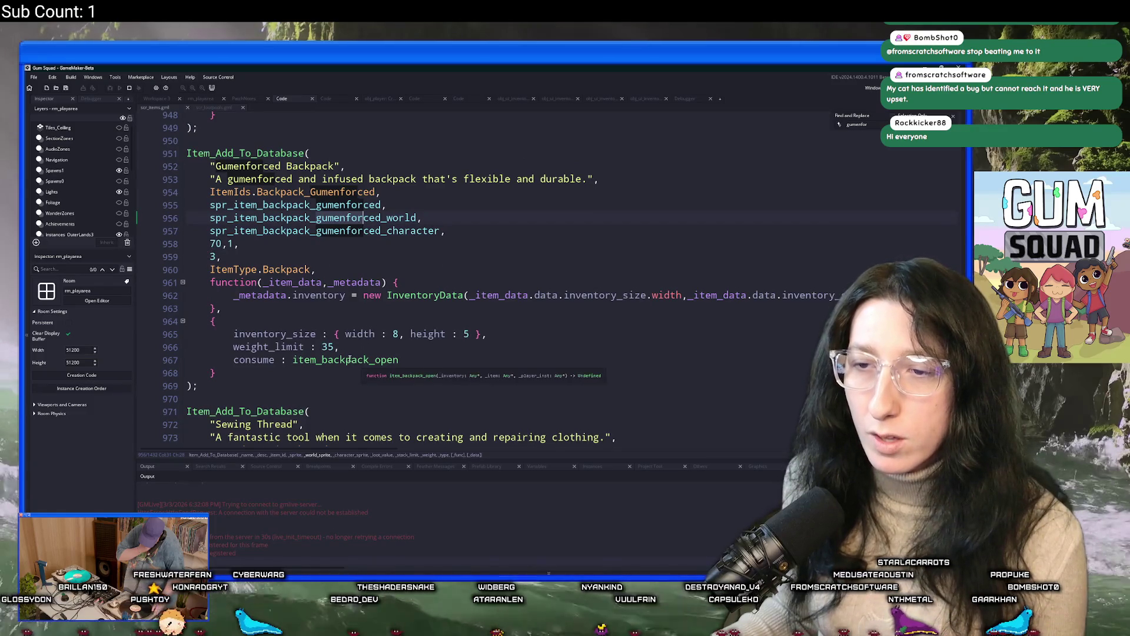
{"action": "left_click", "coordinate": [328, 347]}
{"action": "key", "text": "alt+Tab"}
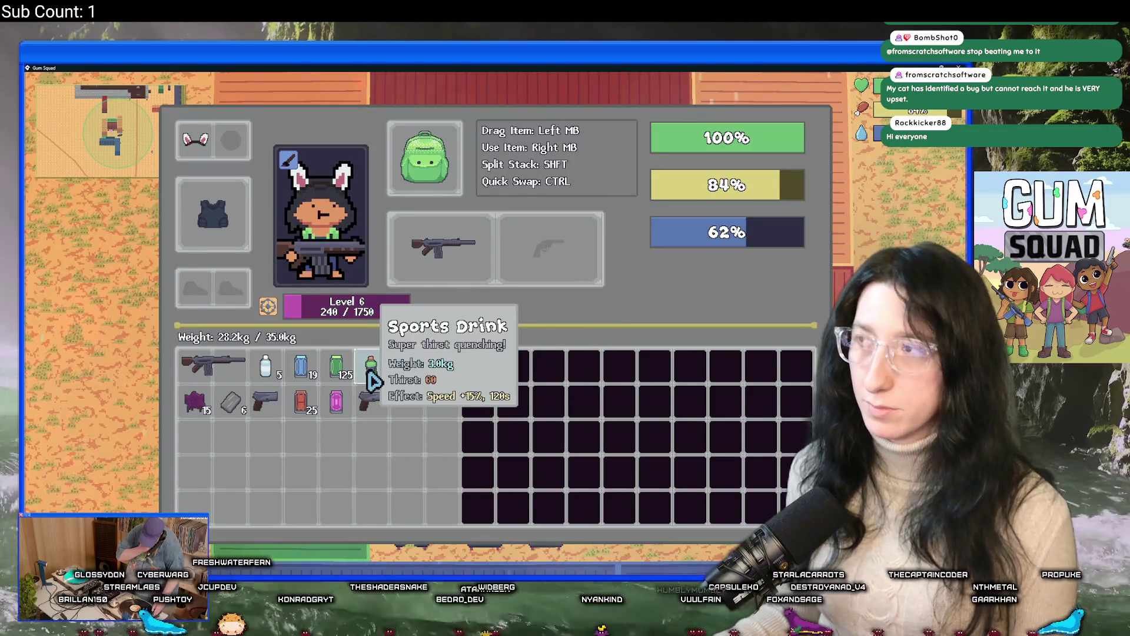
Close the inventory and crafting view and get the chest beside the character open
{"action": "key", "text": "Escape"}
{"action": "key", "text": "e"}
{"action": "key", "text": "Escape"}
{"action": "key", "text": "e"}
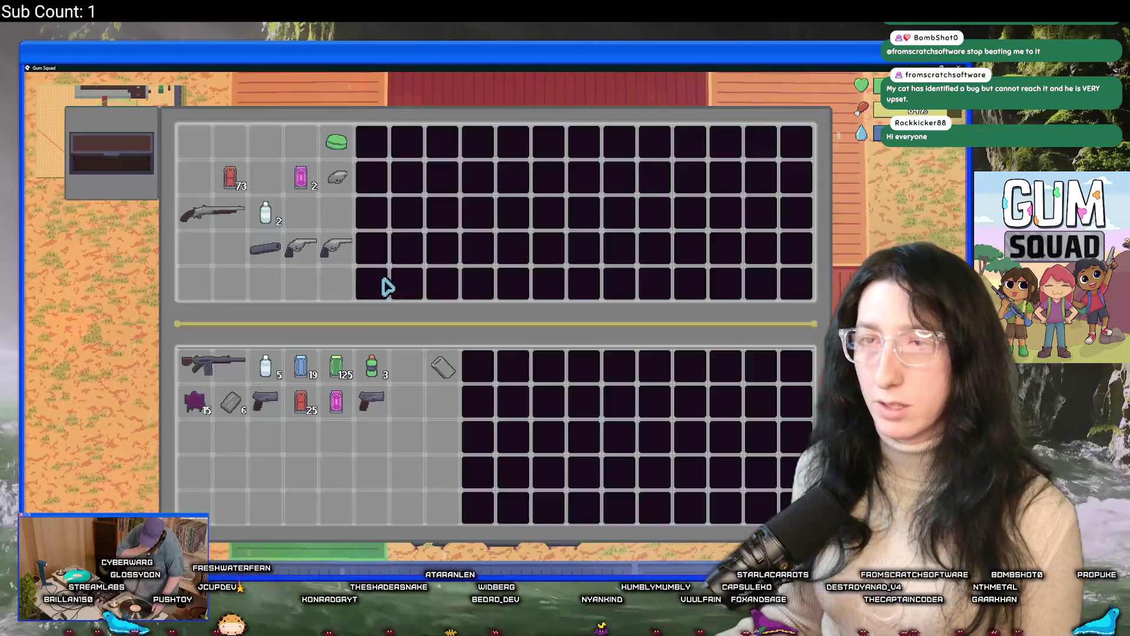
{"action": "key", "text": "Escape"}
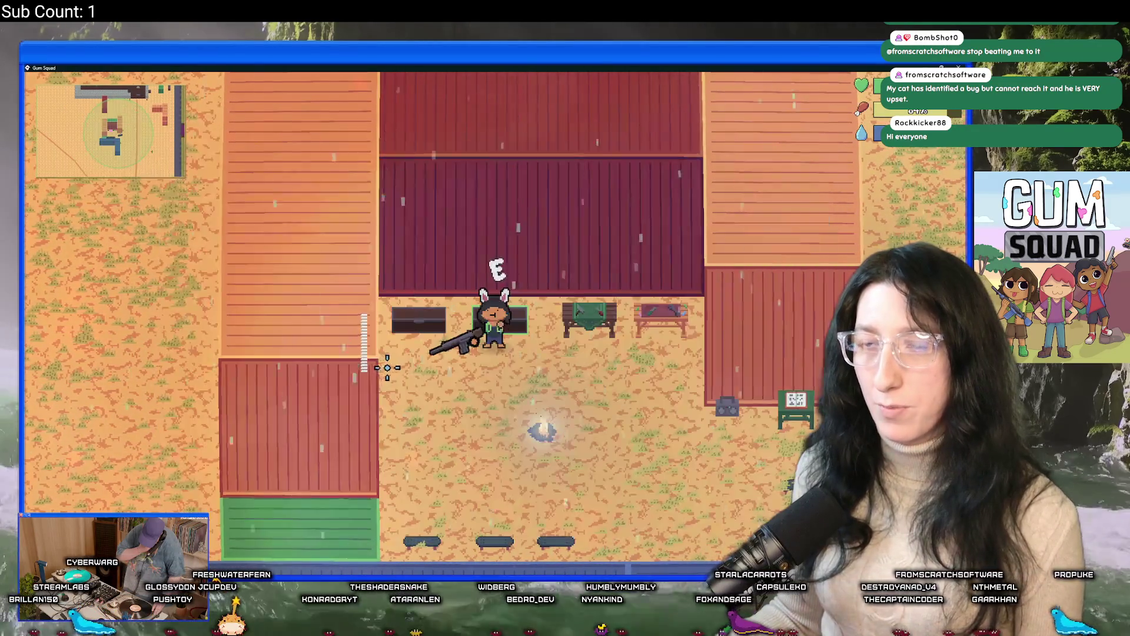
{"action": "key", "text": "e"}
{"action": "key", "text": "Escape"}
{"action": "key", "text": "e"}
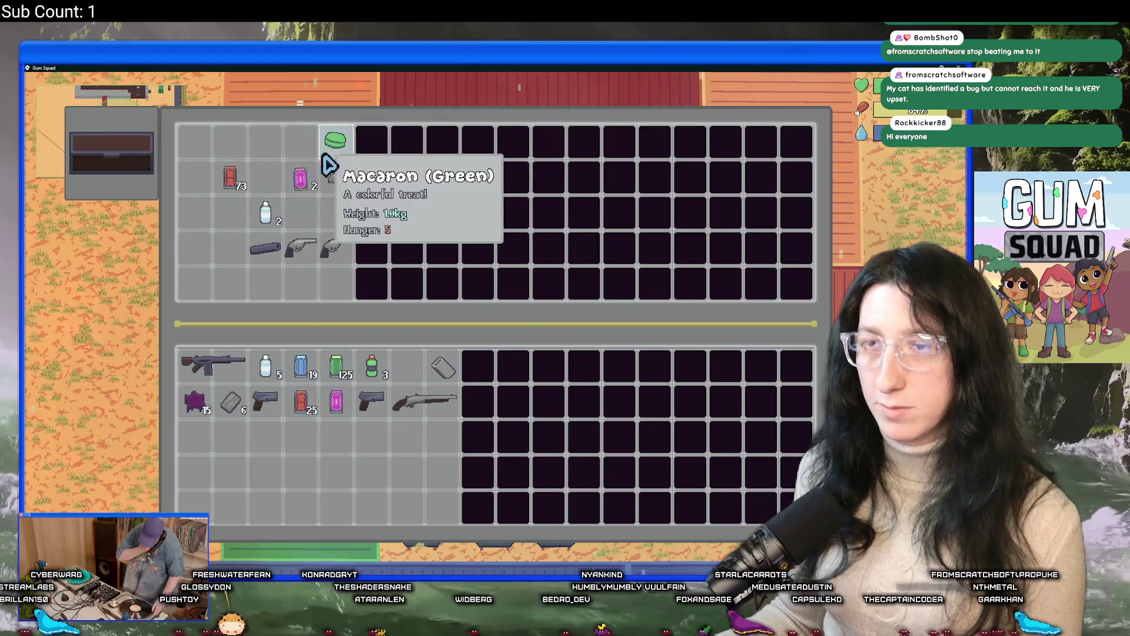
Take the red cans, water bottle and purple can from the chest into the inventory
{"action": "left_click", "coordinate": [229, 177], "text": "shift"}
{"action": "left_click", "coordinate": [266, 212], "text": "shift"}
{"action": "left_click", "coordinate": [301, 177], "text": "shift"}
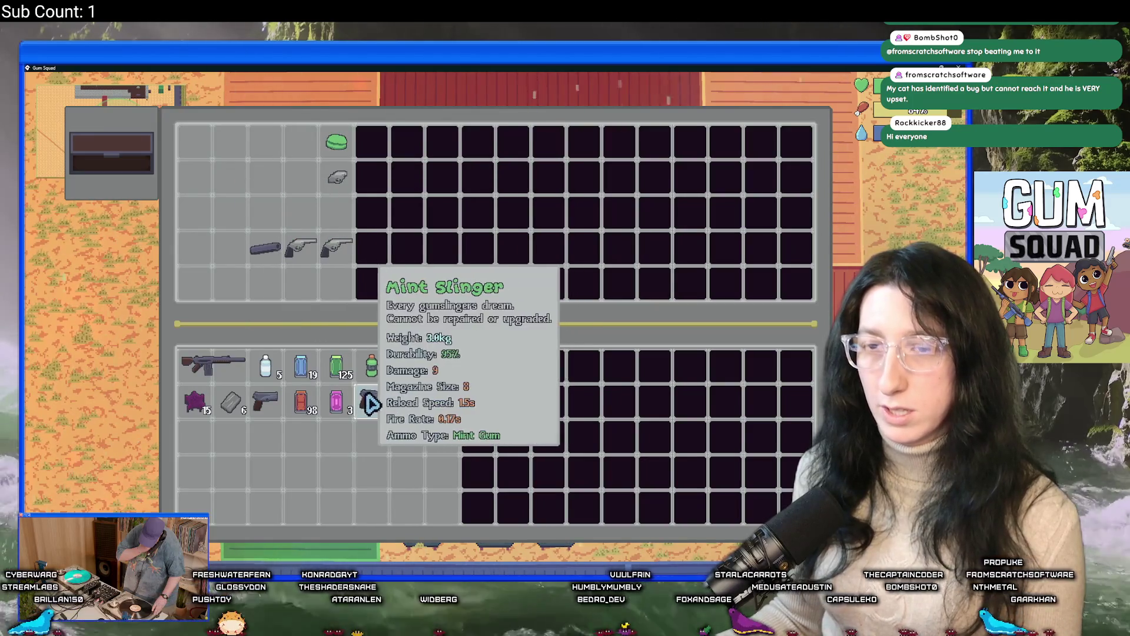
{"action": "key", "text": "Escape"}
{"action": "key", "text": "Tab"}
{"action": "key", "text": "Escape"}
Move down-right and unequip the Pepper Minter rifle into the backpack
{"action": "key", "text": "d"}
{"action": "key", "text": "s"}
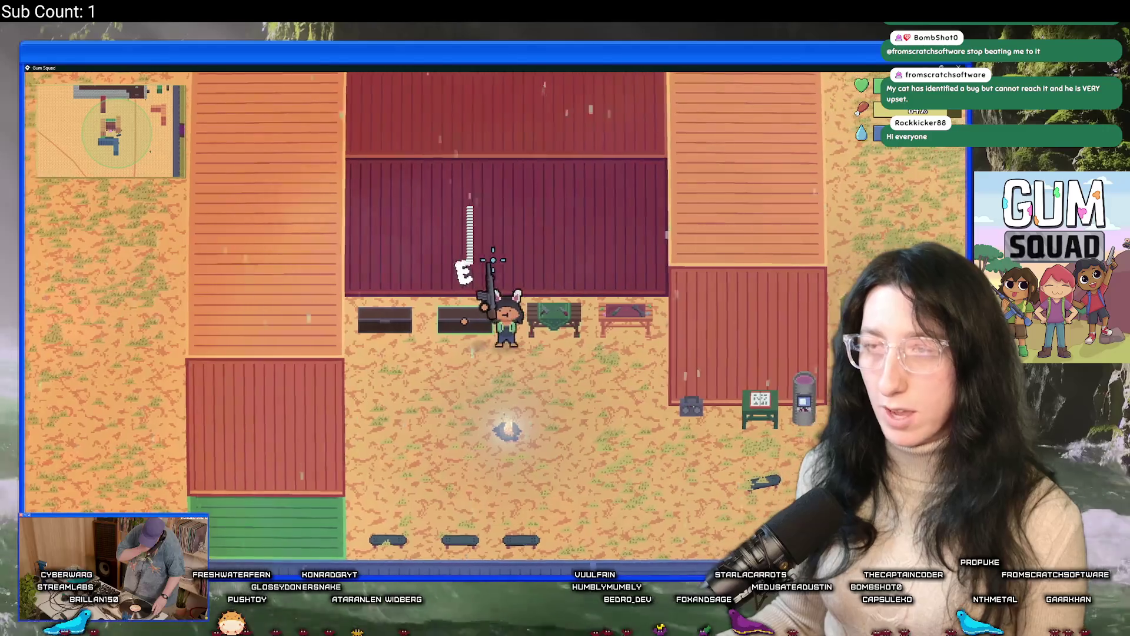
{"action": "key", "text": "Tab"}
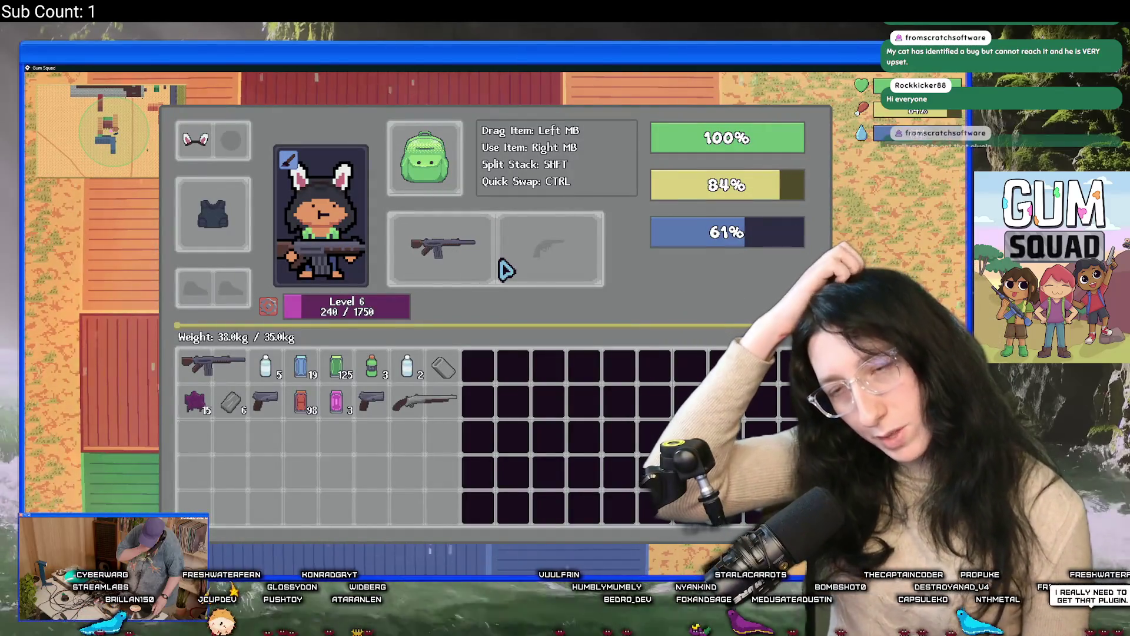
{"action": "mouse_move", "coordinate": [477, 271]}
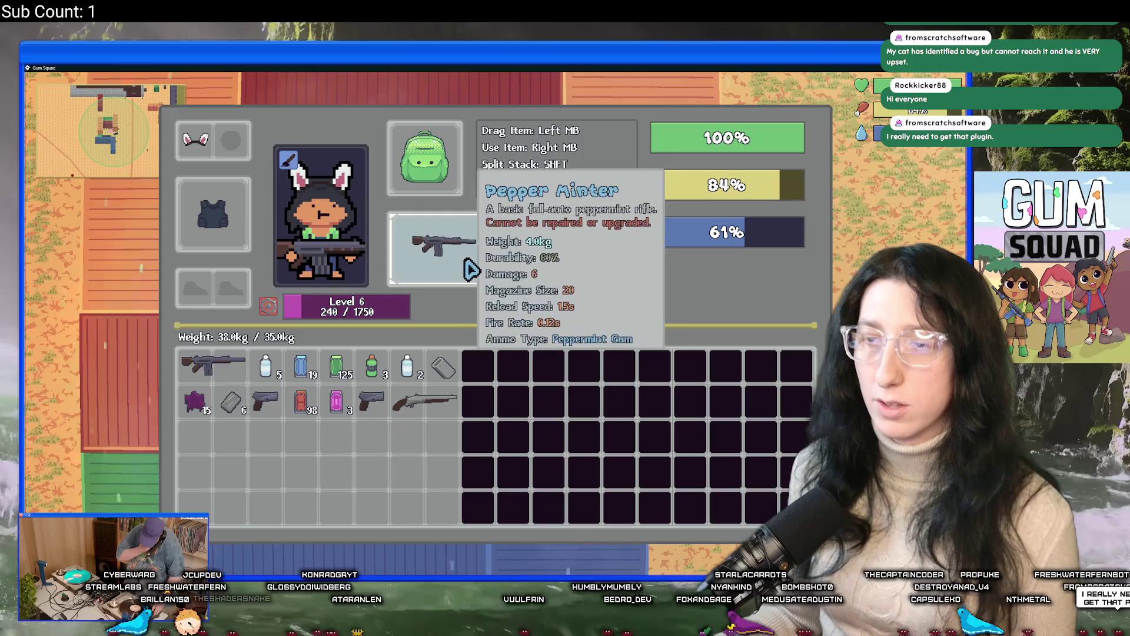
{"action": "mouse_move", "coordinate": [200, 368]}
{"action": "right_click", "coordinate": [471, 255]}
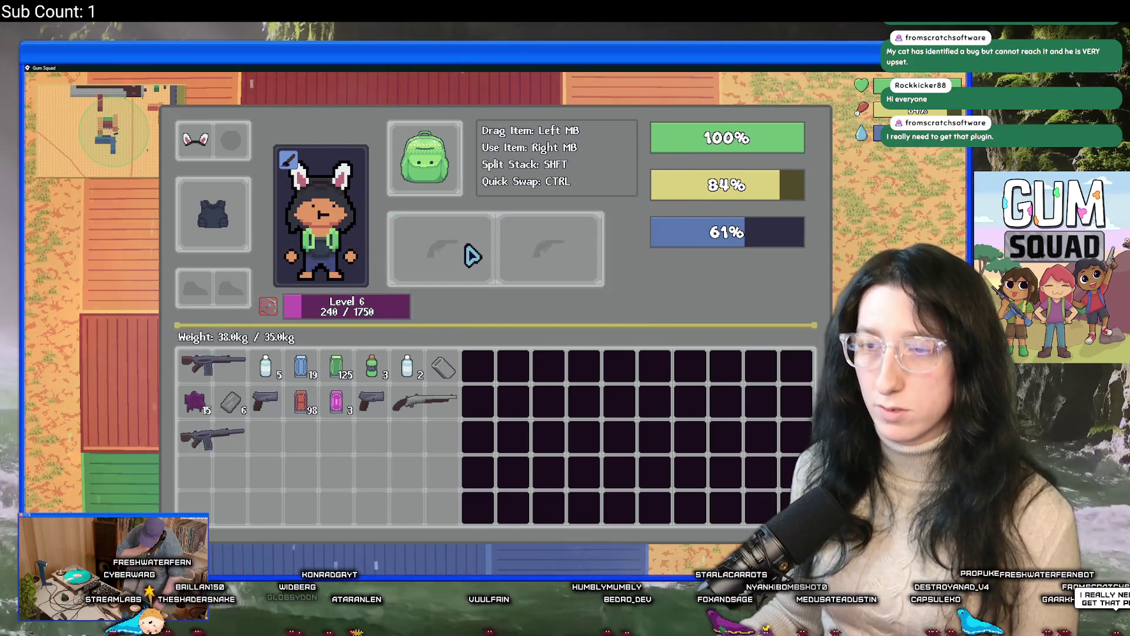
{"action": "key", "text": "Tab"}
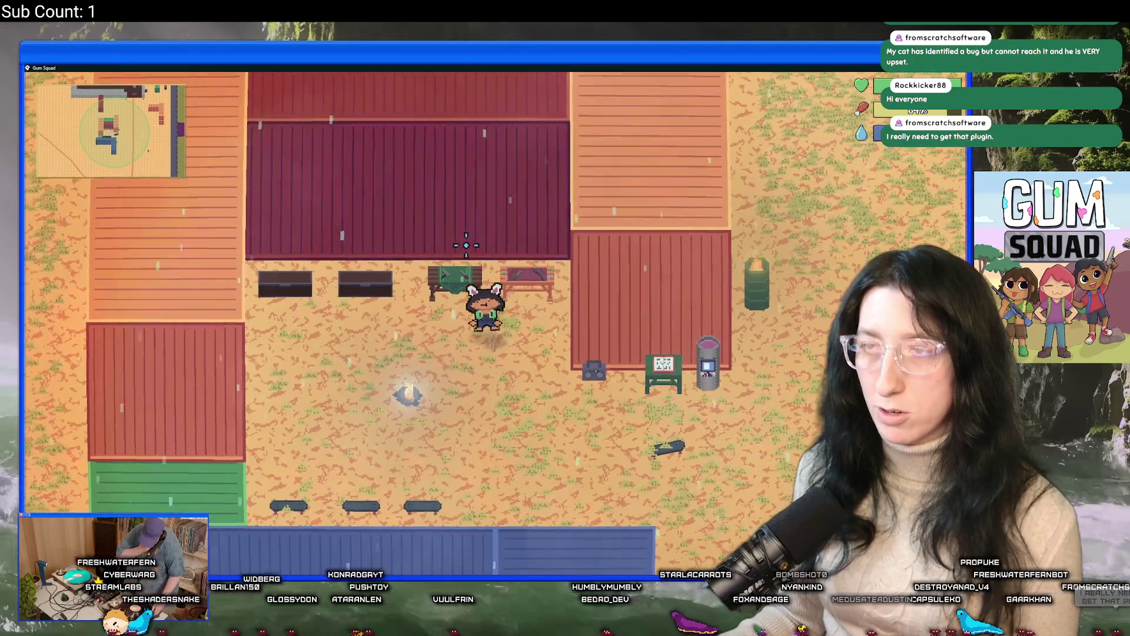
Break the spare rifles down into a Rifle Body and then Metal Scrap at the crafting panel
{"action": "key", "text": "c"}
{"action": "left_click", "coordinate": [233, 441]}
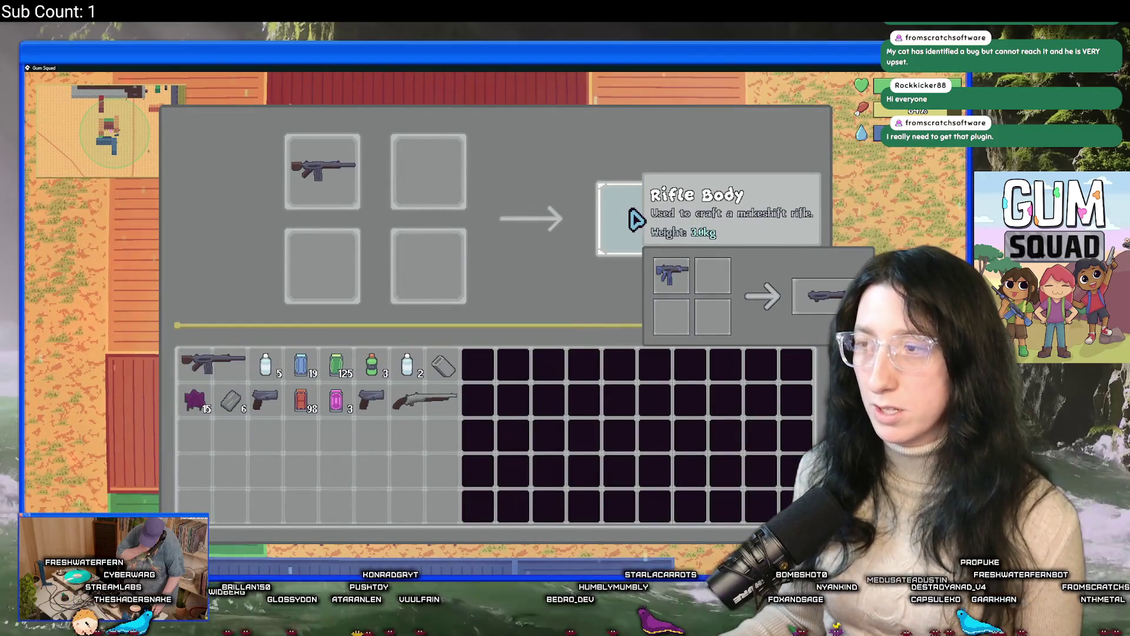
{"action": "left_click", "coordinate": [631, 220]}
{"action": "left_click", "coordinate": [235, 377]}
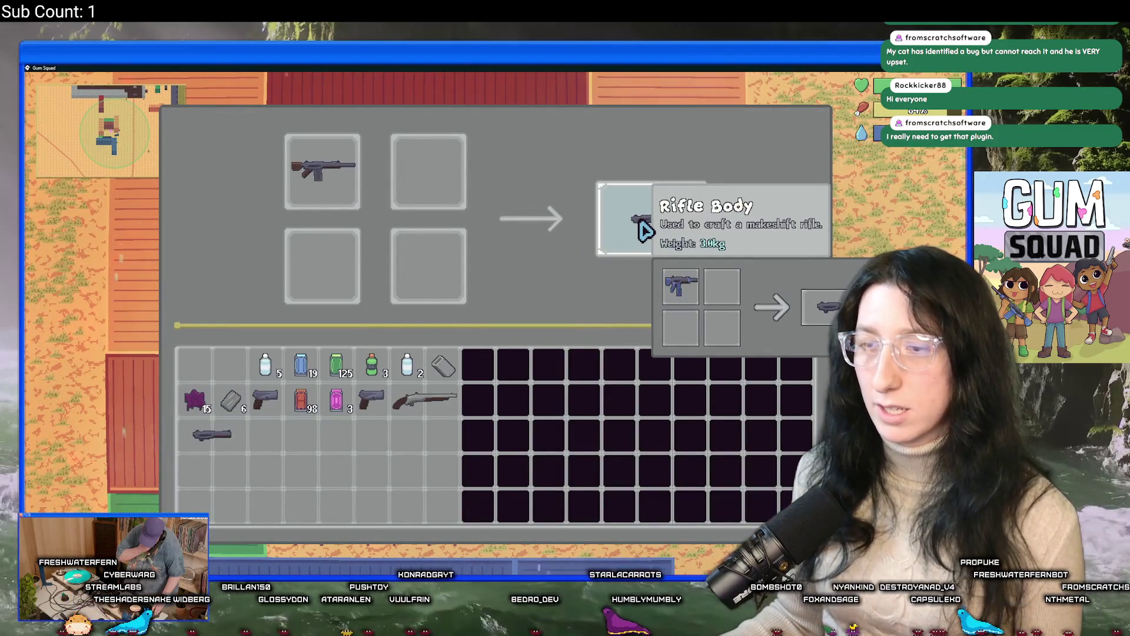
{"action": "left_click", "coordinate": [644, 231]}
{"action": "left_click", "coordinate": [233, 379]}
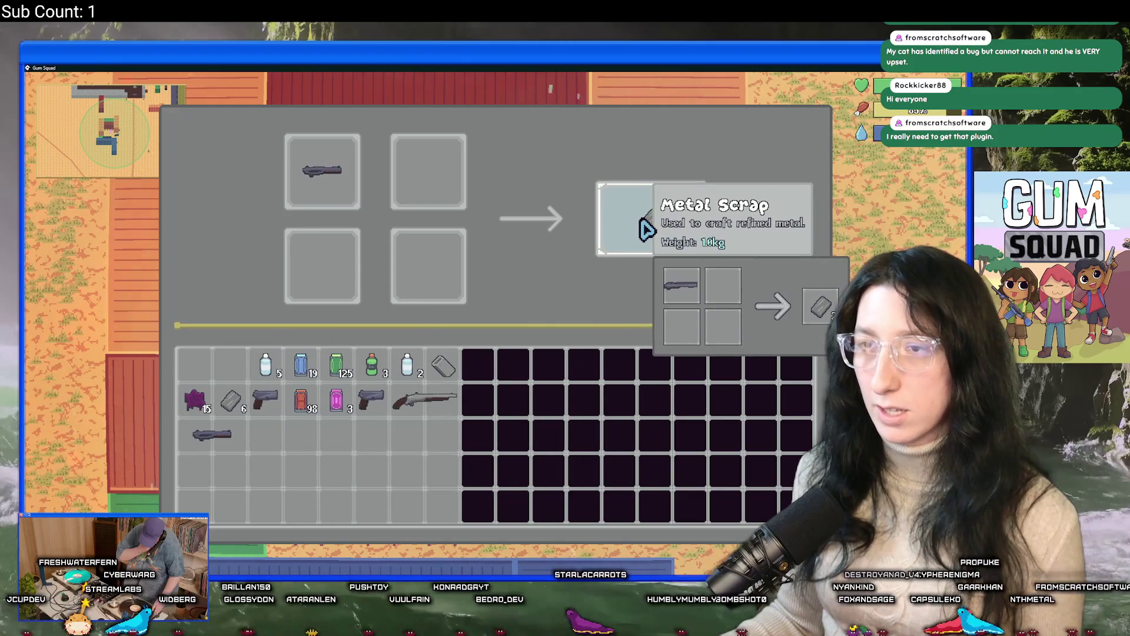
{"action": "left_click", "coordinate": [646, 229]}
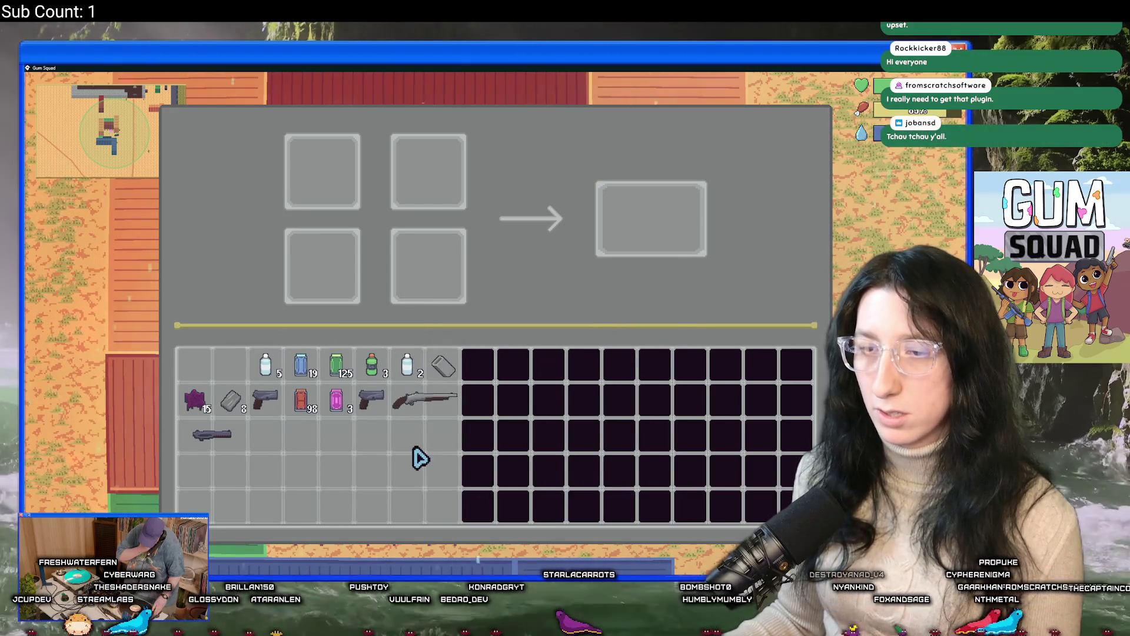
Fill all four recipe slots with Metal Scrap and collect the two refined metal
{"action": "key", "text": "Tab"}
{"action": "key", "text": "Tab"}
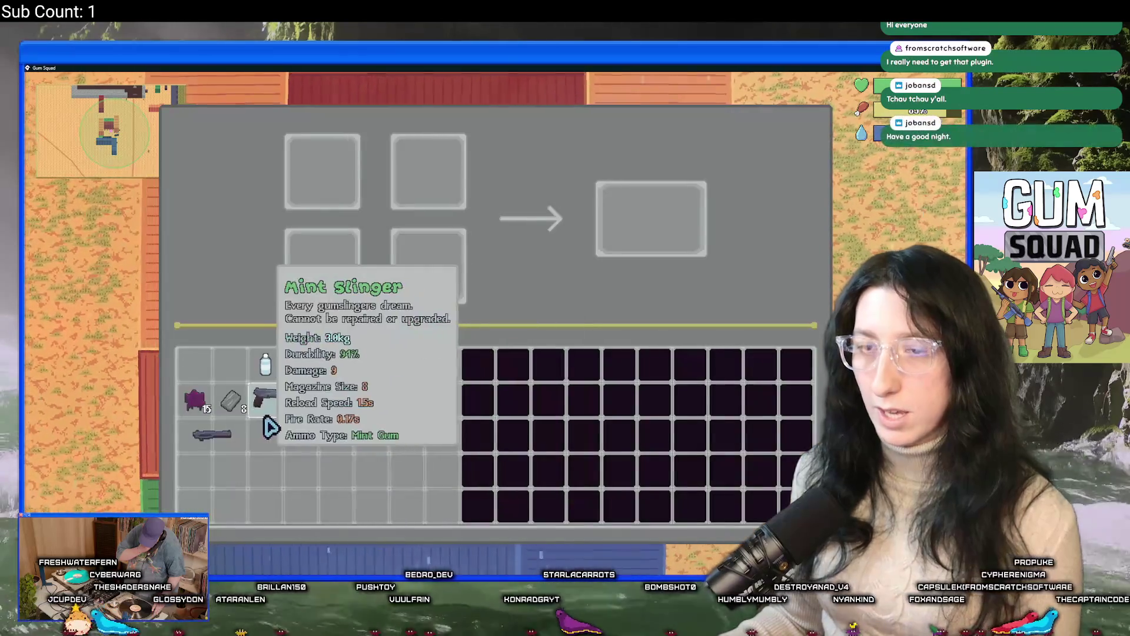
{"action": "left_click", "coordinate": [231, 401]}
{"action": "left_click", "coordinate": [323, 171]}
{"action": "left_click", "coordinate": [428, 171]}
{"action": "left_click", "coordinate": [323, 267]}
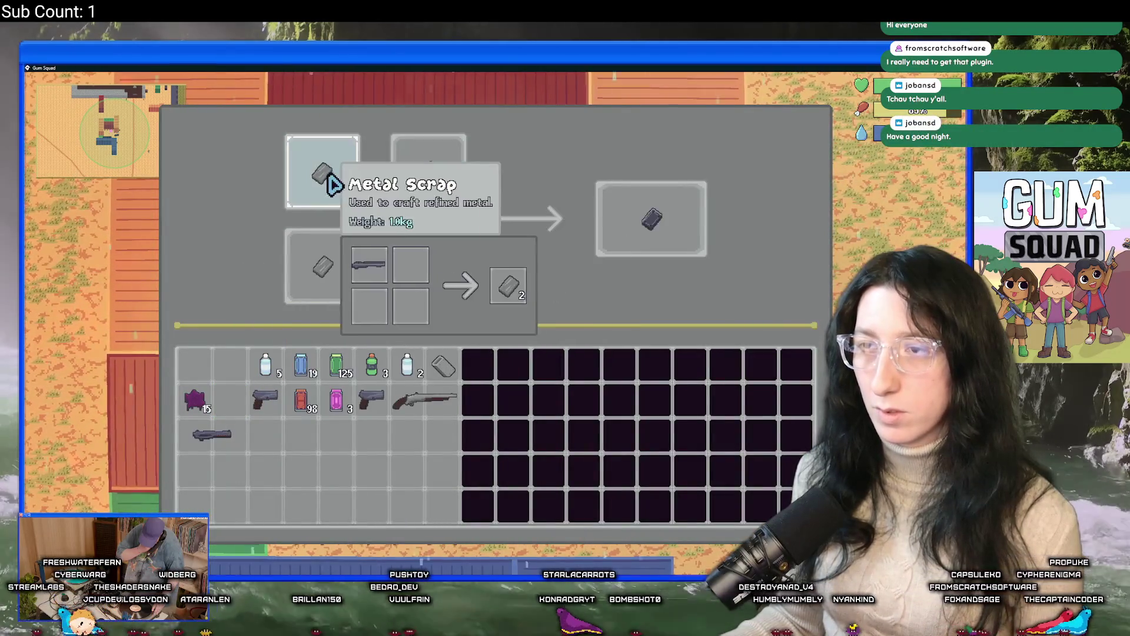
{"action": "left_click", "coordinate": [648, 221]}
Check the nearby storage chest, then return to the crafting bench
{"action": "key", "text": "Escape"}
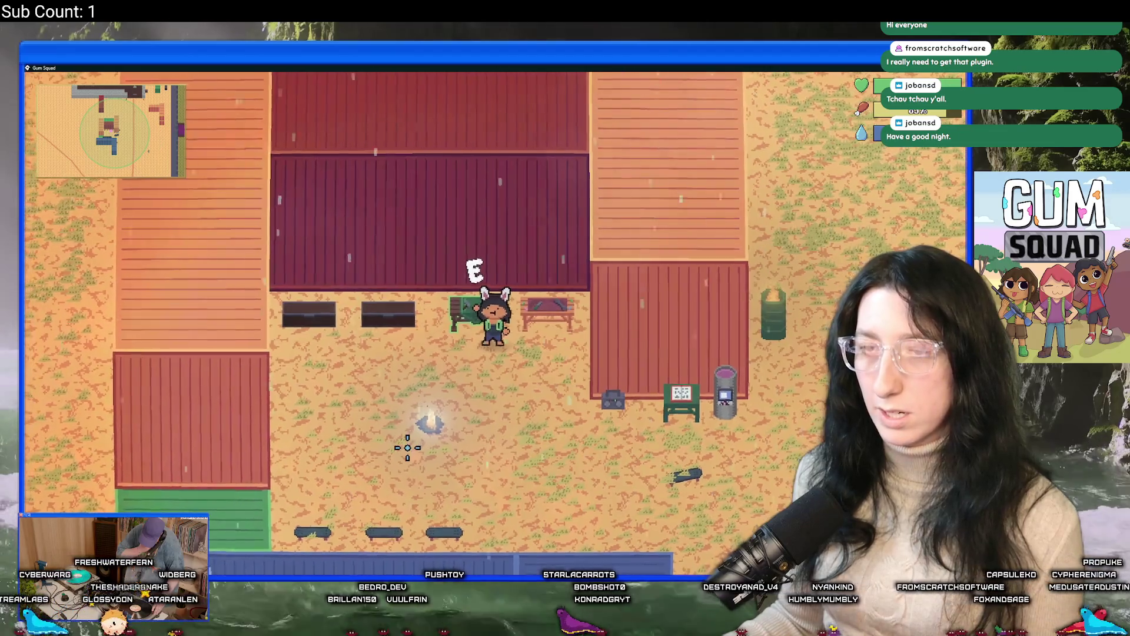
{"action": "key", "text": "e"}
{"action": "key", "text": "Escape"}
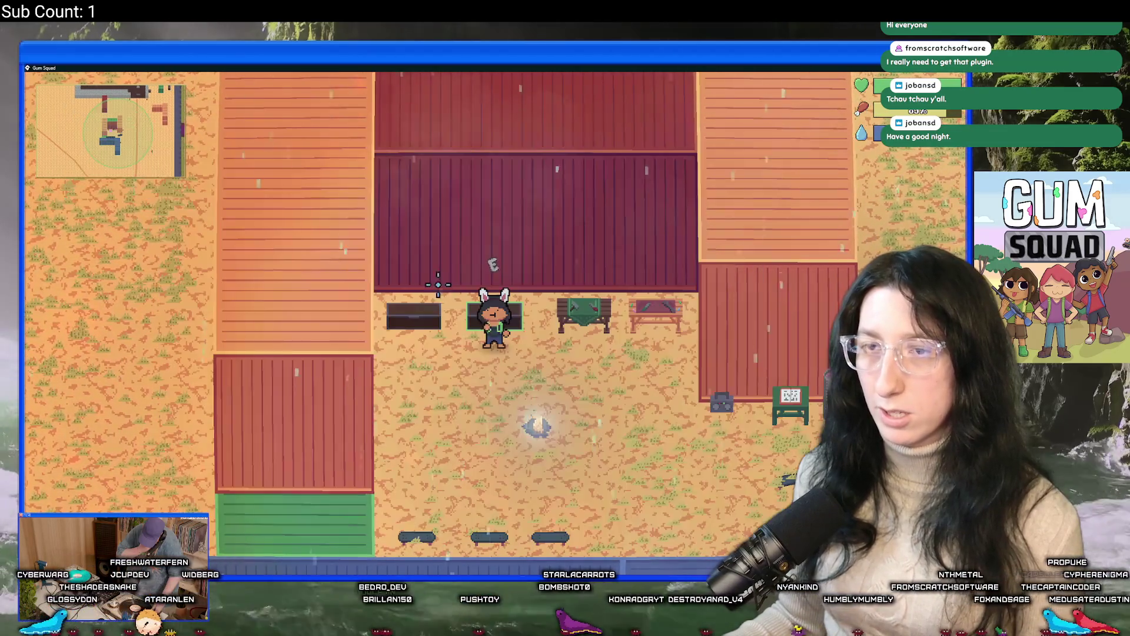
{"action": "key", "text": "d"}
{"action": "key", "text": "e"}
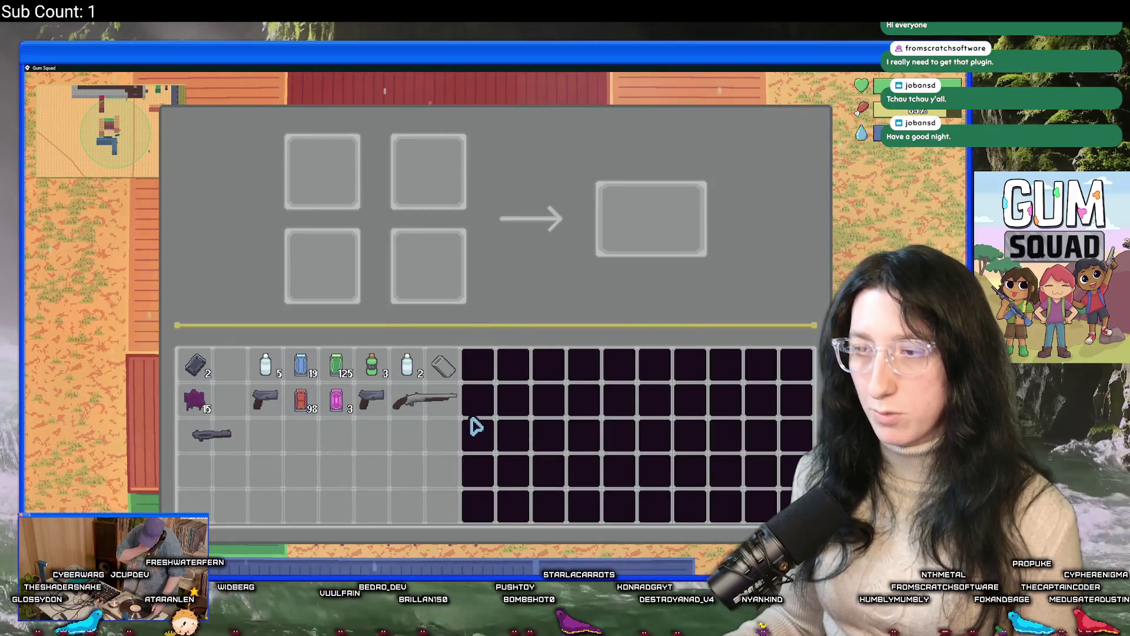
Test the shotgun as a crafting ingredient, remove it, and reopen the storage chest
{"action": "left_click", "coordinate": [424, 400]}
{"action": "left_click", "coordinate": [348, 194]}
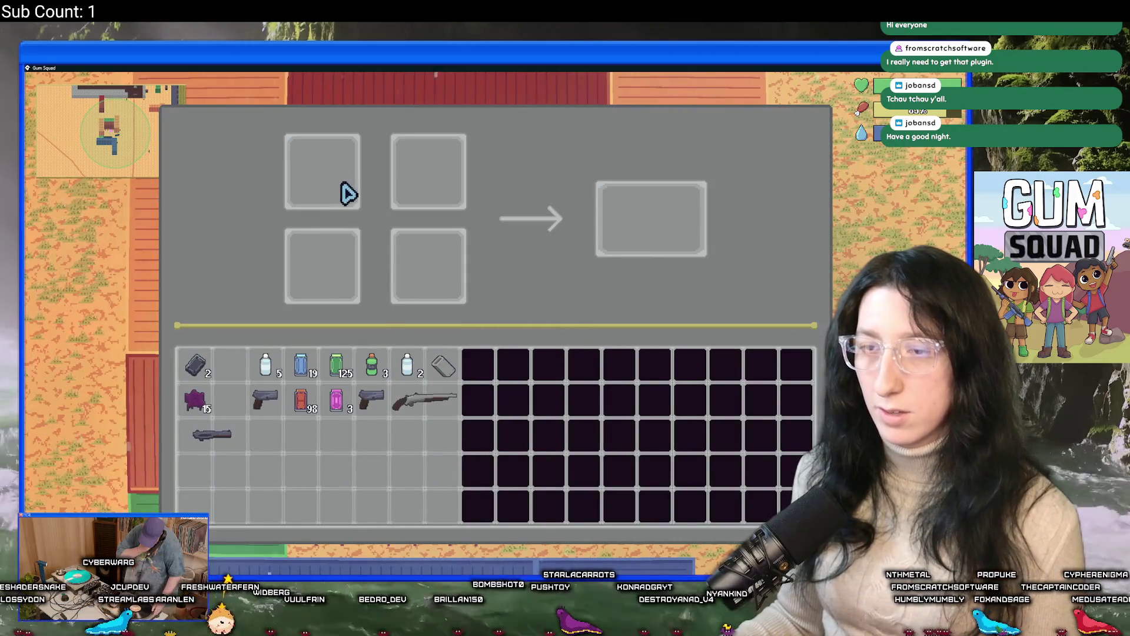
{"action": "key", "text": "Escape"}
{"action": "key", "text": "d"}
{"action": "key", "text": "a"}
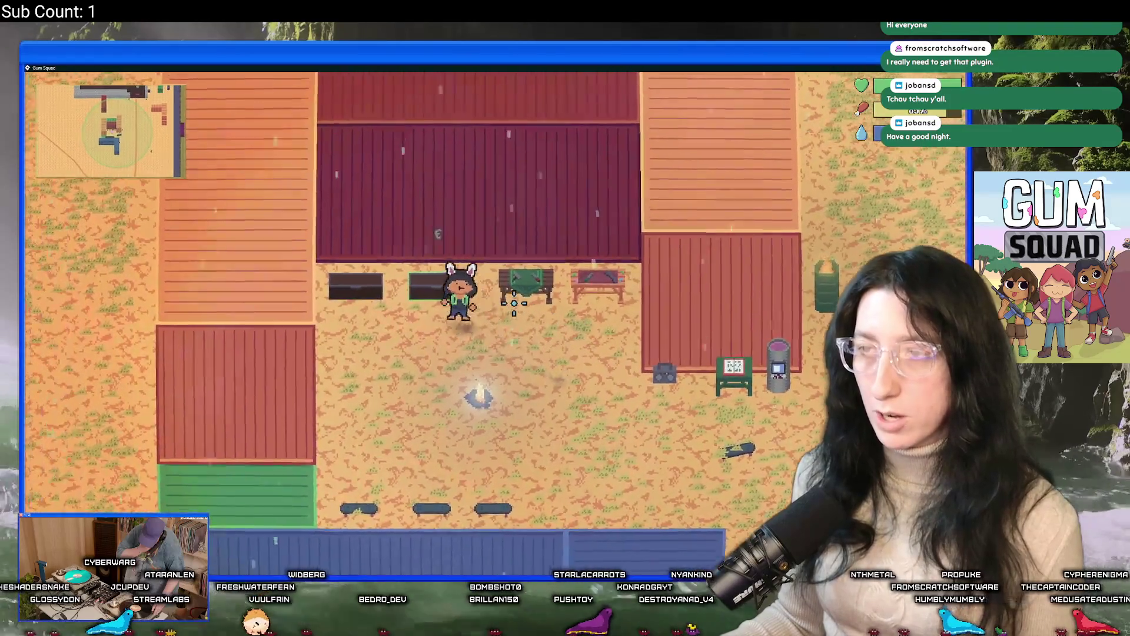
{"action": "key", "text": "e"}
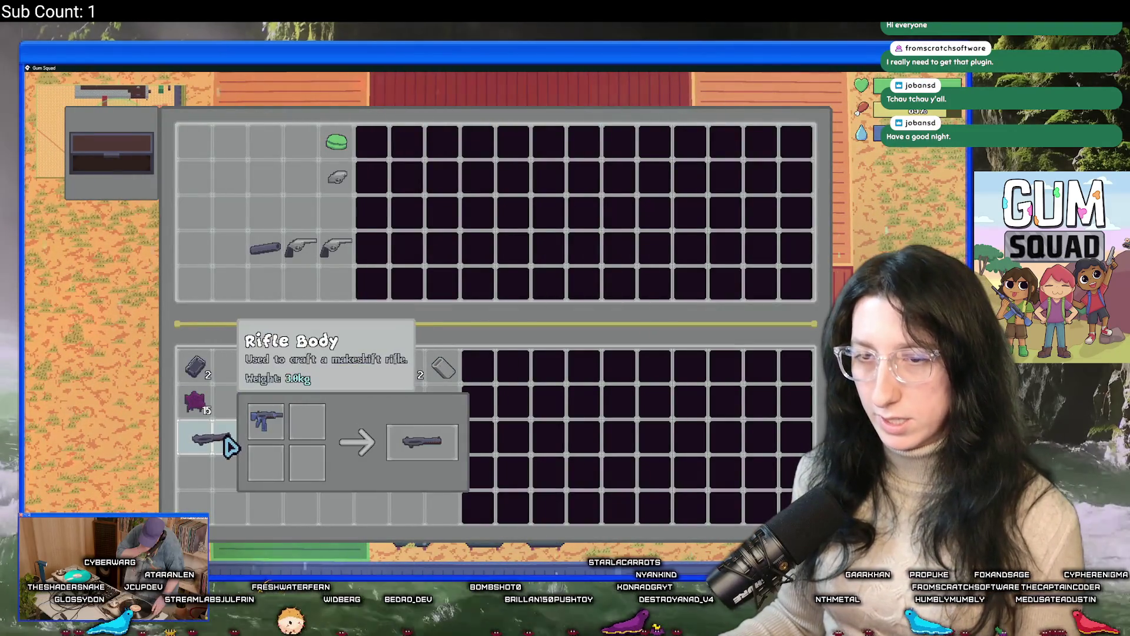
Store the Rifle Body, two refined metal, Raw Gum, grey scrap item and shotgun in the chest
{"action": "left_click", "coordinate": [238, 450]}
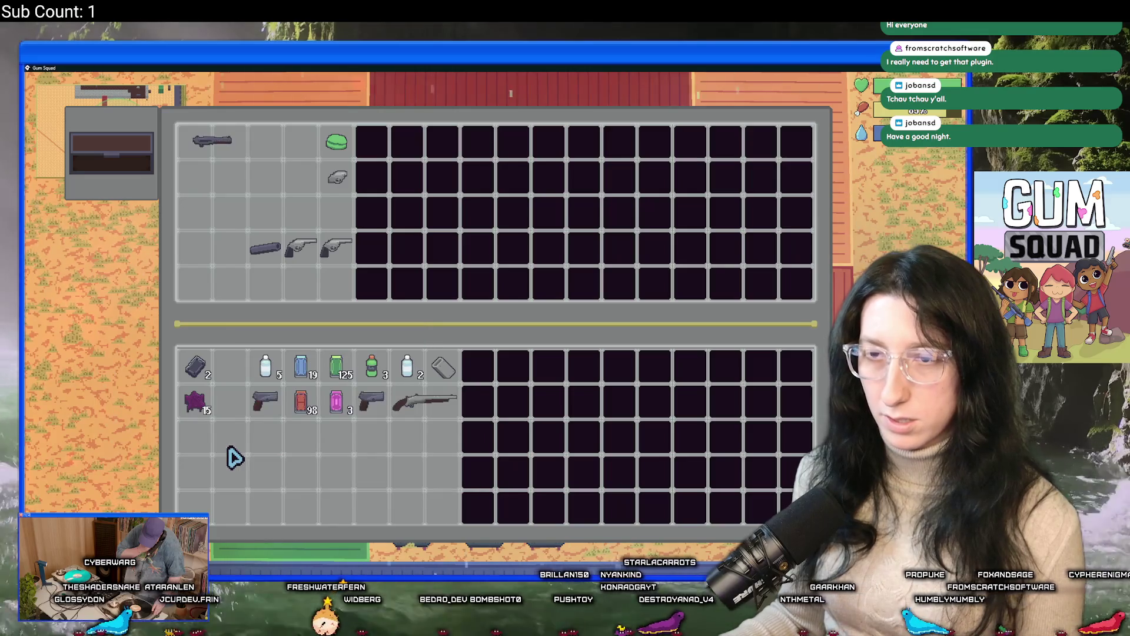
{"action": "left_click", "coordinate": [199, 367]}
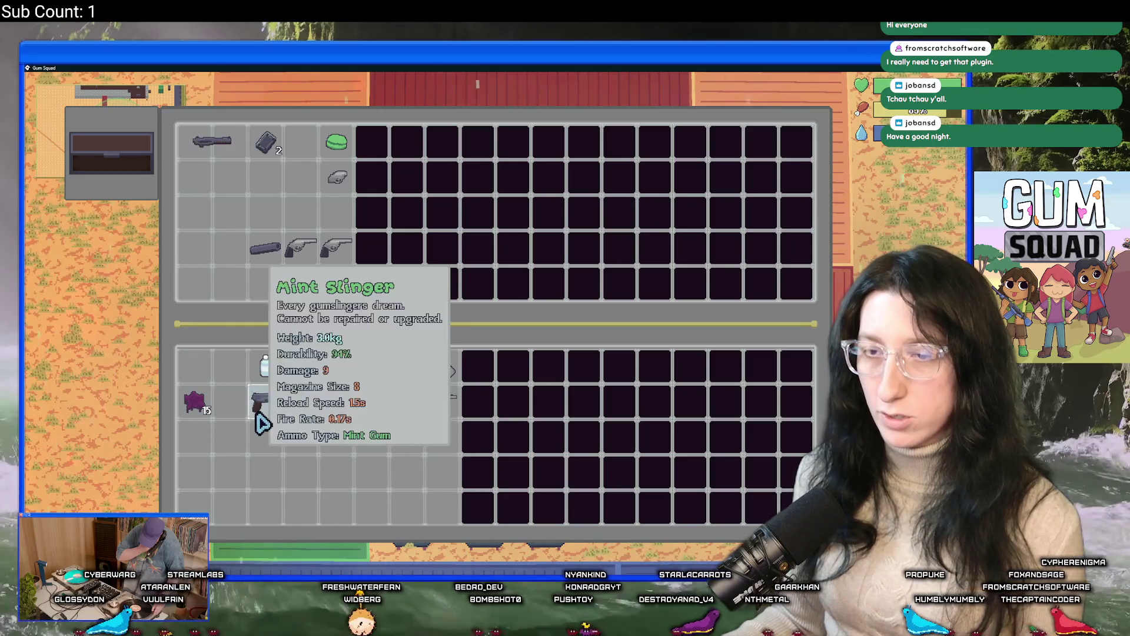
{"action": "left_click", "coordinate": [198, 422]}
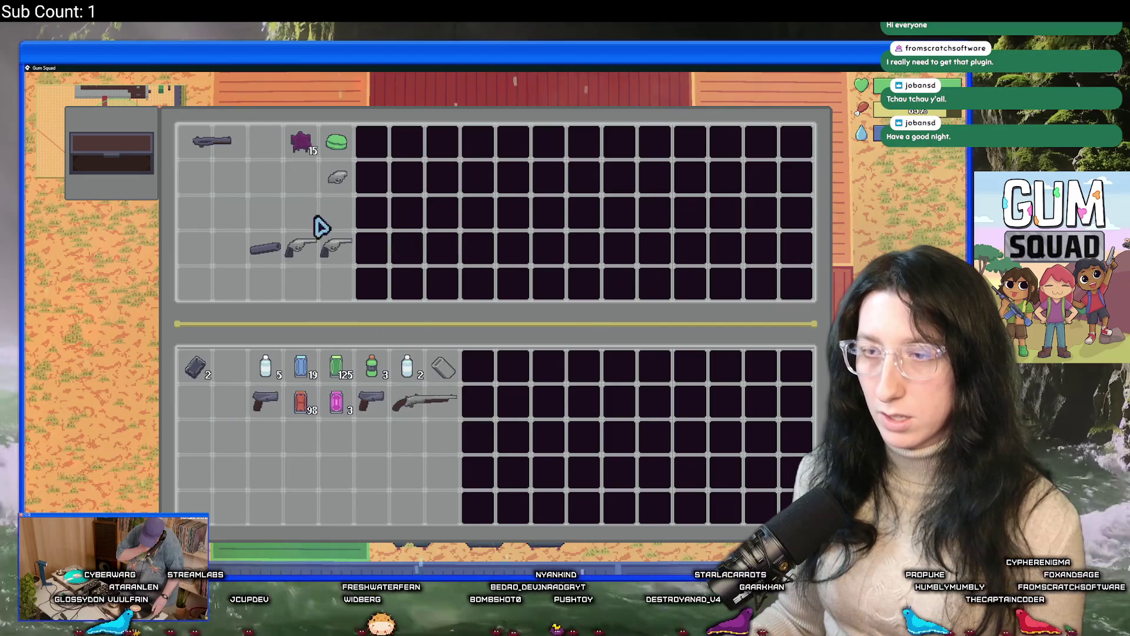
{"action": "left_click", "coordinate": [442, 368]}
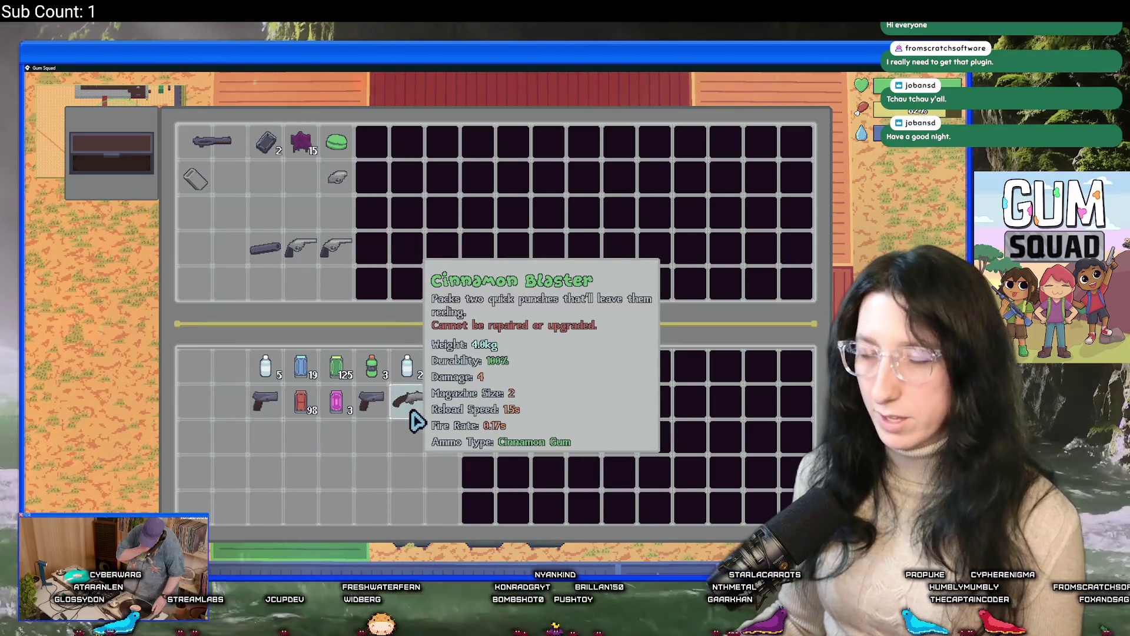
{"action": "left_click", "coordinate": [424, 402]}
Store the red, pink and blue cans, two water bottles and the green sports drinks
{"action": "left_click", "coordinate": [300, 402]}
{"action": "left_click", "coordinate": [336, 402]}
{"action": "left_click", "coordinate": [301, 370]}
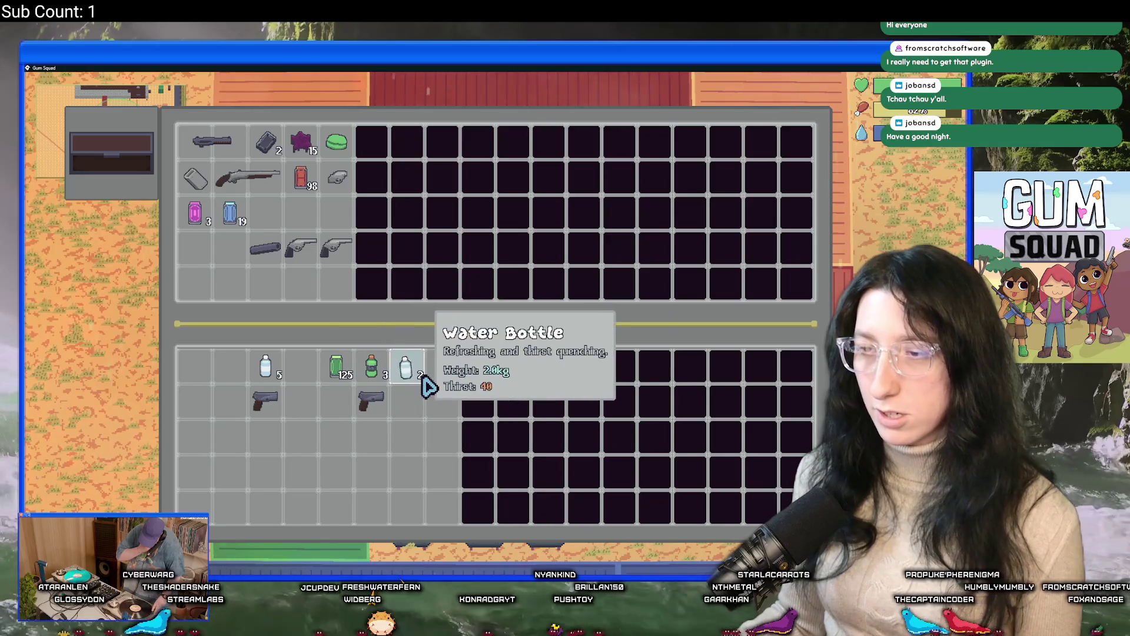
{"action": "left_click", "coordinate": [412, 372]}
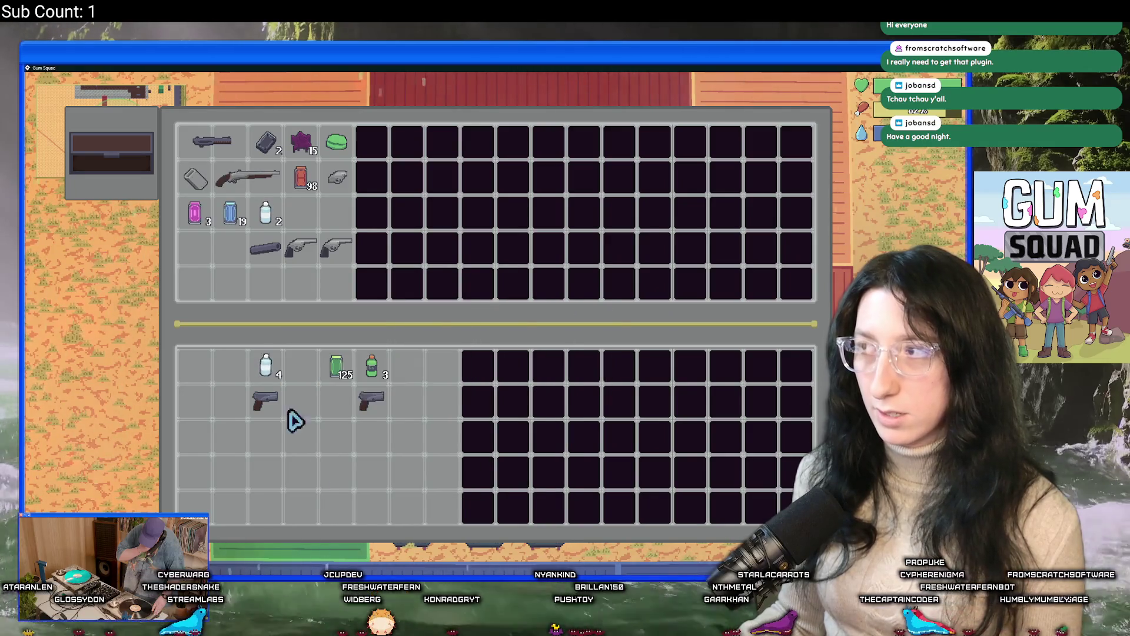
{"action": "left_click", "coordinate": [371, 368]}
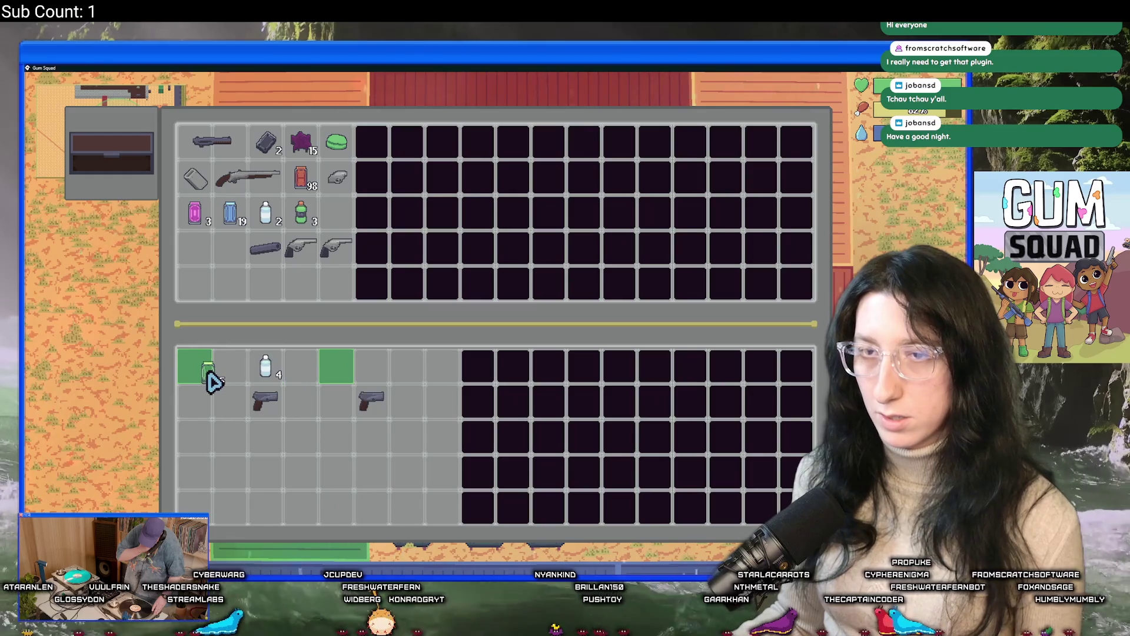
Move the pistol to the start of its row and review the inventory and chest contents
{"action": "left_click_drag", "start_coordinate": [262, 401], "coordinate": [207, 412]}
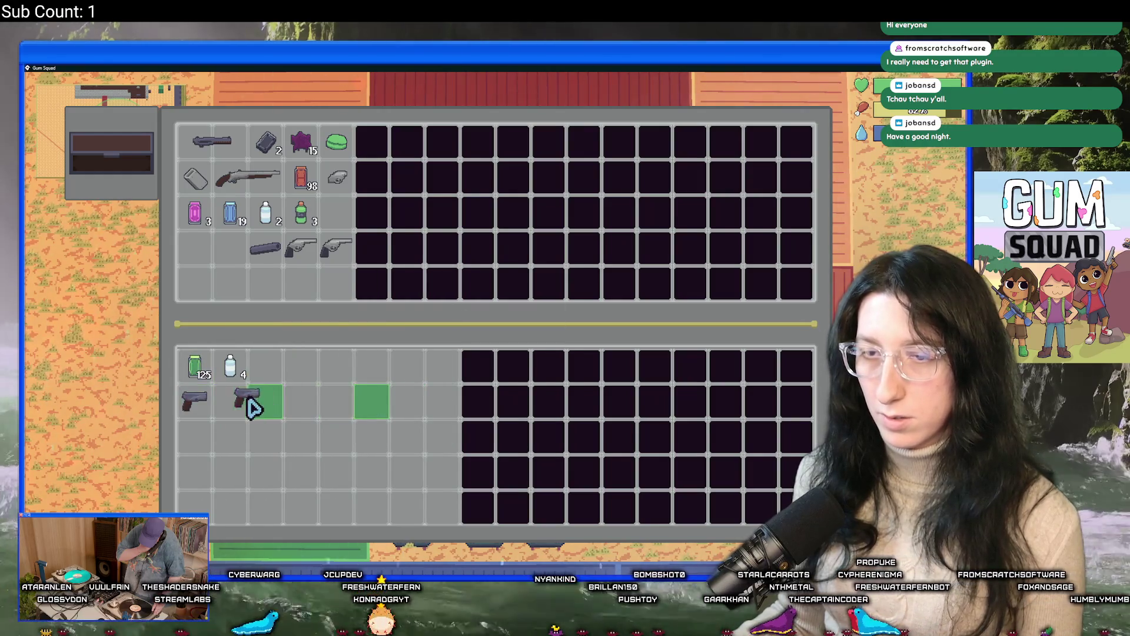
{"action": "key", "text": "Tab"}
{"action": "key", "text": "Tab"}
{"action": "key", "text": "Tab"}
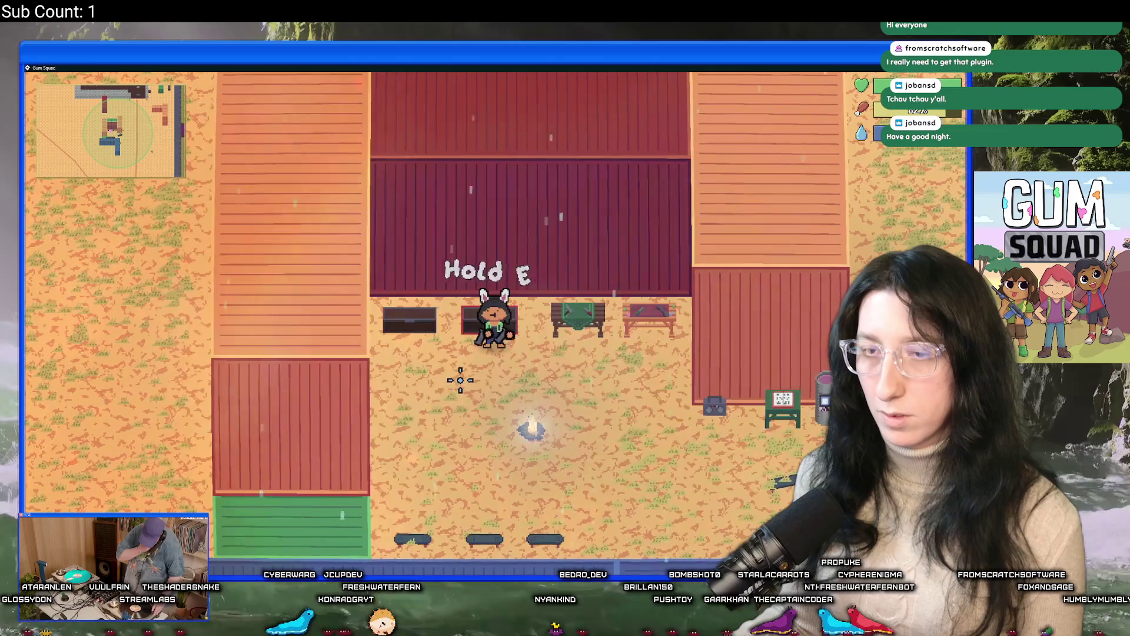
{"action": "key", "text": "Tab"}
{"action": "key", "text": "Tab"}
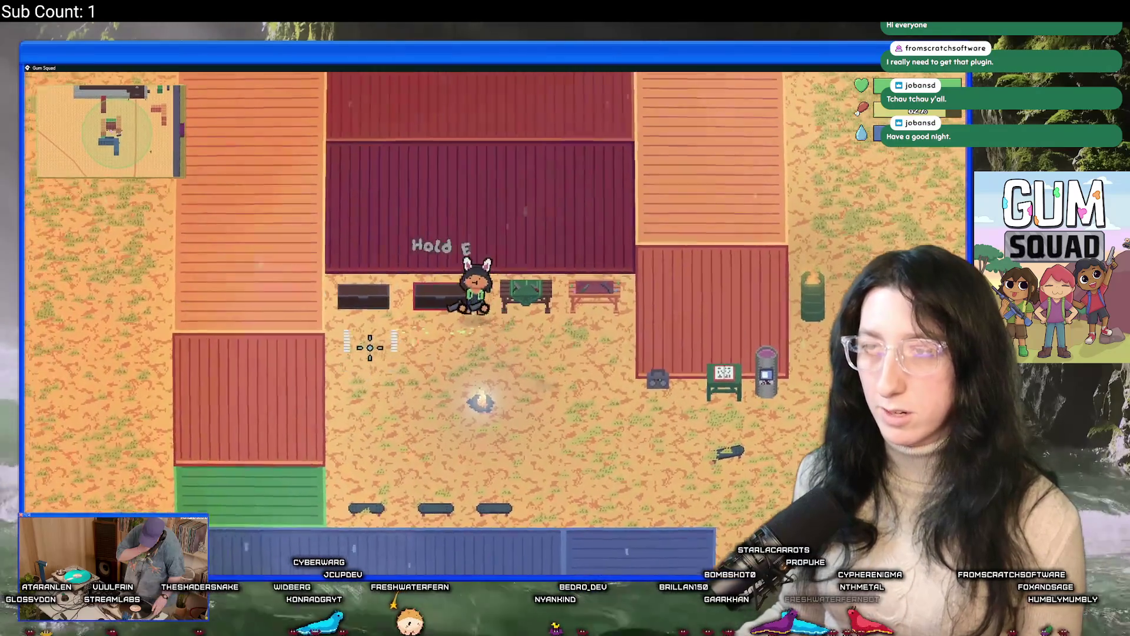
{"action": "key", "text": "e"}
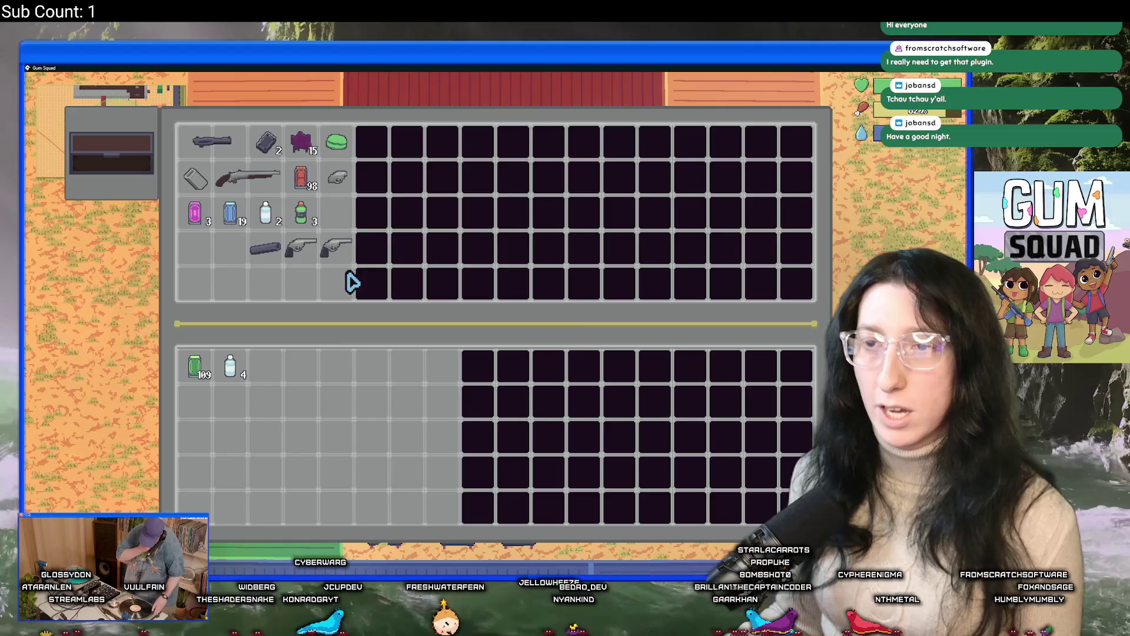
{"action": "key", "text": "Escape"}
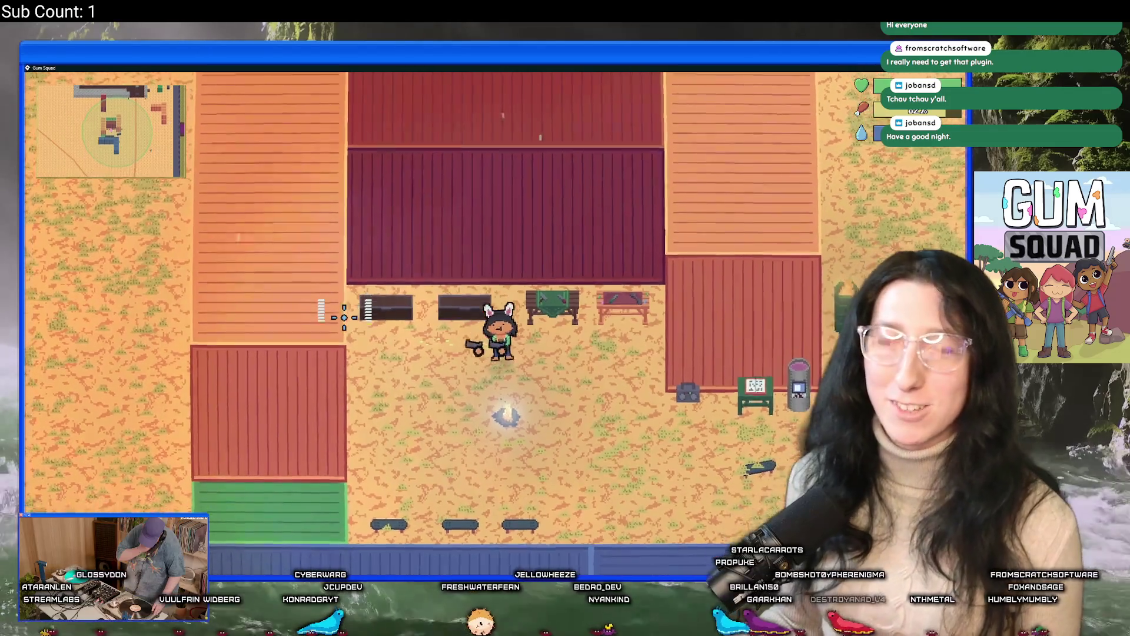
Walk south from the container yard across the desert to the brick-walled building
{"action": "key", "text": "s"}
{"action": "key", "text": "d"}
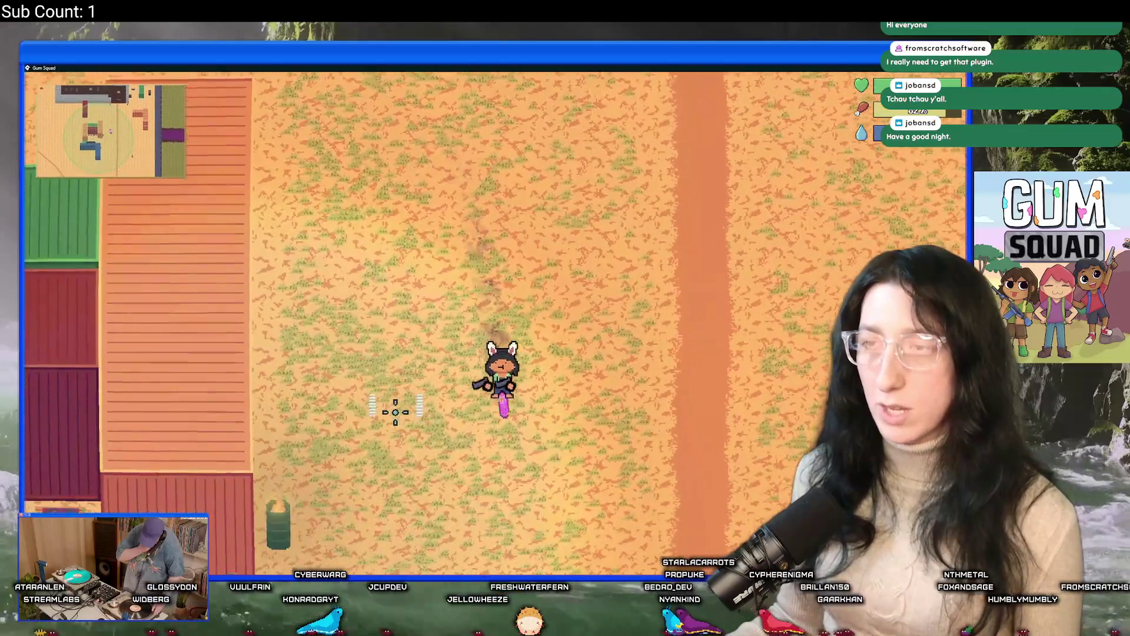
{"action": "key", "text": "s"}
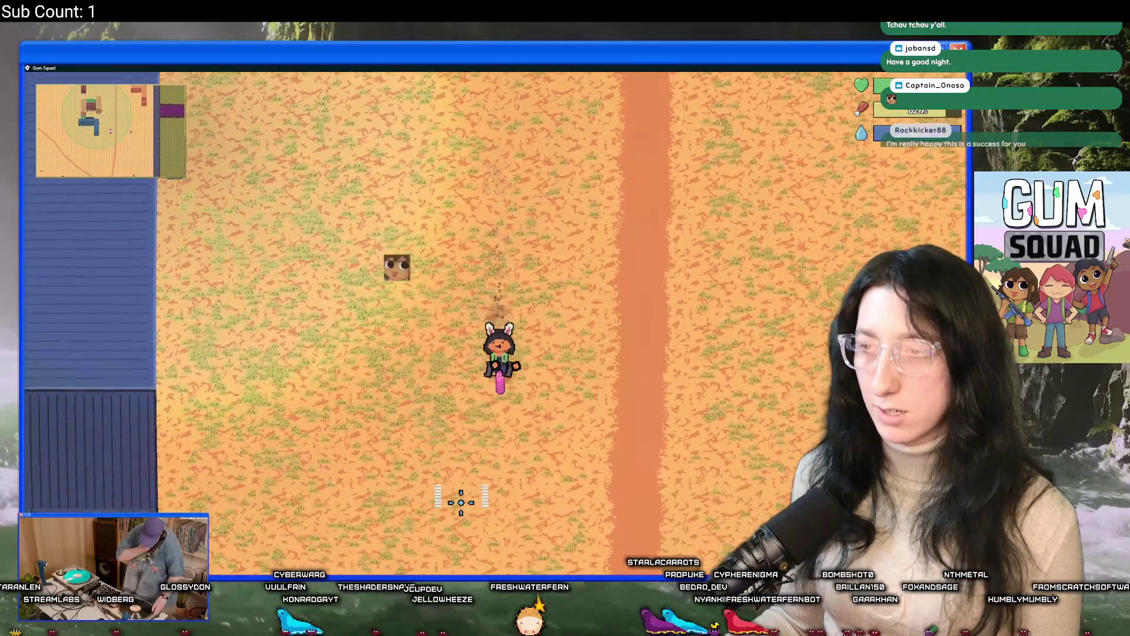
{"action": "key", "text": "Tab"}
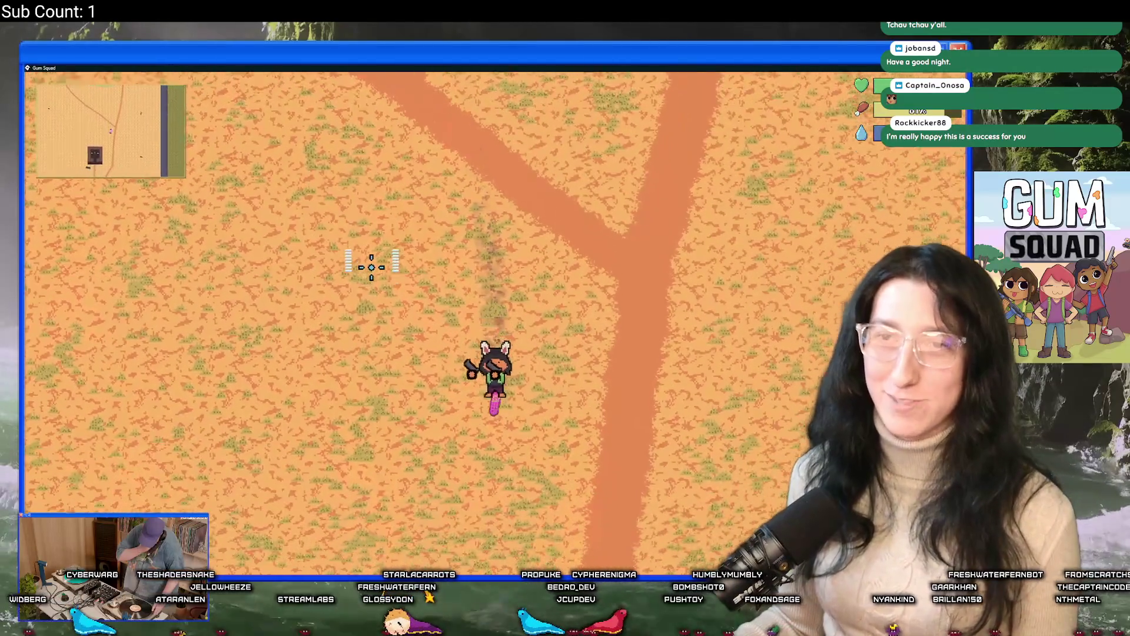
{"action": "key", "text": "s"}
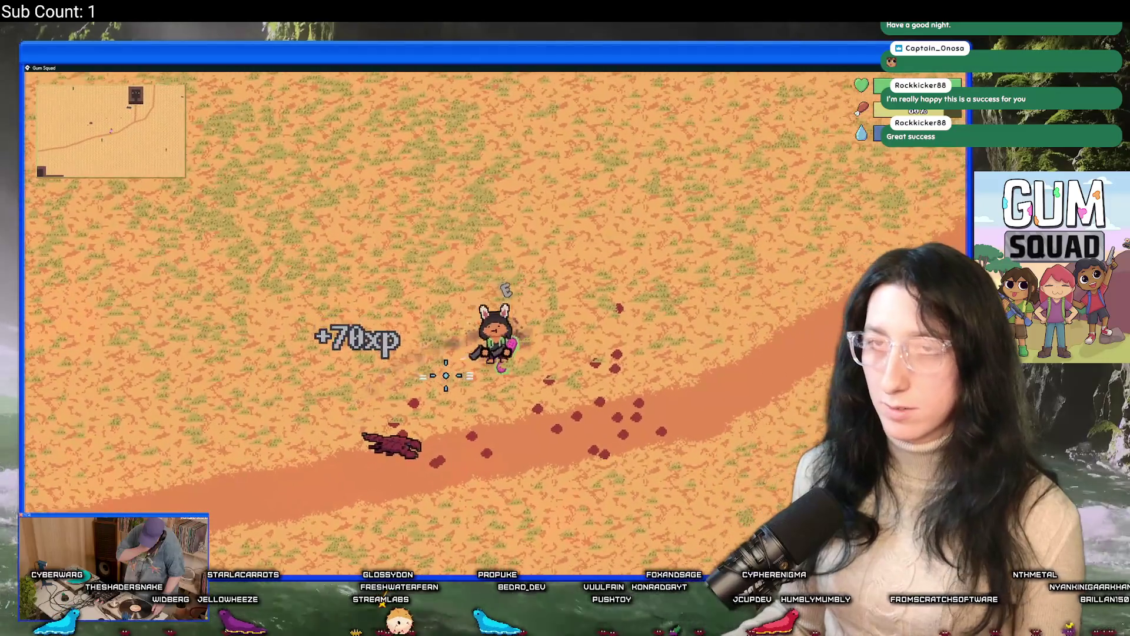
{"action": "key", "text": "Tab"}
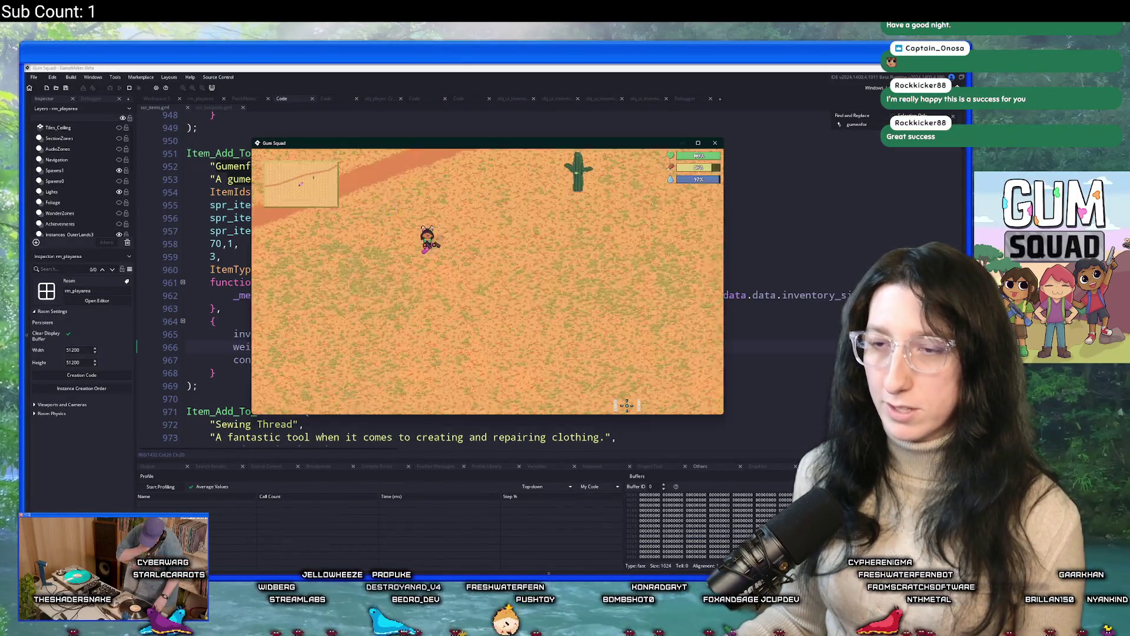
{"action": "key", "text": "s"}
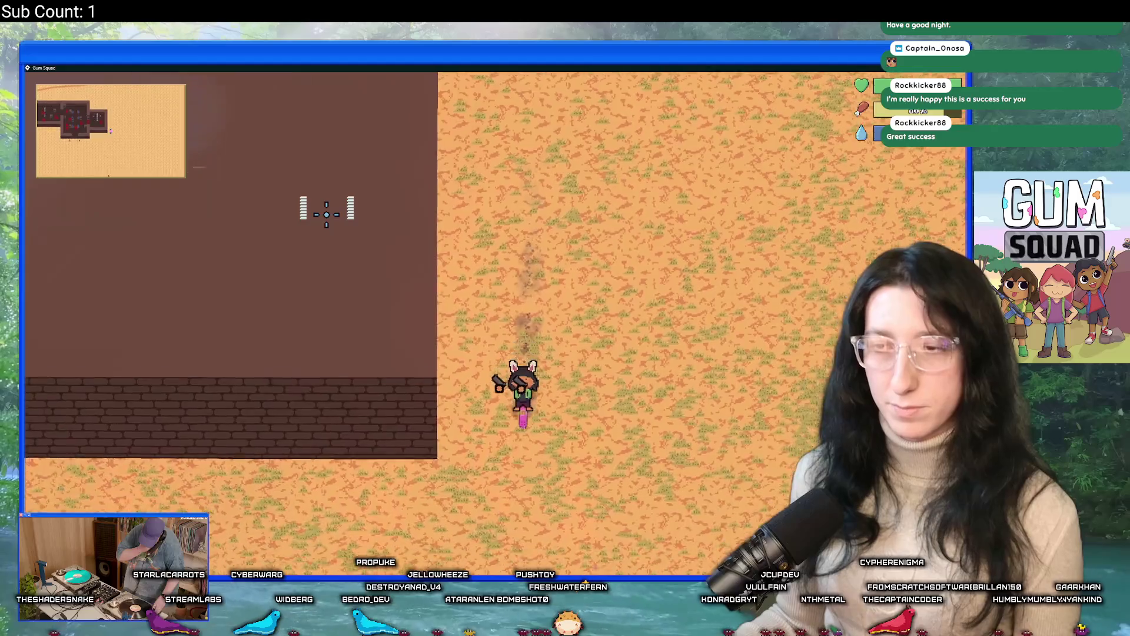
Approach the building's walls, check the equipped armour vest, then move back onto the sand
{"action": "key", "text": "a"}
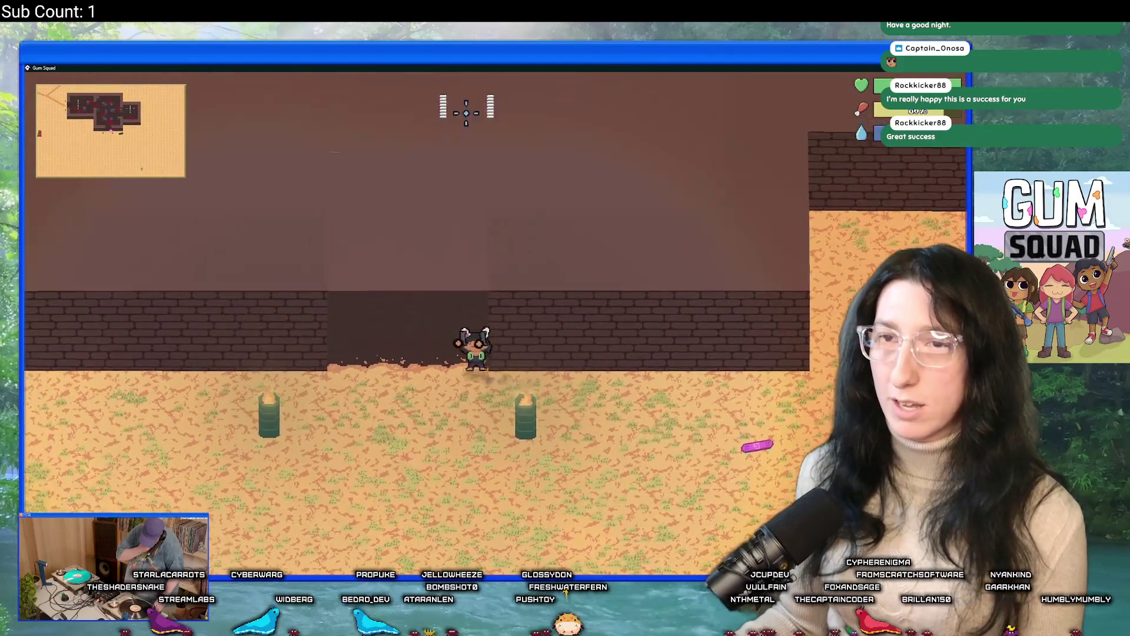
{"action": "key", "text": "w"}
{"action": "key", "text": "s"}
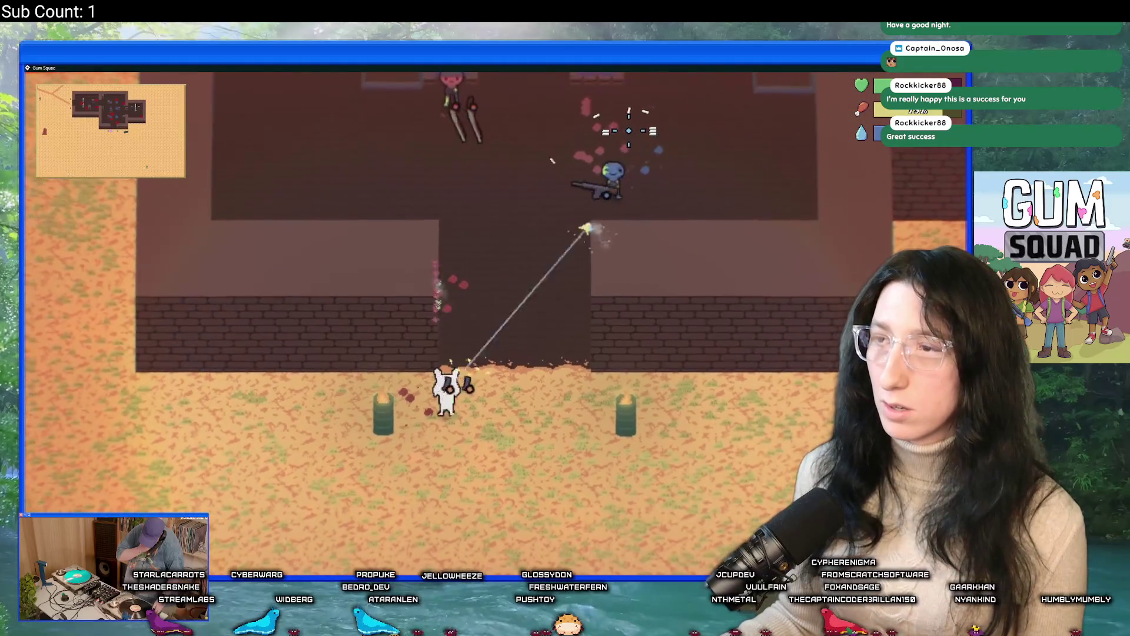
{"action": "key", "text": "a"}
{"action": "key", "text": "Tab"}
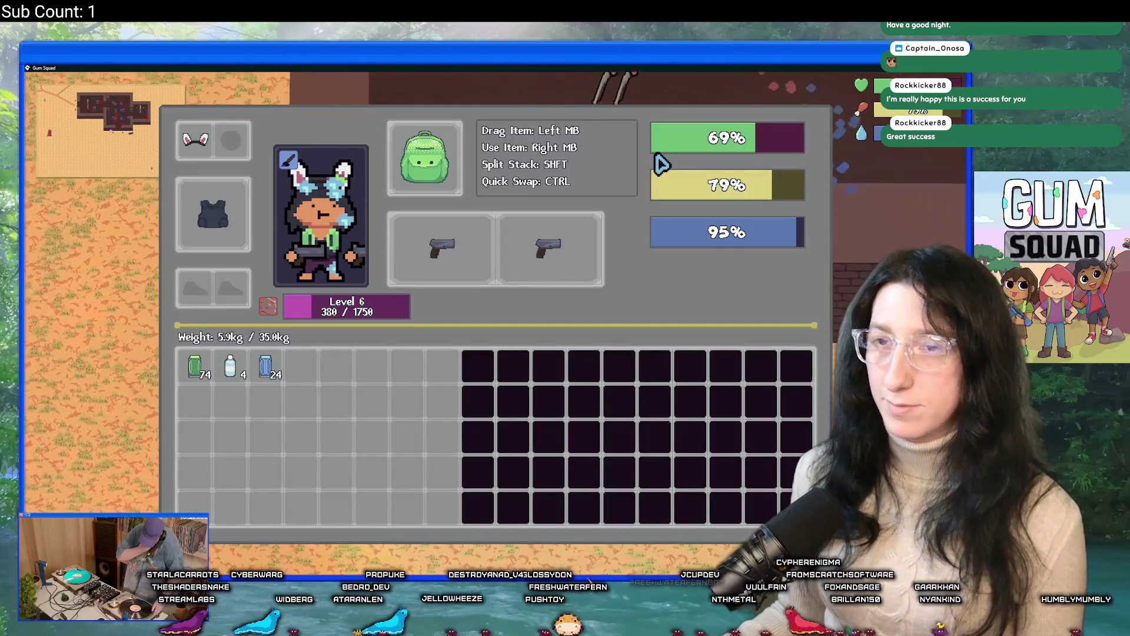
{"action": "key", "text": "Tab"}
{"action": "key", "text": "s"}
{"action": "key", "text": "a"}
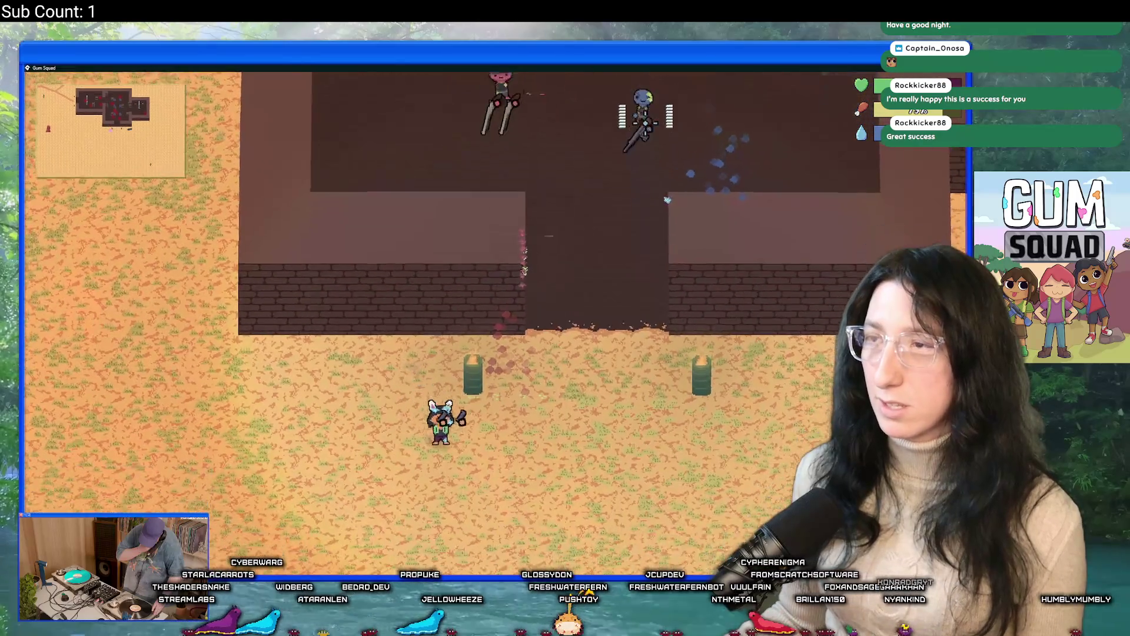
{"action": "key", "text": "s"}
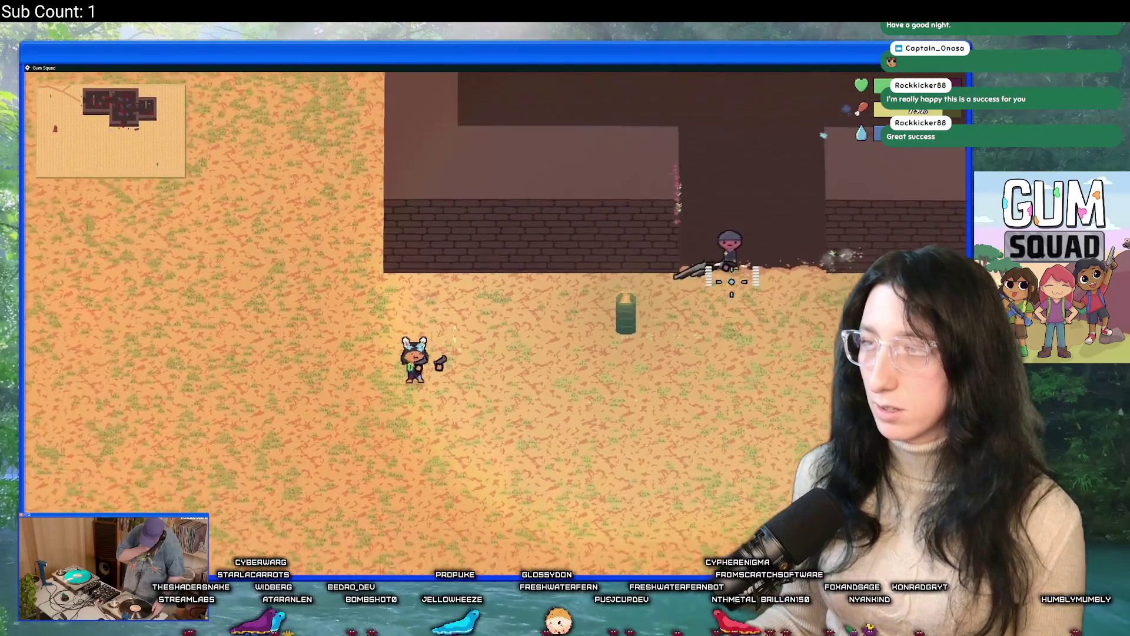
Fight into the building, shooting enemies by the wall, in the doorway, among the crates and north
{"action": "left_click", "coordinate": [727, 245]}
{"action": "key", "text": "w"}
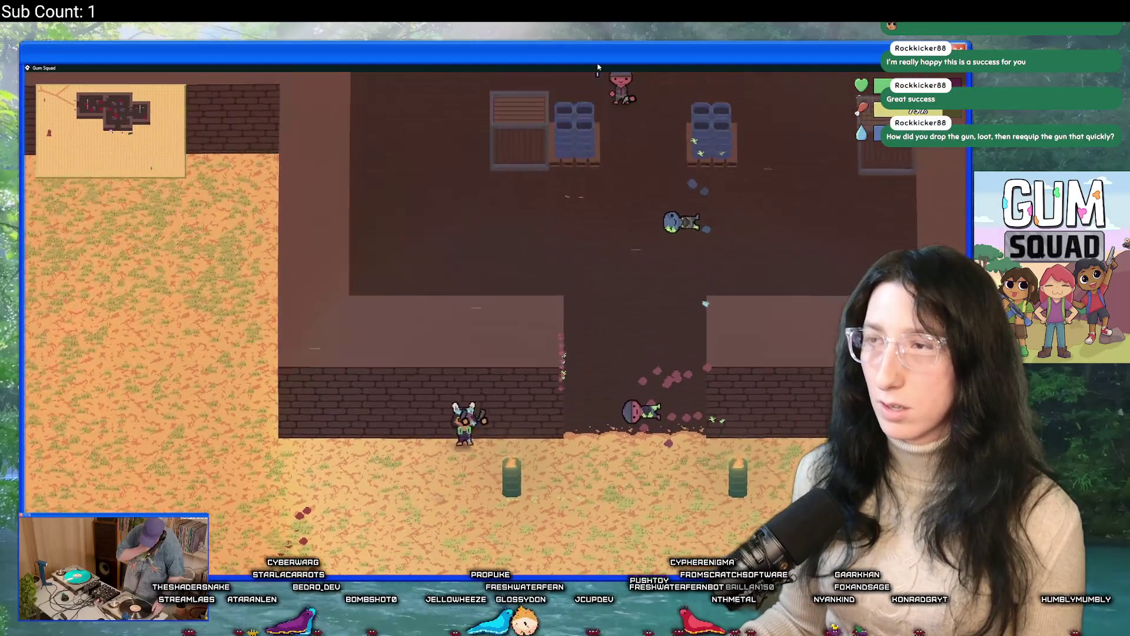
{"action": "left_click", "coordinate": [612, 80]}
{"action": "key", "text": "w"}
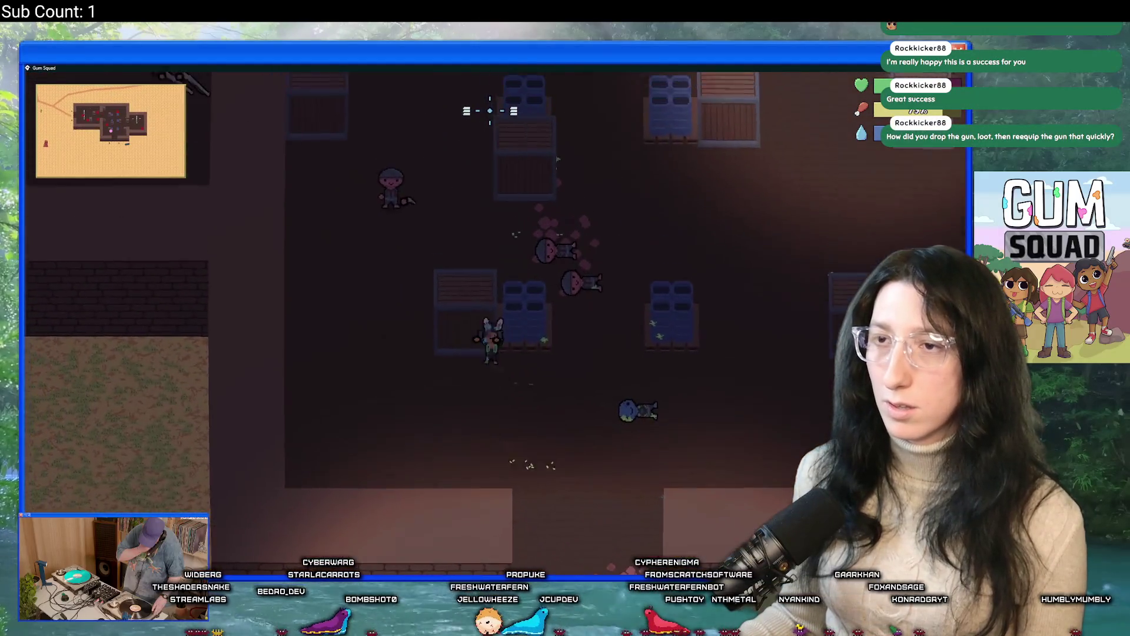
{"action": "left_click", "coordinate": [631, 247]}
{"action": "key", "text": "a"}
{"action": "left_click", "coordinate": [631, 247]}
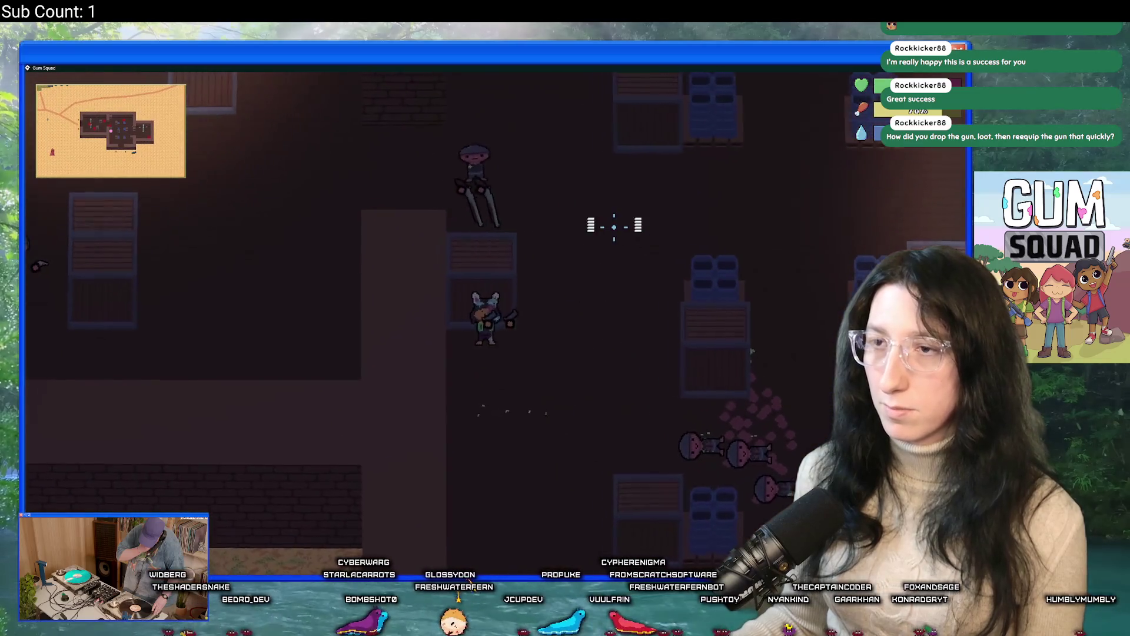
{"action": "key", "text": "s"}
{"action": "key", "text": "d"}
{"action": "left_click", "coordinate": [530, 133]}
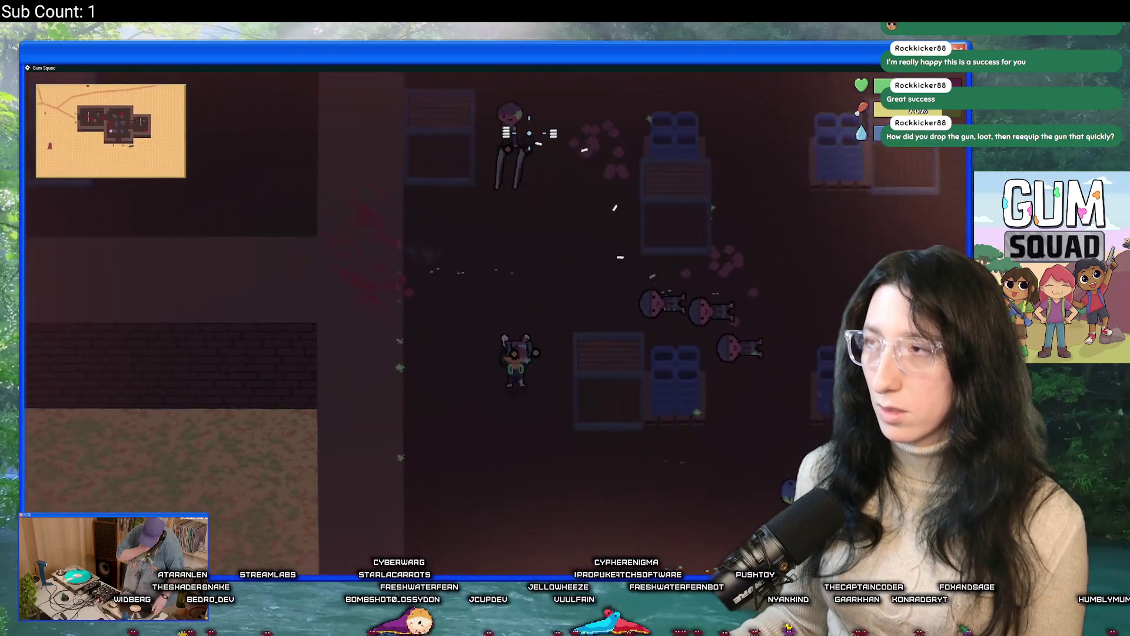
Shoot the enemy above and walk to the fallen enemies, reaching level 6 with 880/1750 XP
{"action": "key", "text": "d"}
{"action": "key", "text": "Tab"}
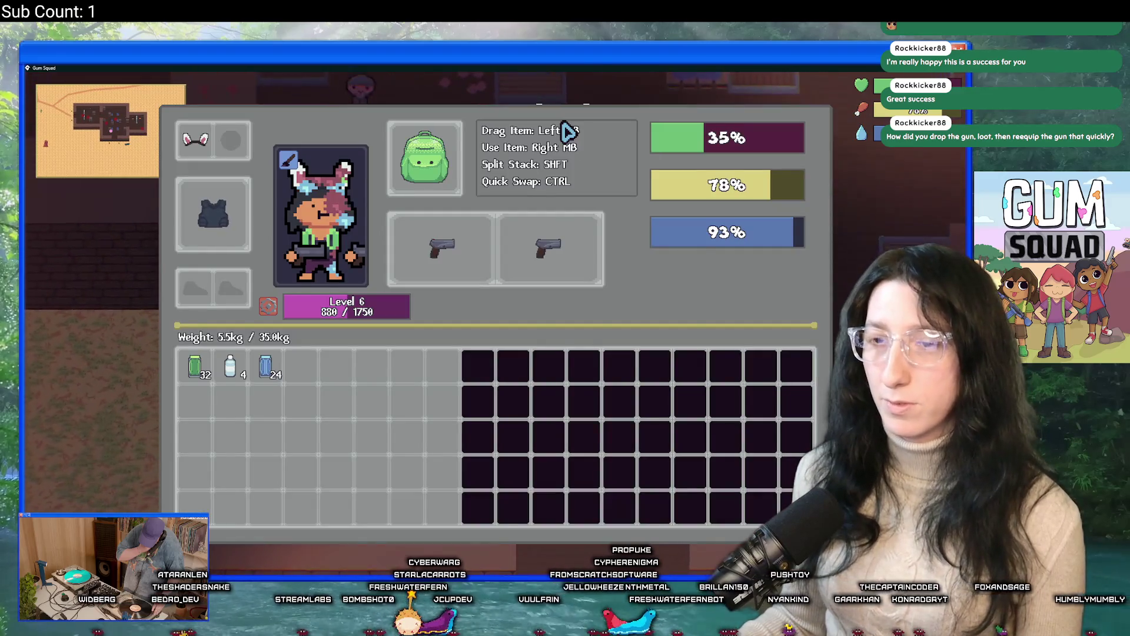
{"action": "key", "text": "Tab"}
{"action": "key", "text": "a"}
{"action": "key", "text": "s"}
{"action": "left_click", "coordinate": [463, 224]}
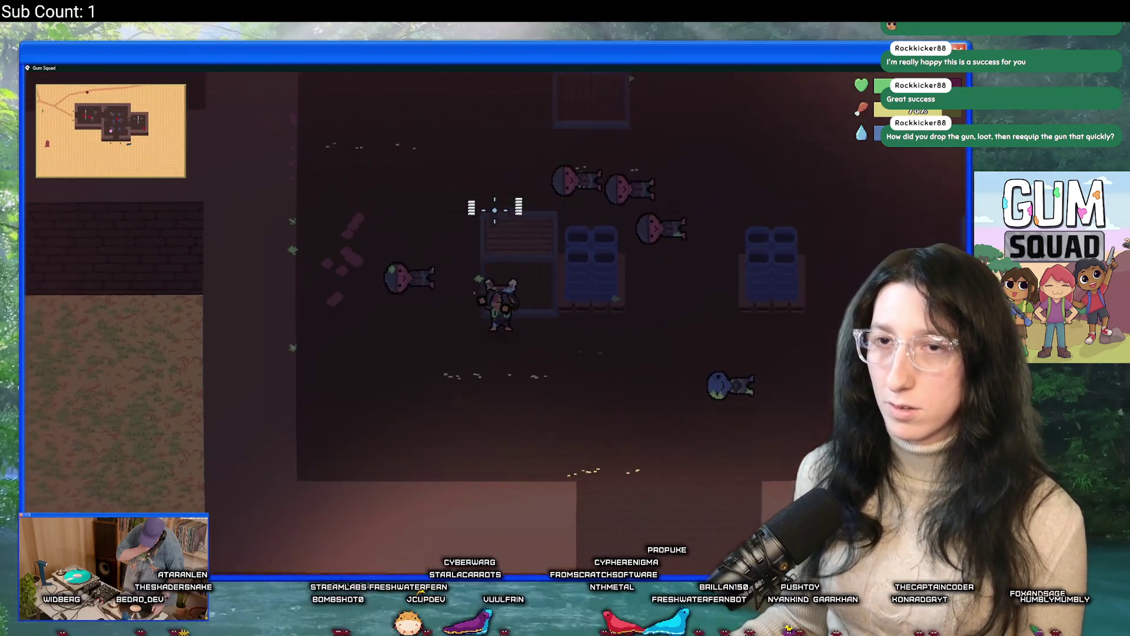
{"action": "key", "text": "a"}
{"action": "key", "text": "Tab"}
{"action": "key", "text": "Tab"}
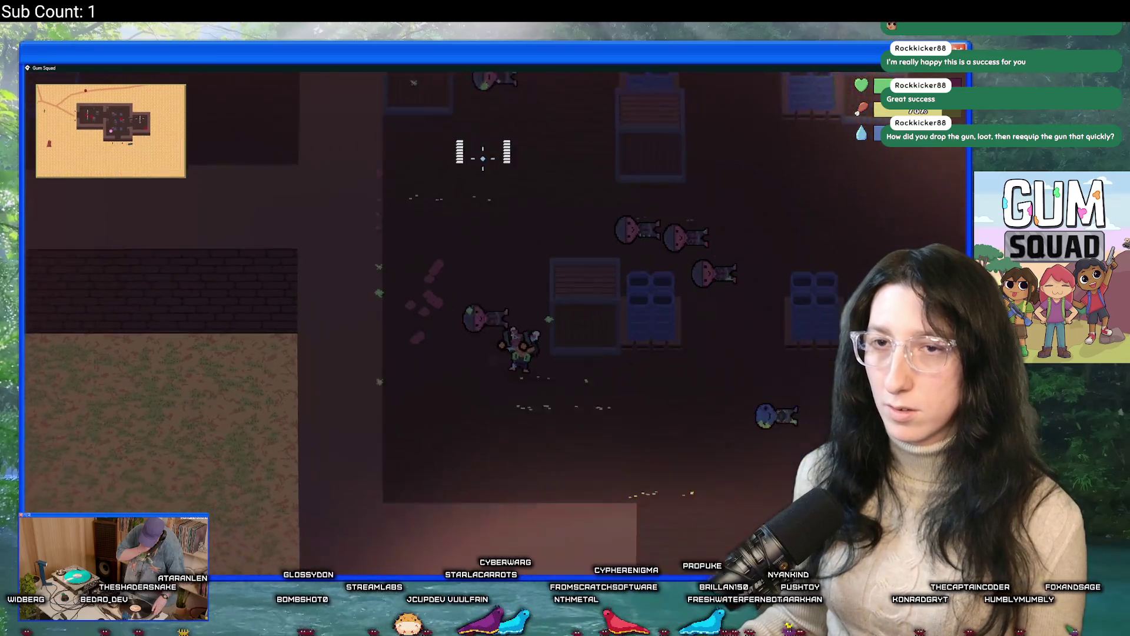
{"action": "key", "text": "w"}
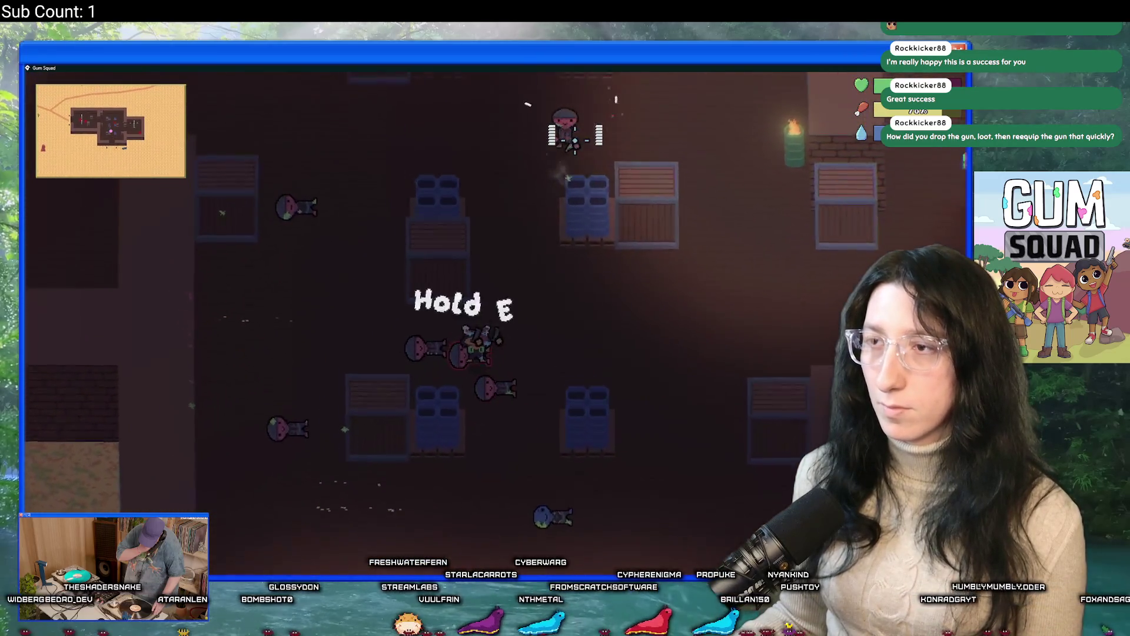
Loot the first two fallen enemies, then shoot the enemy to the left and search its body
{"action": "key", "text": "e"}
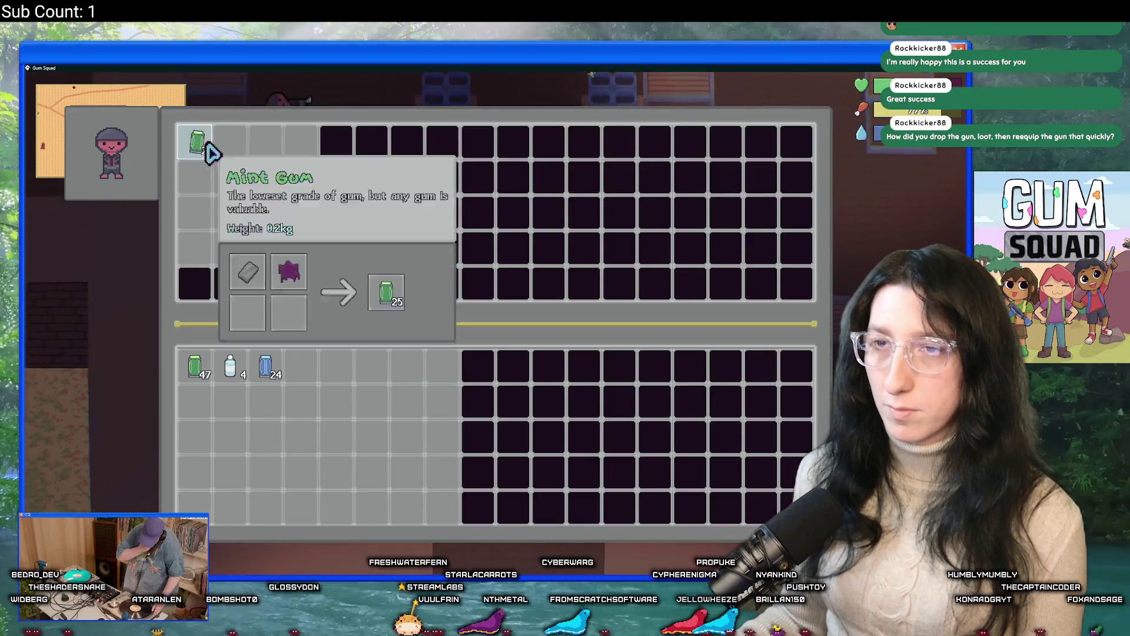
{"action": "key", "text": "Tab"}
{"action": "key", "text": "Tab"}
{"action": "key", "text": "Tab"}
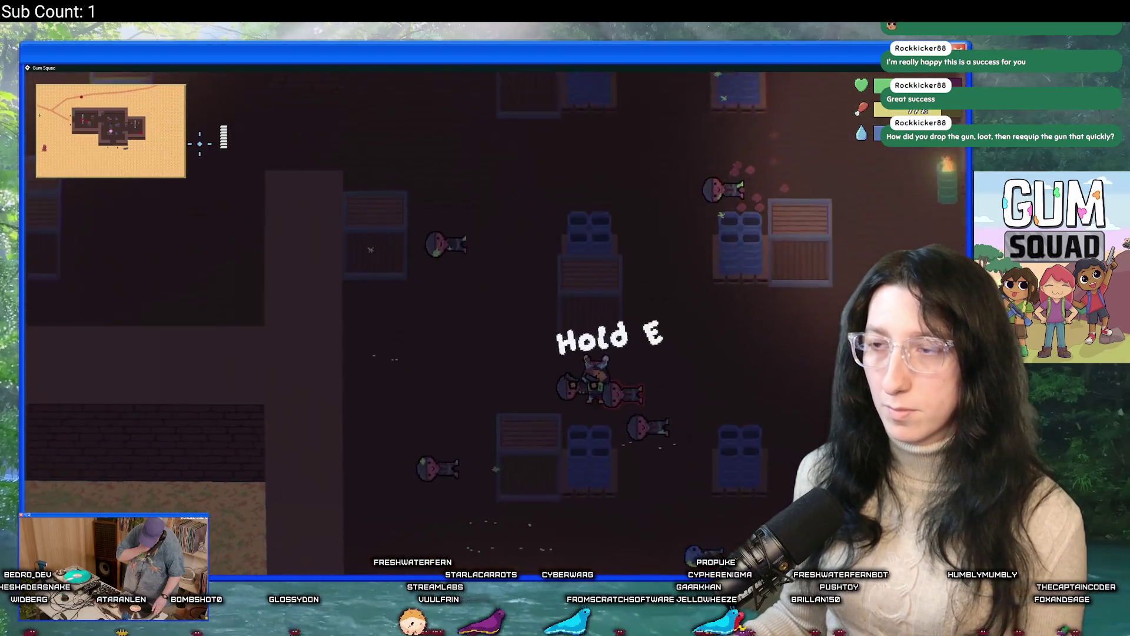
{"action": "key", "text": "e"}
{"action": "key", "text": "Escape"}
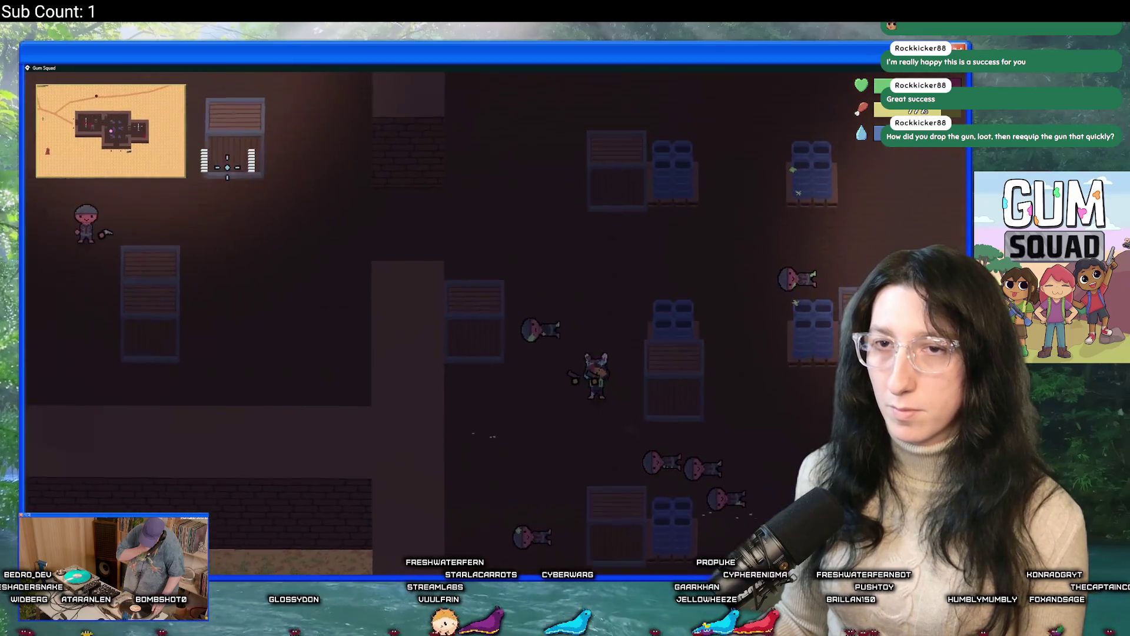
{"action": "left_click", "coordinate": [189, 300]}
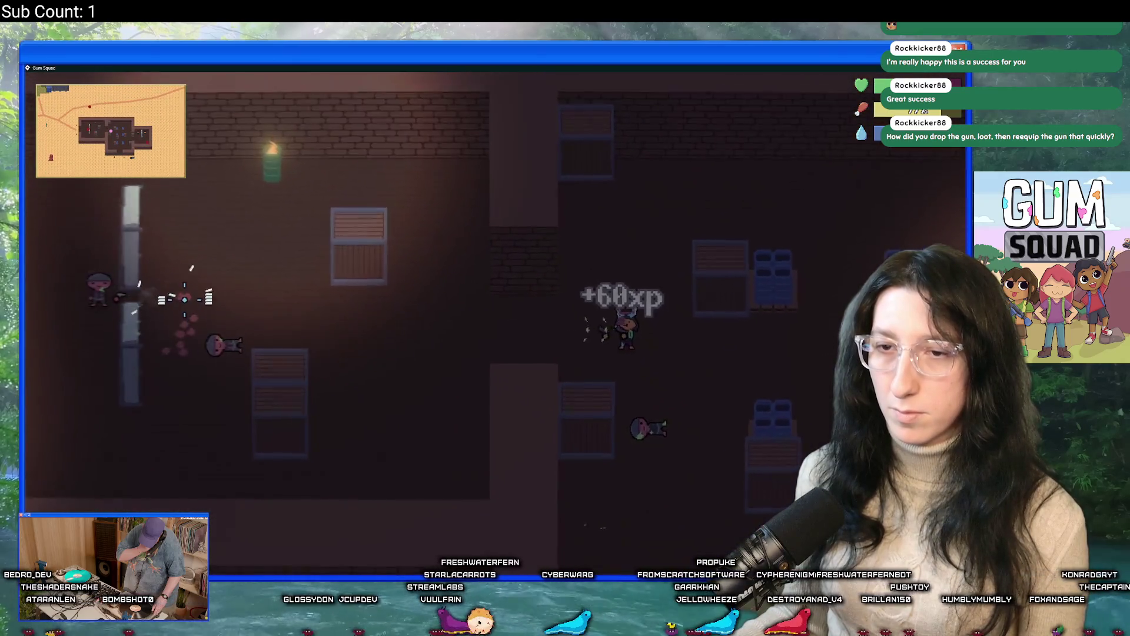
{"action": "key", "text": "a"}
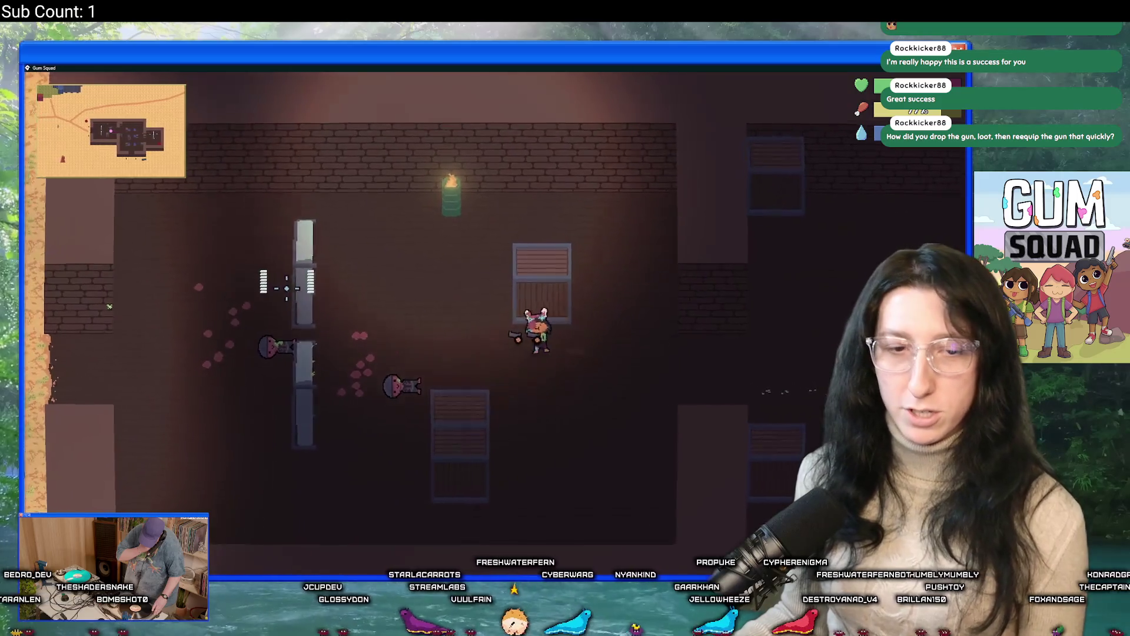
{"action": "key", "text": "a"}
{"action": "key", "text": "e"}
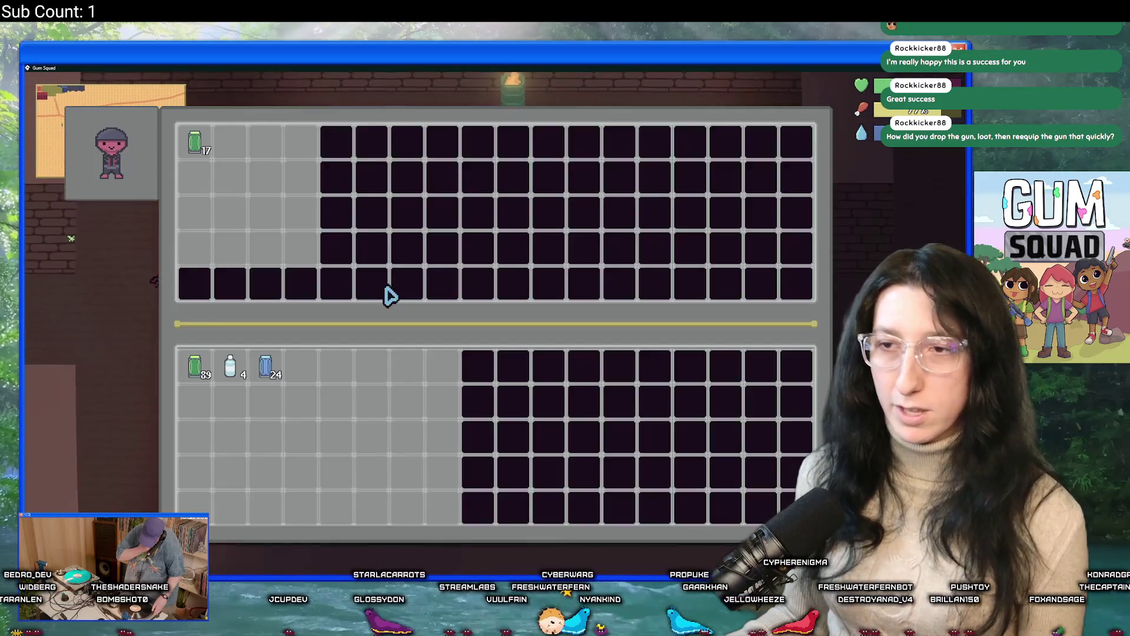
{"action": "key", "text": "Escape"}
Shoot another enemy, loot its body and check the looted Mint Slinger in the equipment
{"action": "key", "text": "d"}
{"action": "left_click", "coordinate": [328, 321]}
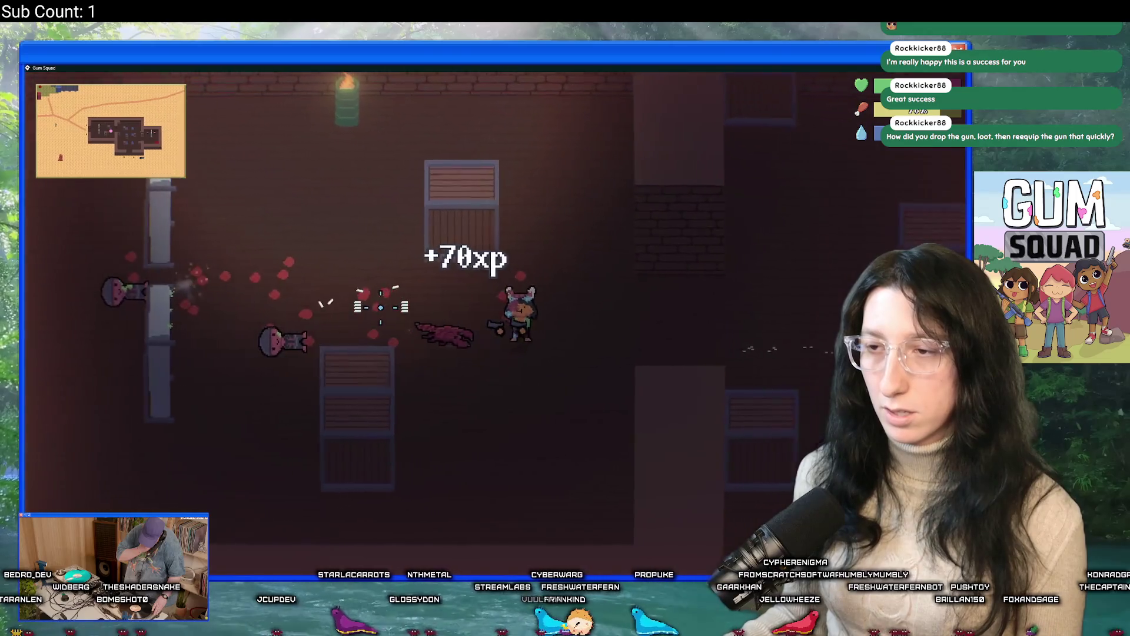
{"action": "key", "text": "a"}
{"action": "key", "text": "e"}
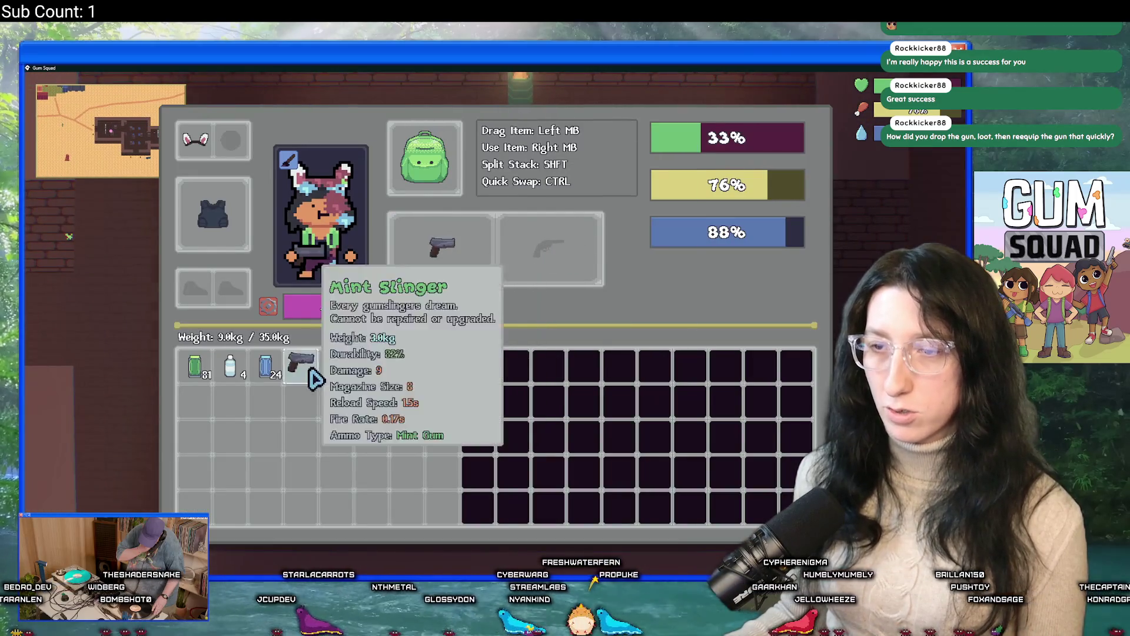
{"action": "key", "text": "Escape"}
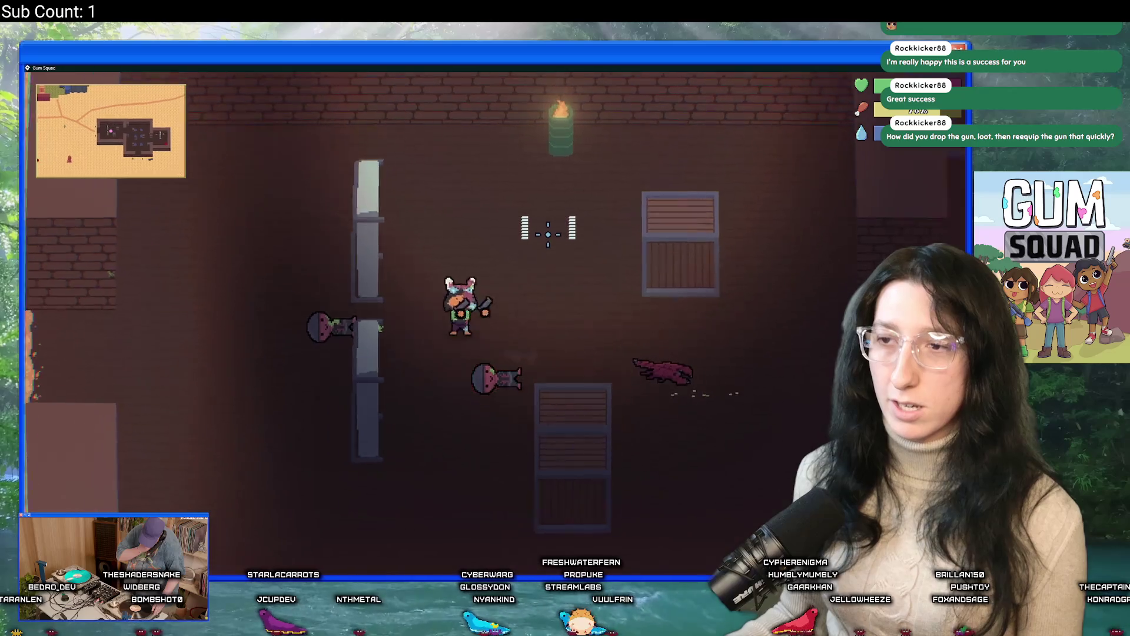
{"action": "key", "text": "e"}
{"action": "key", "text": "Tab"}
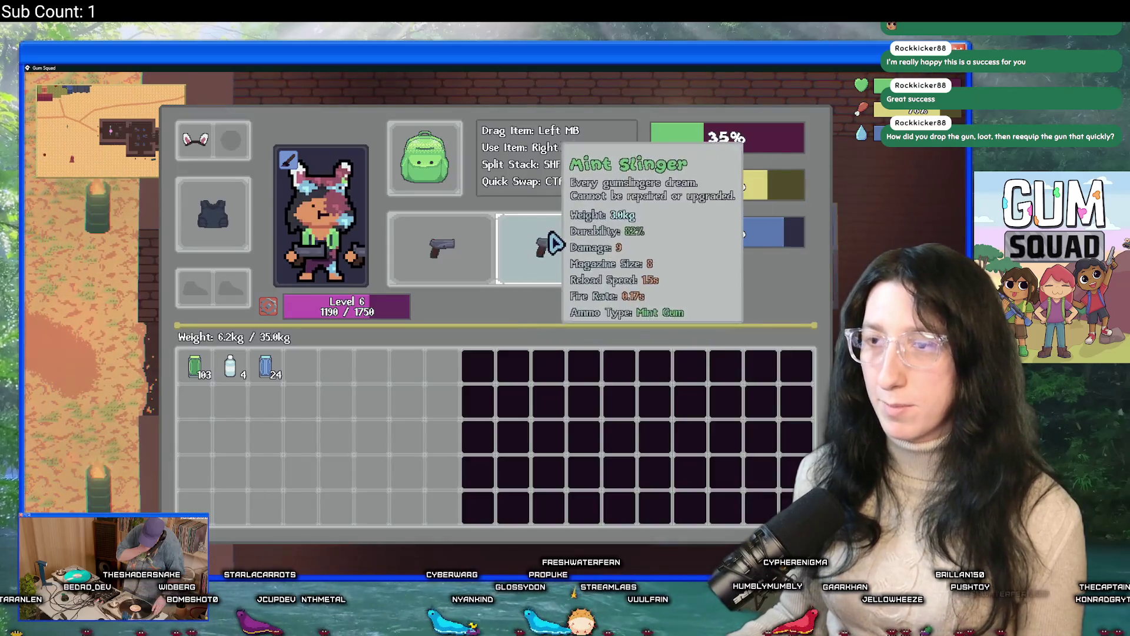
{"action": "key", "text": "Escape"}
Search the remaining bodies in the room and shoot the enemy on the right, reaching 1190/1750 XP
{"action": "key", "text": "e"}
{"action": "key", "text": "Escape"}
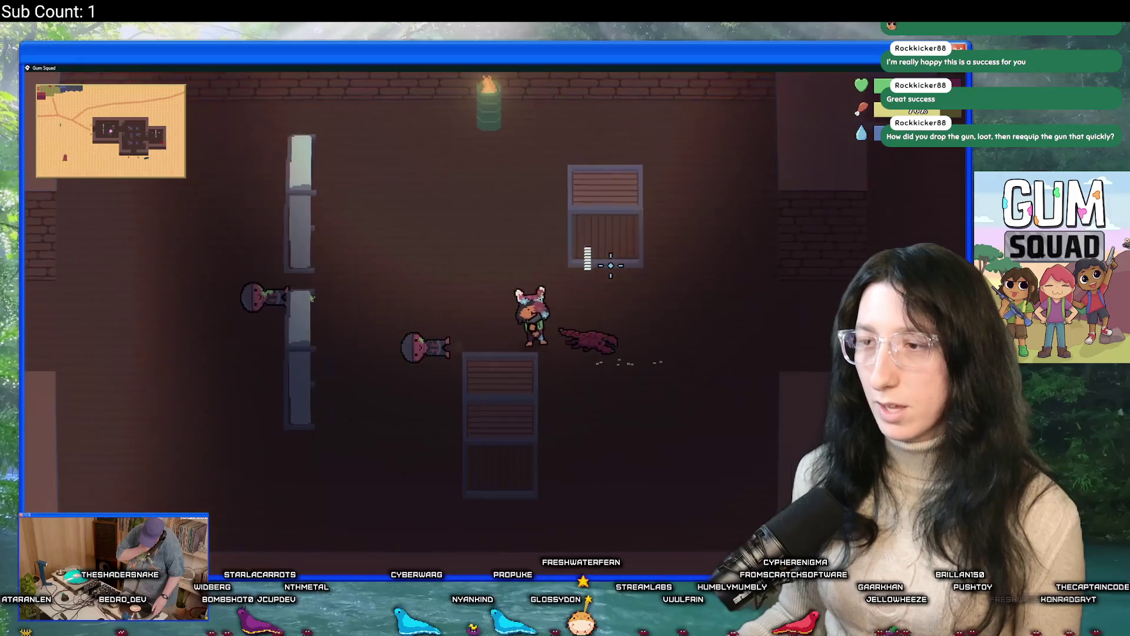
{"action": "key", "text": "e"}
{"action": "key", "text": "Escape"}
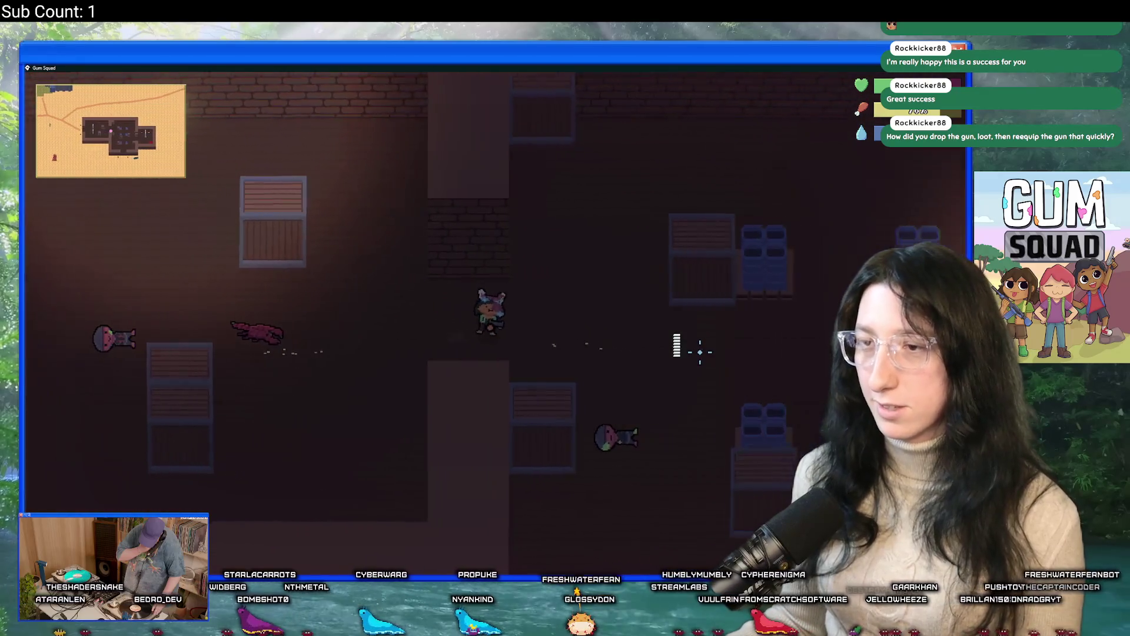
{"action": "key", "text": "e"}
{"action": "key", "text": "Escape"}
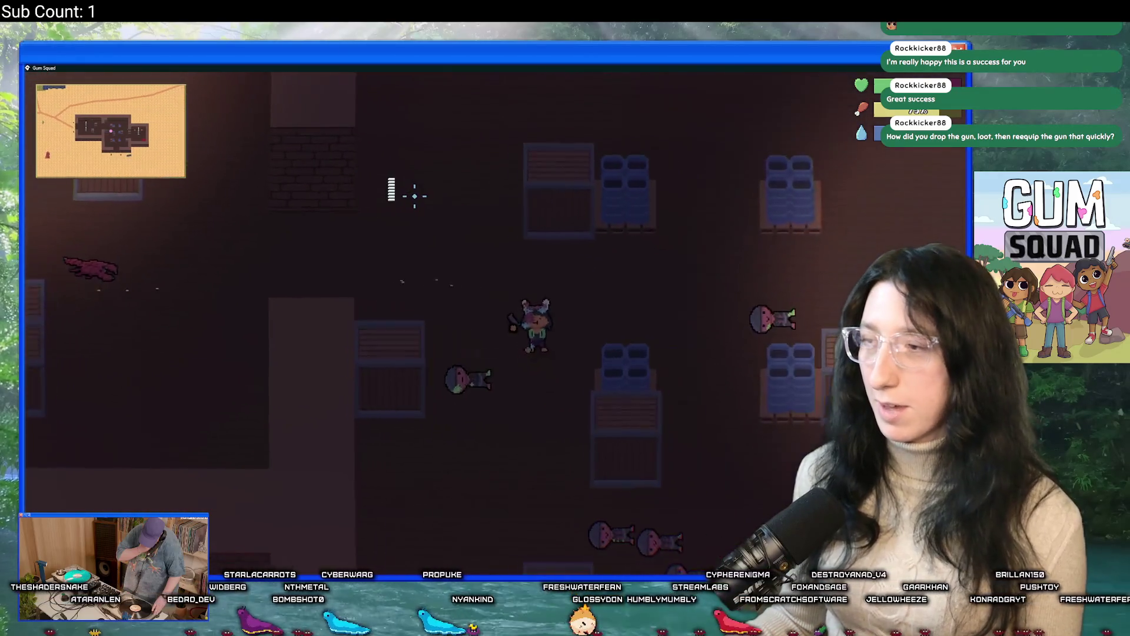
{"action": "key", "text": "e"}
{"action": "key", "text": "Escape"}
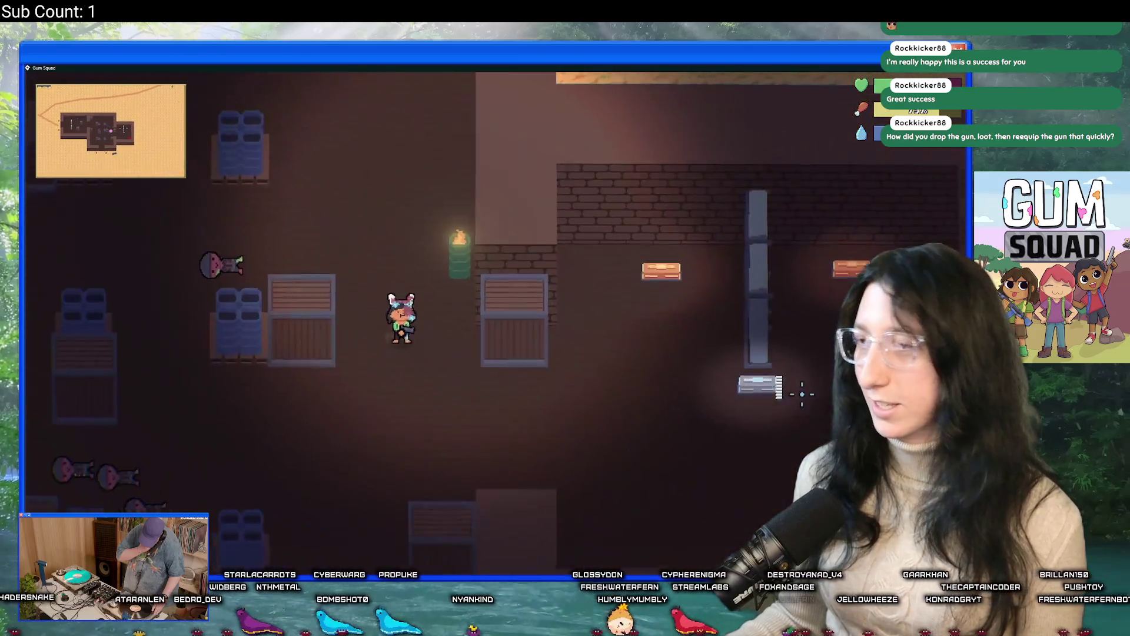
{"action": "left_click", "coordinate": [769, 405]}
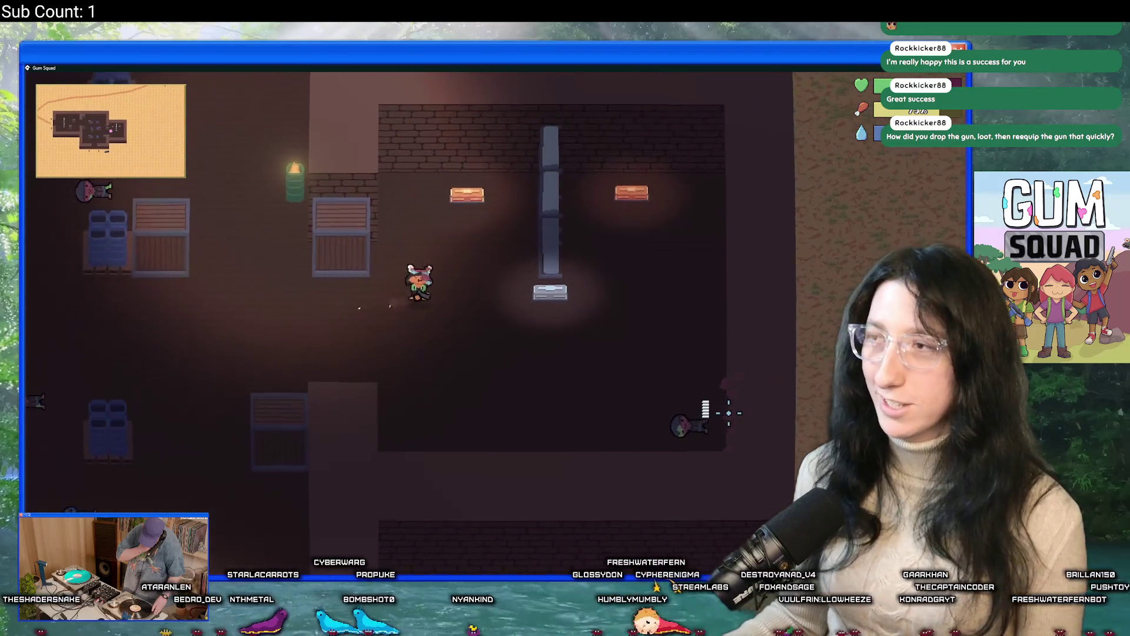
Search the body by the crates, then take the Kevlar Vest from the chest and equip it
{"action": "key", "text": "e"}
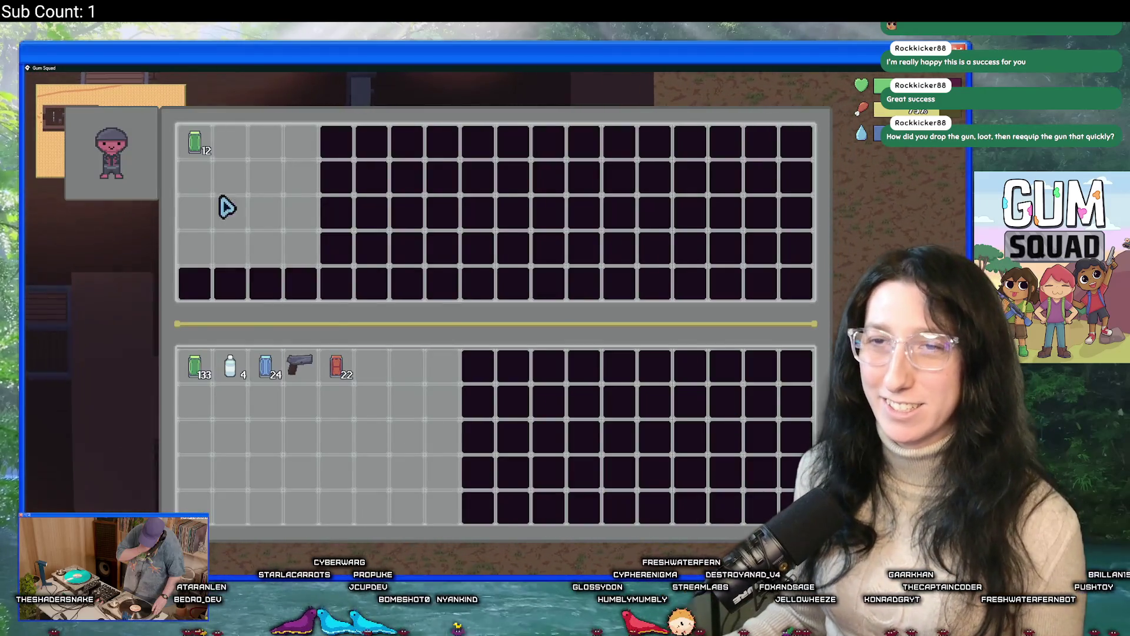
{"action": "key", "text": "Escape"}
{"action": "key", "text": "e"}
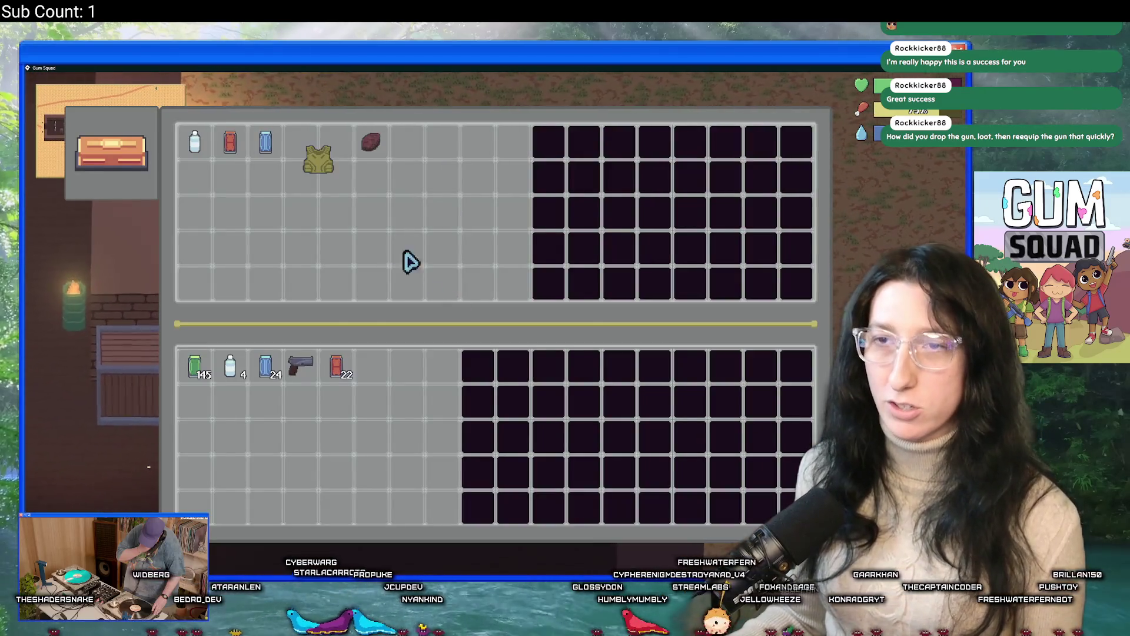
{"action": "left_click", "coordinate": [318, 159], "text": "ctrl"}
{"action": "key", "text": "Tab"}
{"action": "right_click", "coordinate": [371, 367]}
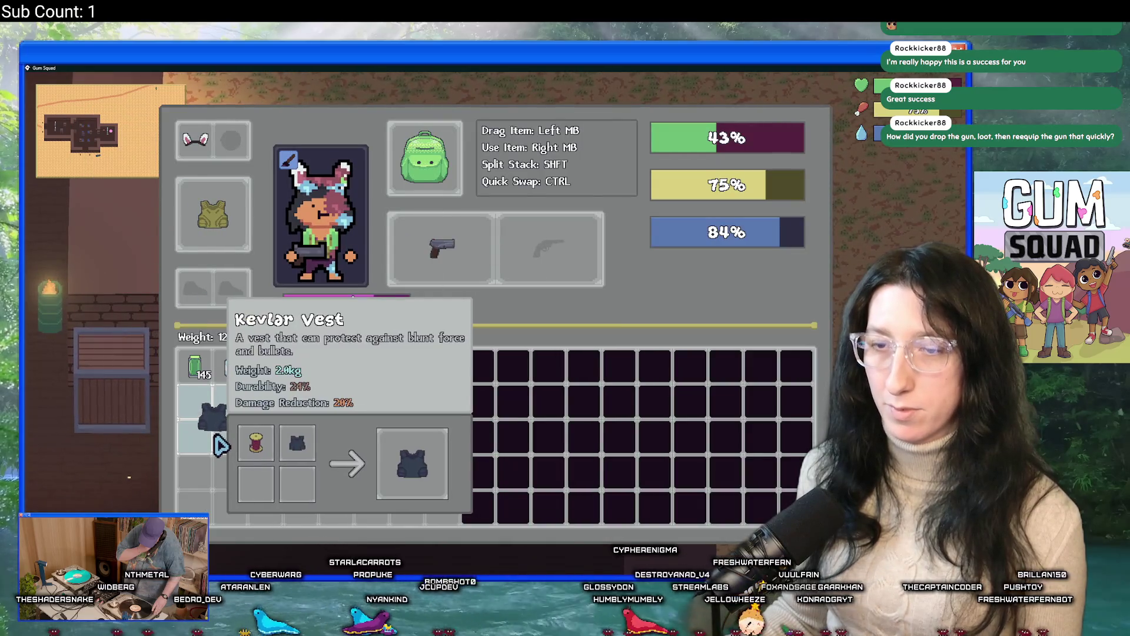
{"action": "key", "text": "Escape"}
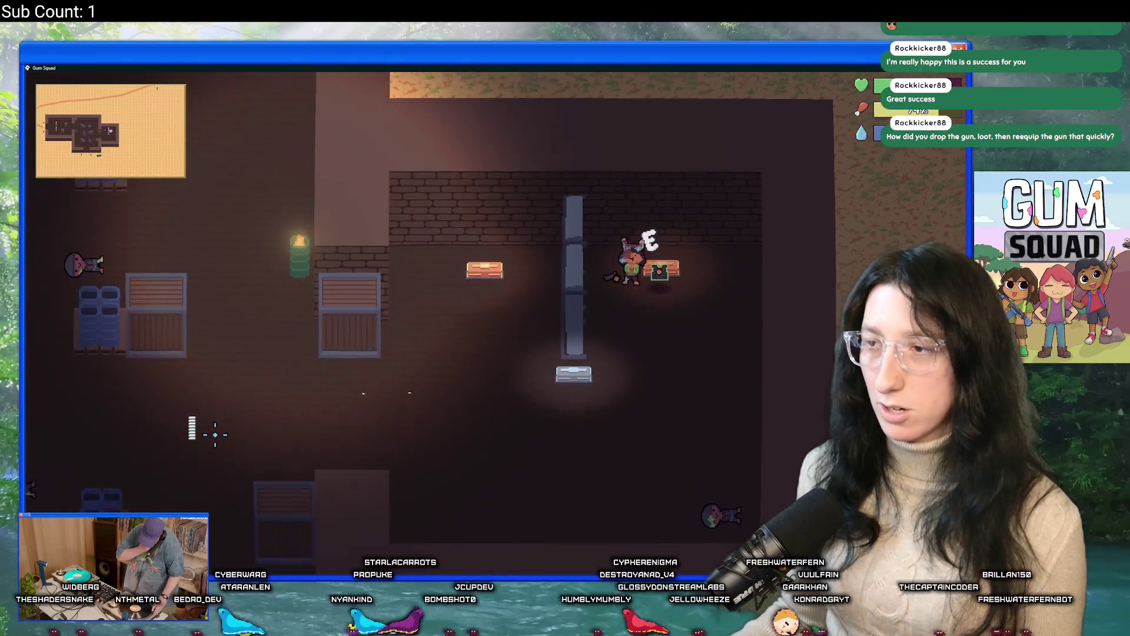
Take the steak, red can, bottle and blue can from the left chest, and the sock from the other container
{"action": "key", "text": "e"}
{"action": "left_click", "coordinate": [371, 141], "text": "ctrl"}
{"action": "left_click", "coordinate": [229, 141], "text": "ctrl"}
{"action": "left_click", "coordinate": [194, 142], "text": "ctrl"}
{"action": "left_click", "coordinate": [265, 141], "text": "ctrl"}
{"action": "key", "text": "Escape"}
{"action": "key", "text": "e"}
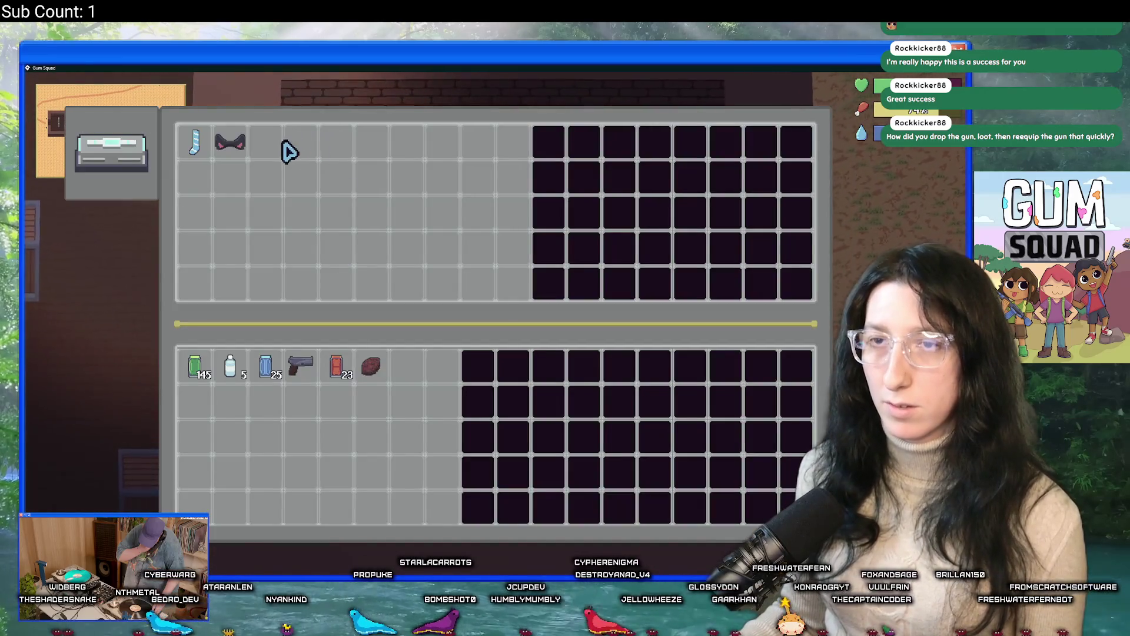
{"action": "left_click", "coordinate": [195, 143], "text": "ctrl"}
{"action": "key", "text": "Tab"}
{"action": "key", "text": "Escape"}
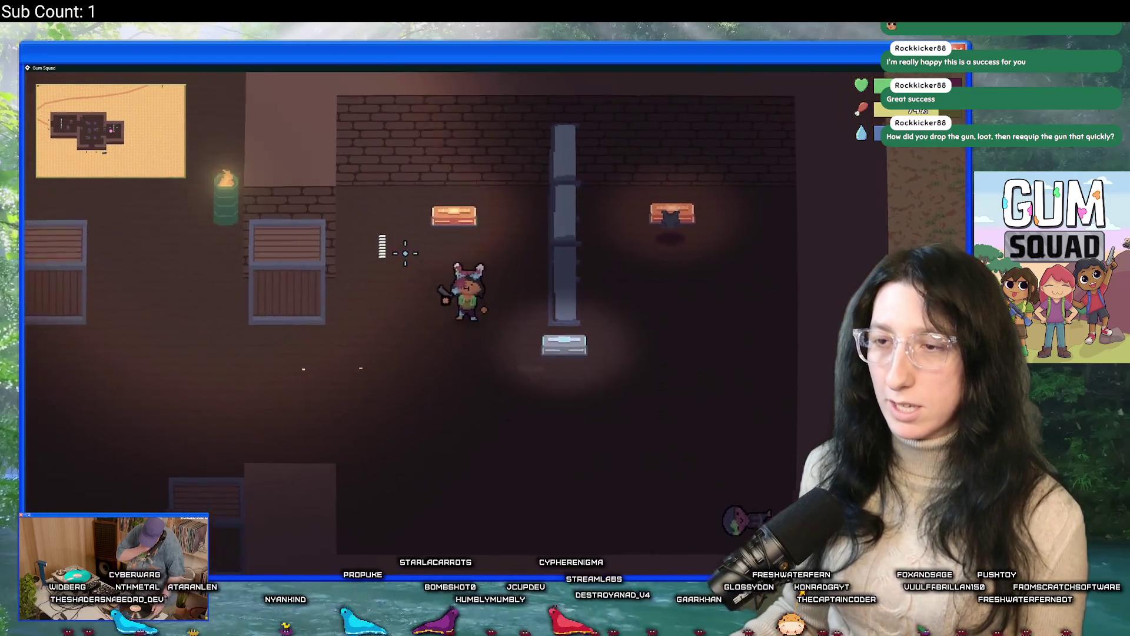
Take the purple item and red cans from the nearby chest, then walk out through the building
{"action": "key", "text": "e"}
{"action": "left_click", "coordinate": [372, 143], "text": "ctrl"}
{"action": "left_click", "coordinate": [336, 142], "text": "ctrl"}
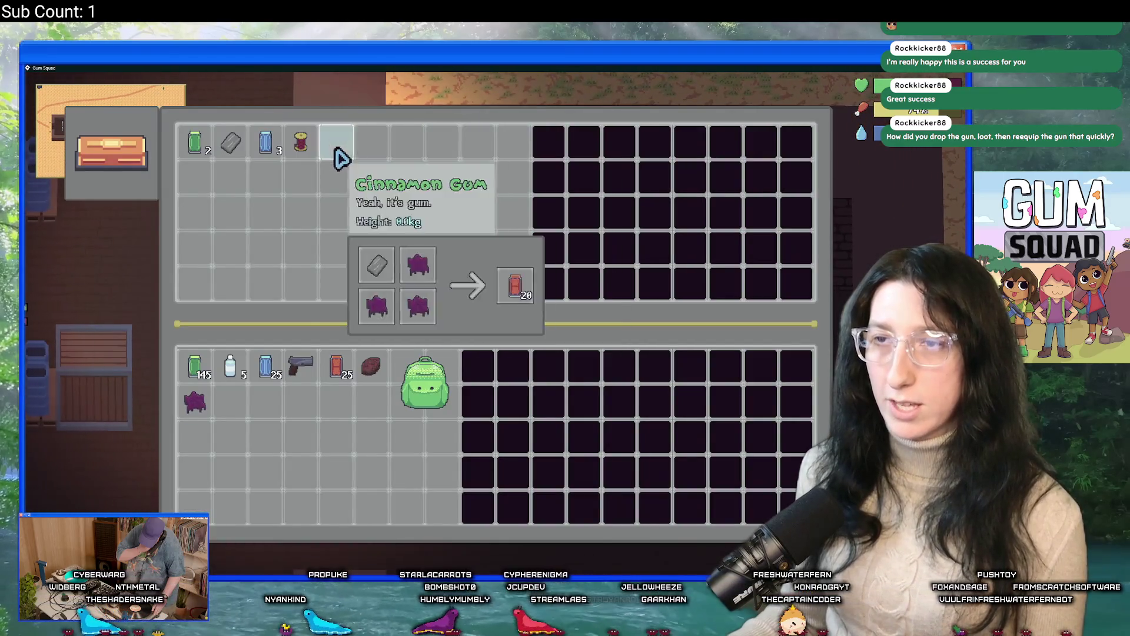
{"action": "key", "text": "Escape"}
{"action": "key", "text": "a"}
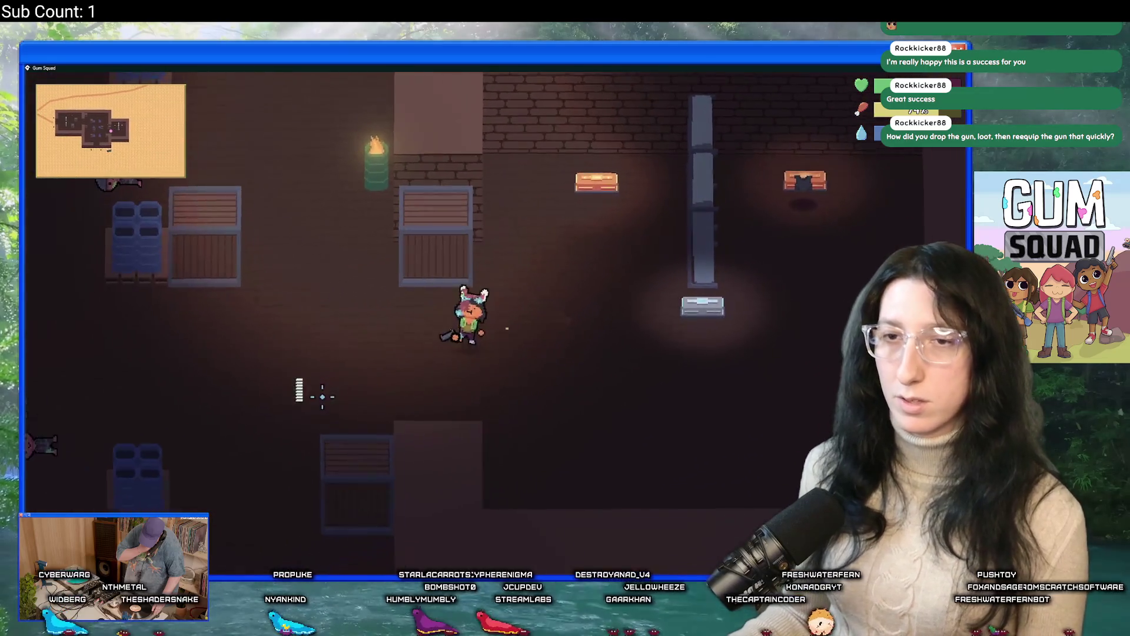
{"action": "key", "text": "a"}
{"action": "key", "text": "s"}
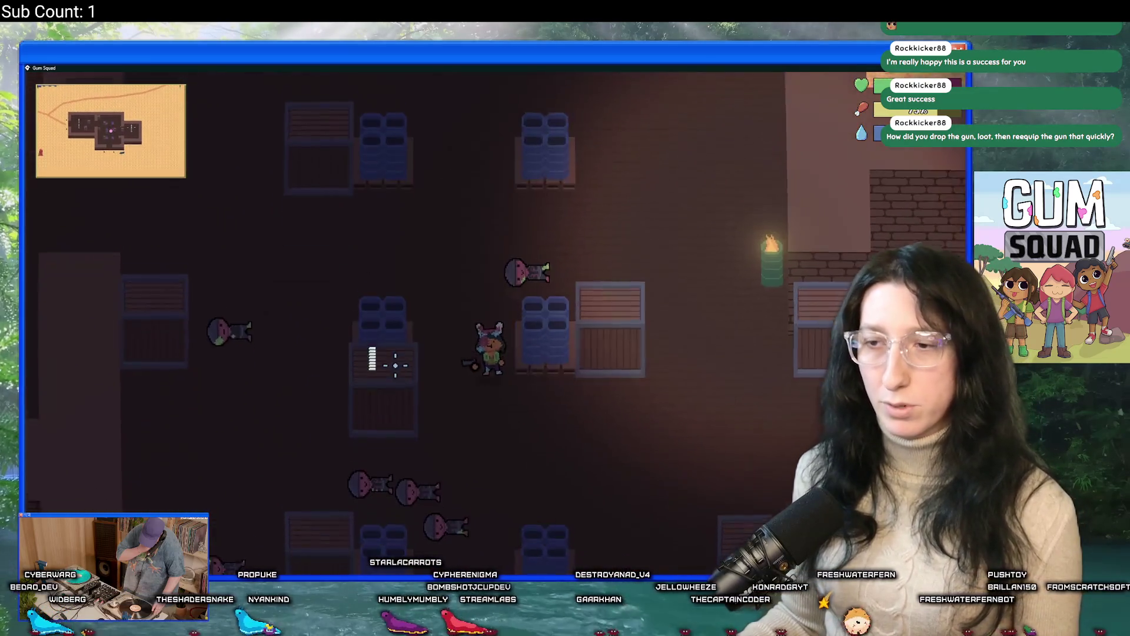
{"action": "key", "text": "Tab"}
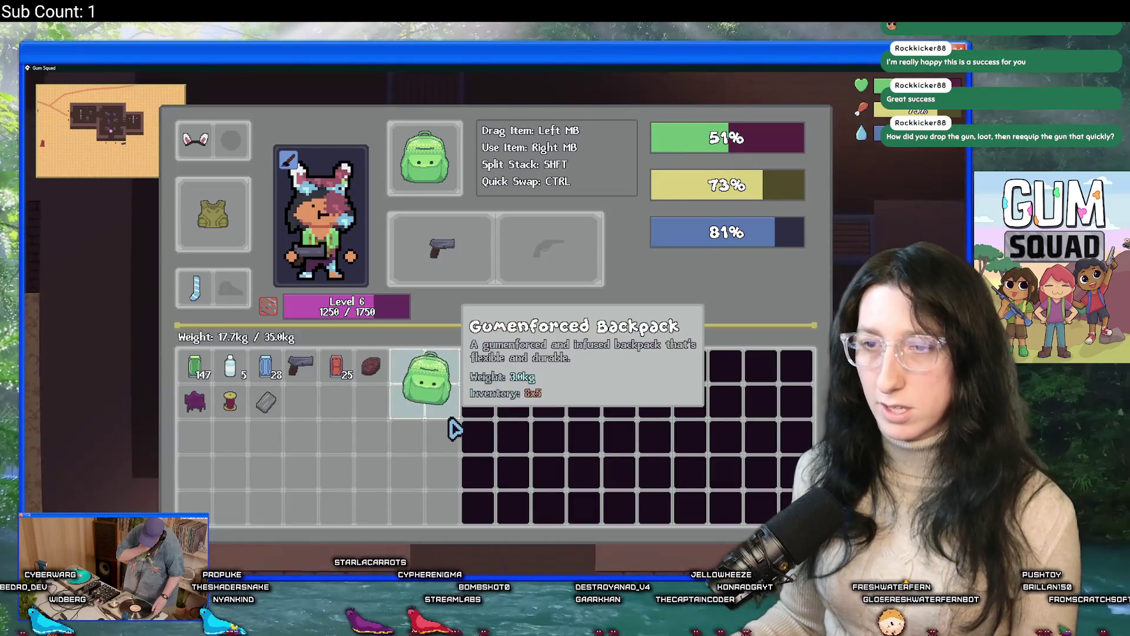
Walk out of the building and pick up the pink skateboard on the sand
{"action": "key", "text": "s"}
{"action": "key", "text": "s"}
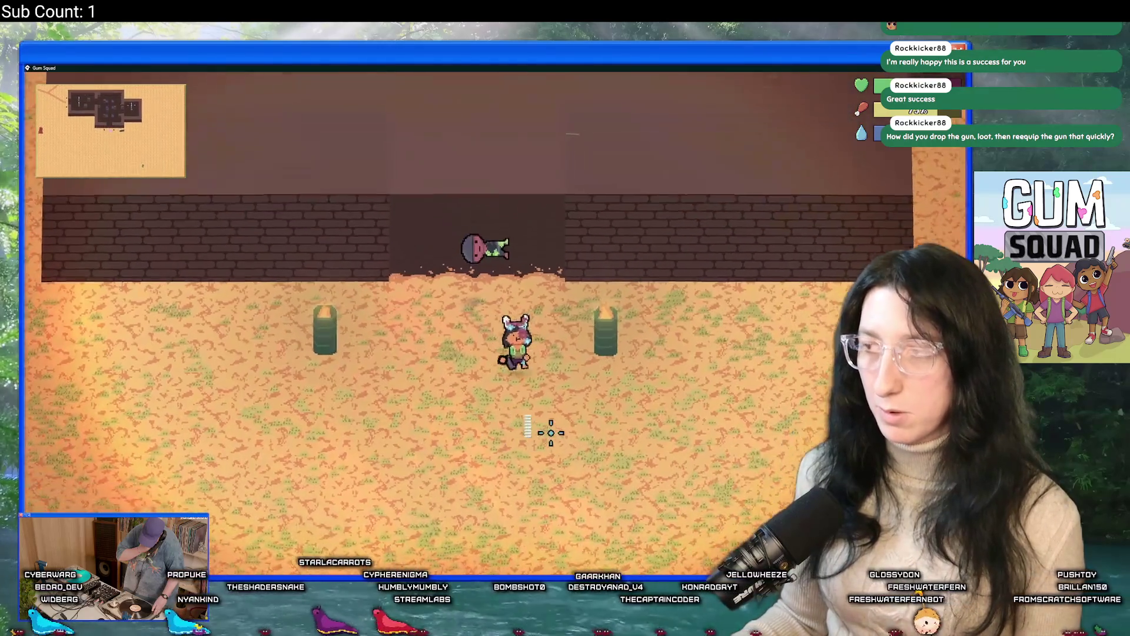
{"action": "key", "text": "d"}
{"action": "key", "text": "d"}
{"action": "key", "text": "s"}
{"action": "key", "text": "a"}
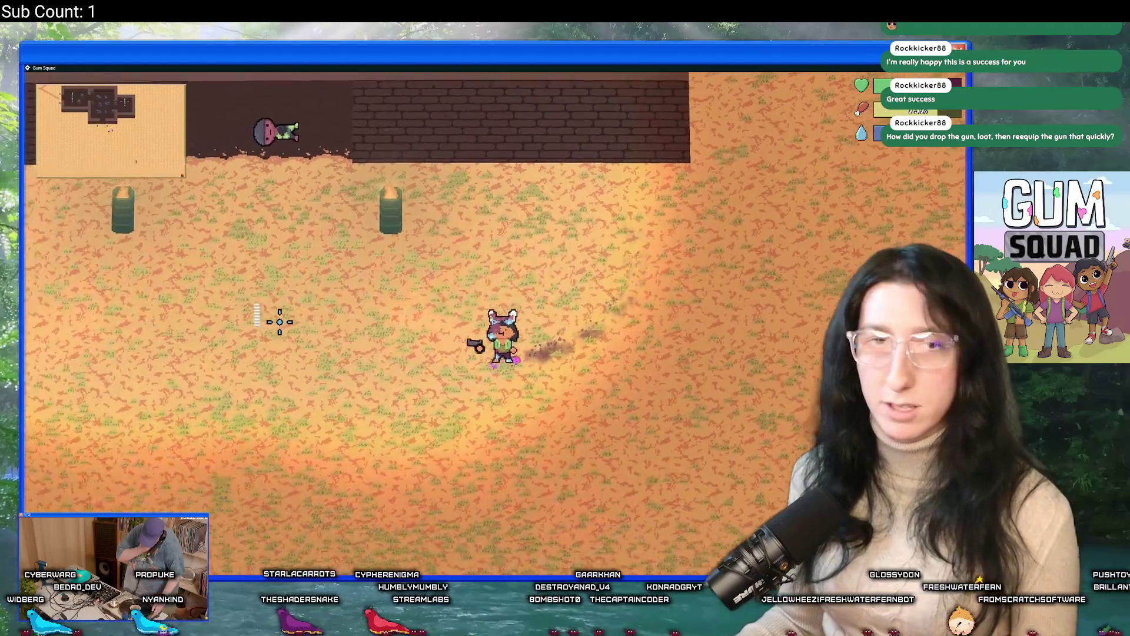
{"action": "key", "text": "s"}
{"action": "key", "text": "a"}
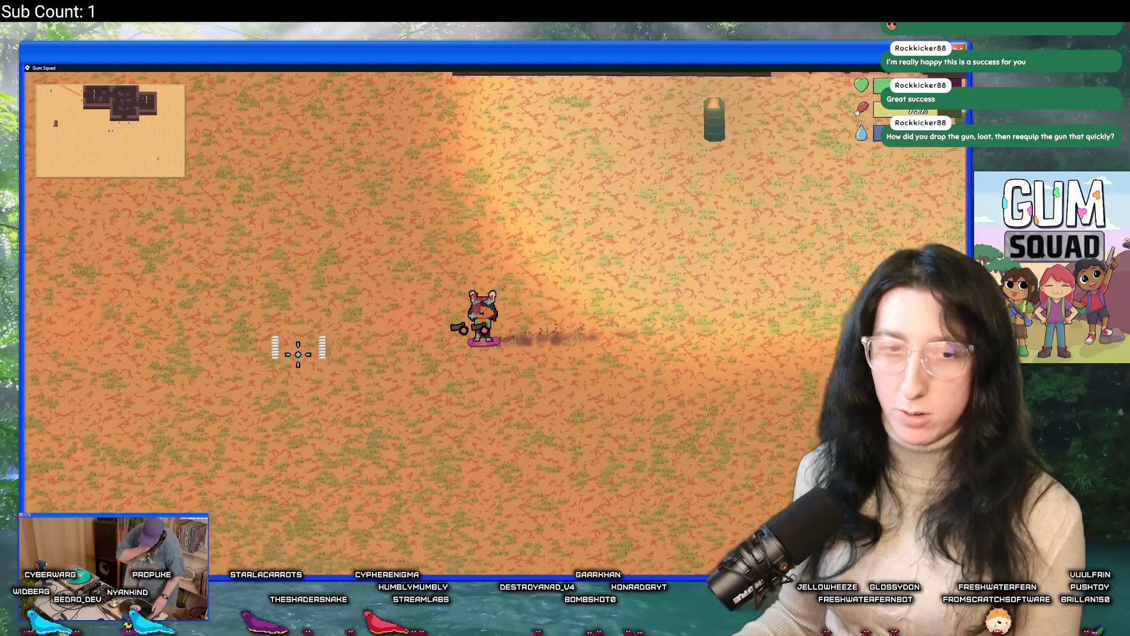
Skate west across the desert until the shipping containers appear
{"action": "key", "text": "a"}
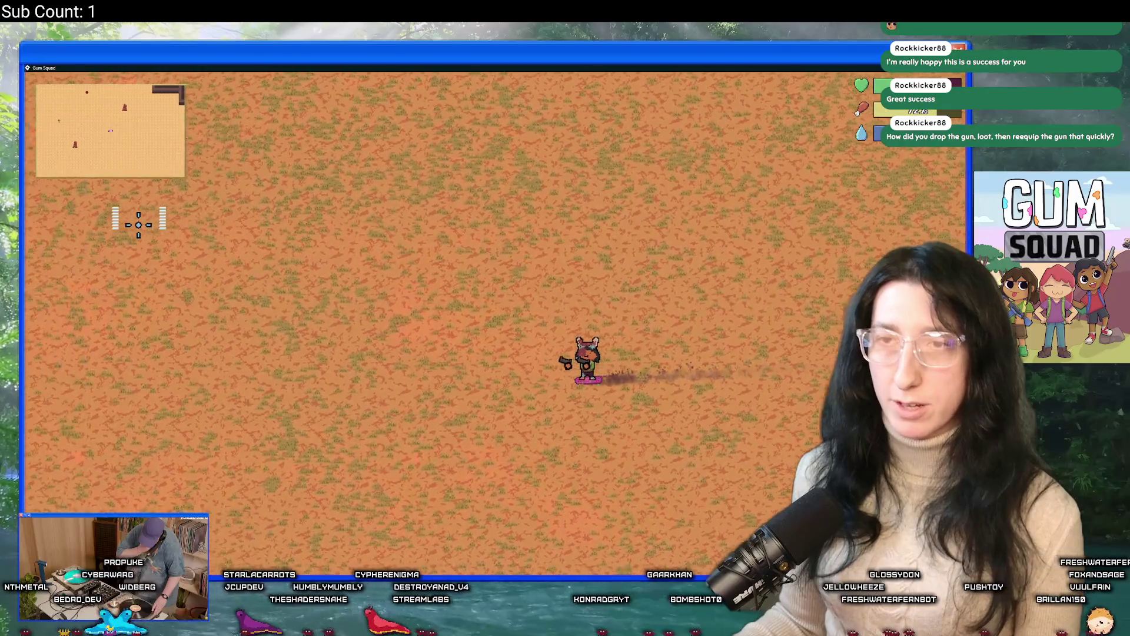
{"action": "key", "text": "a"}
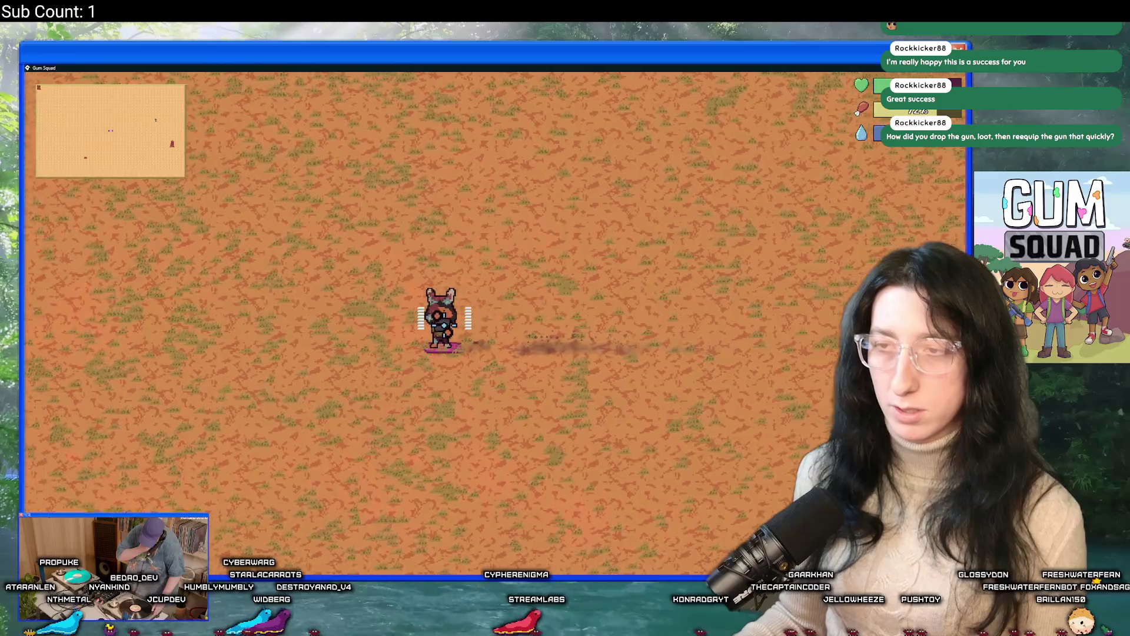
{"action": "key", "text": "a"}
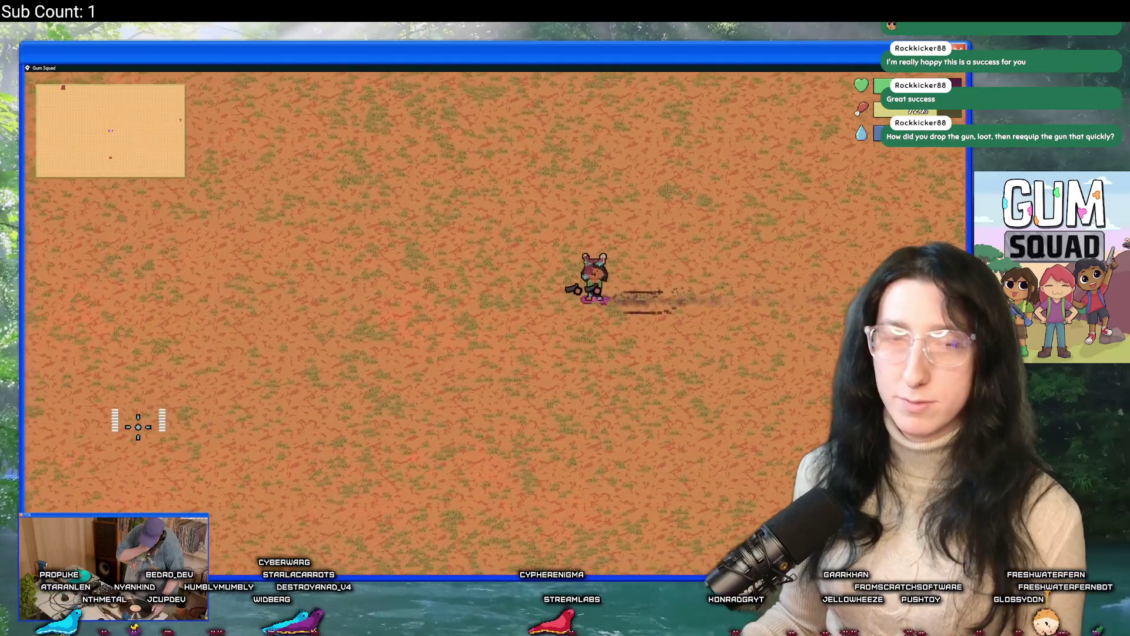
{"action": "key", "text": "a"}
{"action": "key", "text": "s"}
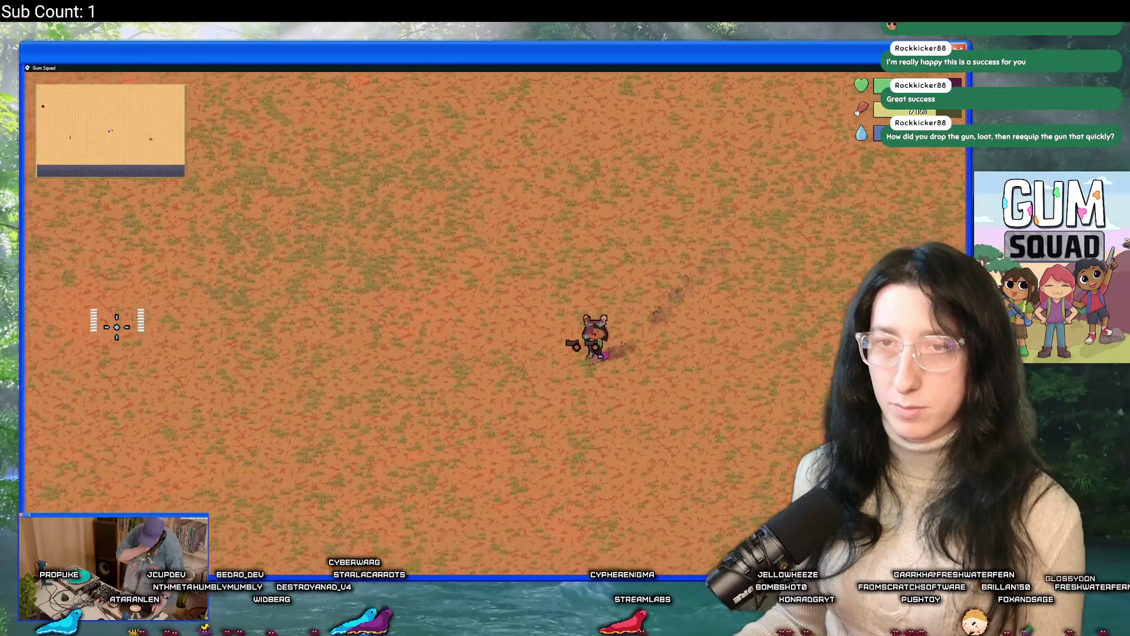
{"action": "key", "text": "a"}
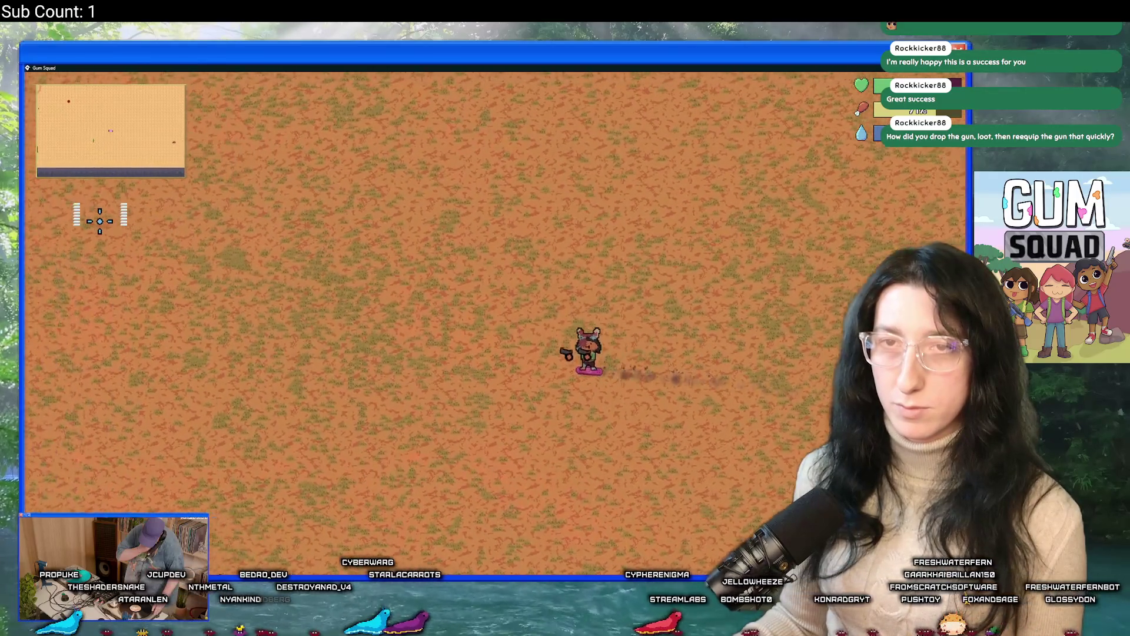
{"action": "key", "text": "a"}
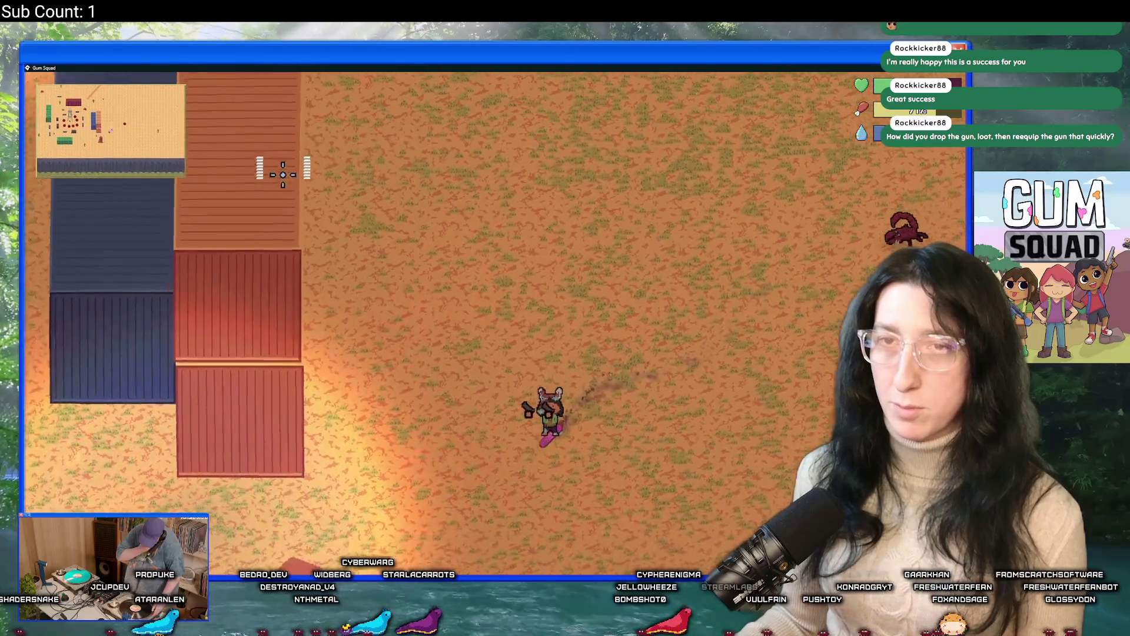
Shoot the scorpion near the containers, then skate south and north through the yard
{"action": "key", "text": "a"}
{"action": "key", "text": "w"}
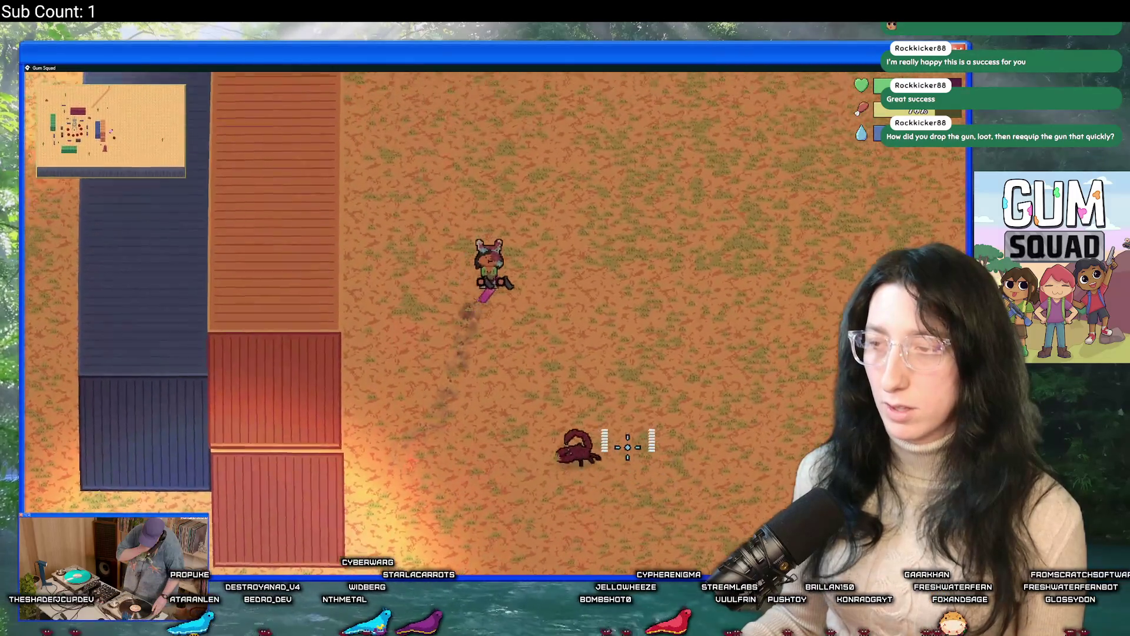
{"action": "left_click", "coordinate": [495, 474]}
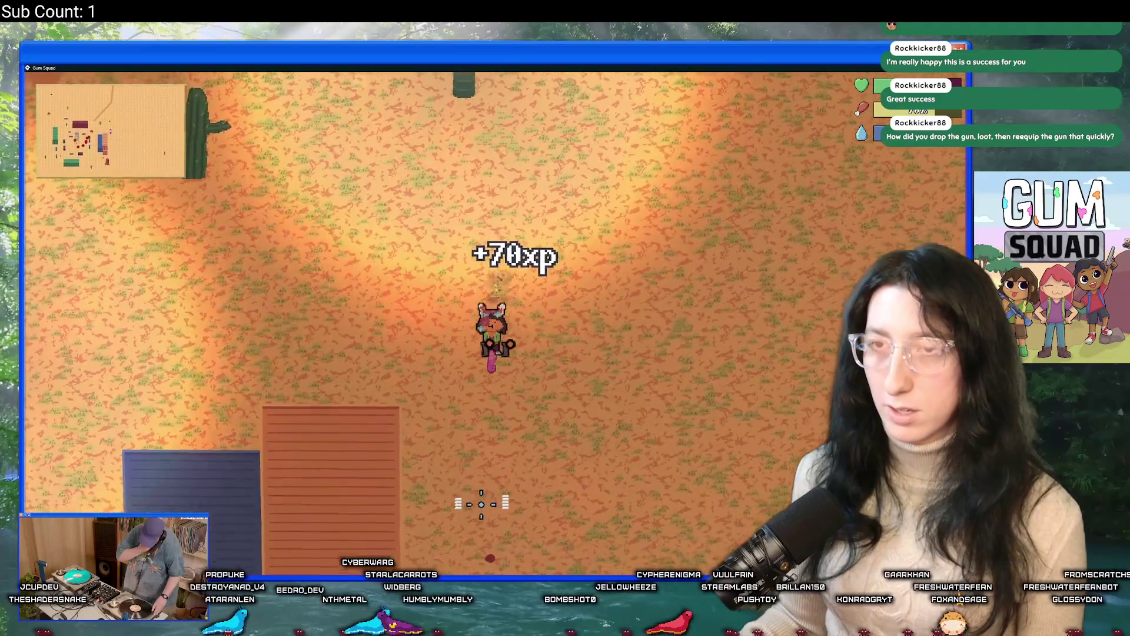
{"action": "key", "text": "s"}
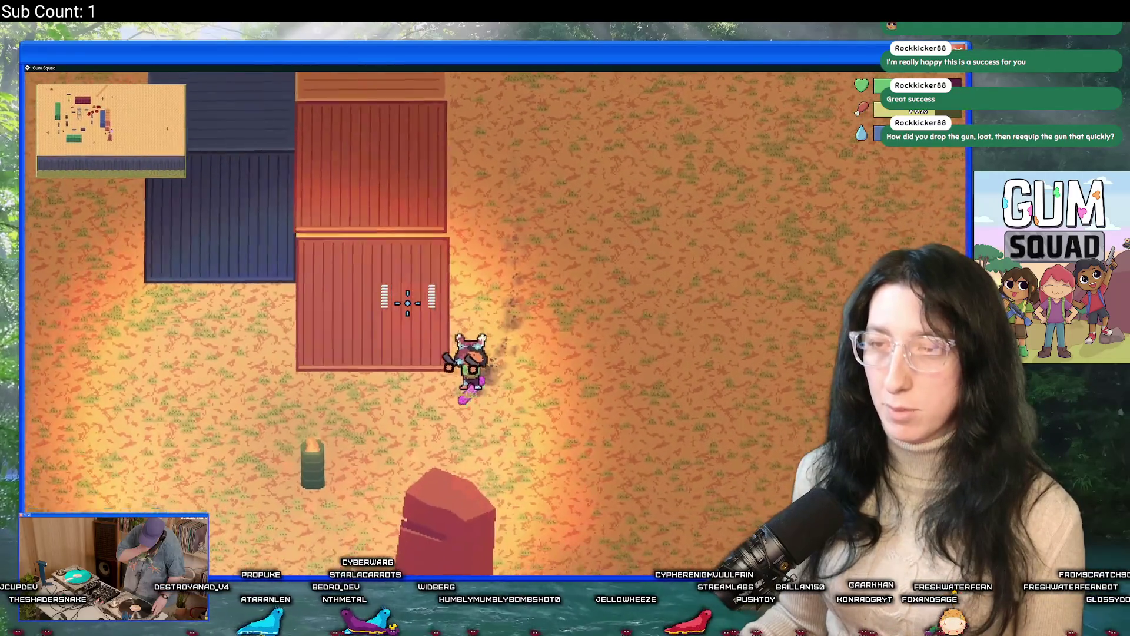
{"action": "key", "text": "a"}
{"action": "key", "text": "w"}
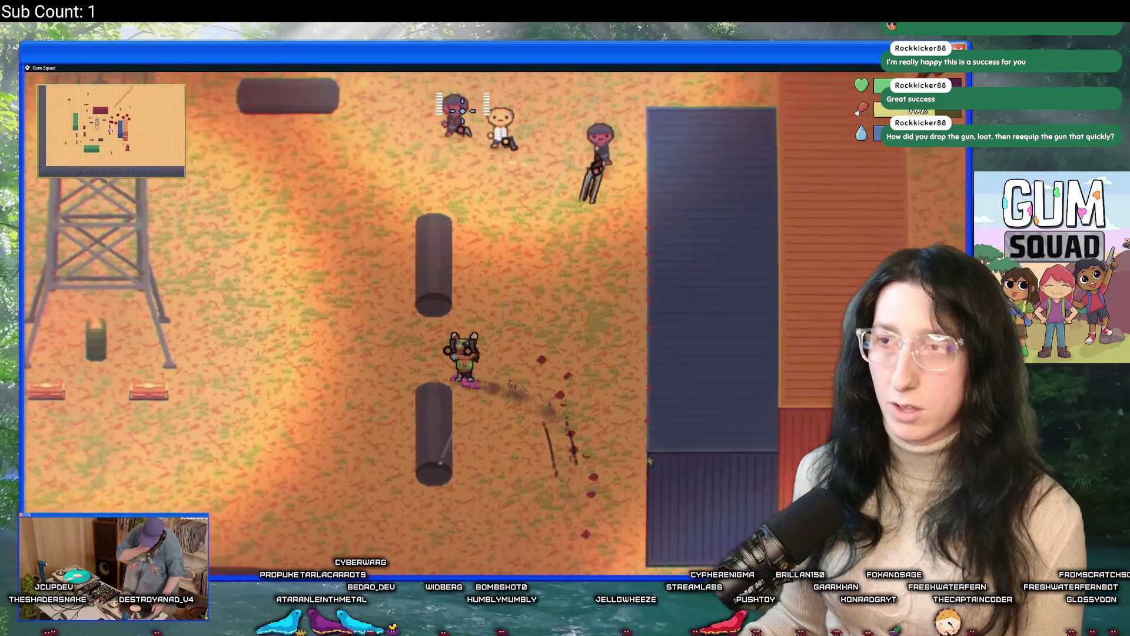
{"action": "key", "text": "s"}
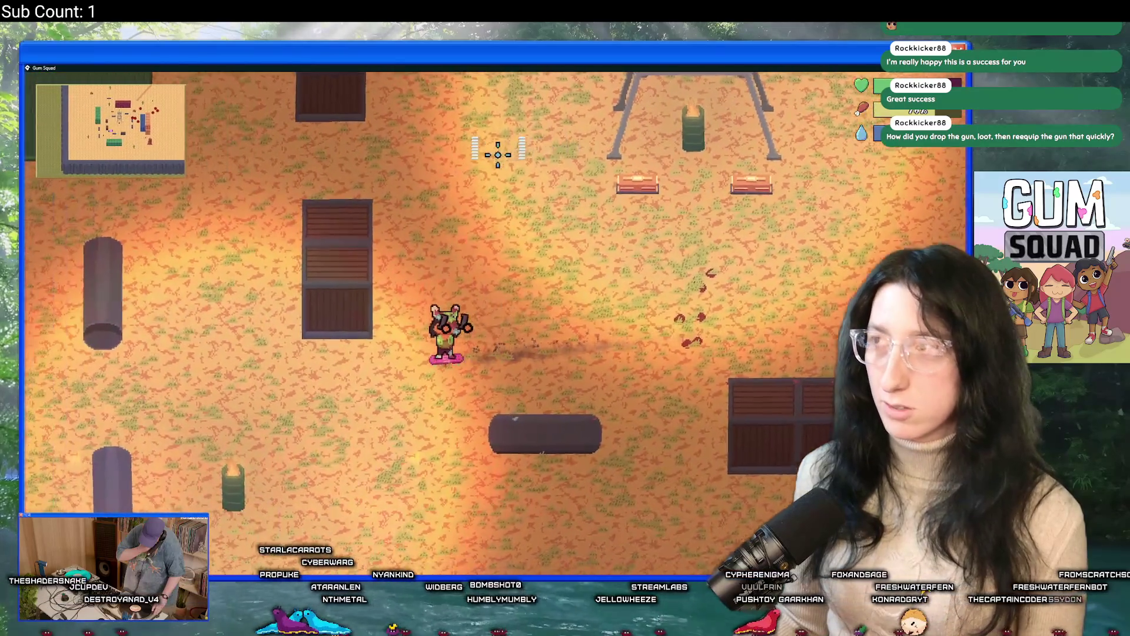
{"action": "key", "text": "w"}
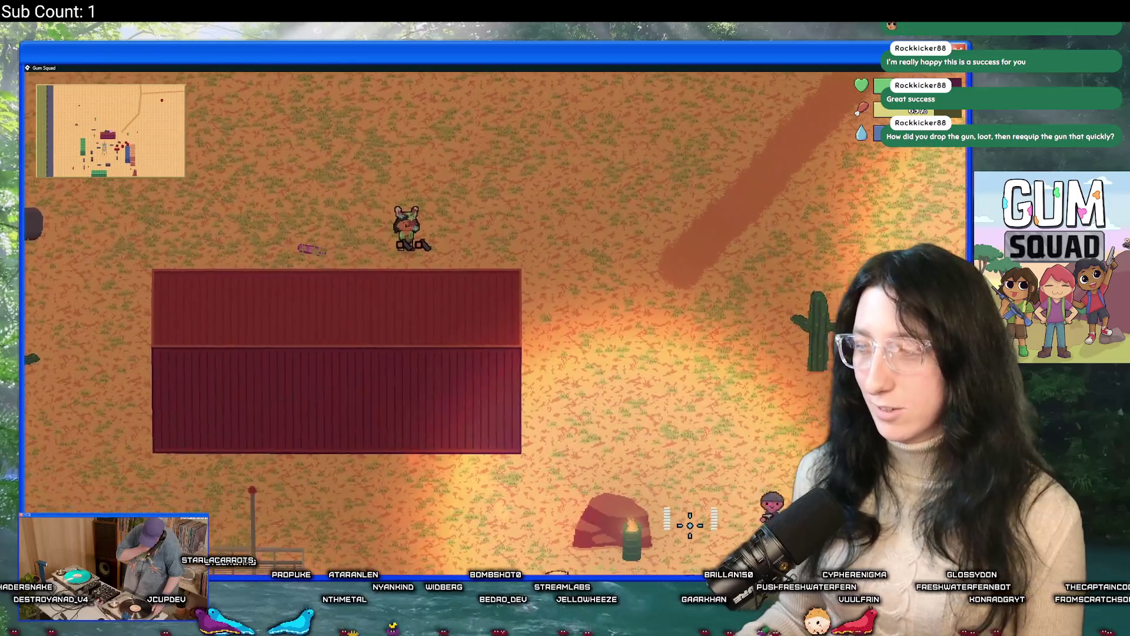
Circle the red container past the cactus and shoot the enemies at the top-right
{"action": "key", "text": "d"}
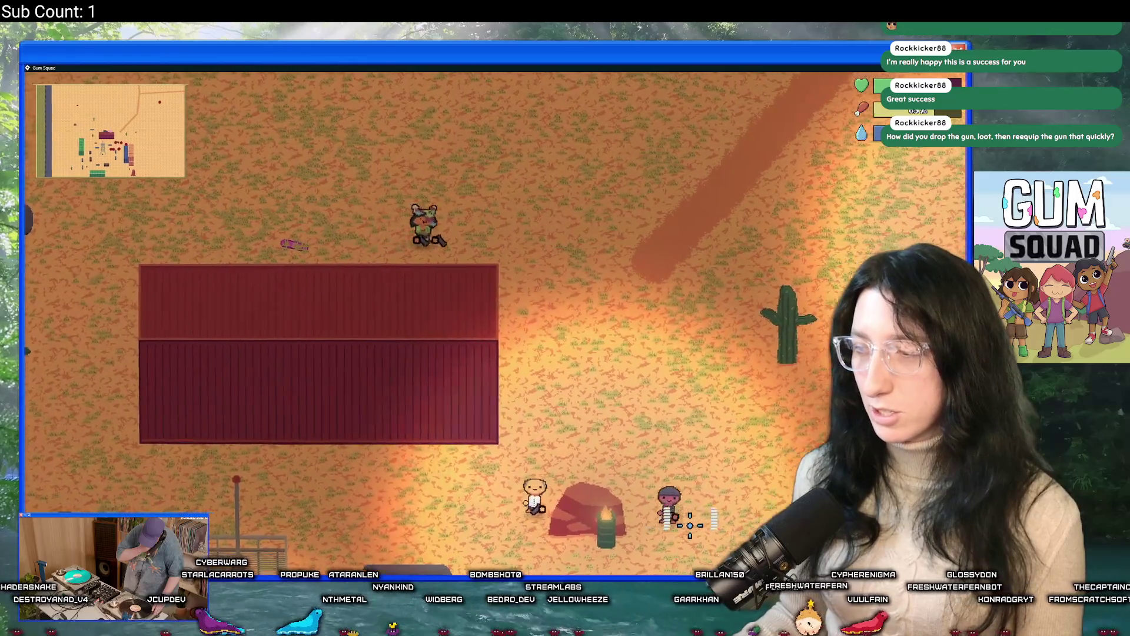
{"action": "key", "text": "a"}
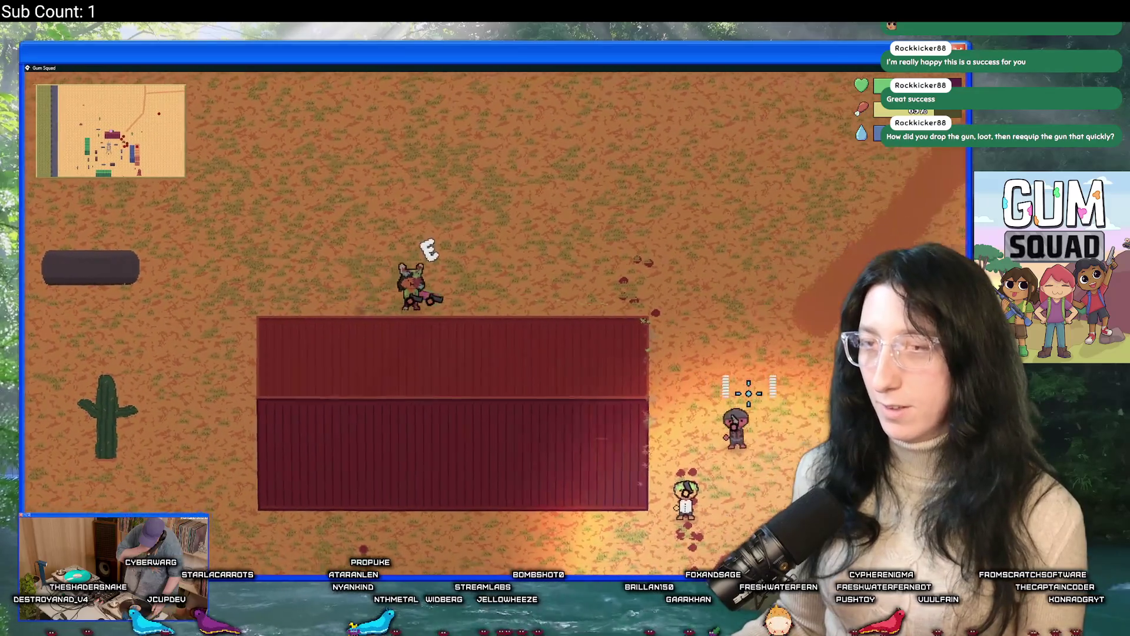
{"action": "key", "text": "a"}
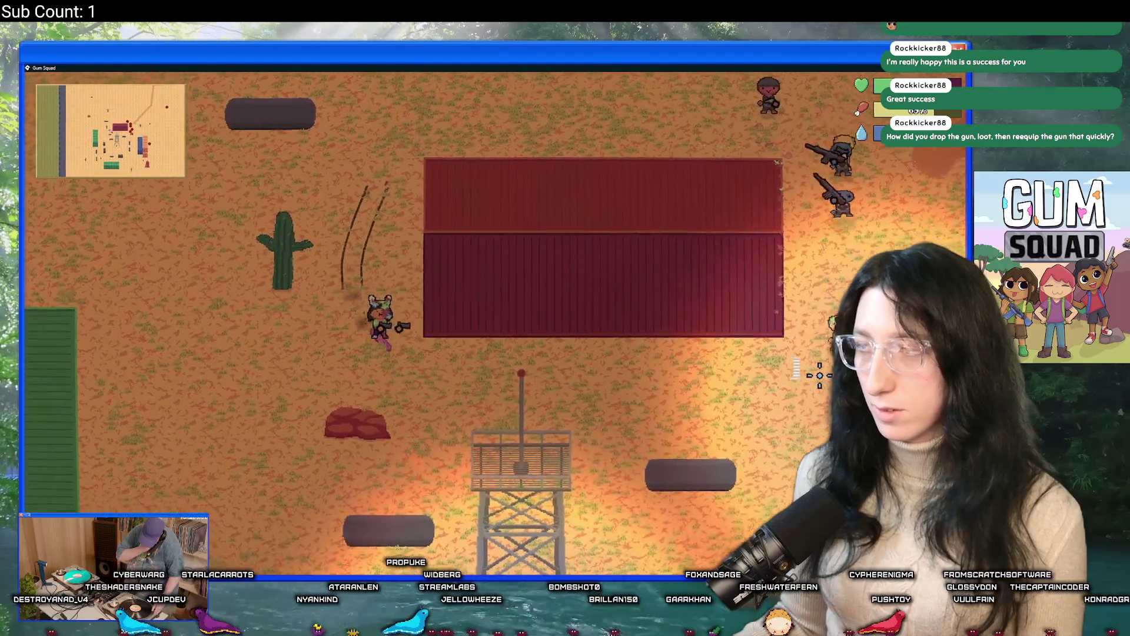
{"action": "left_click", "coordinate": [820, 375]}
{"action": "key", "text": "s"}
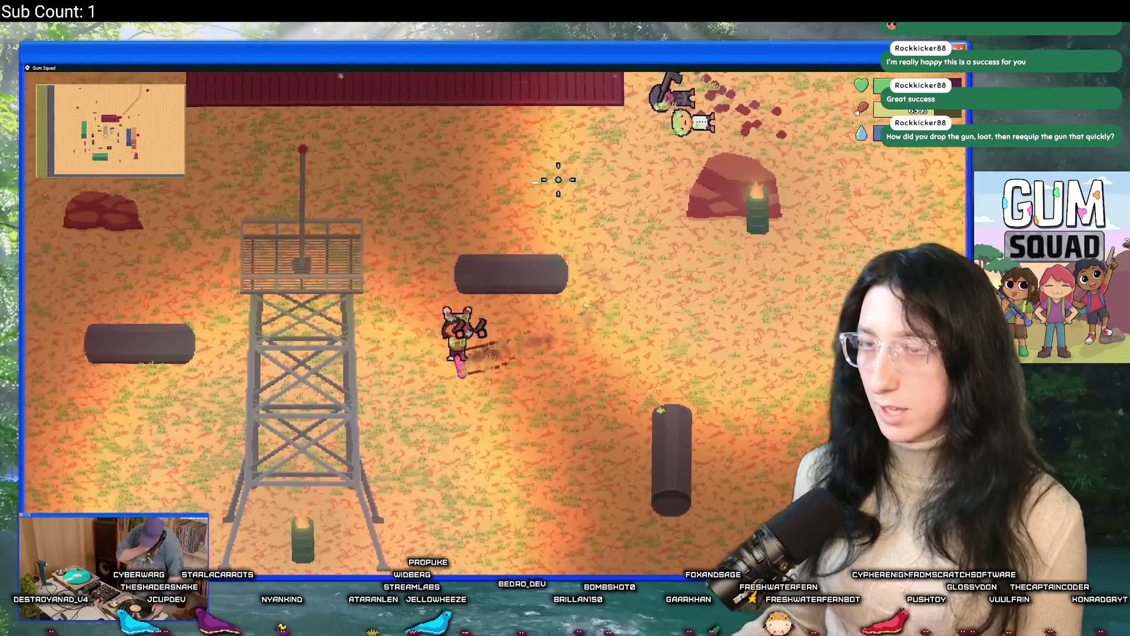
{"action": "key", "text": "s"}
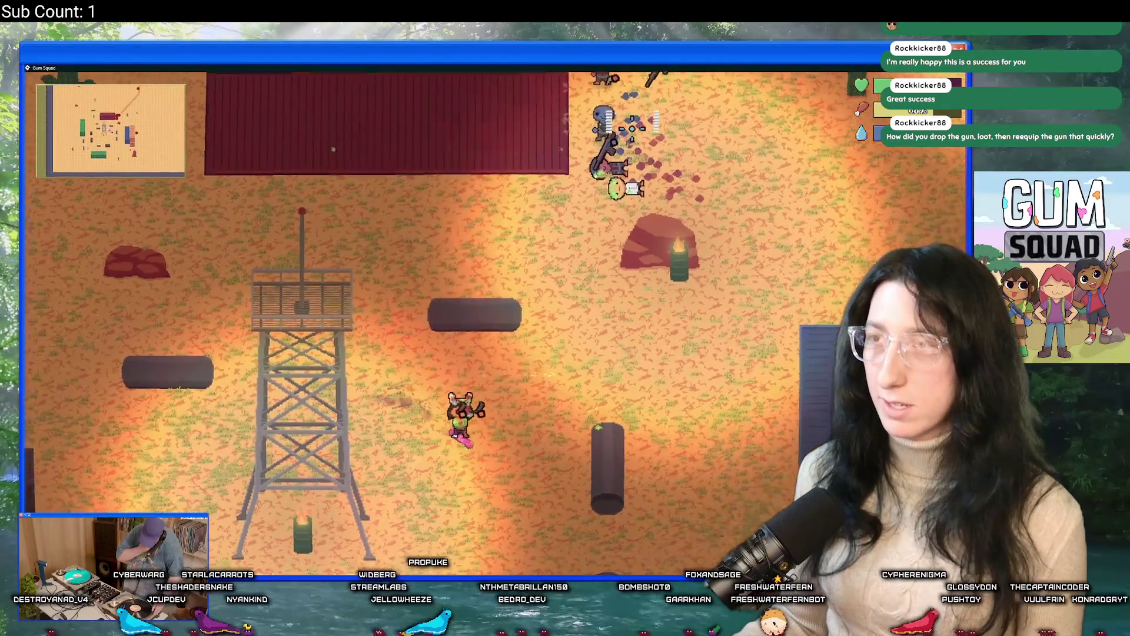
Switch the game out of fullscreen with F11, maximize its window and open the pause menu
{"action": "key", "text": "s"}
{"action": "key", "text": "F11"}
{"action": "double_click", "coordinate": [534, 83]}
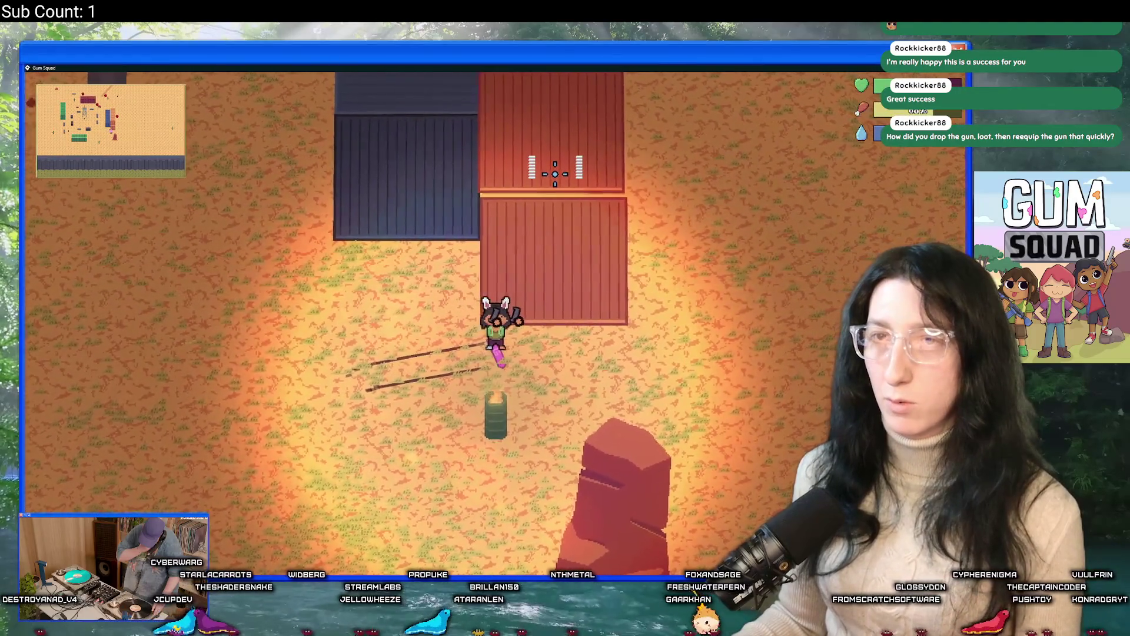
{"action": "key", "text": "Escape"}
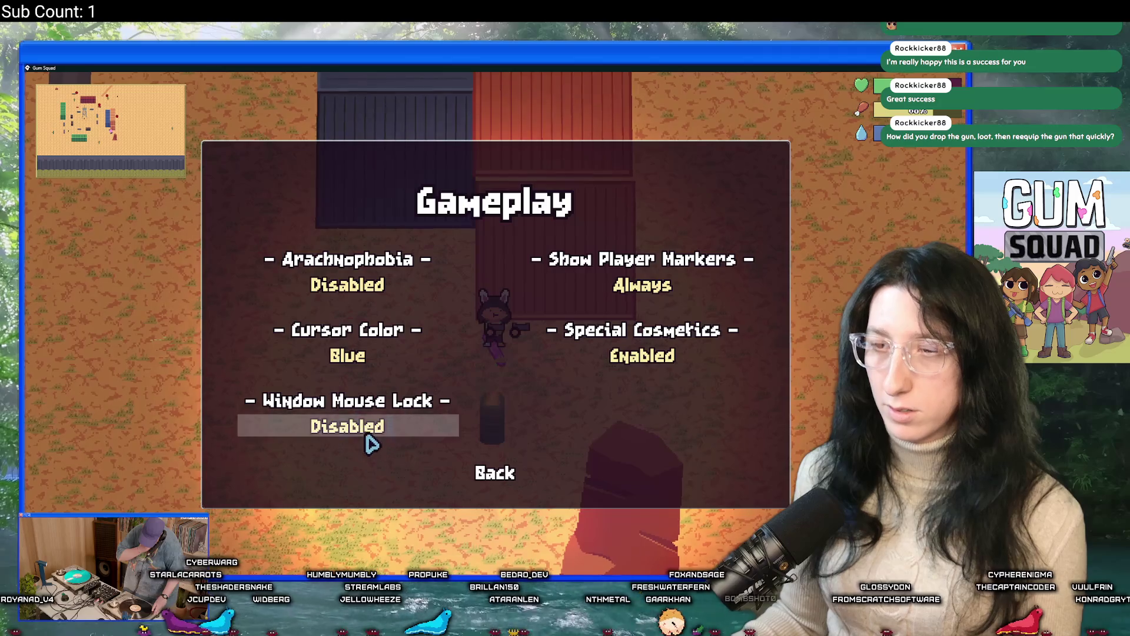
Ride the skateboard right past the containers and shoot the enemy ahead
{"action": "key", "text": "e"}
{"action": "key", "text": "d"}
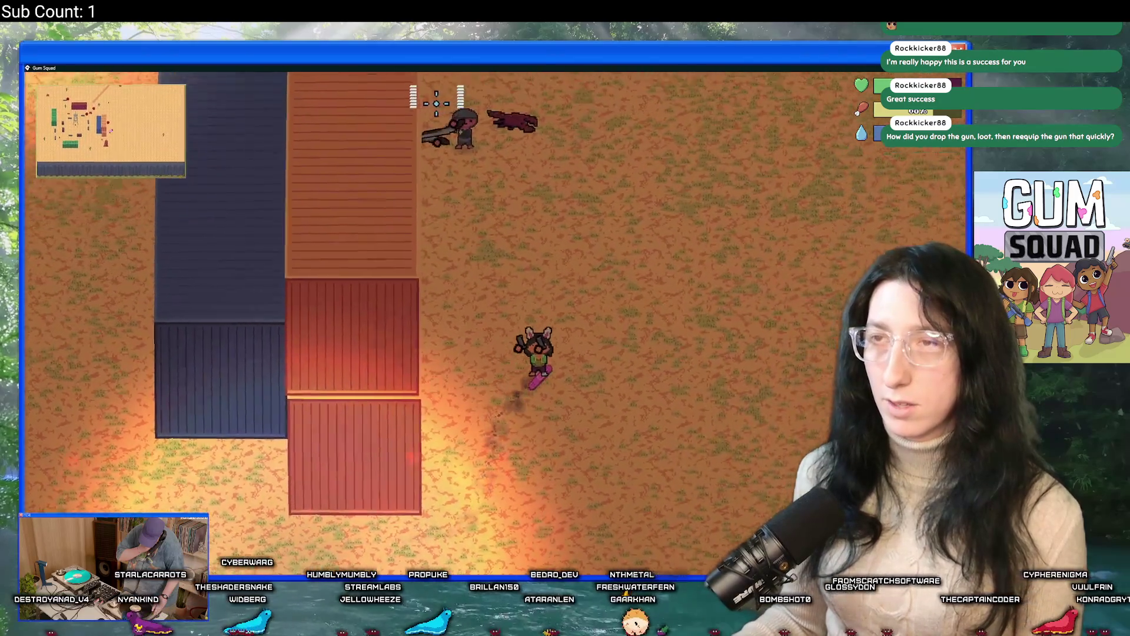
{"action": "left_click", "coordinate": [290, 281]}
{"action": "key", "text": "a"}
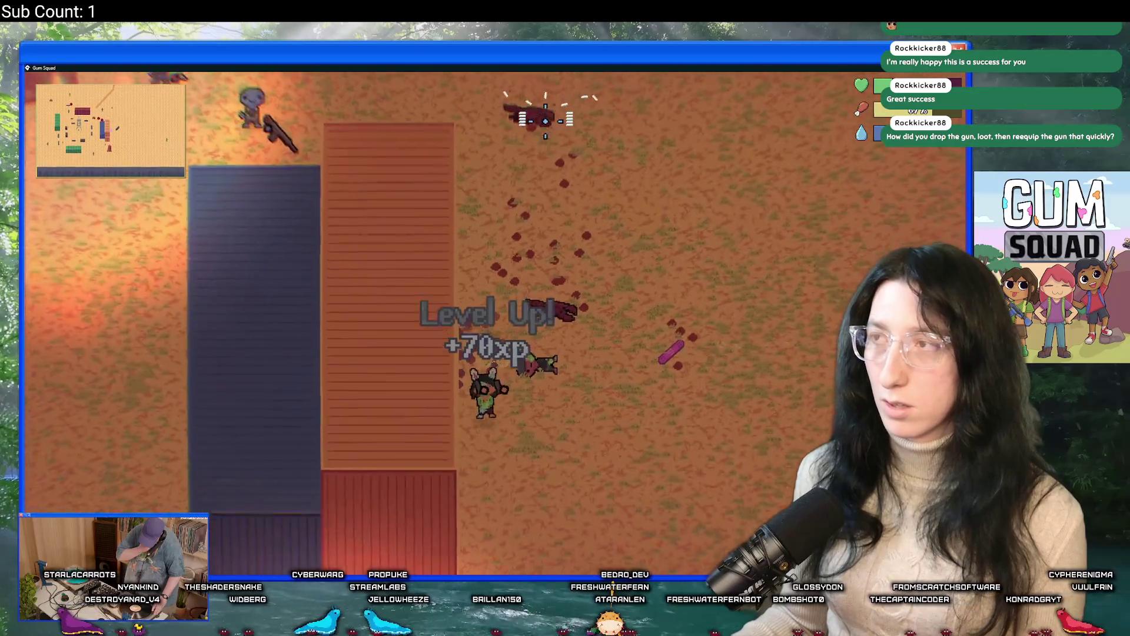
Walk through the container yard toward the enemies until downed and respawned at the home base
{"action": "key", "text": "a"}
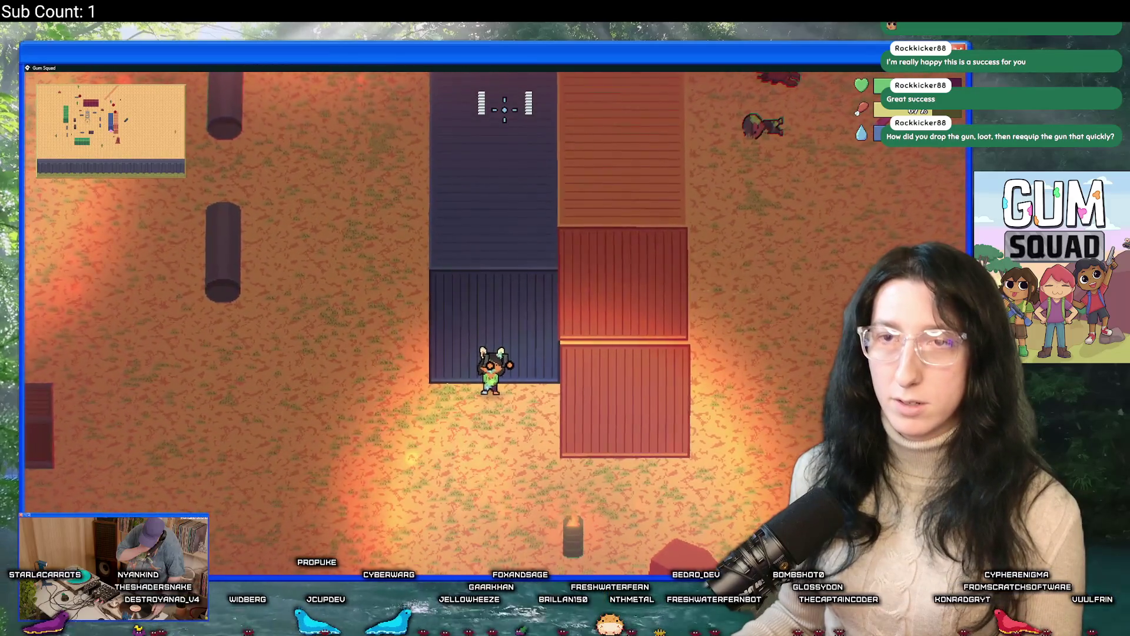
{"action": "key", "text": "w"}
{"action": "key", "text": "a"}
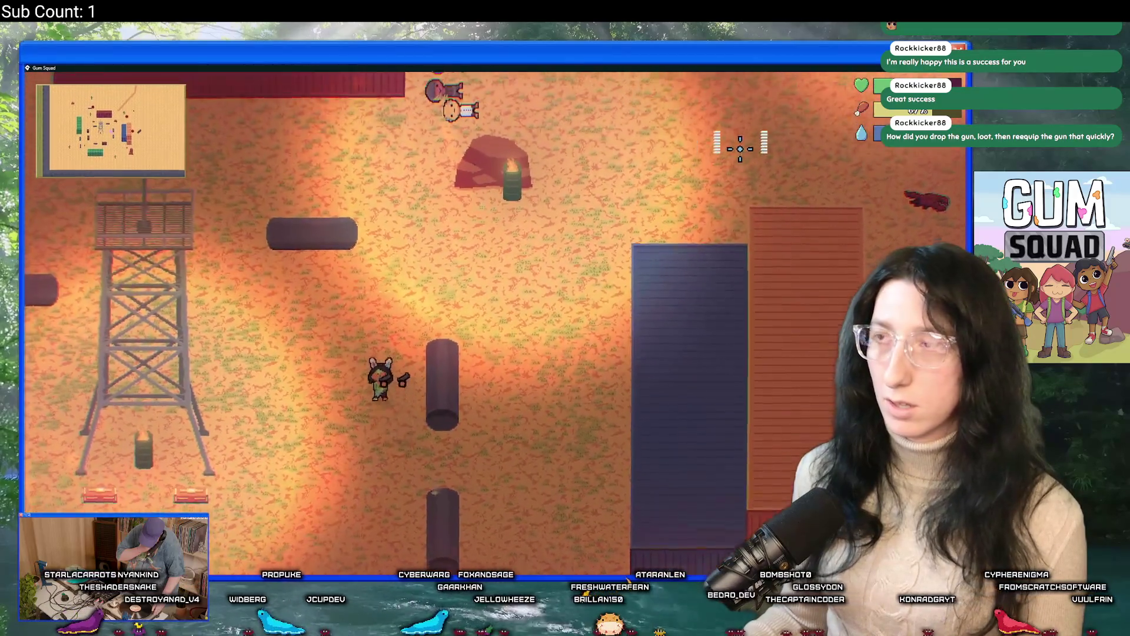
{"action": "key", "text": "w"}
{"action": "key", "text": "d"}
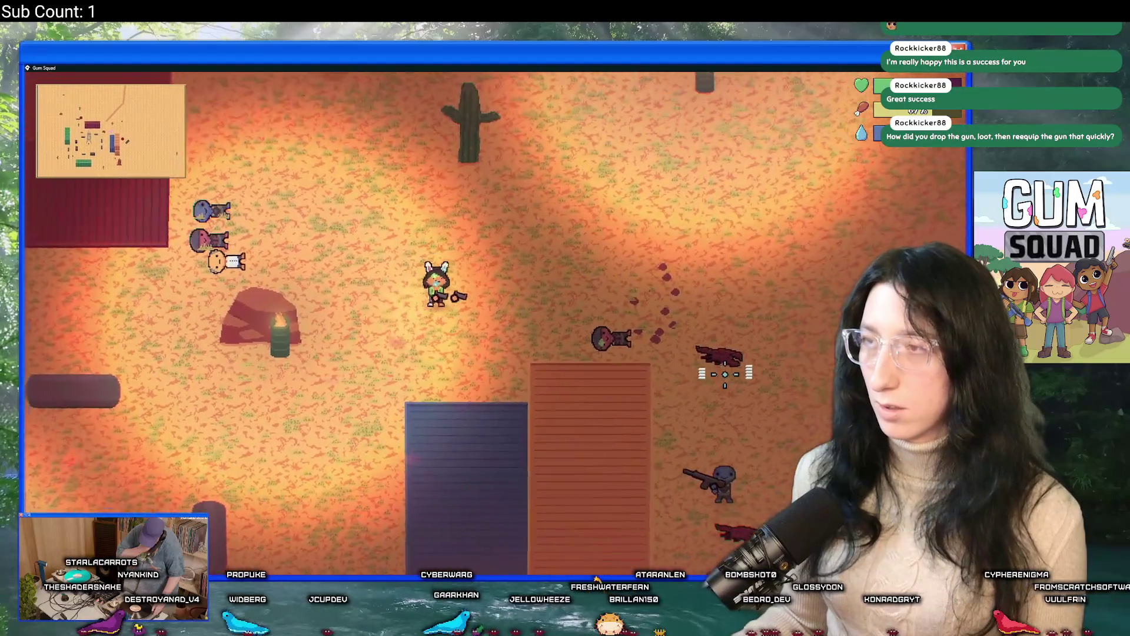
{"action": "key", "text": "s"}
{"action": "key", "text": "a"}
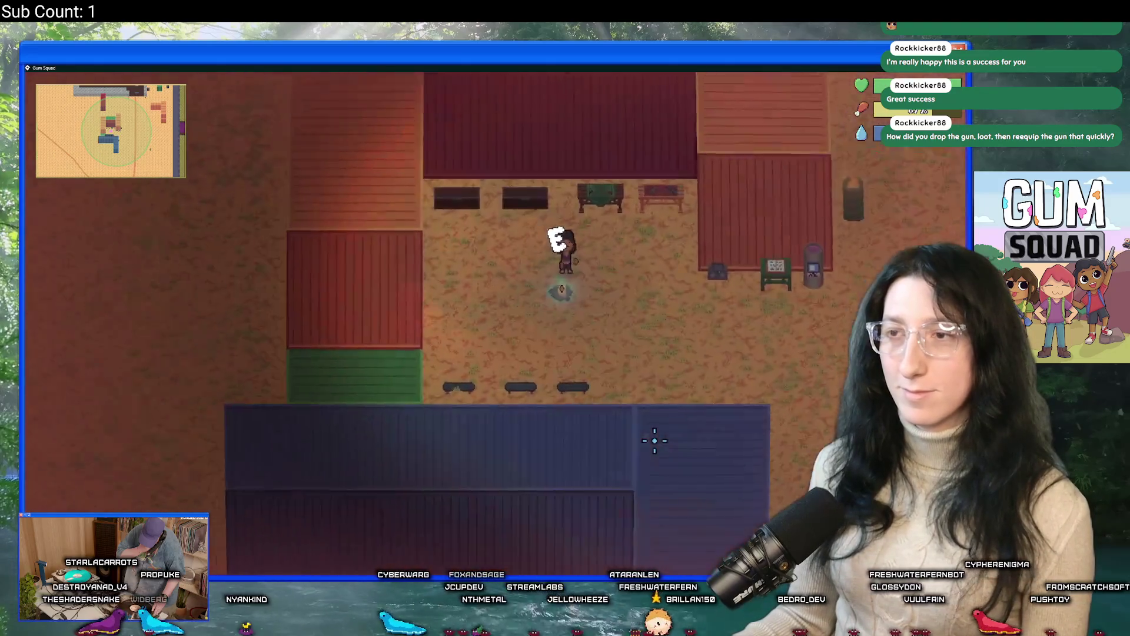
Grab the pink gum gun and walk down-left out of town across the desert
{"action": "key", "text": "e"}
{"action": "key", "text": "d"}
{"action": "key", "text": "s"}
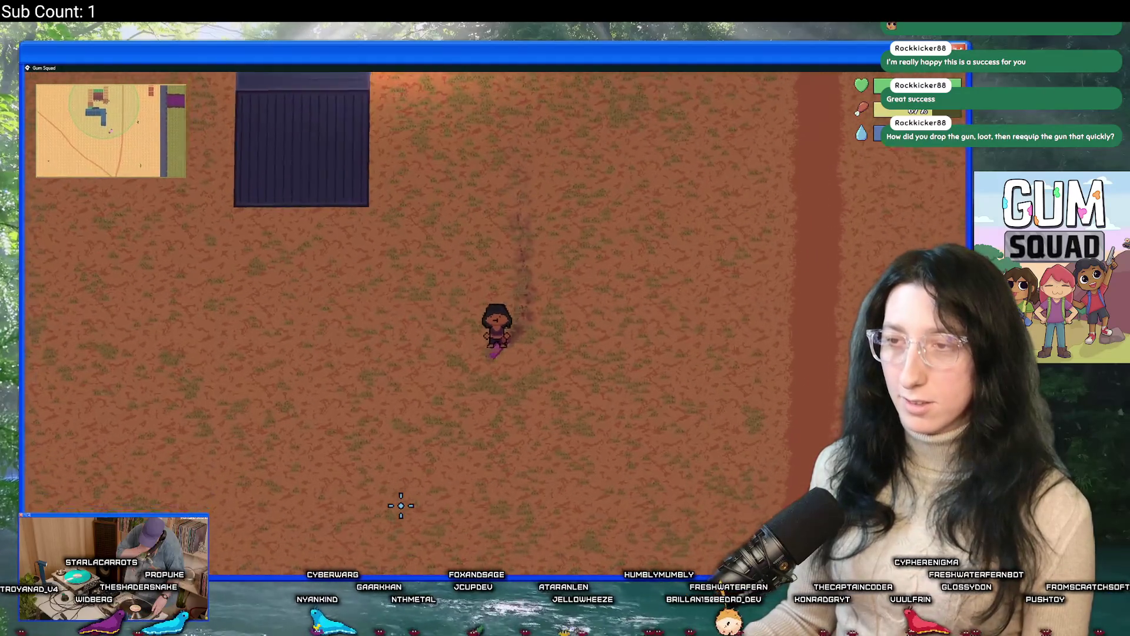
{"action": "key", "text": "a"}
{"action": "key", "text": "s"}
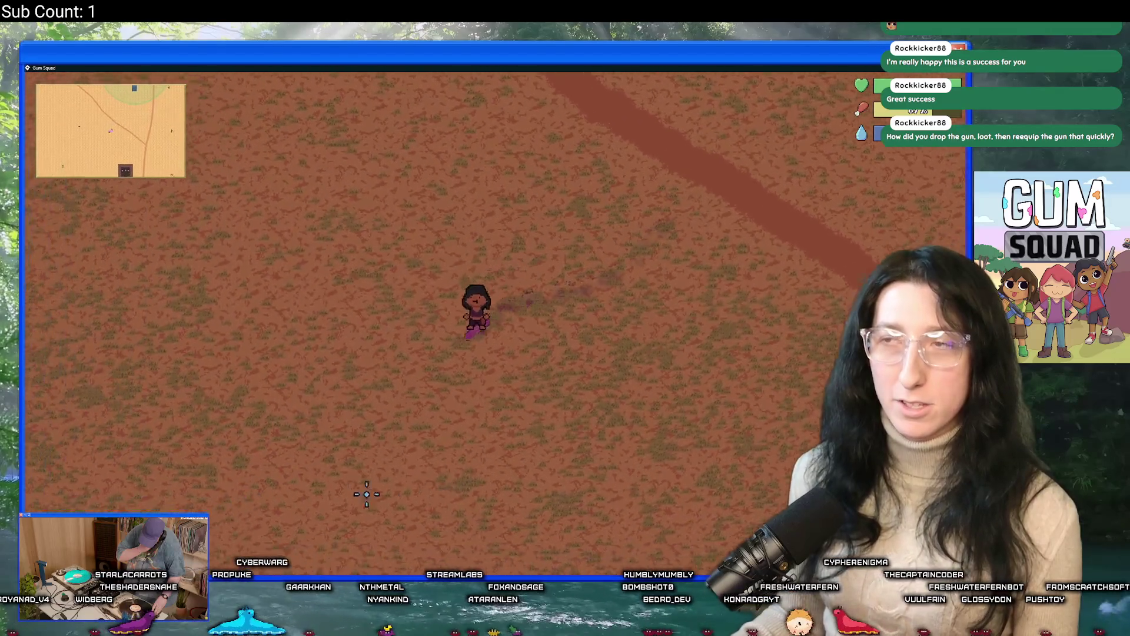
{"action": "key", "text": "a"}
{"action": "key", "text": "s"}
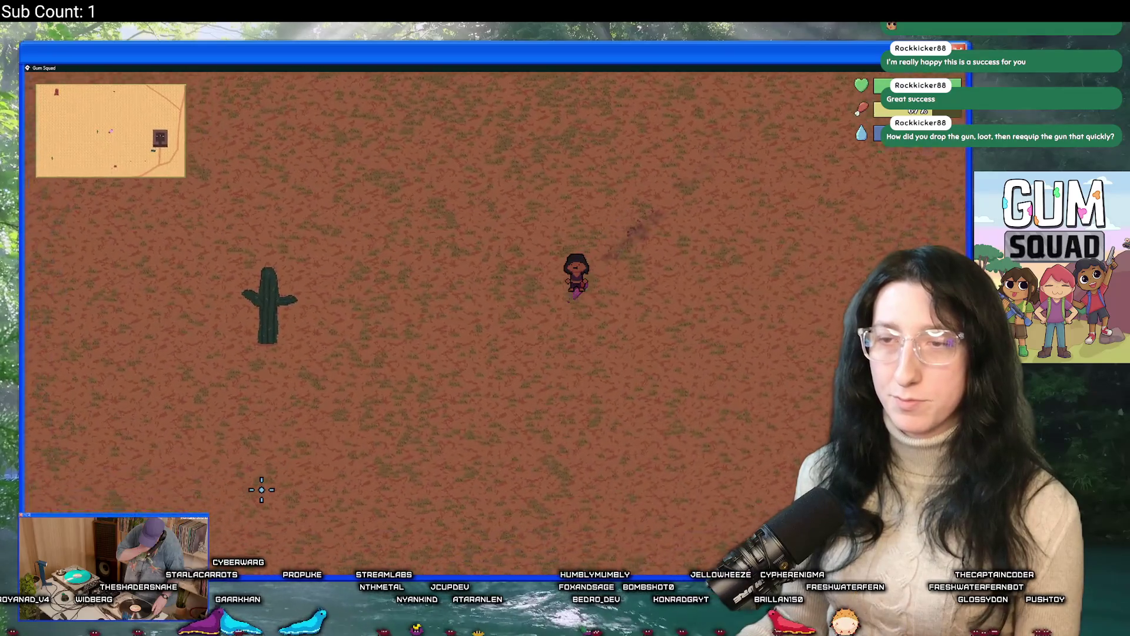
{"action": "key", "text": "a"}
{"action": "key", "text": "s"}
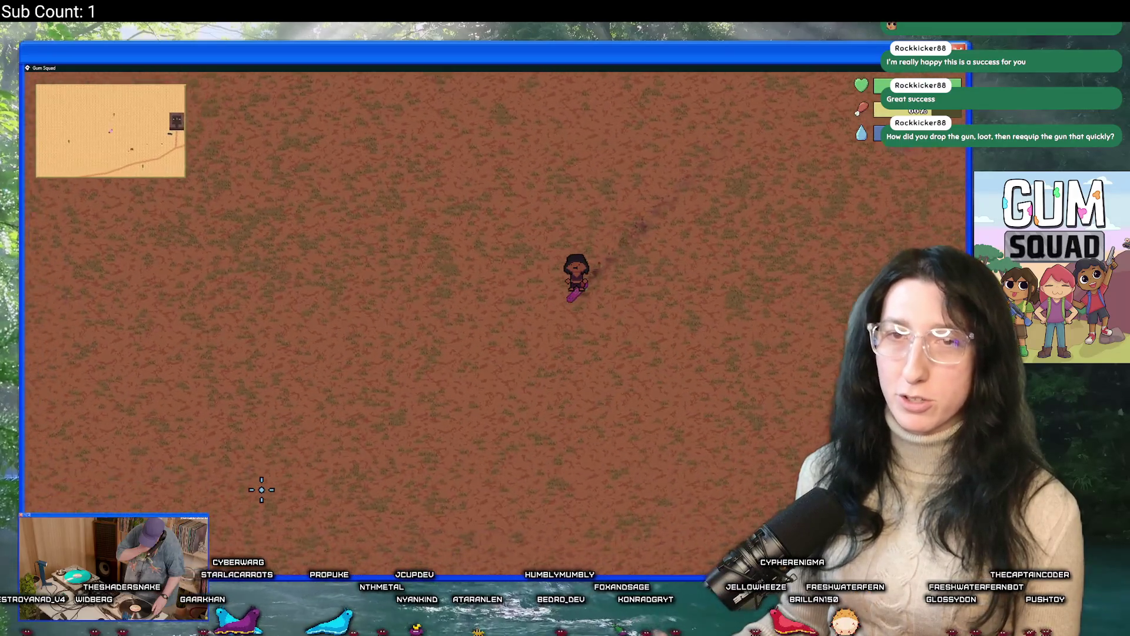
{"action": "key", "text": "a"}
{"action": "key", "text": "s"}
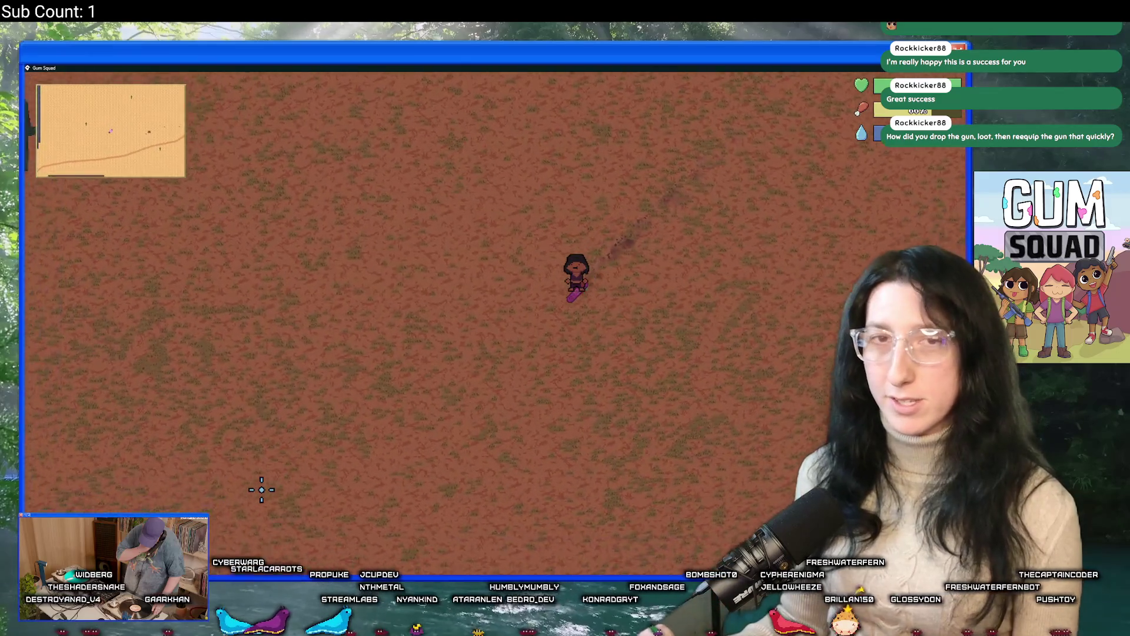
{"action": "key", "text": "a"}
{"action": "key", "text": "s"}
Follow the dirt road left past the scorpion and rock into the container yard
{"action": "key", "text": "a"}
{"action": "key", "text": "s"}
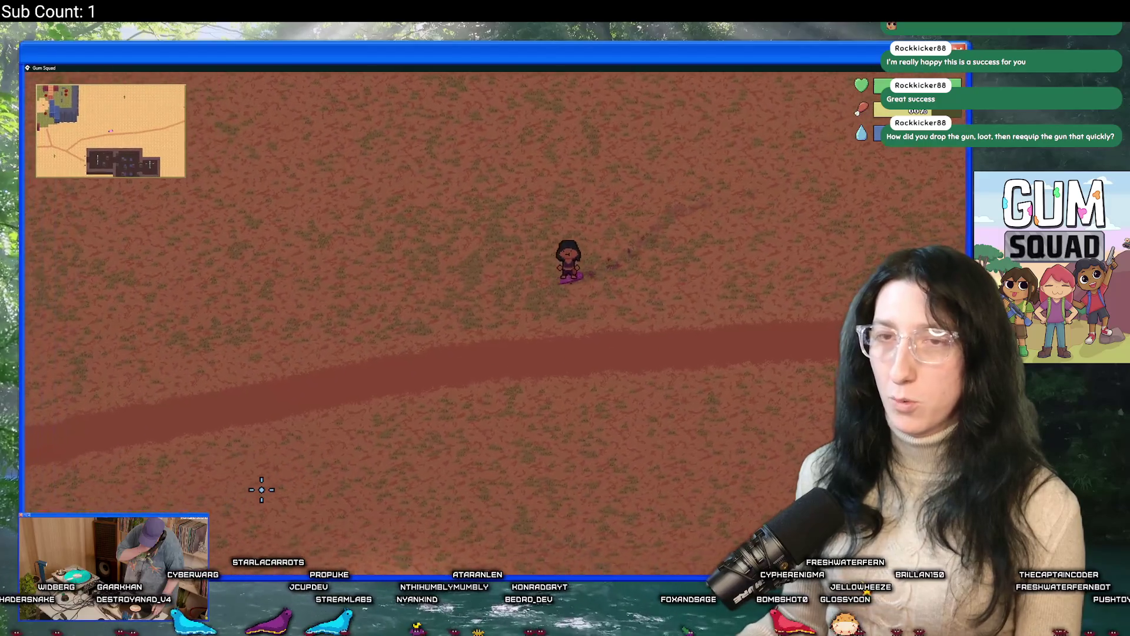
{"action": "key", "text": "a"}
{"action": "key", "text": "s"}
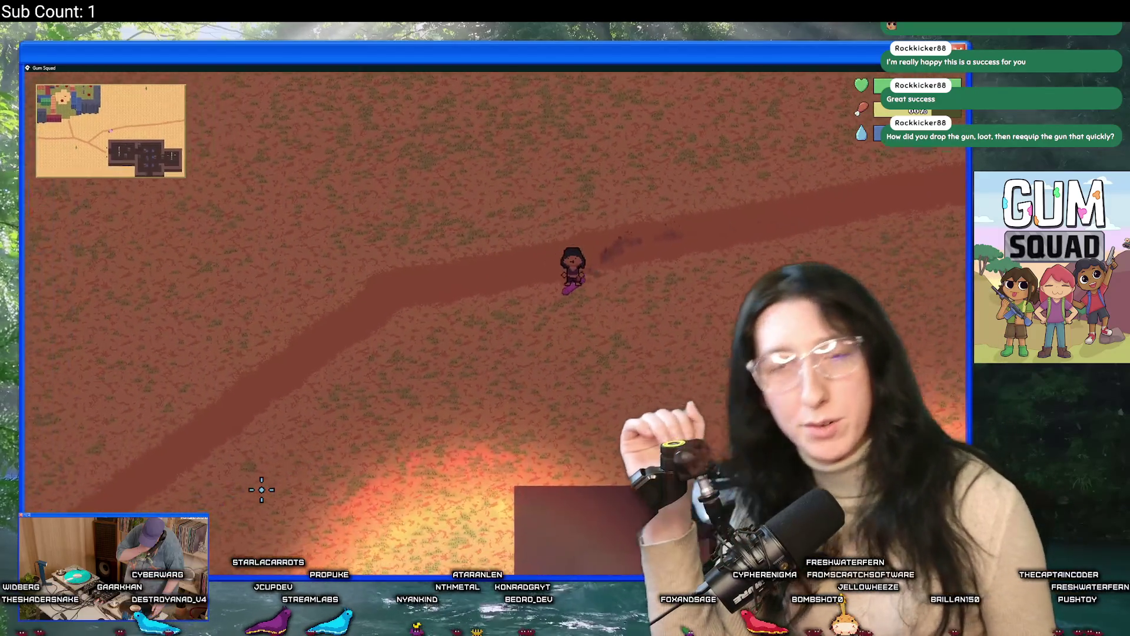
{"action": "key", "text": "a"}
{"action": "key", "text": "s"}
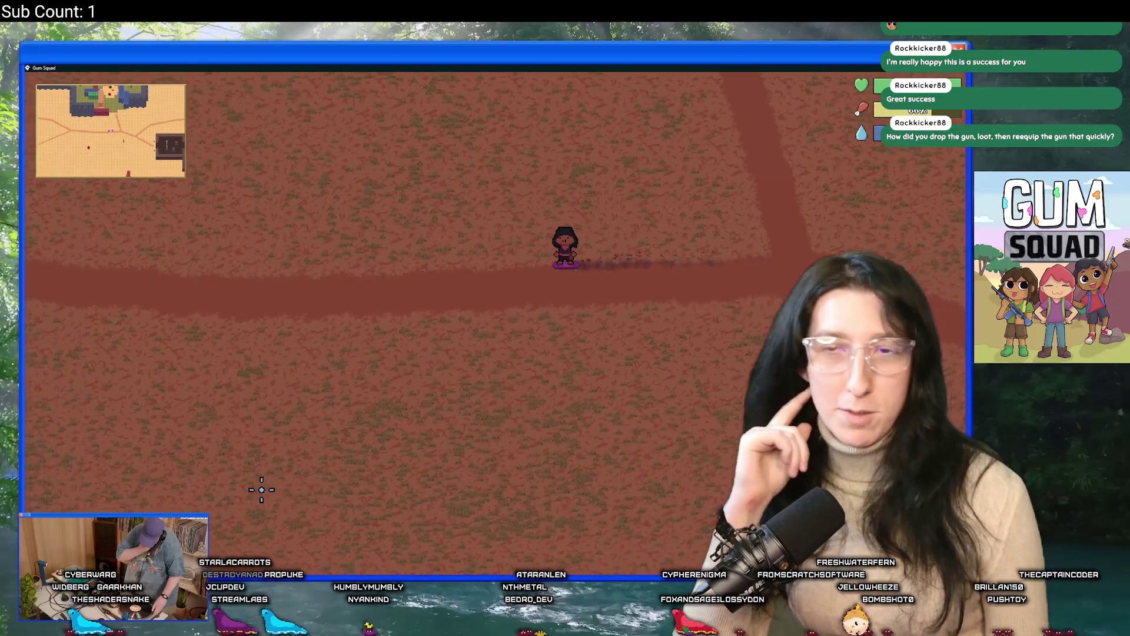
{"action": "key", "text": "a"}
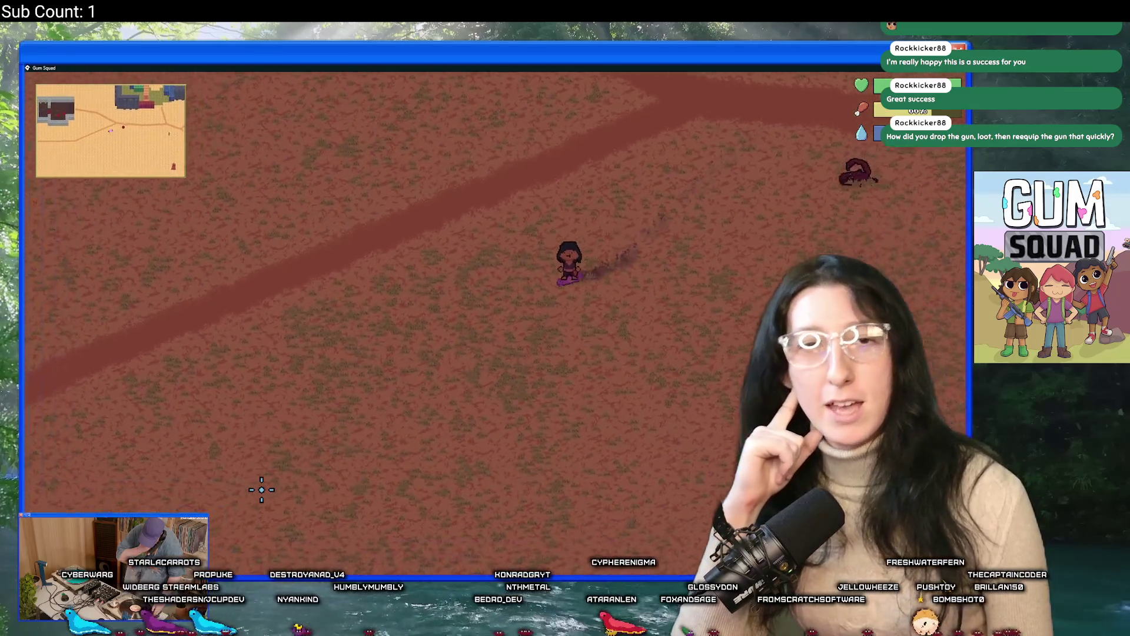
{"action": "key", "text": "a"}
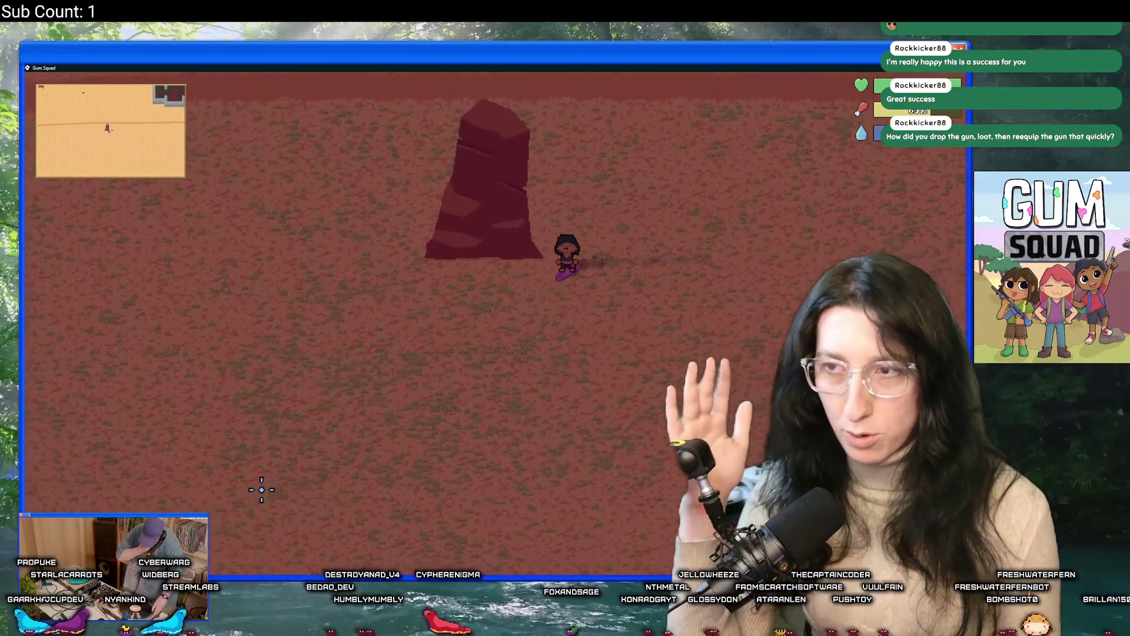
{"action": "key", "text": "a"}
{"action": "key", "text": "a"}
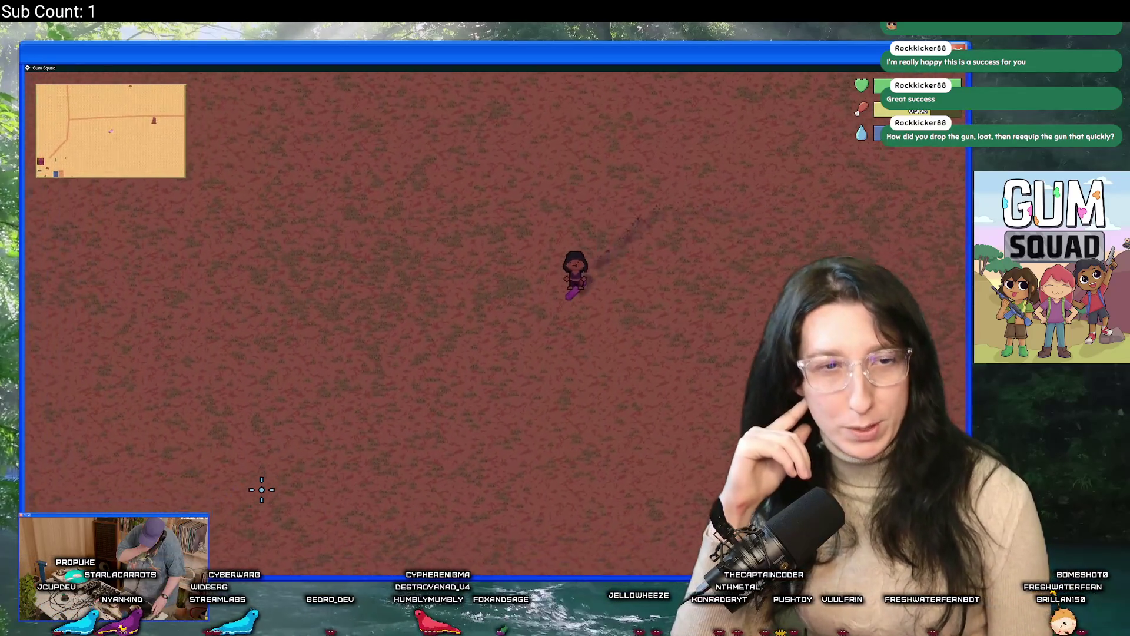
{"action": "key", "text": "a"}
{"action": "key", "text": "s"}
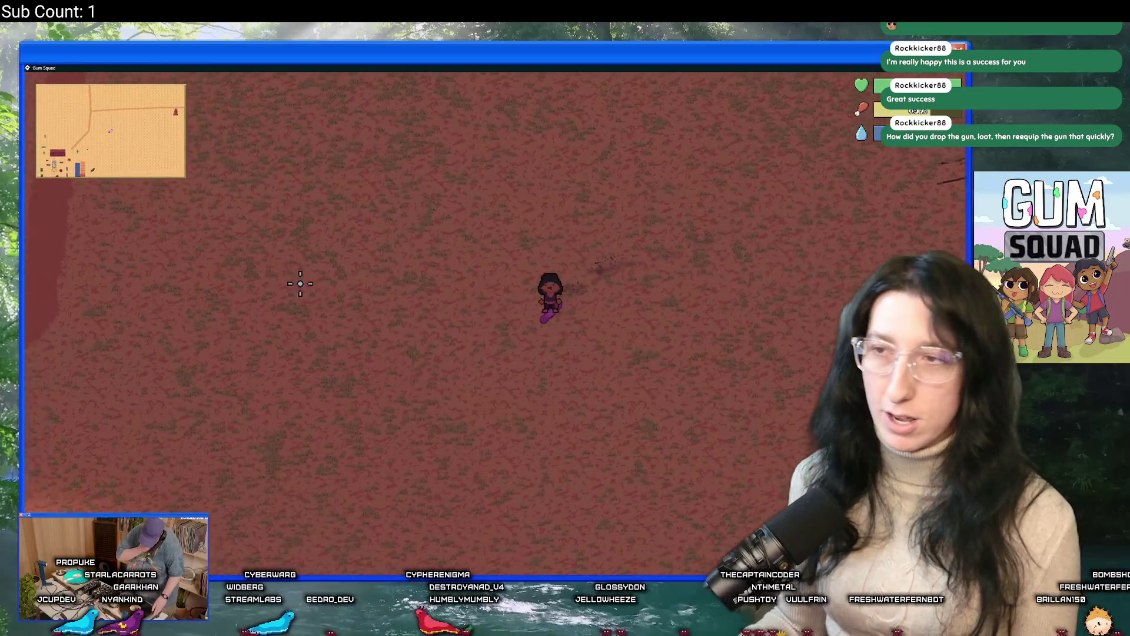
{"action": "key", "text": "a"}
{"action": "key", "text": "s"}
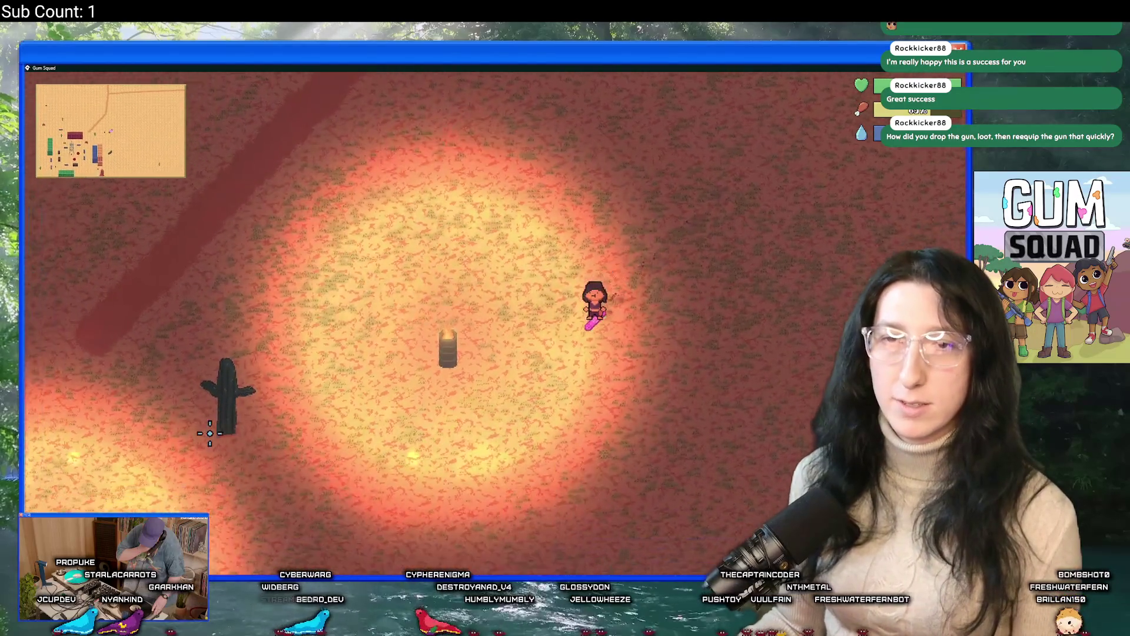
Pick up the dropped green backpack, move its items into your inventory, and equip the revolver
{"action": "key", "text": "a"}
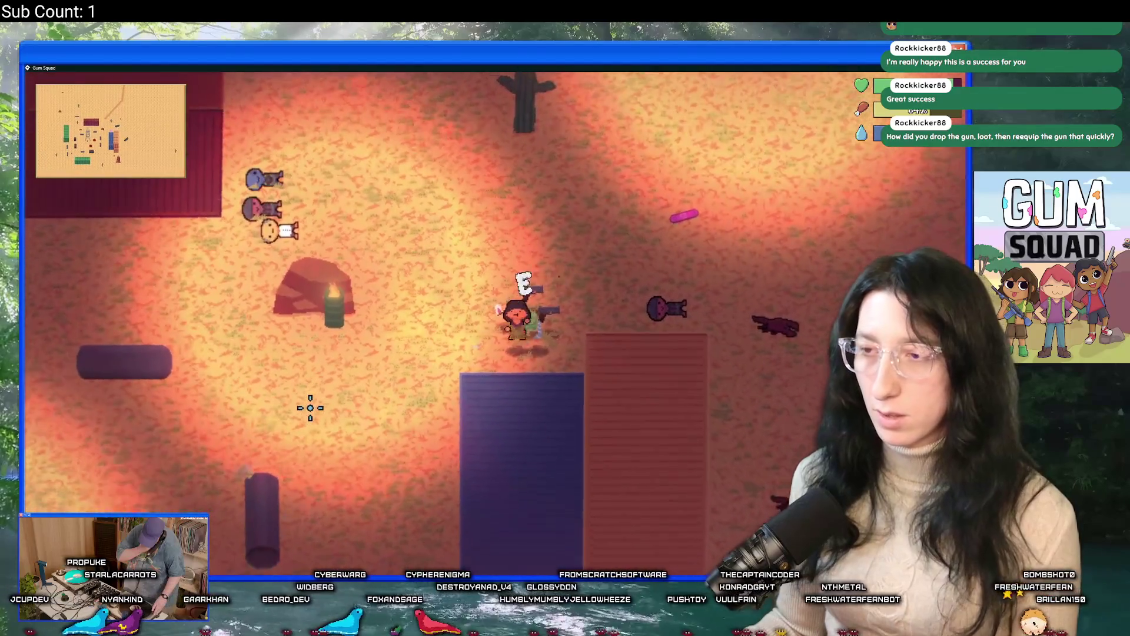
{"action": "key", "text": "d"}
{"action": "key", "text": "s"}
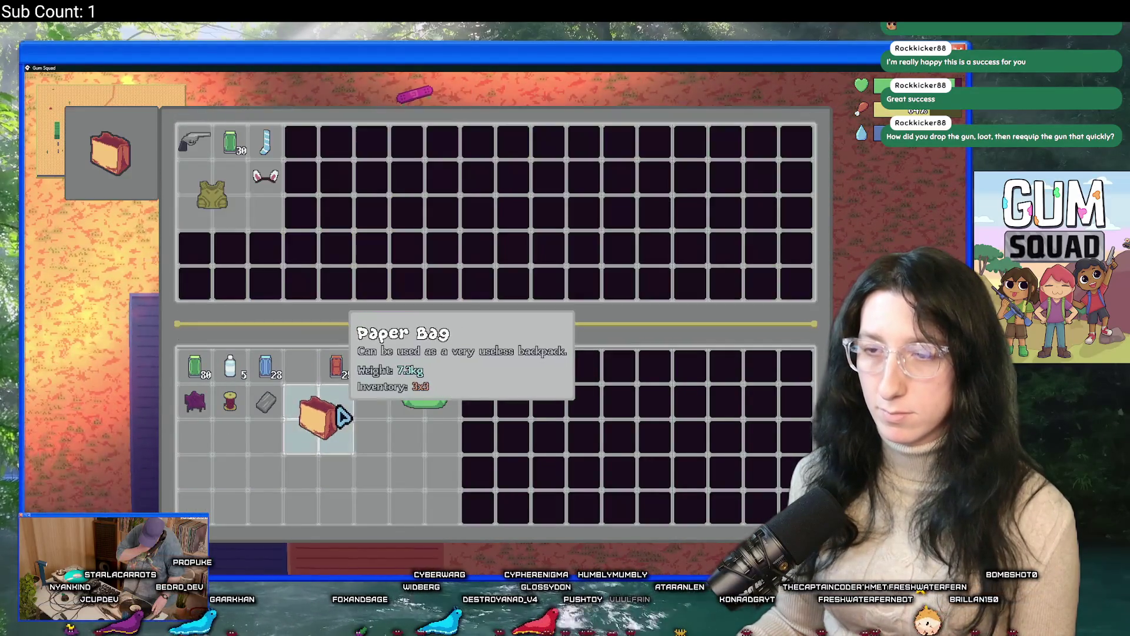
{"action": "left_click", "coordinate": [212, 195], "text": "shift"}
{"action": "left_click", "coordinate": [264, 176], "text": "shift"}
{"action": "left_click", "coordinate": [265, 142], "text": "shift"}
{"action": "left_click", "coordinate": [229, 141], "text": "shift"}
{"action": "left_click", "coordinate": [194, 142], "text": "shift"}
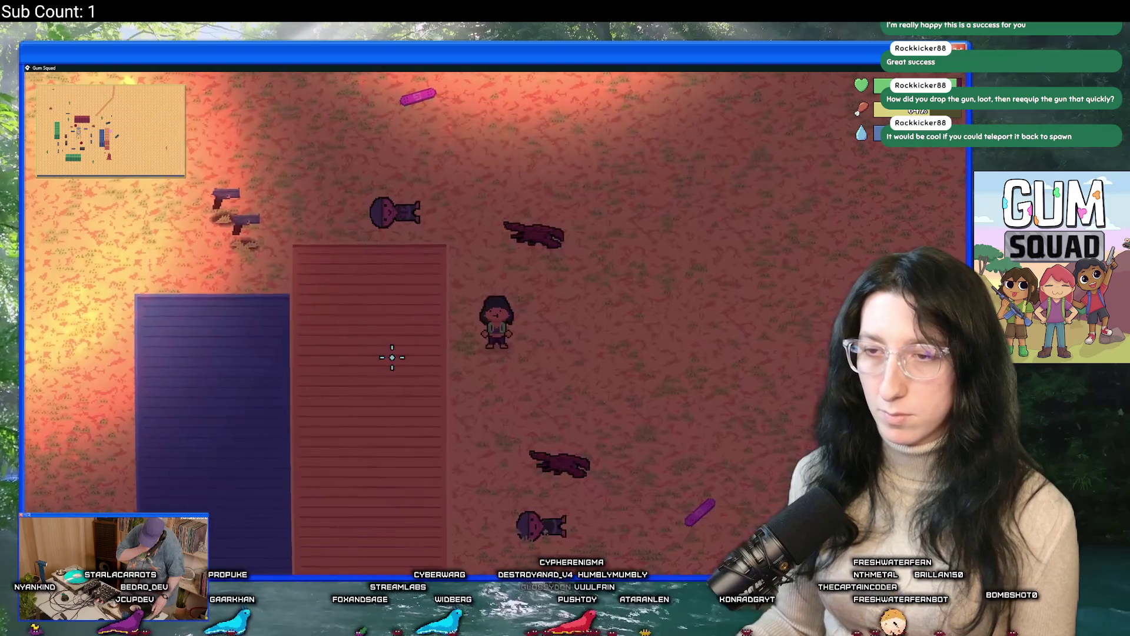
{"action": "key", "text": "Tab"}
{"action": "right_click", "coordinate": [266, 435]}
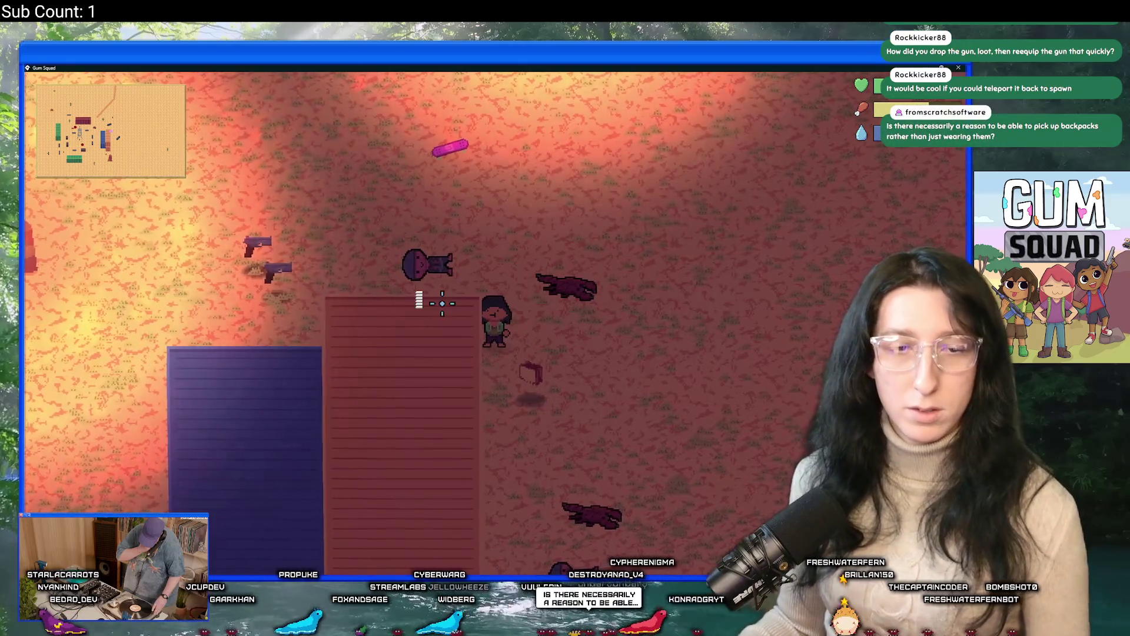
Step around under the container roof, then switch over to GameMaker
{"action": "key", "text": "s"}
{"action": "key", "text": "d"}
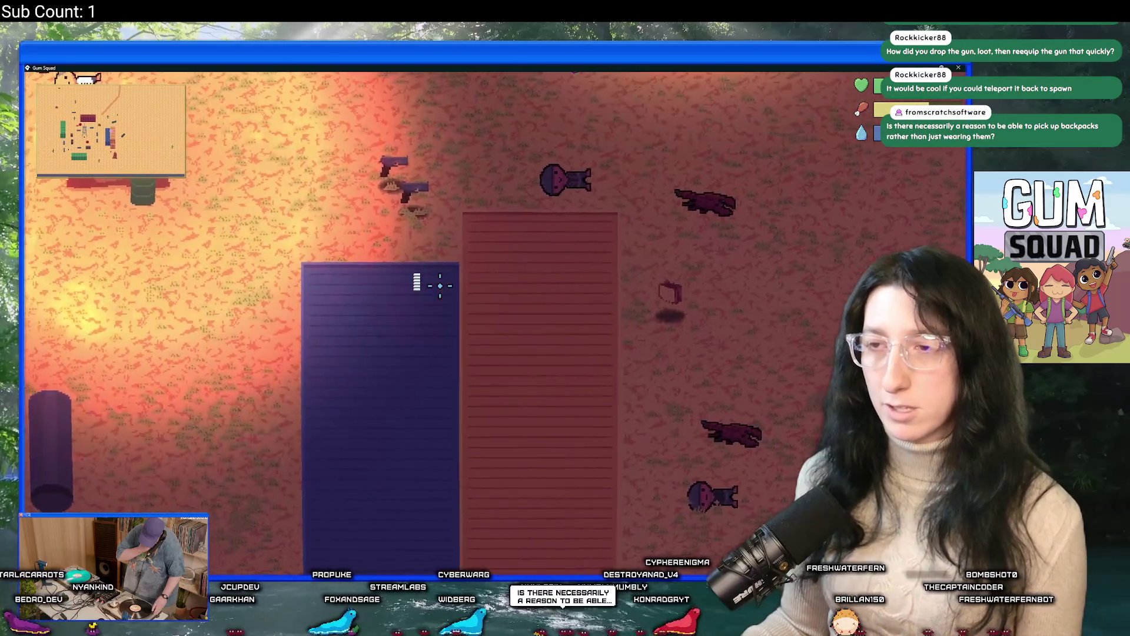
{"action": "key", "text": "w"}
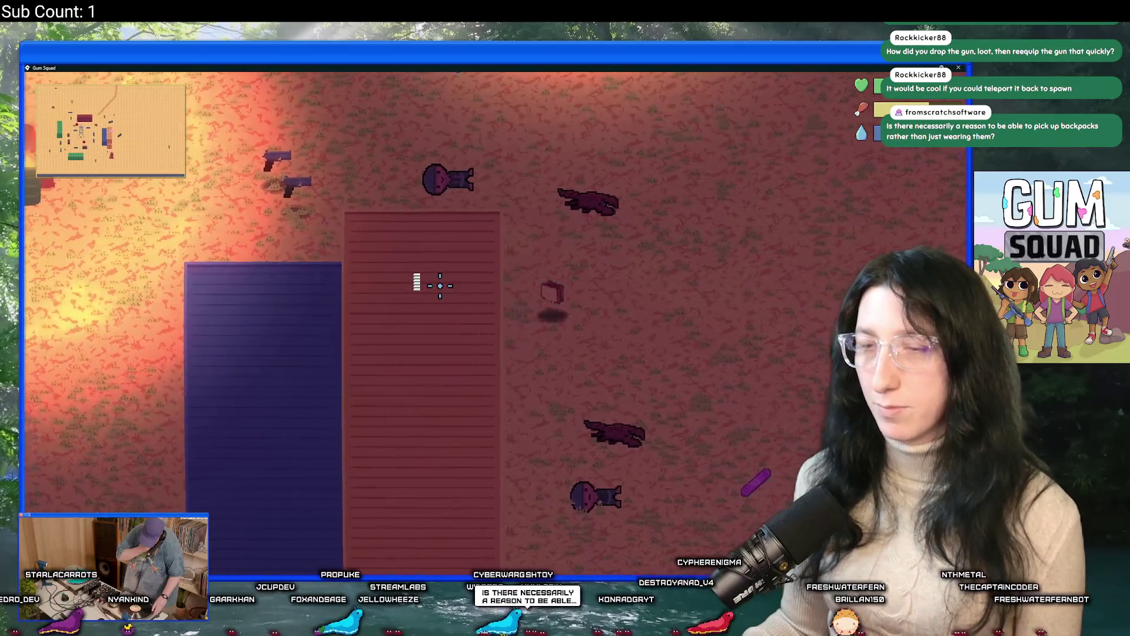
{"action": "key", "text": "a"}
{"action": "key", "text": "alt+Tab"}
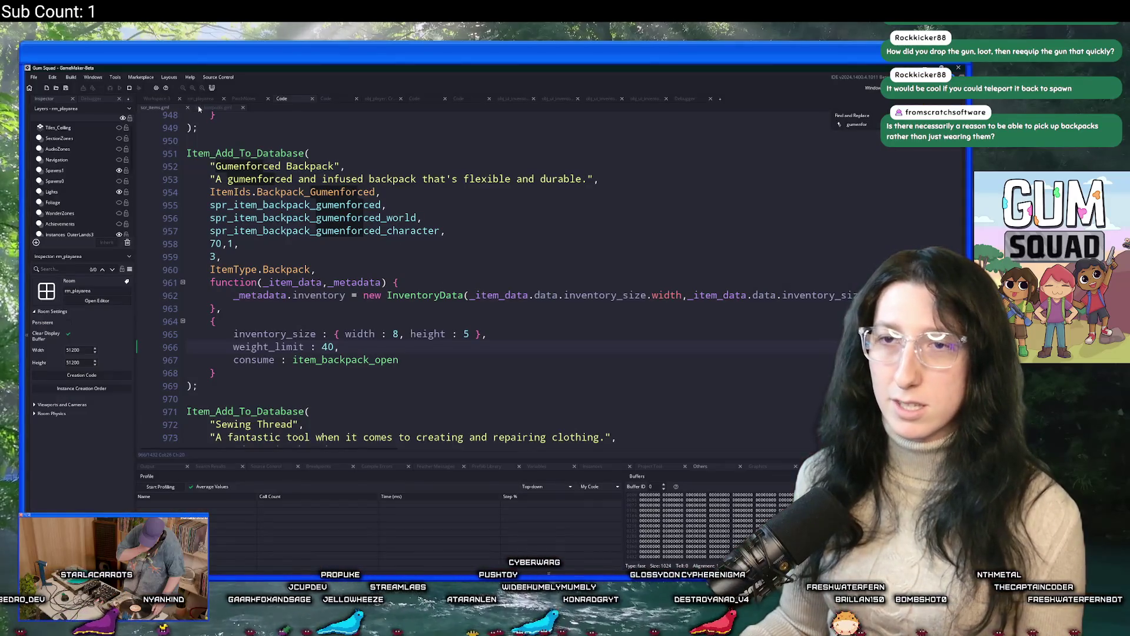
Show rm_playarea with the Instances_OuterLands1 layer selected, then return to the game's inventory
{"action": "left_click", "coordinate": [199, 99]}
{"action": "left_click", "coordinate": [69, 197]}
{"action": "scroll", "coordinate": [412, 321], "scroll_direction": "up", "scroll_amount": 5}
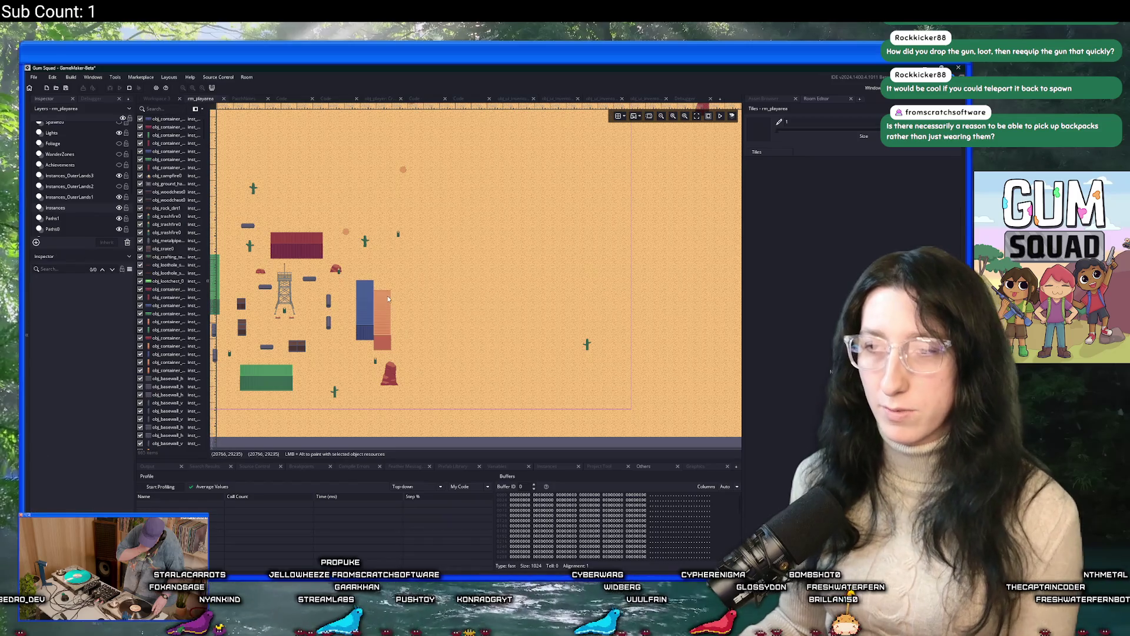
{"action": "key", "text": "alt+Tab"}
{"action": "key", "text": "Tab"}
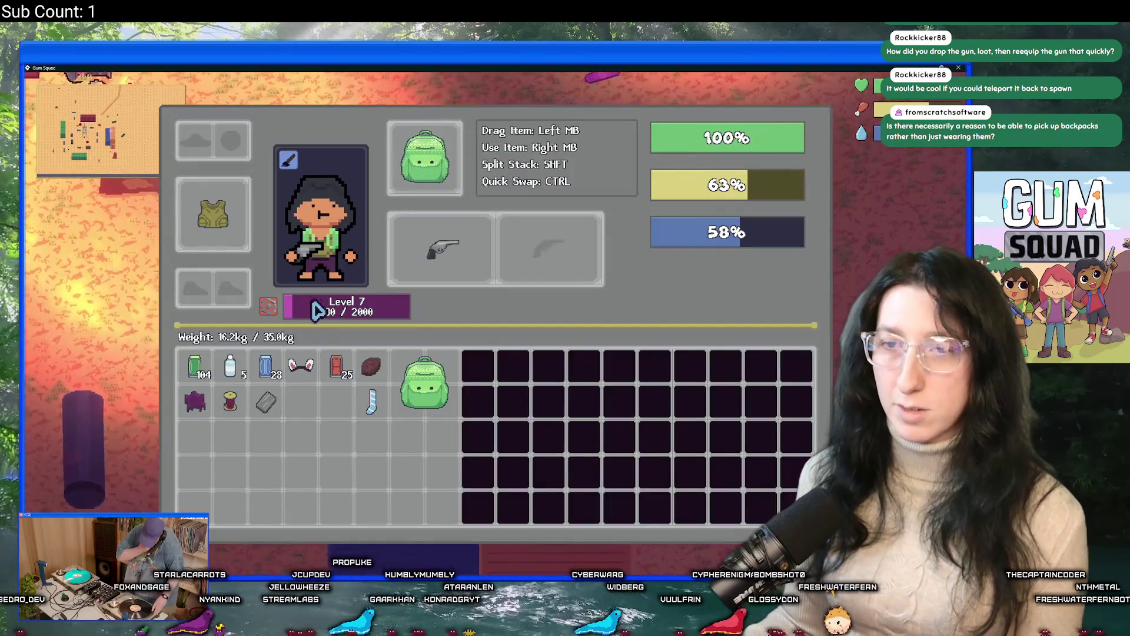
Walk right toward the red container and eat the Cinnamon Gum to refill the yellow bar
{"action": "key", "text": "d"}
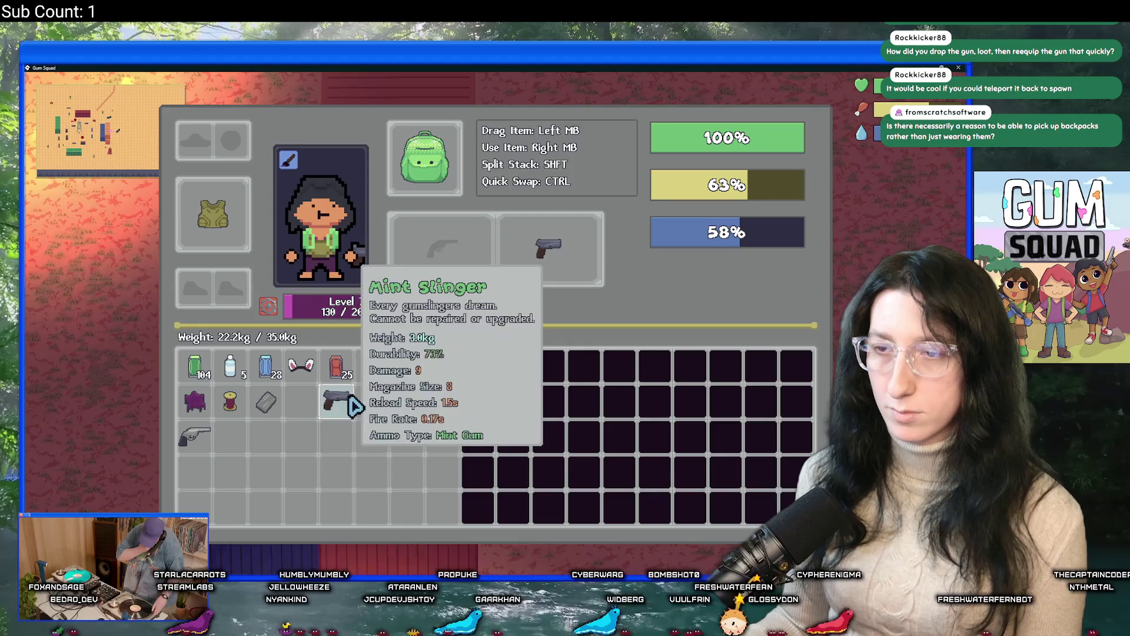
{"action": "key", "text": "Tab"}
{"action": "key", "text": "d"}
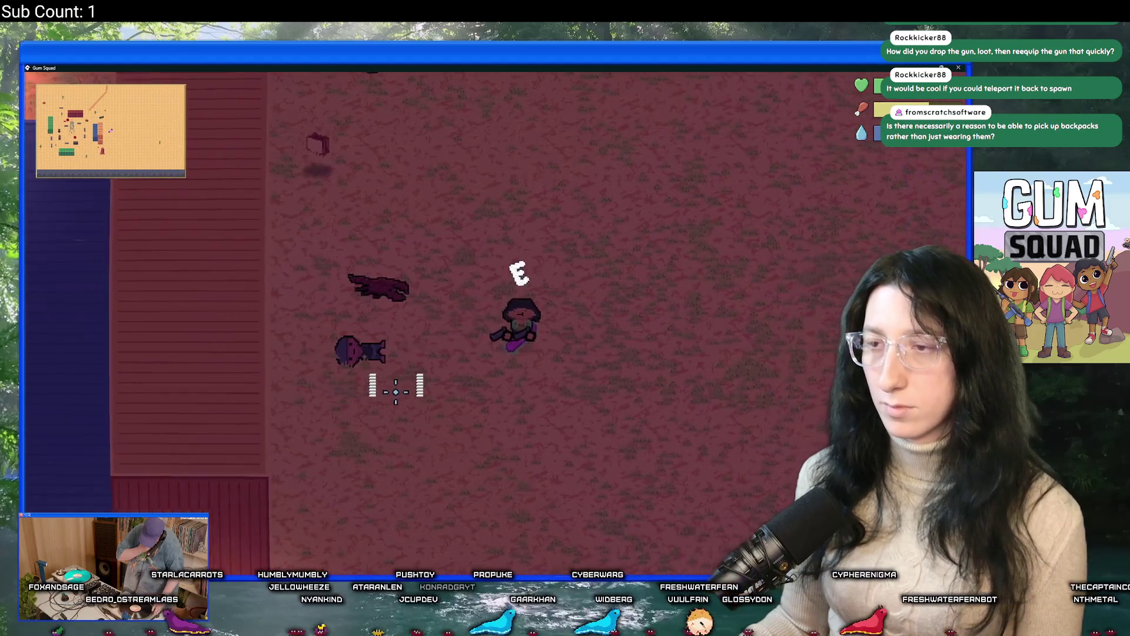
{"action": "key", "text": "Tab"}
{"action": "right_click", "coordinate": [372, 381]}
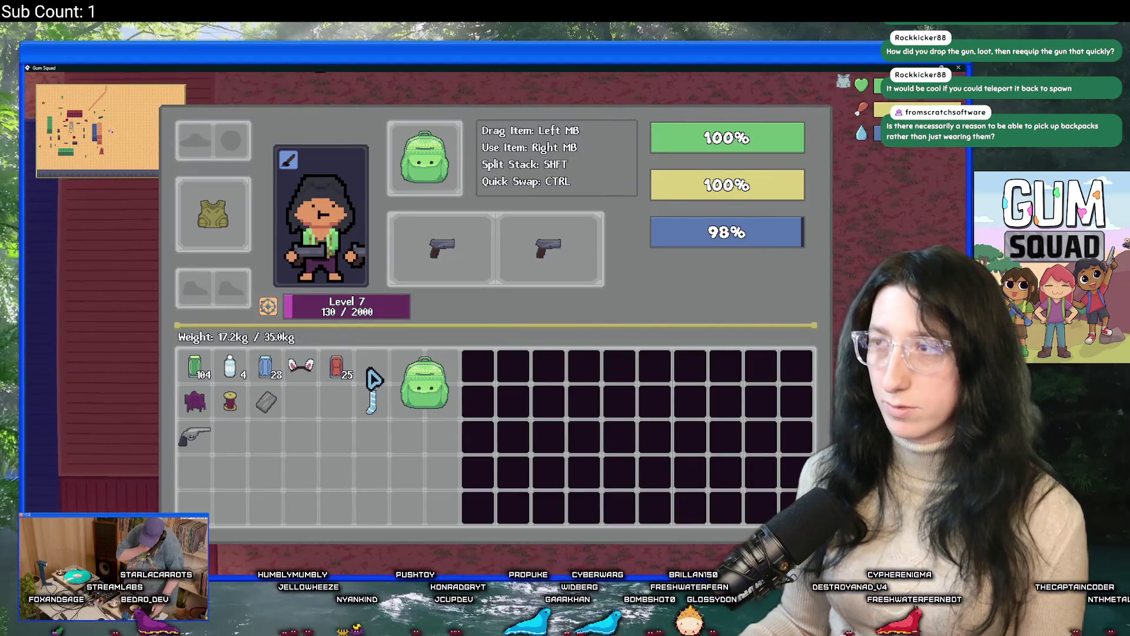
{"action": "key", "text": "Tab"}
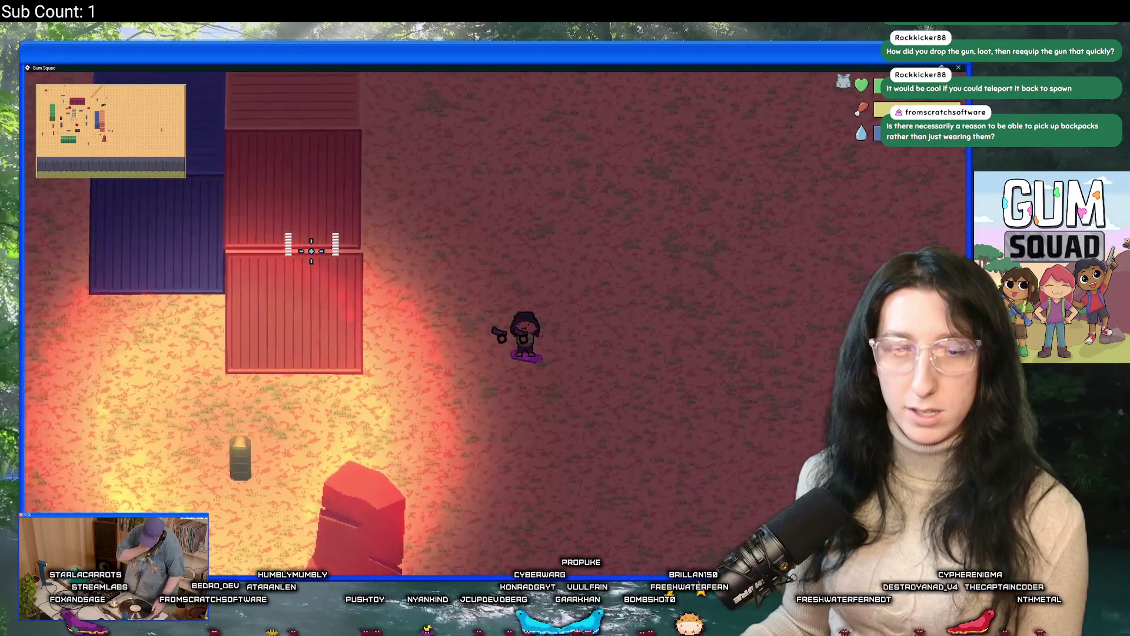
Walk left toward an enemy and briefly check the character in the inventory
{"action": "key", "text": "a"}
{"action": "key", "text": "s"}
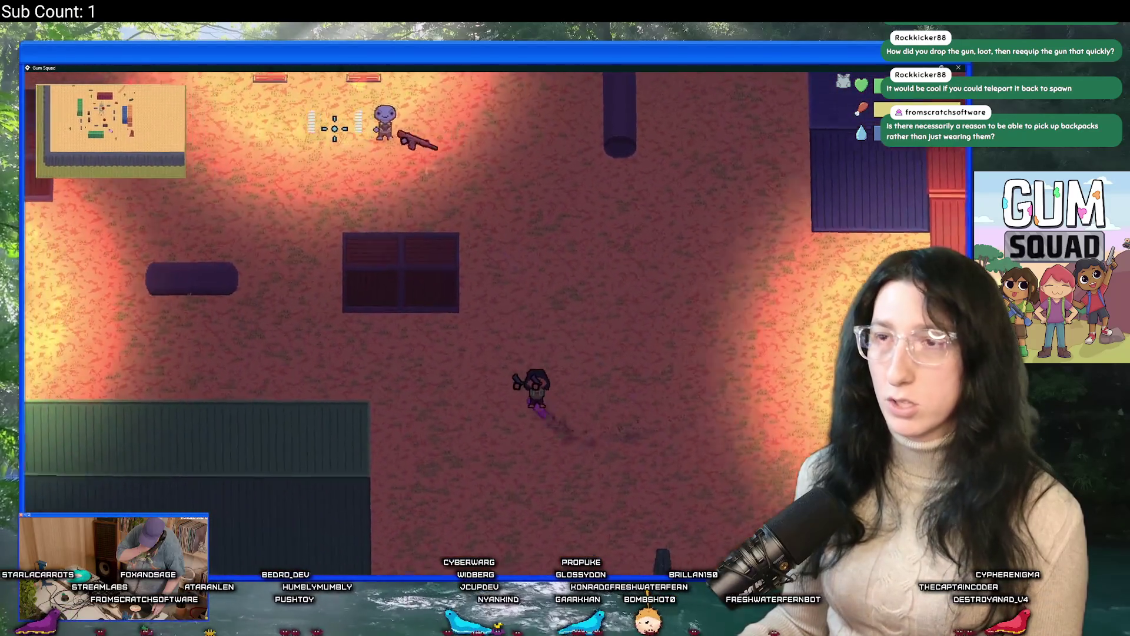
{"action": "key", "text": "w"}
{"action": "key", "text": "a"}
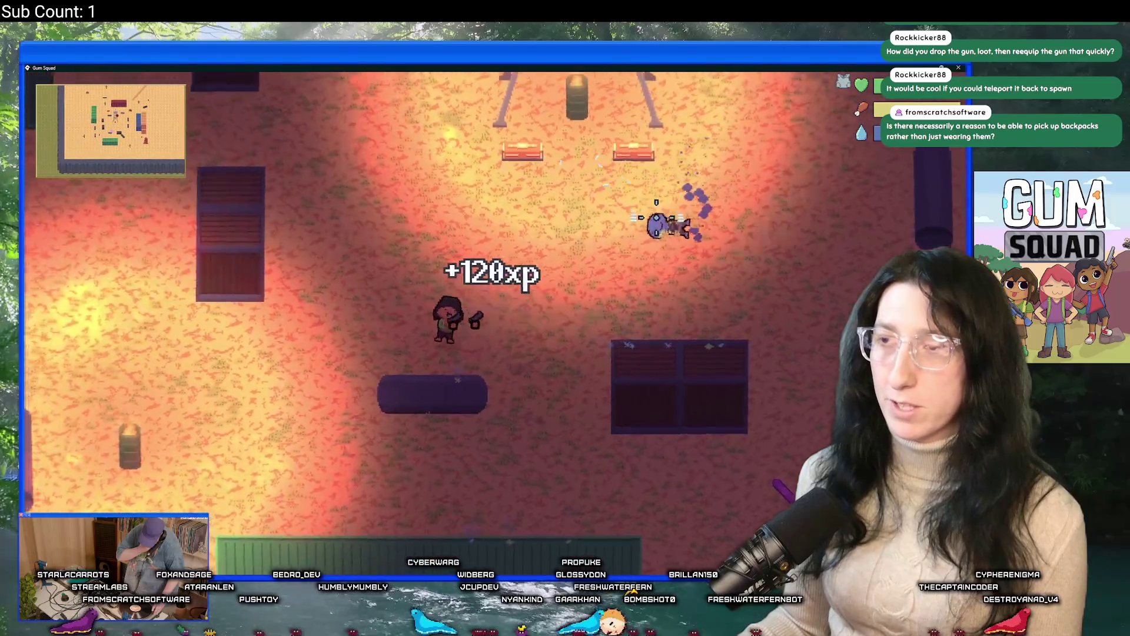
{"action": "key", "text": "Tab"}
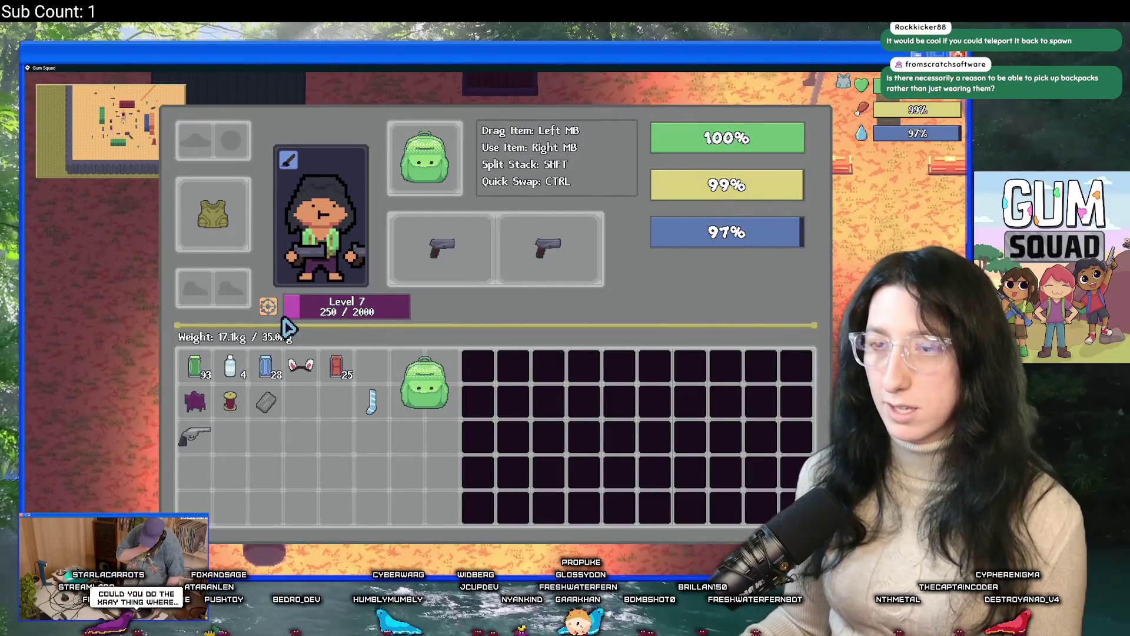
{"action": "key", "text": "Tab"}
Maneuver across the yard to shoot the enemy for +120 XP, then open the inventory beside the backpack storage
{"action": "key", "text": "w"}
{"action": "key", "text": "a"}
{"action": "key", "text": "w"}
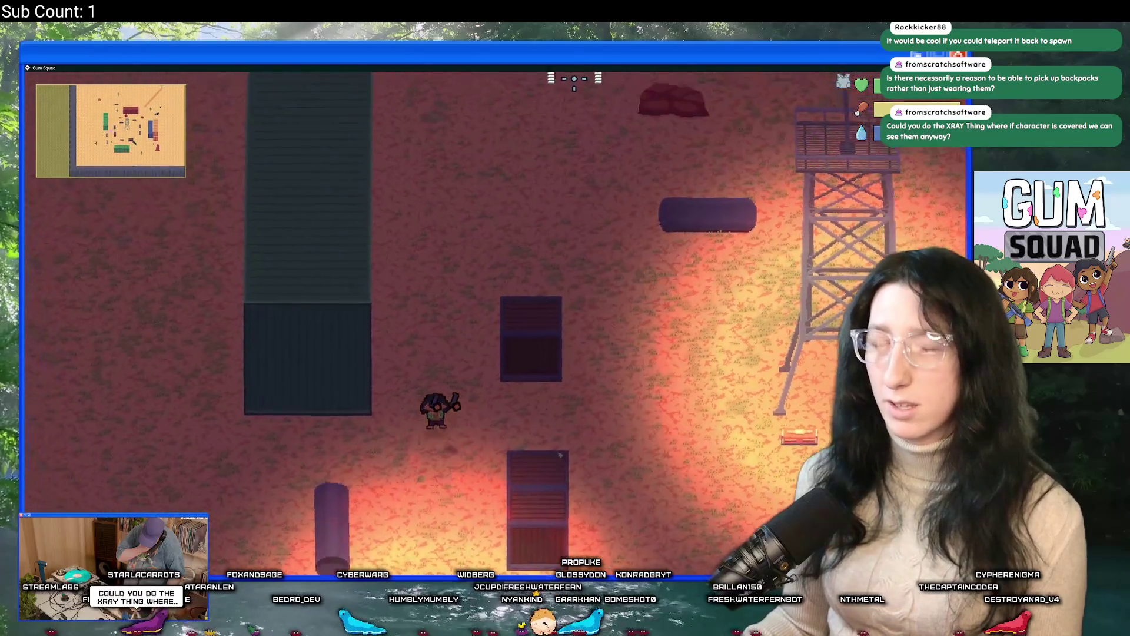
{"action": "key", "text": "w"}
{"action": "key", "text": "d"}
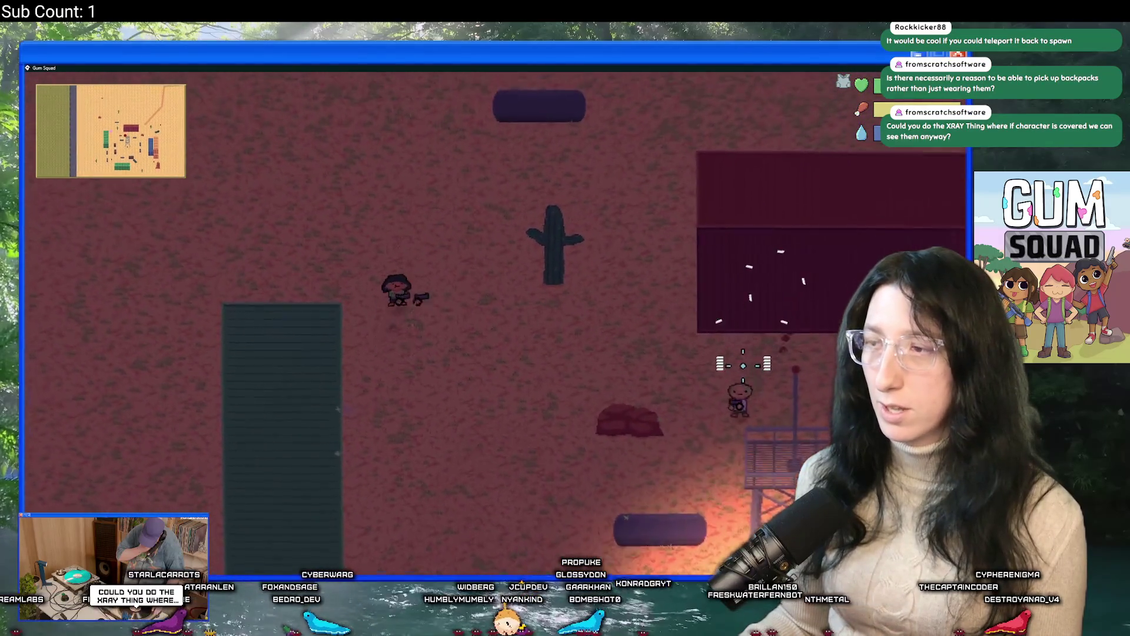
{"action": "key", "text": "s"}
{"action": "key", "text": "d"}
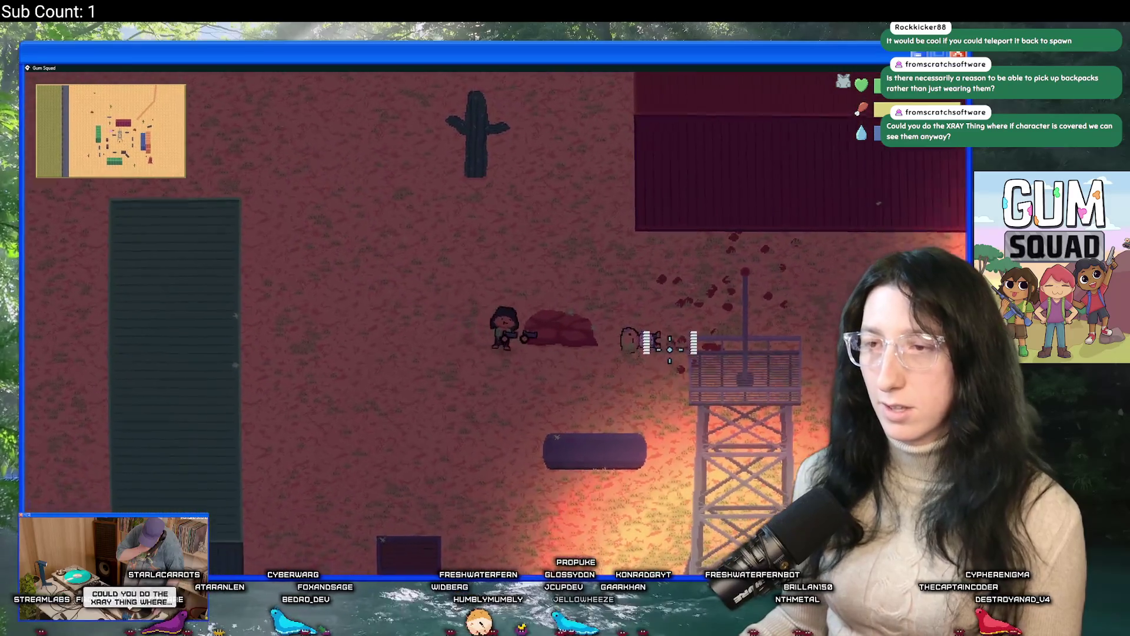
{"action": "key", "text": "Tab"}
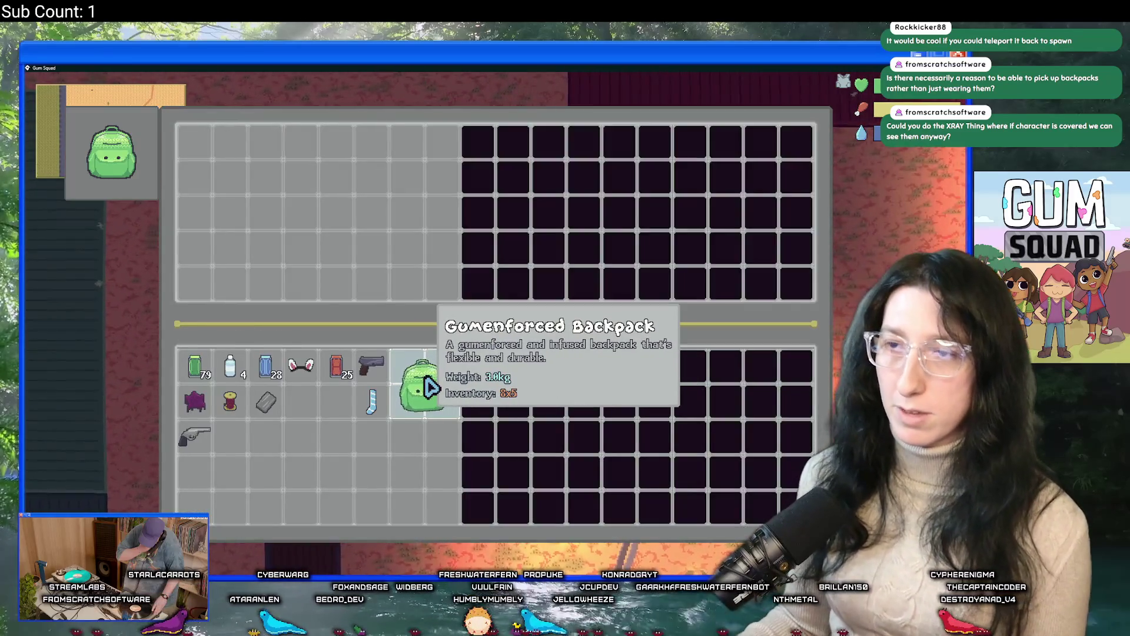
Move the Bunny Ears, blue cans and Metal Scrap into the backpack and put it back in its slot
{"action": "left_click", "coordinate": [300, 371], "text": "shift"}
{"action": "left_click", "coordinate": [266, 368], "text": "shift"}
{"action": "left_click", "coordinate": [273, 396], "text": "shift"}
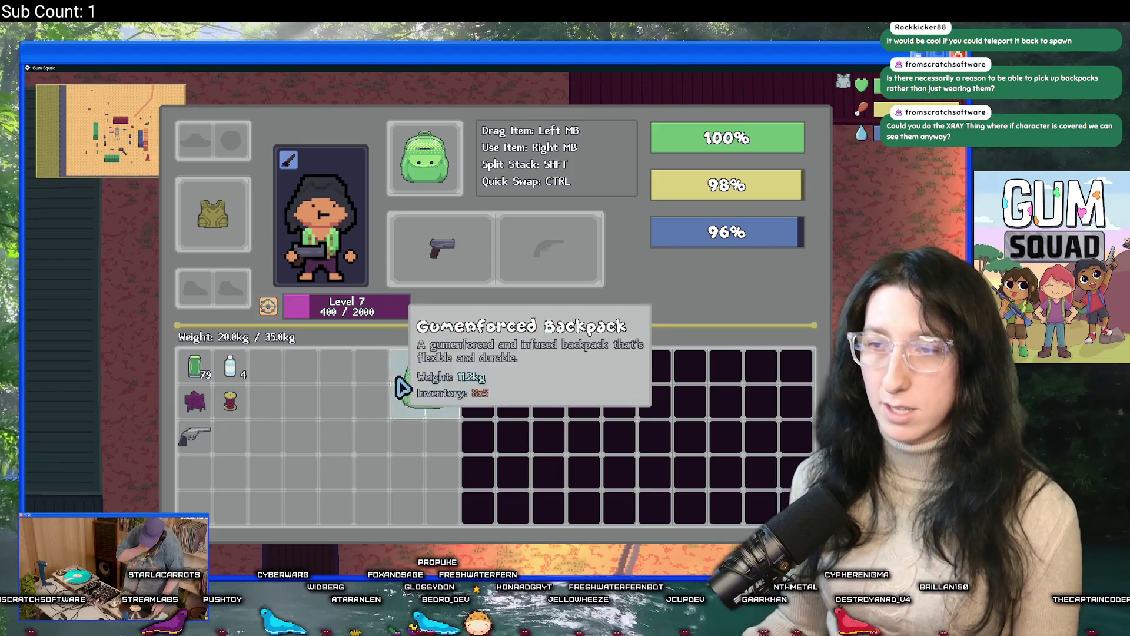
{"action": "left_click_drag", "start_coordinate": [520, 272], "coordinate": [272, 336]}
{"action": "key", "text": "Tab"}
Walk to the dropped backpack, stash it in the inventory, and move its sock and Bunny Ears out
{"action": "key", "text": "d"}
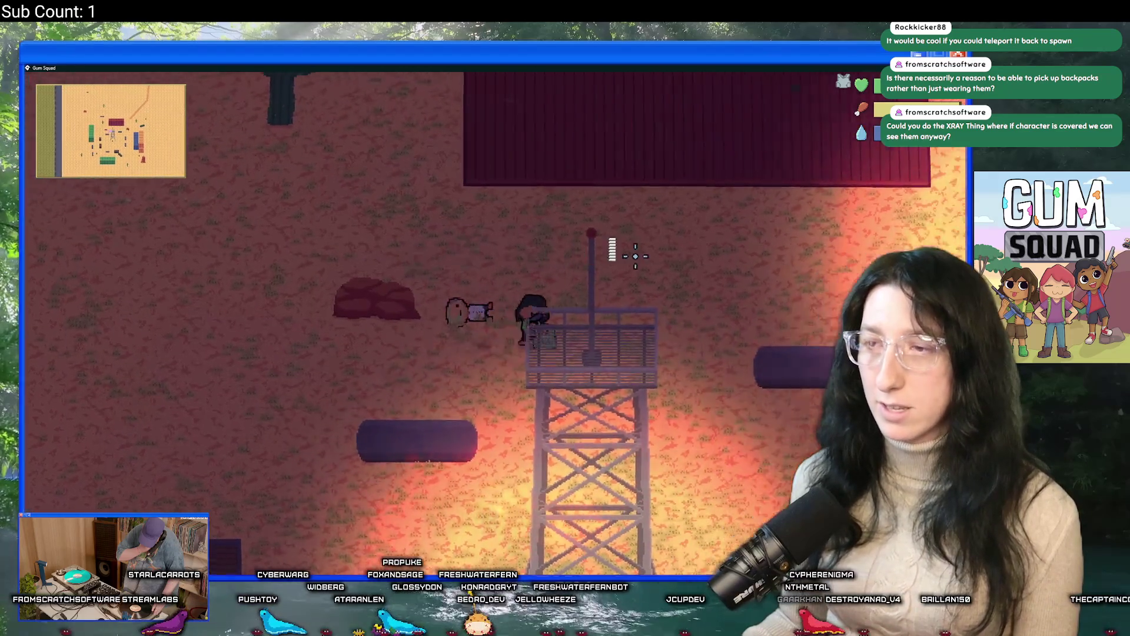
{"action": "key", "text": "Tab"}
{"action": "key", "text": "Tab"}
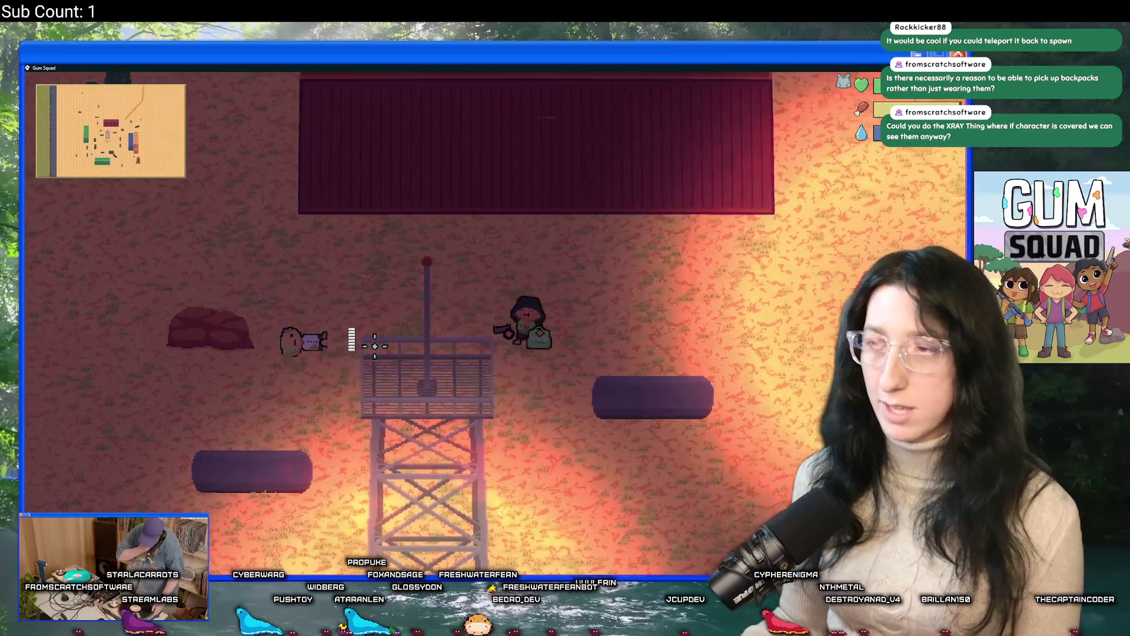
{"action": "key", "text": "s"}
{"action": "key", "text": "a"}
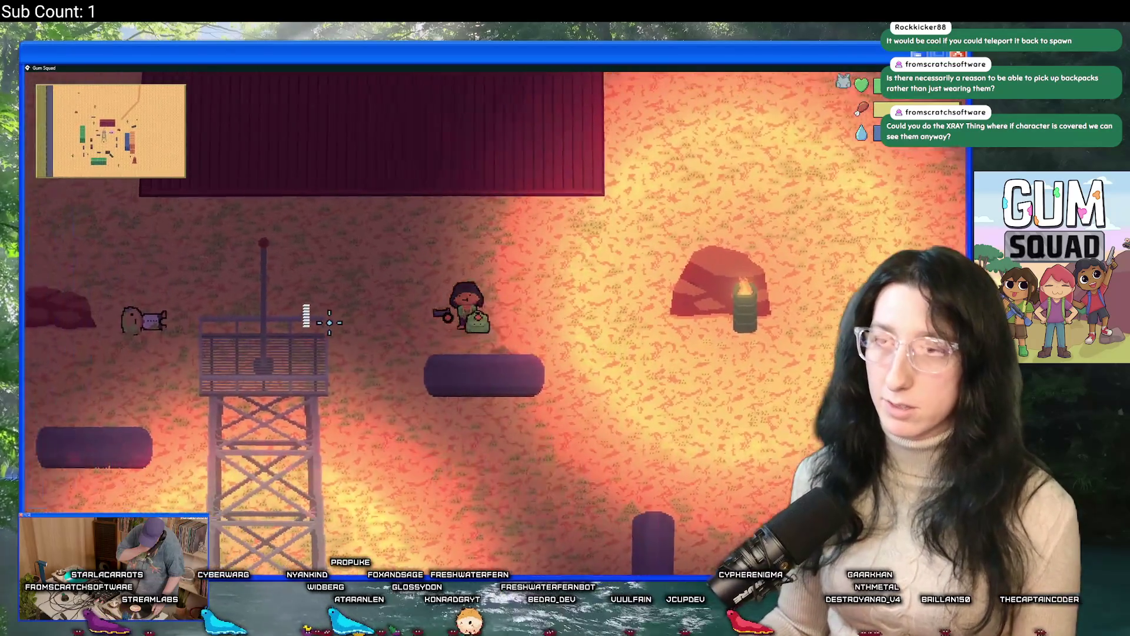
{"action": "key", "text": "a"}
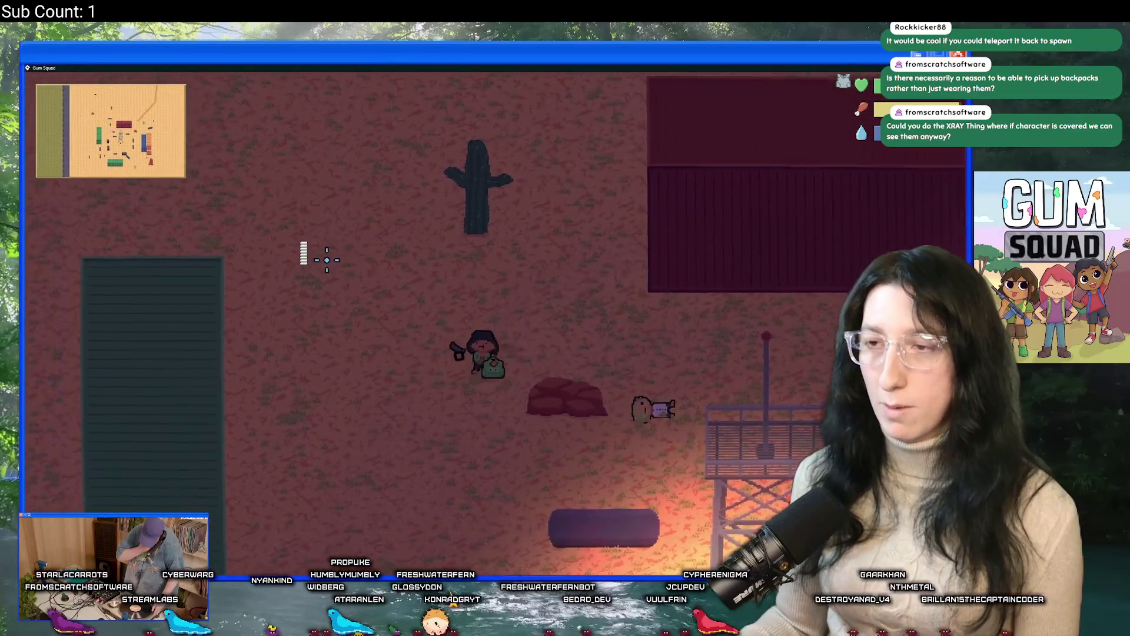
{"action": "key", "text": "d"}
{"action": "key", "text": "e"}
{"action": "left_click_drag", "start_coordinate": [548, 250], "coordinate": [323, 371]}
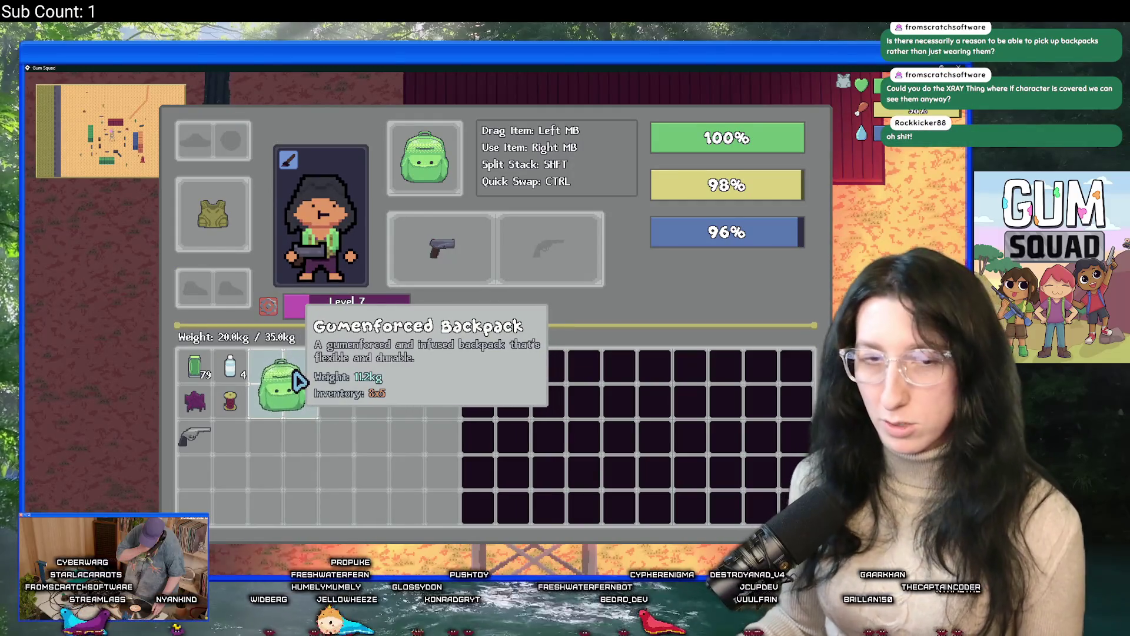
{"action": "right_click", "coordinate": [312, 373]}
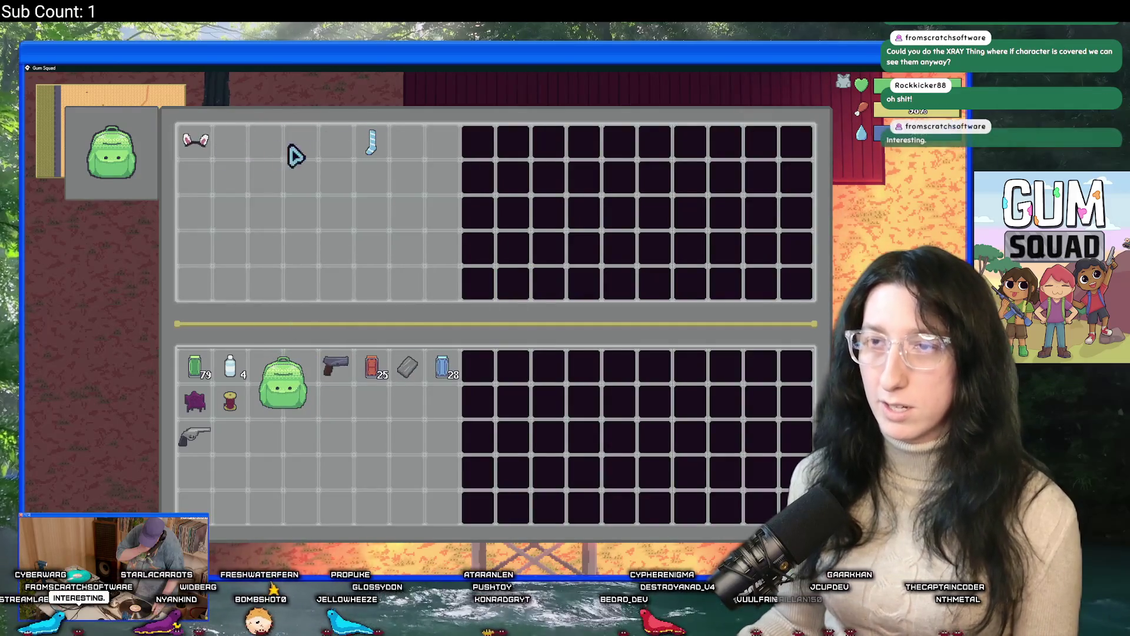
{"action": "left_click", "coordinate": [361, 148], "text": "shift"}
{"action": "left_click", "coordinate": [213, 150], "text": "shift"}
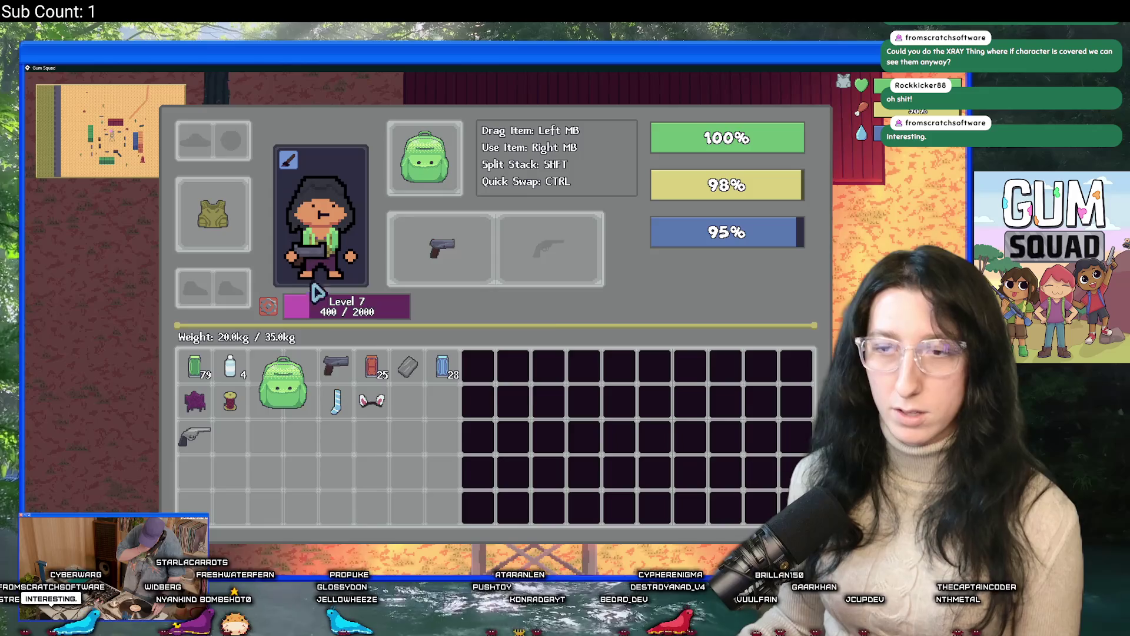
Check the nearby containers and take the Mint Gum from the chest south of the watchtower
{"action": "key", "text": "Tab"}
{"action": "key", "text": "e"}
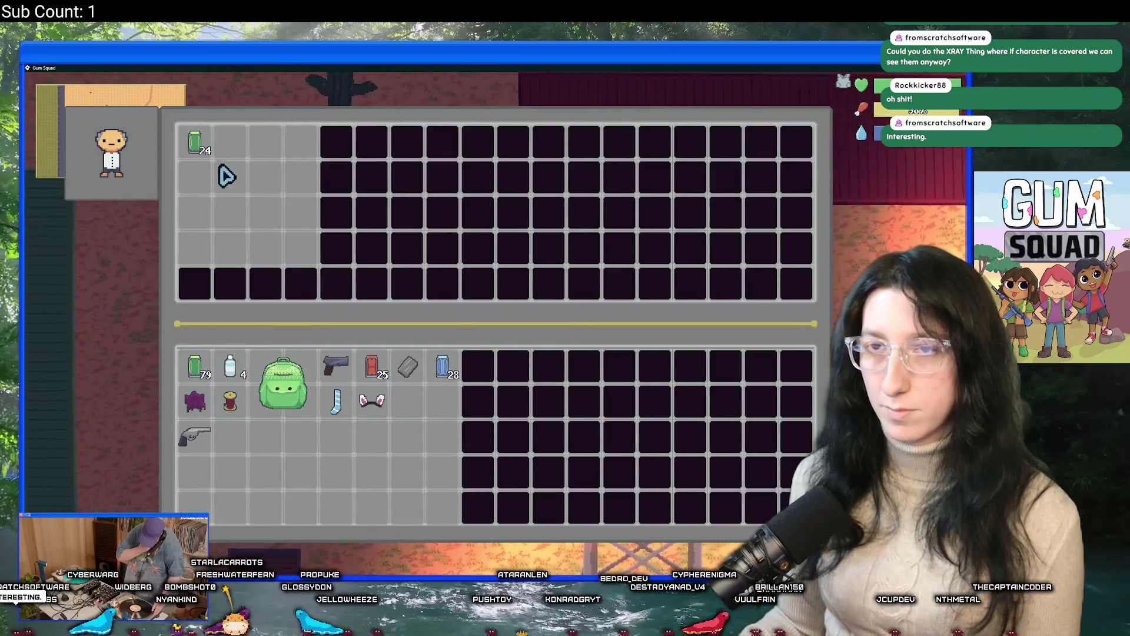
{"action": "key", "text": "e"}
{"action": "key", "text": "s"}
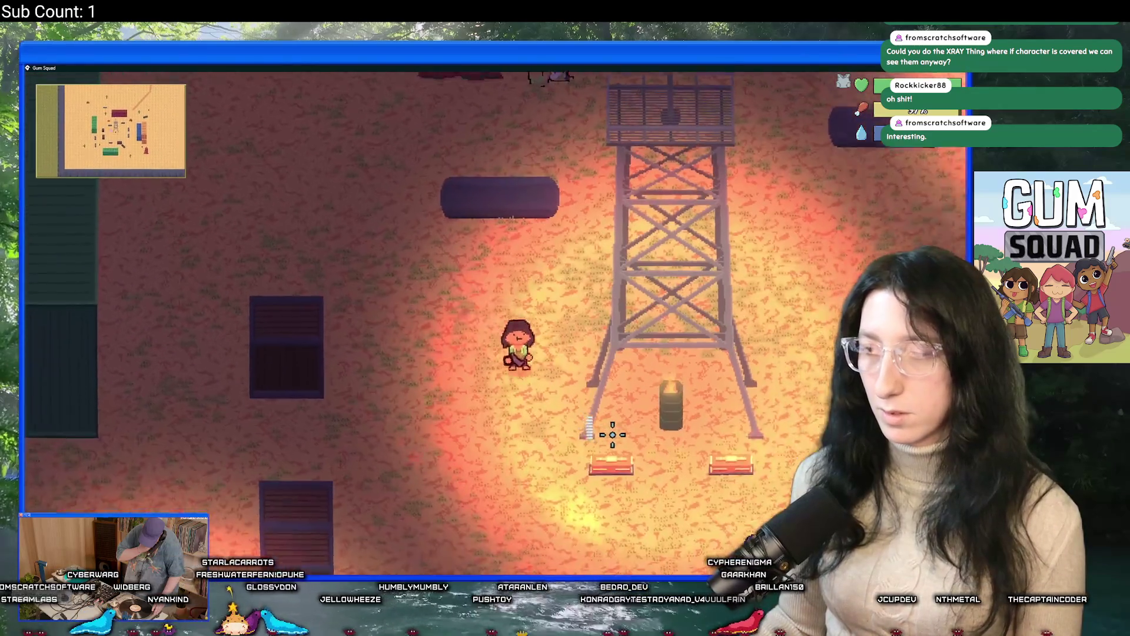
{"action": "key", "text": "e"}
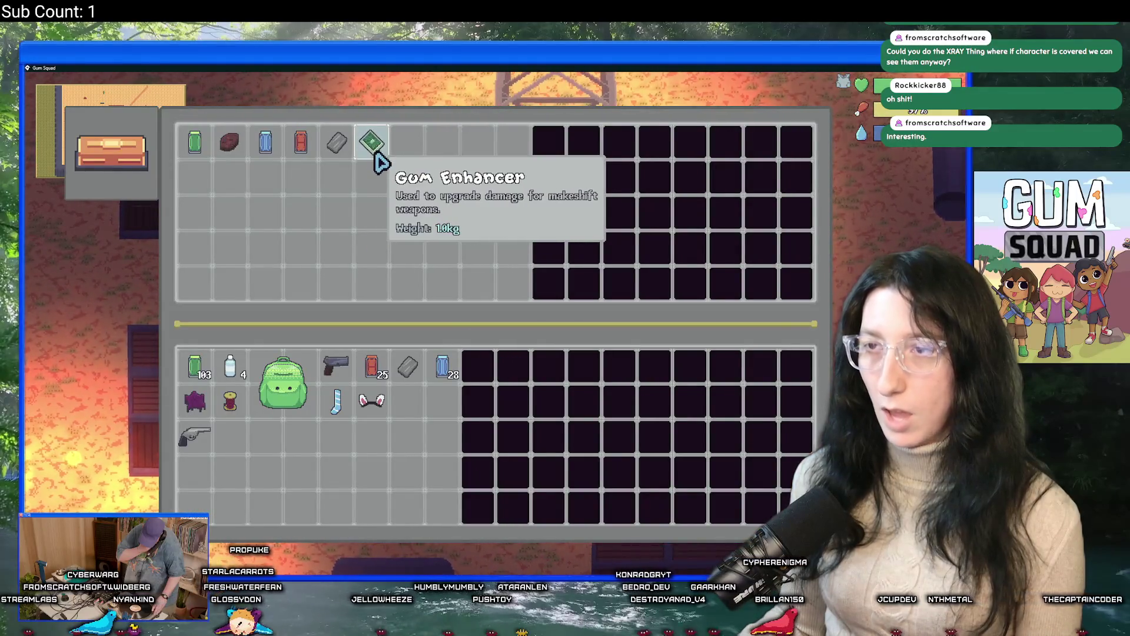
{"action": "left_click", "coordinate": [200, 150]}
{"action": "key", "text": "e"}
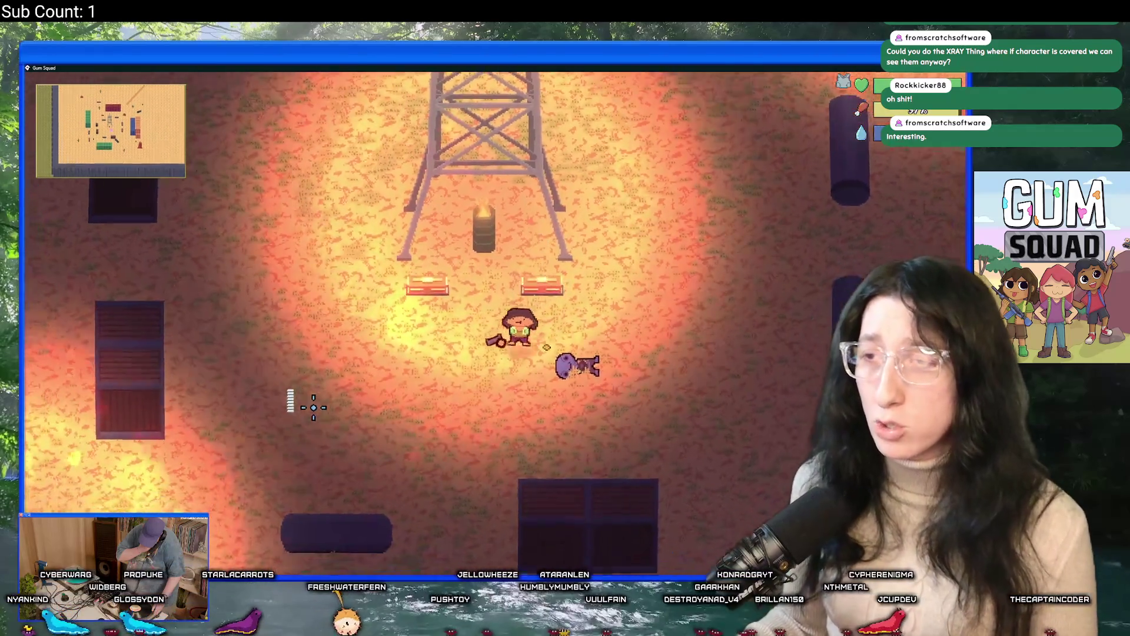
Ride the hoverboard past the tower, then open Perk Points from the Level 7 bar, showing 2 unspent
{"action": "key", "text": "a"}
{"action": "key", "text": "s"}
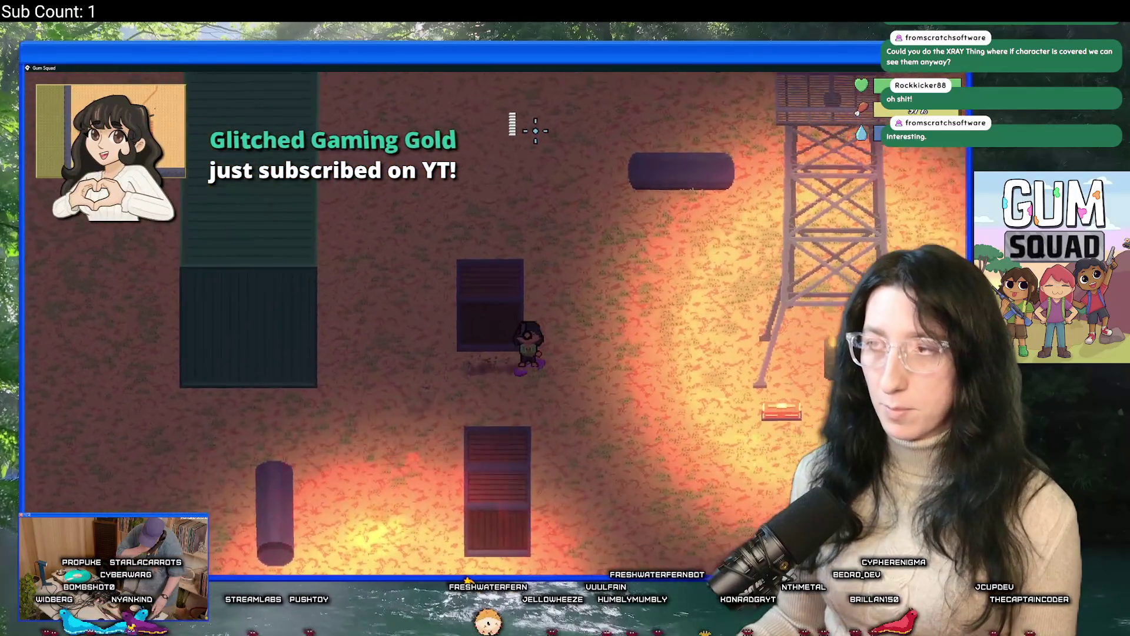
{"action": "key", "text": "Tab"}
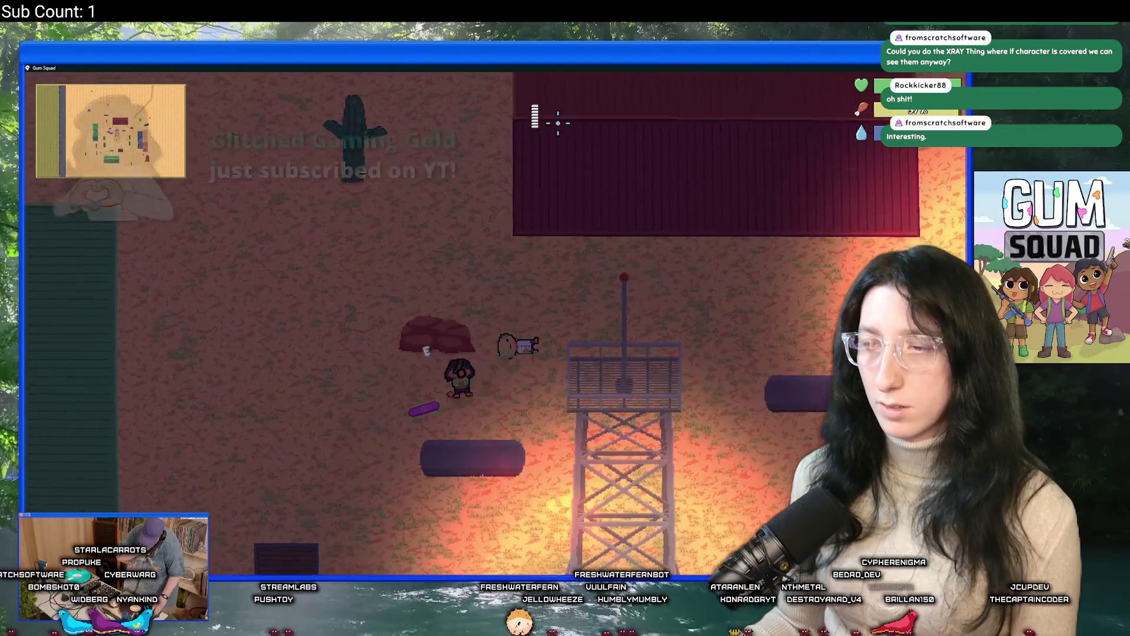
{"action": "key", "text": "d"}
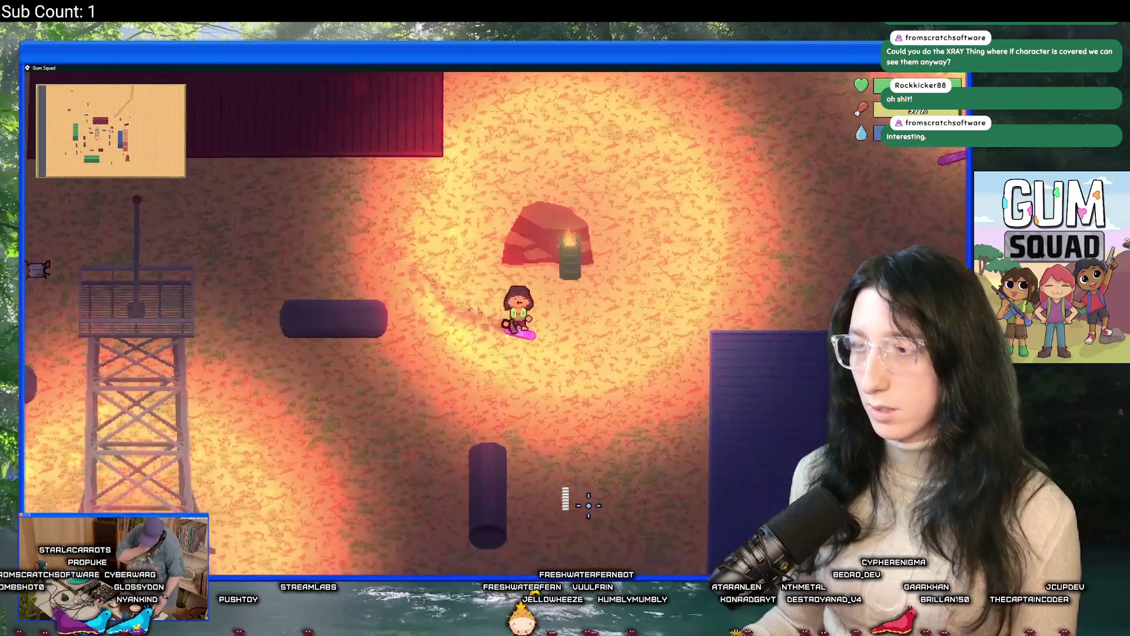
{"action": "key", "text": "w"}
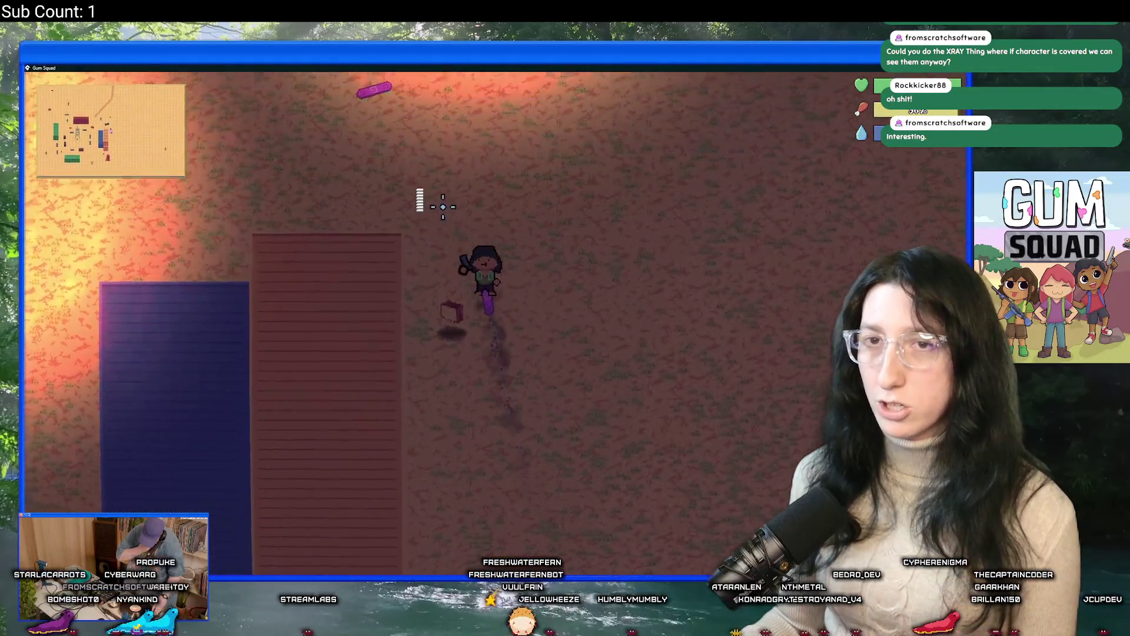
{"action": "key", "text": "w"}
{"action": "key", "text": "a"}
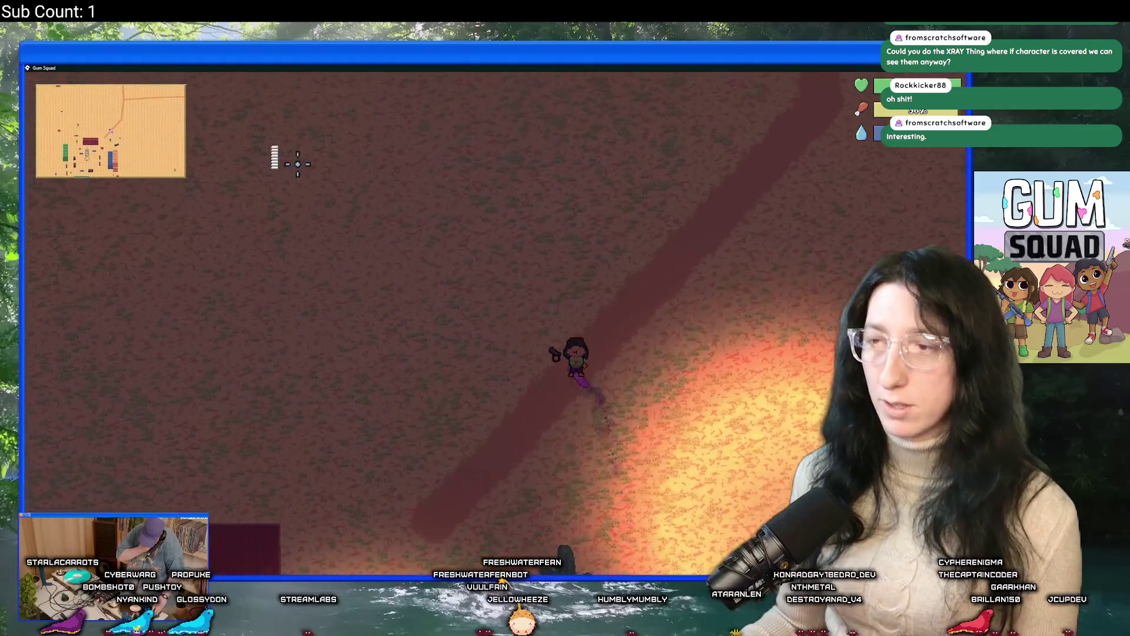
{"action": "key", "text": "Tab"}
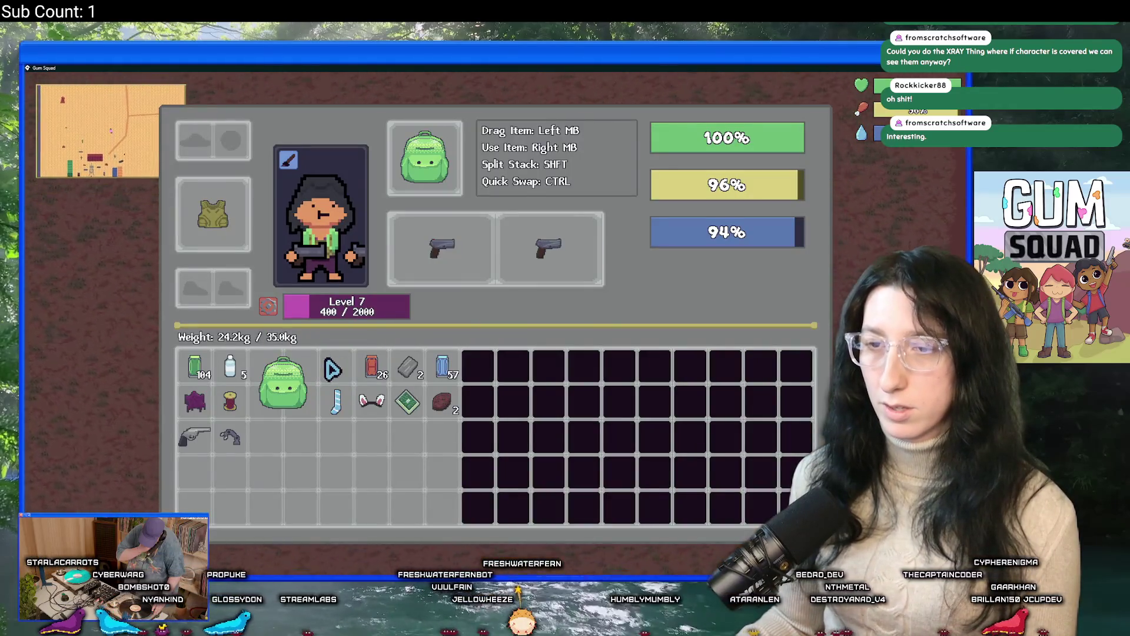
{"action": "left_click", "coordinate": [354, 305]}
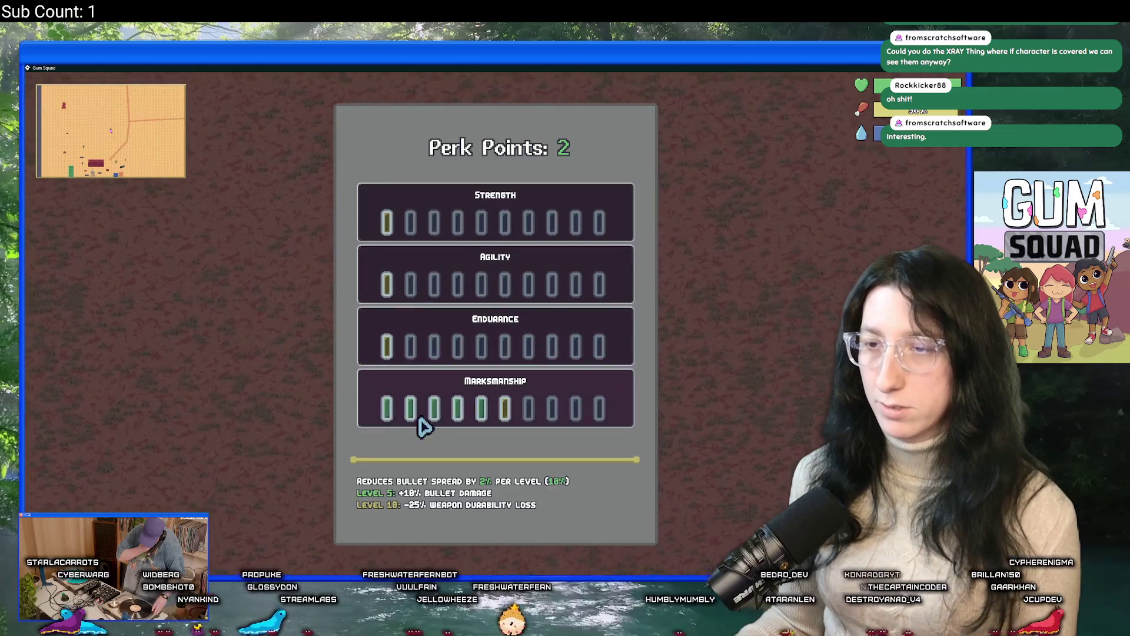
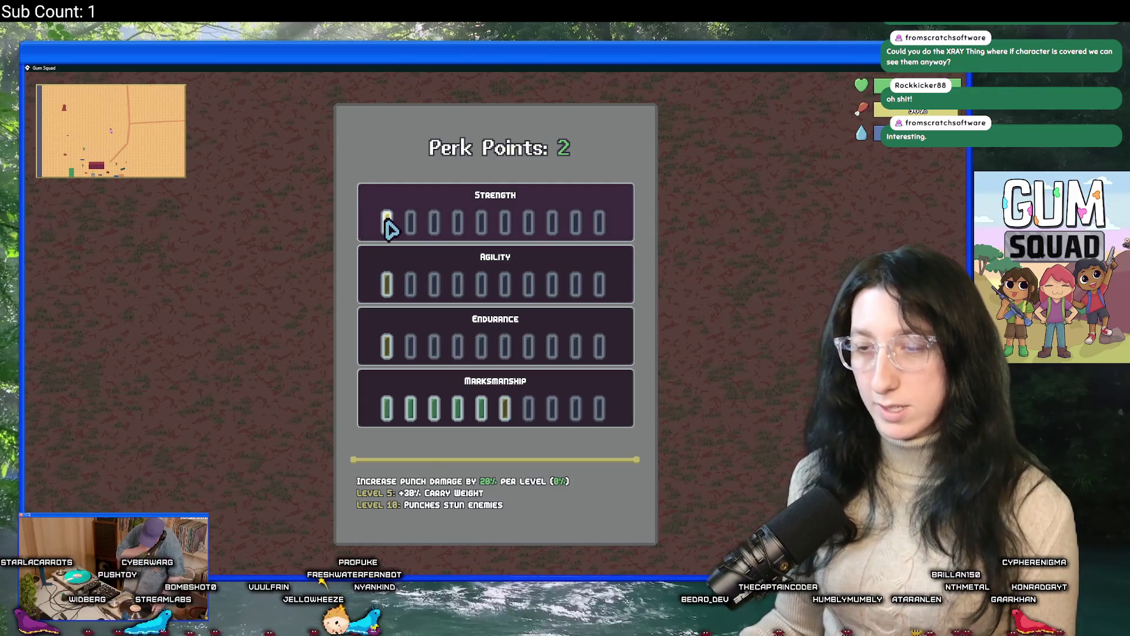
Put both remaining perk points into Strength and close the perk and inventory screens
{"action": "left_click", "coordinate": [388, 225]}
{"action": "left_click", "coordinate": [406, 223]}
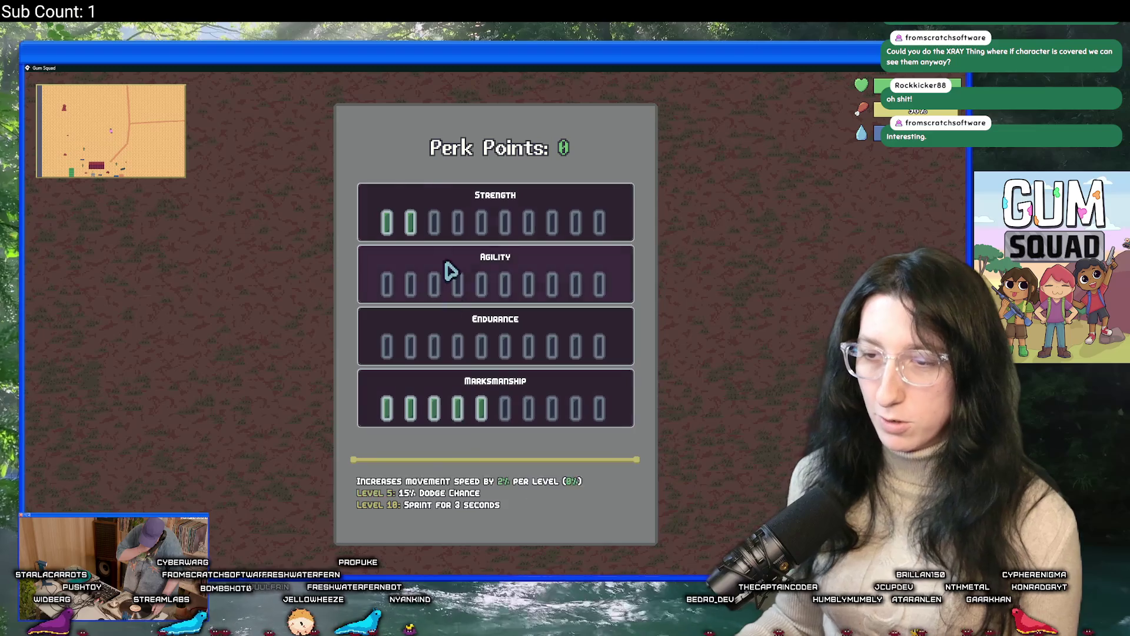
{"action": "key", "text": "Tab"}
{"action": "key", "text": "Escape"}
Skate north through the wall gap into the brick building up to the three coloured storage boxes
{"action": "key", "text": "w"}
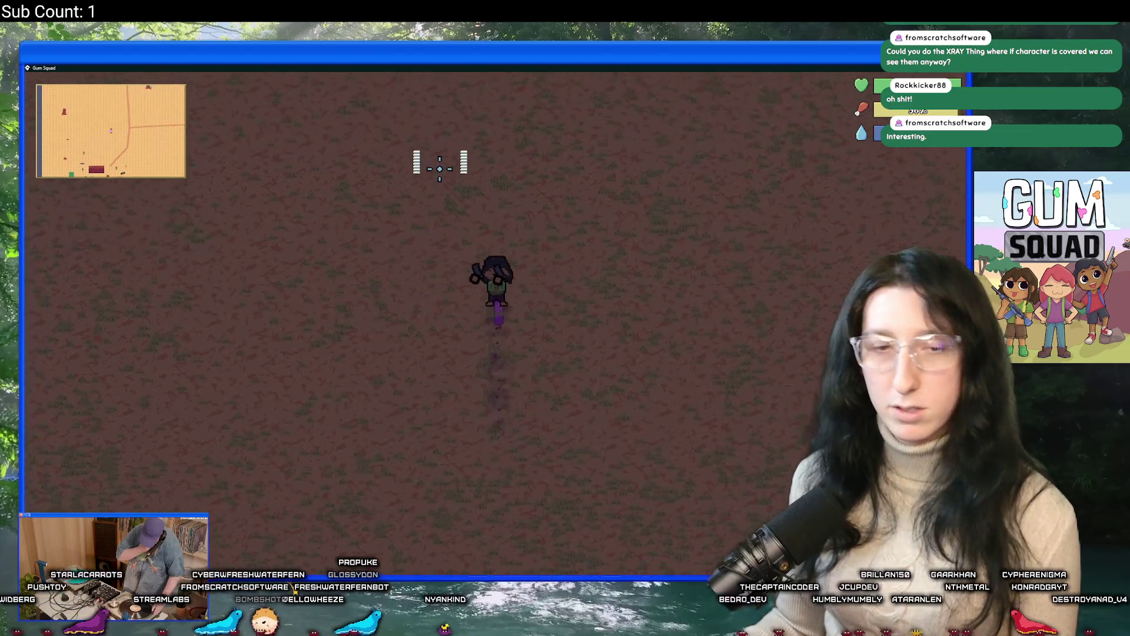
{"action": "key", "text": "w"}
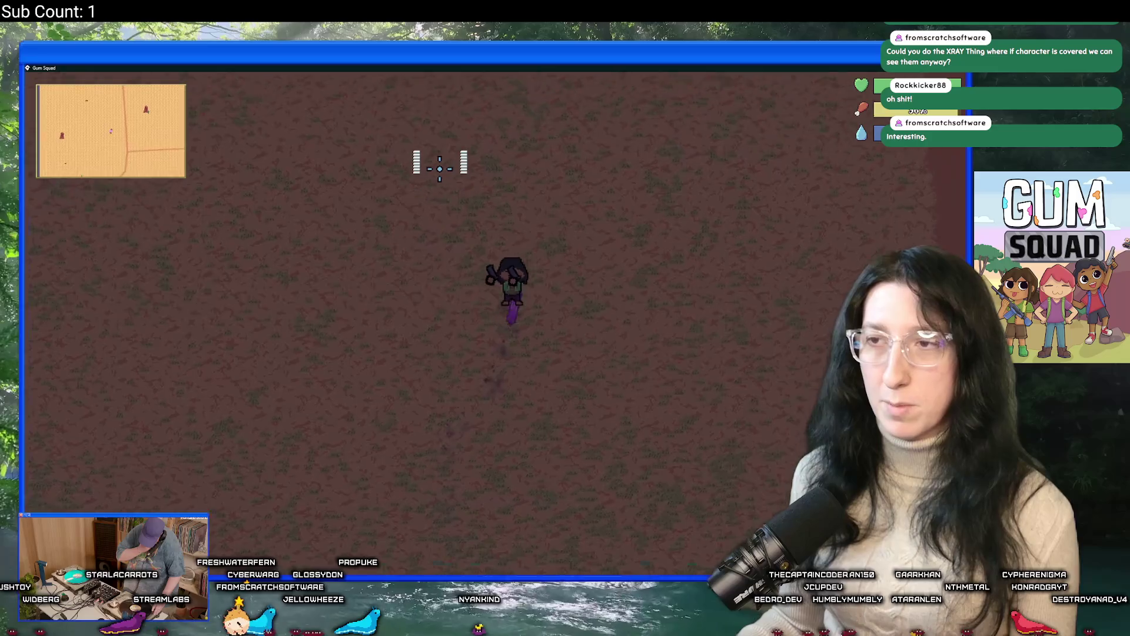
{"action": "key", "text": "w"}
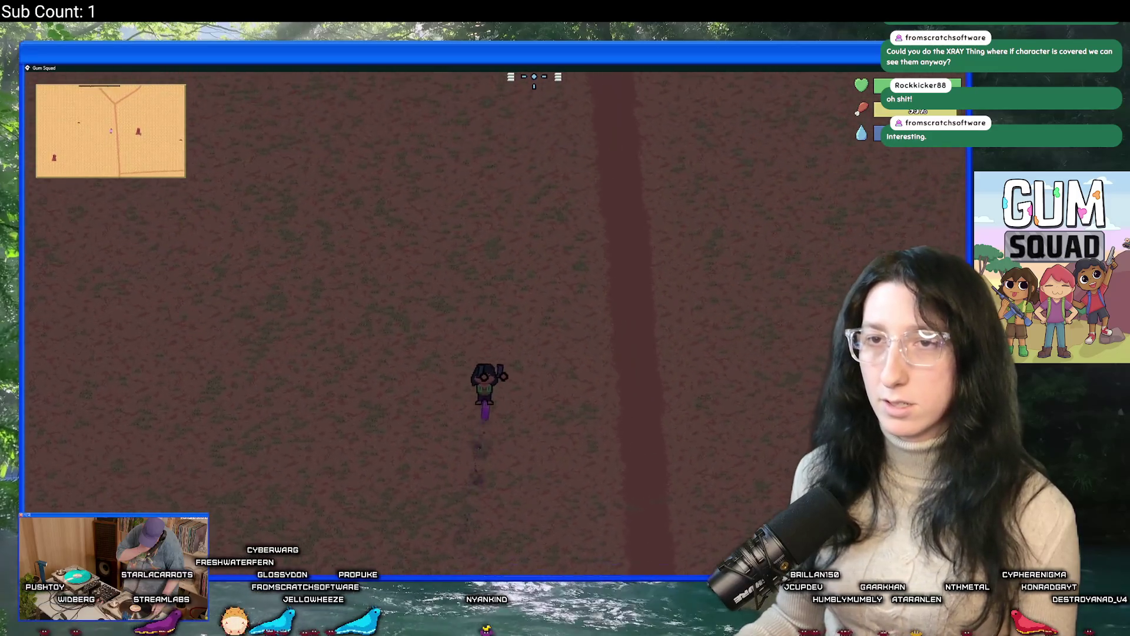
{"action": "key", "text": "w"}
{"action": "key", "text": "d"}
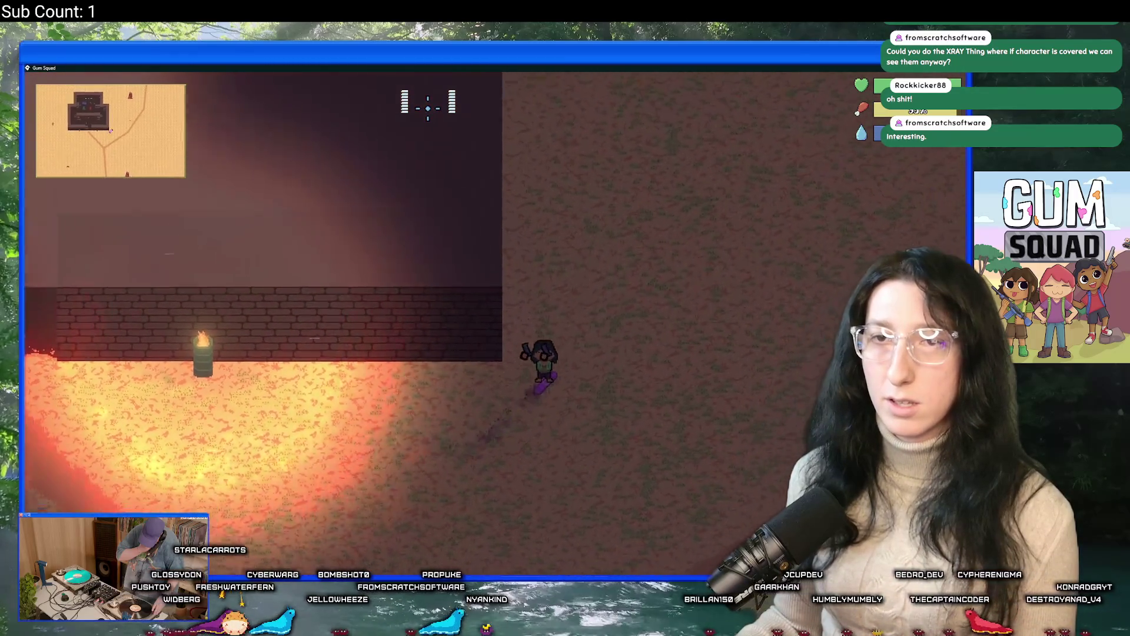
{"action": "key", "text": "s"}
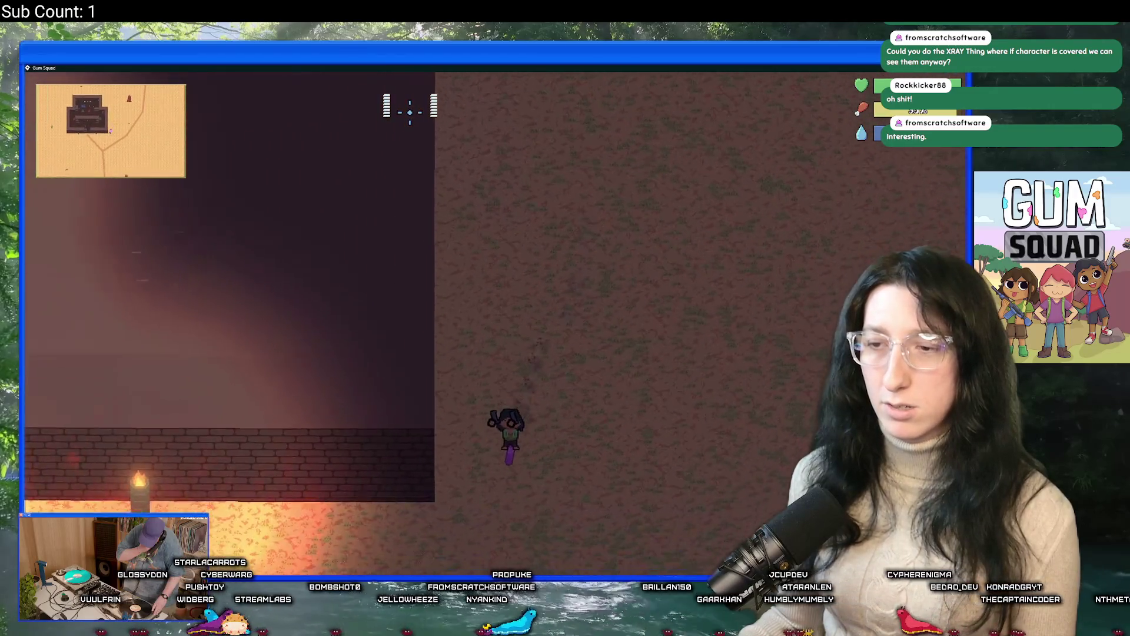
{"action": "key", "text": "w"}
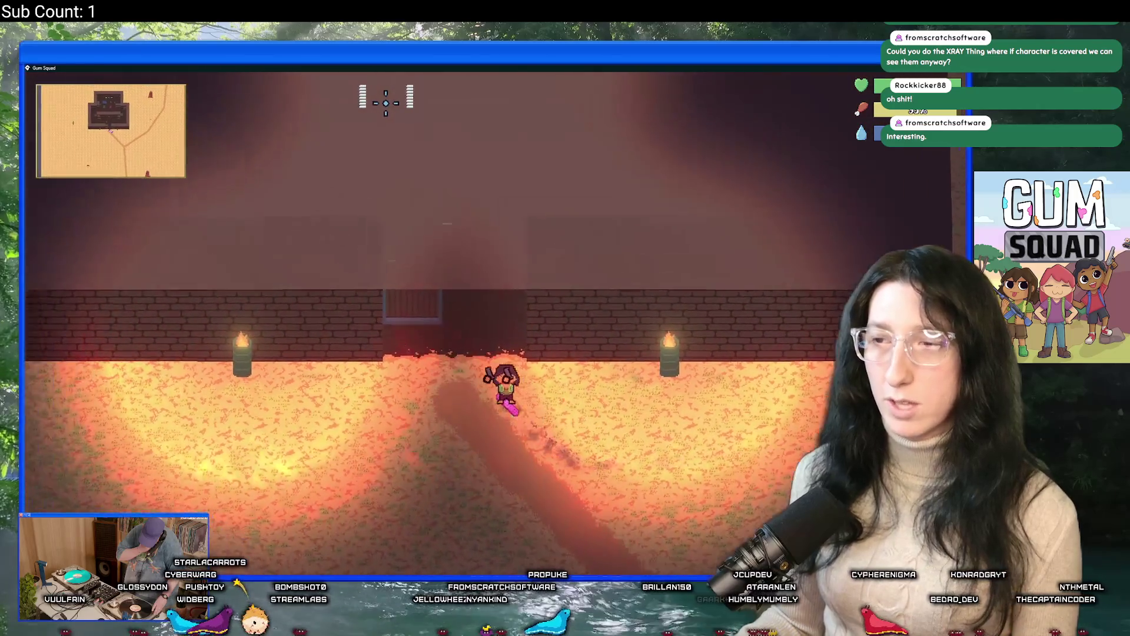
{"action": "key", "text": "w"}
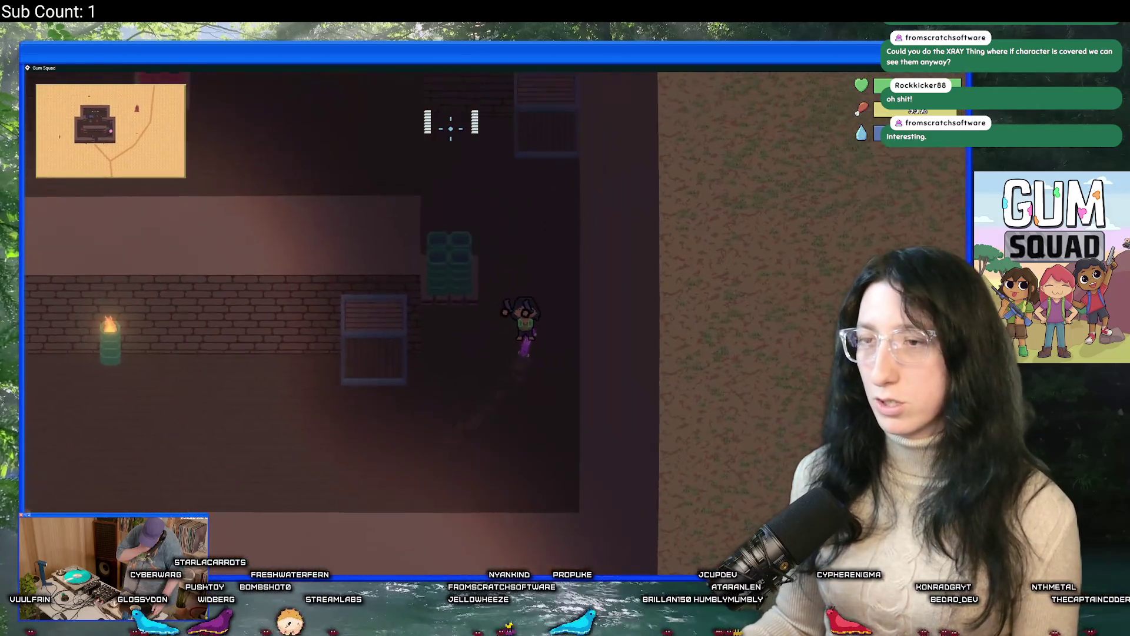
{"action": "key", "text": "w"}
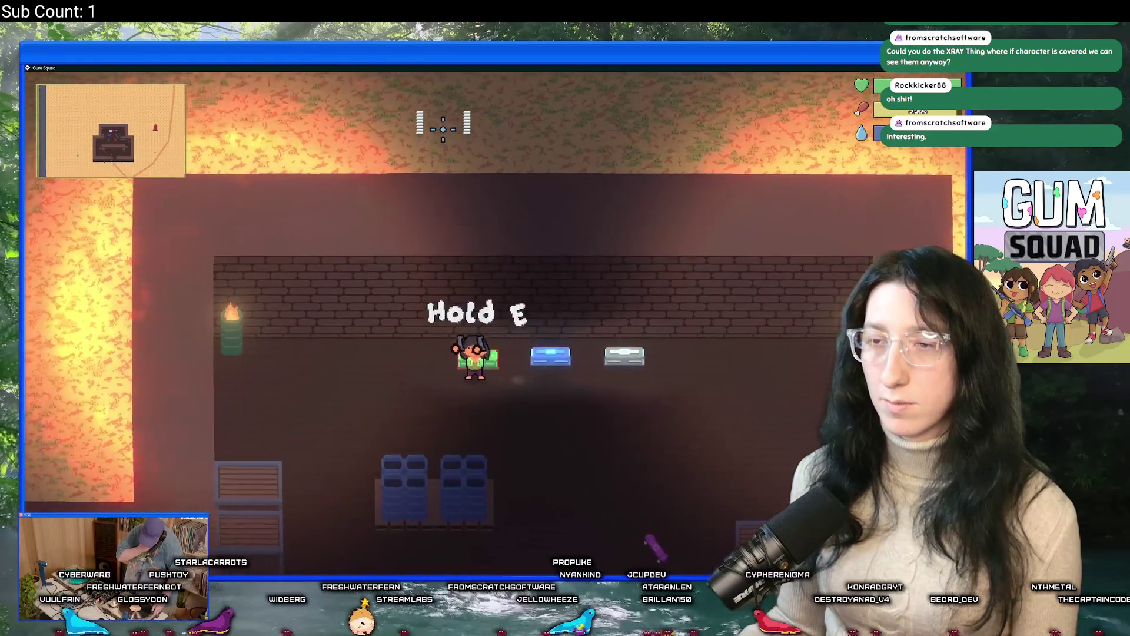
Search the blue storage box, finding a rifle, and close it
{"action": "key", "text": "Escape"}
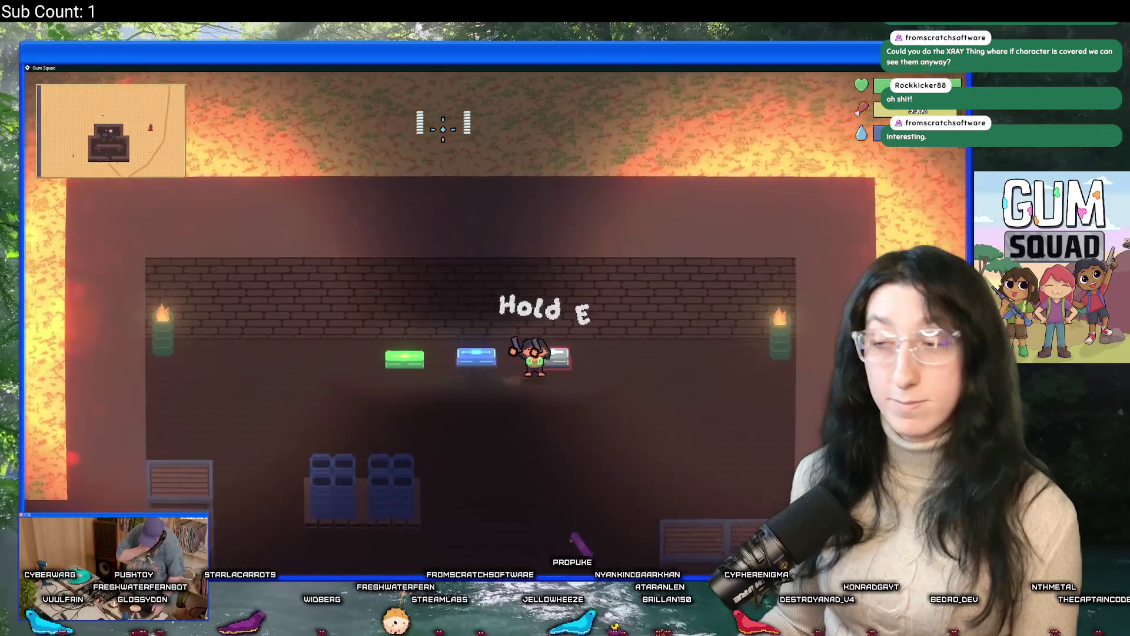
{"action": "key", "text": "e"}
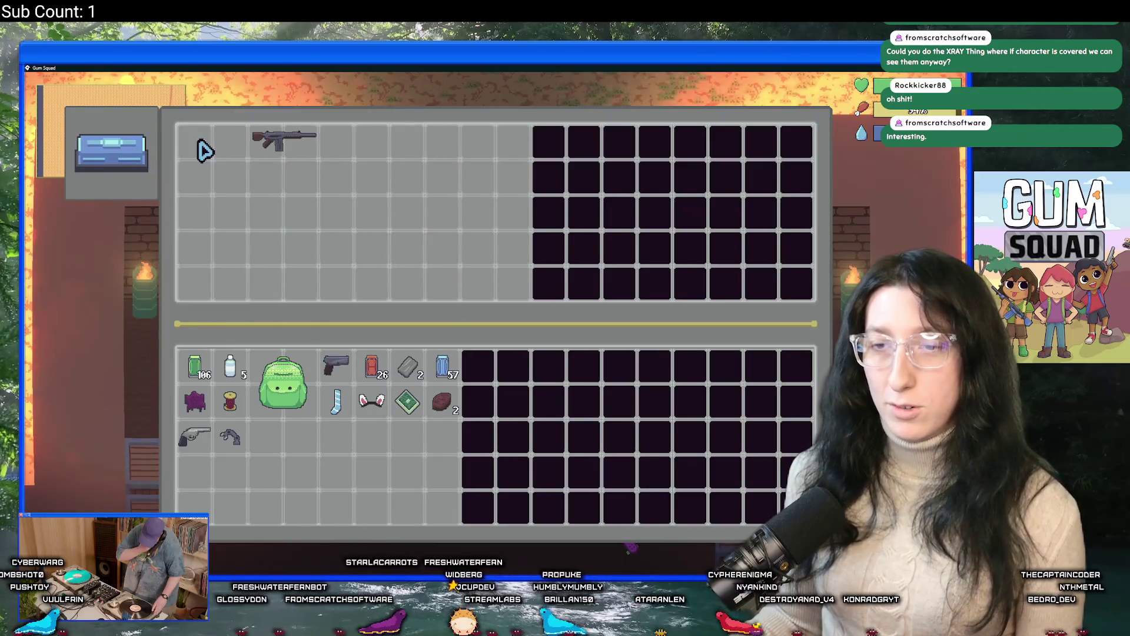
{"action": "key", "text": "Escape"}
Search the green storage box, finding a medkit, and close the container
{"action": "key", "text": "e"}
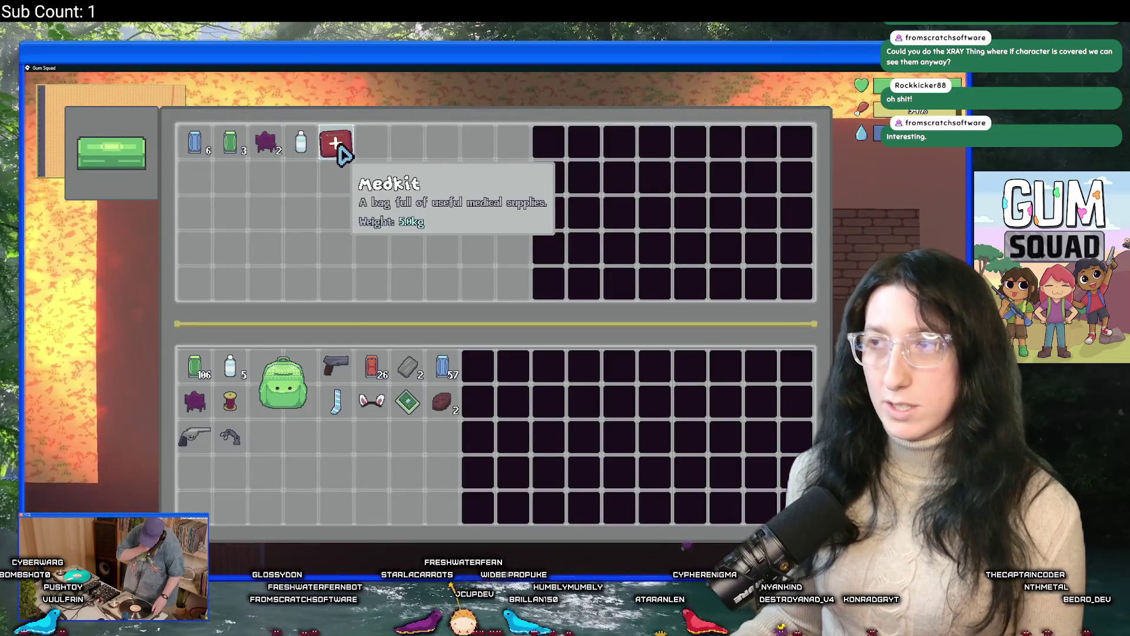
{"action": "key", "text": "Escape"}
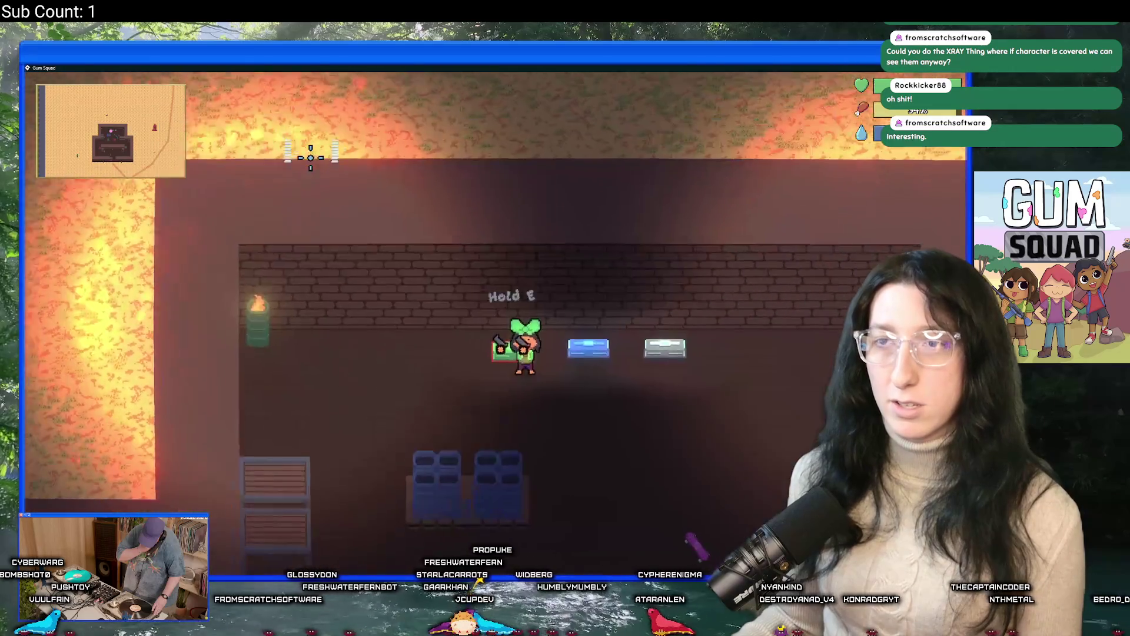
{"action": "key", "text": "e"}
{"action": "key", "text": "Escape"}
Walk south out of the building and head east past the lamp and wall
{"action": "key", "text": "s"}
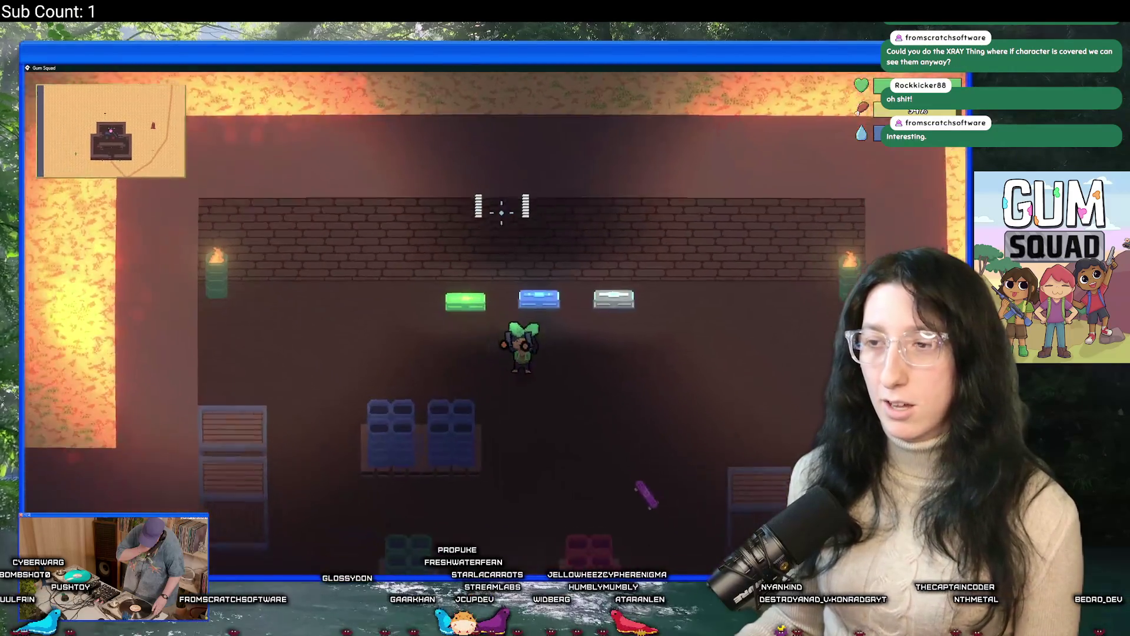
{"action": "key", "text": "s+d"}
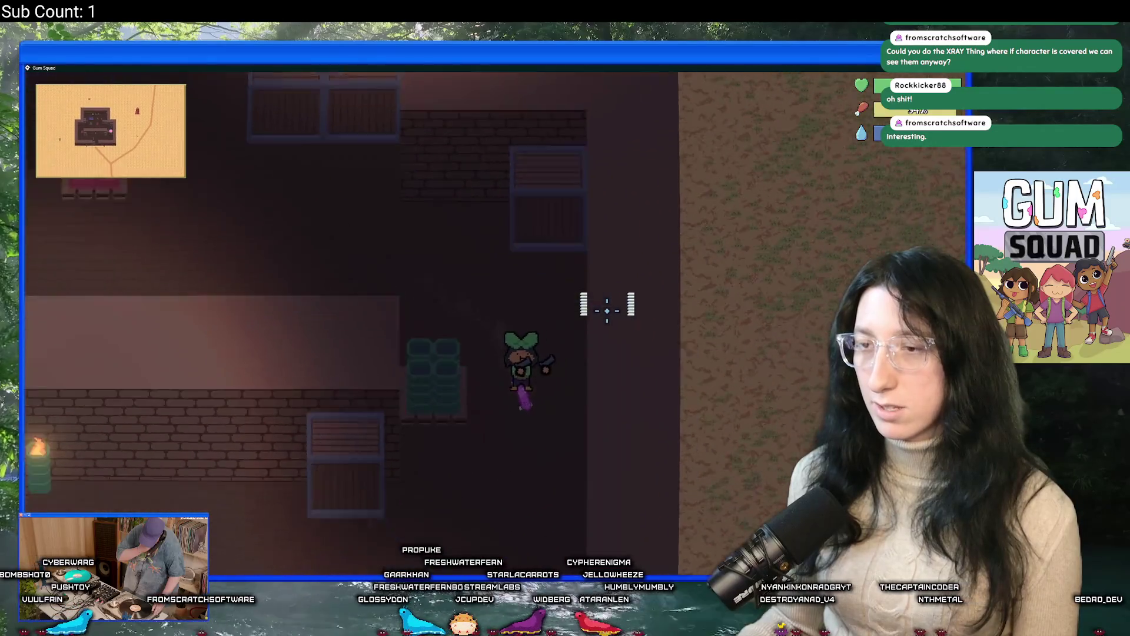
{"action": "key", "text": "s"}
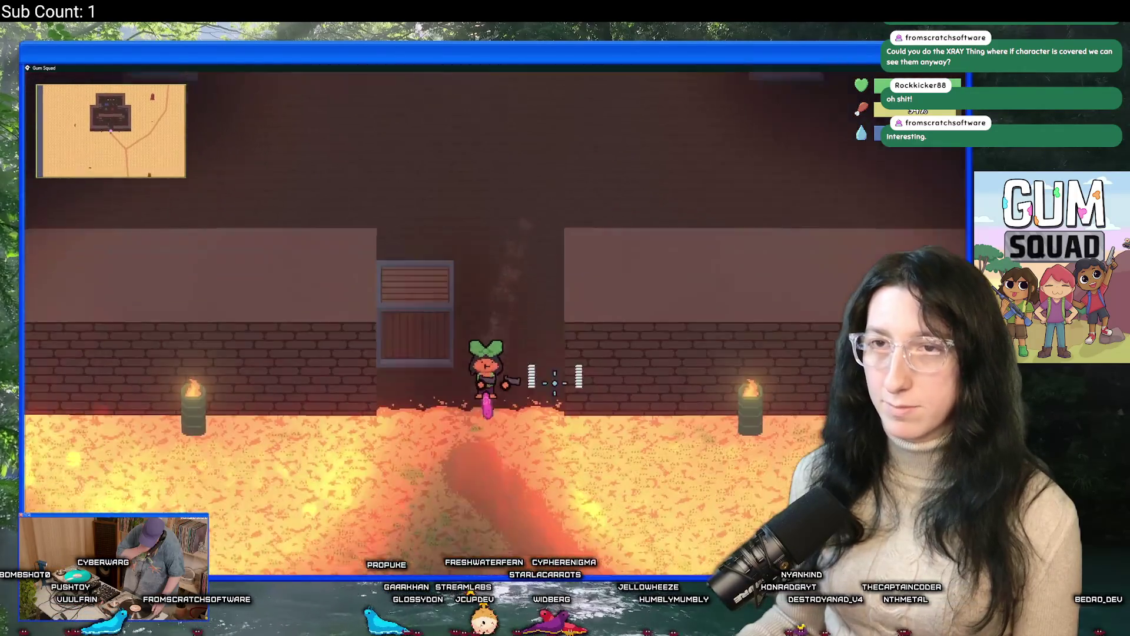
{"action": "key", "text": "d"}
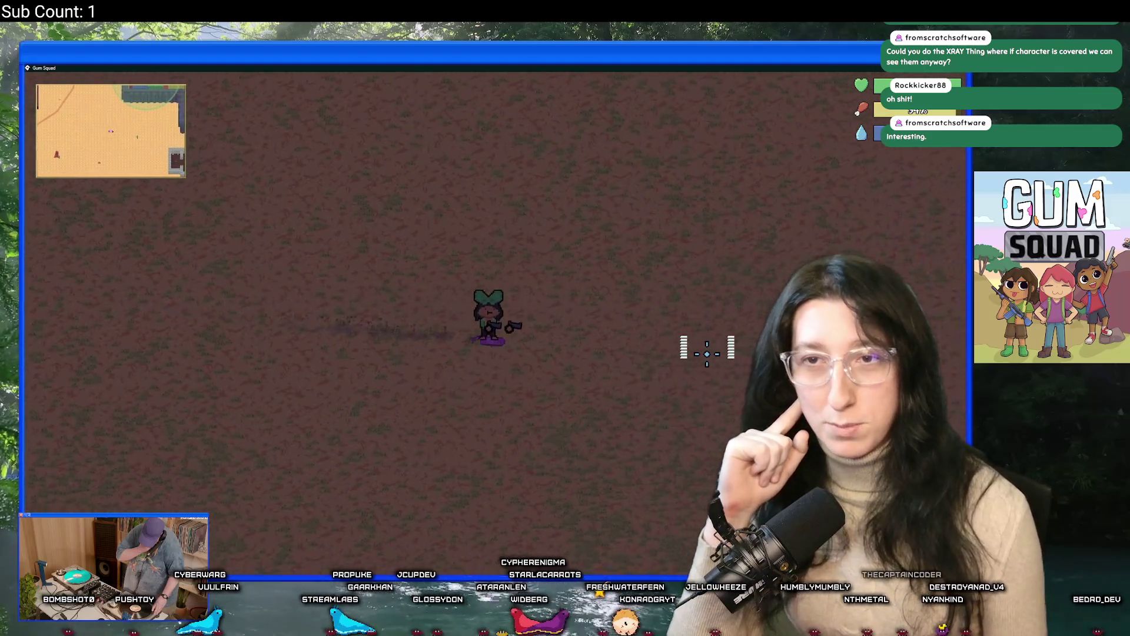
Run east past the cactus, kill the creature for +70 XP, then head north to the stone building
{"action": "key", "text": "d"}
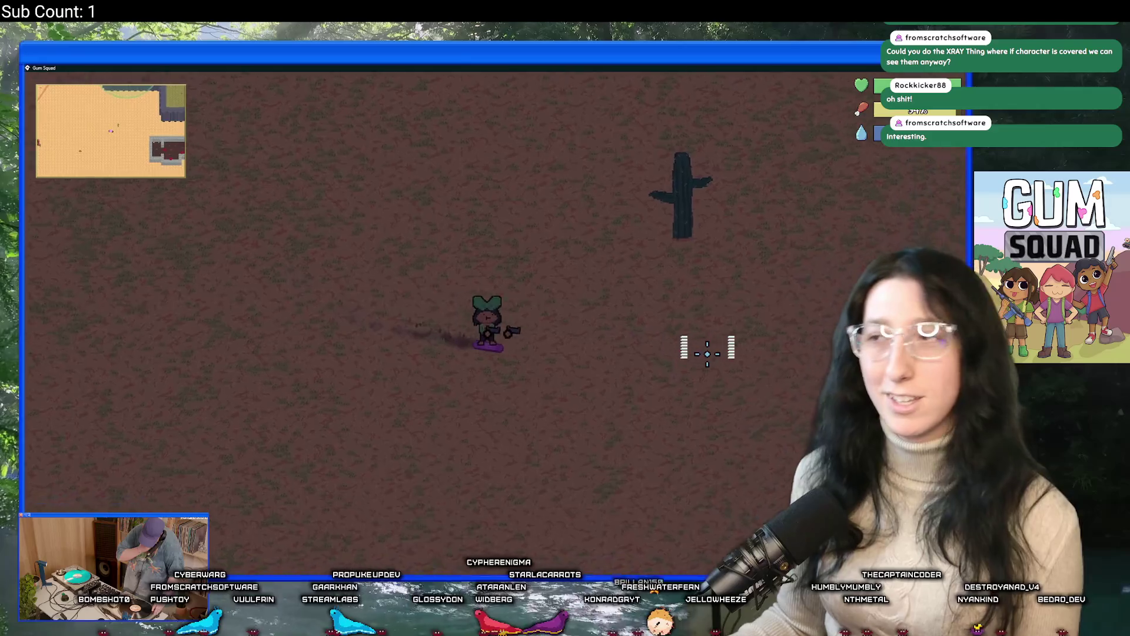
{"action": "key", "text": "d"}
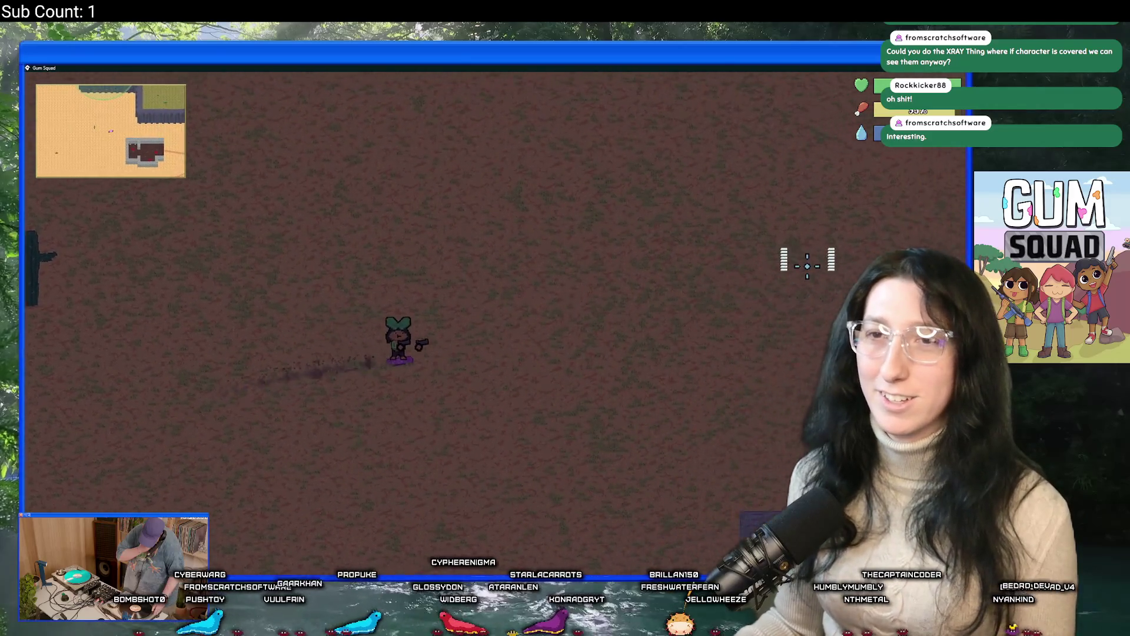
{"action": "key", "text": "d"}
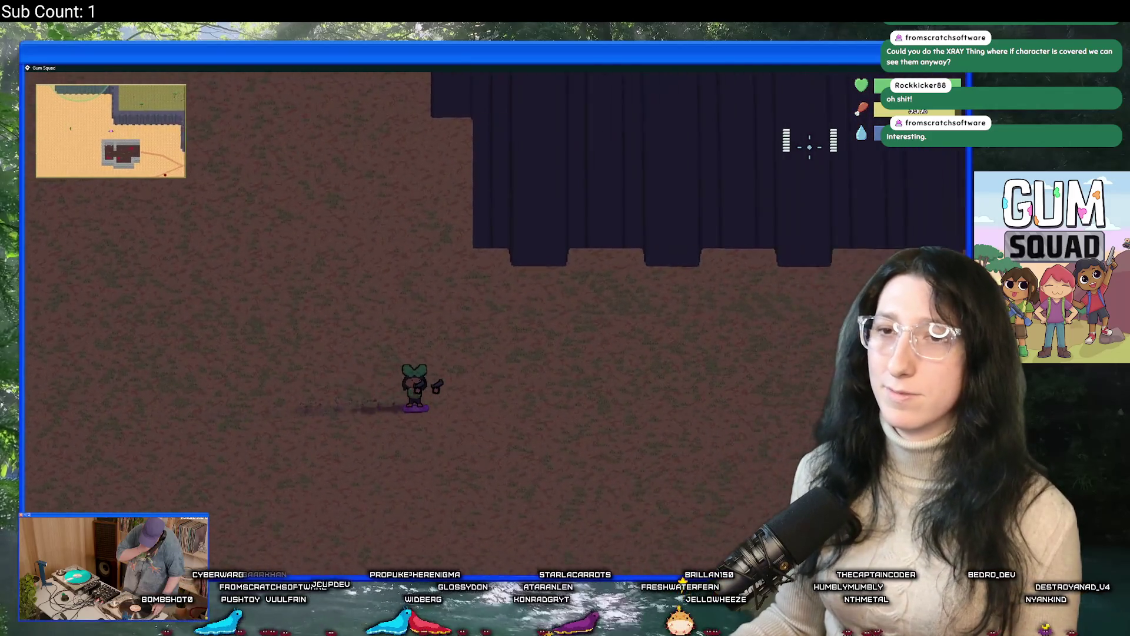
{"action": "key", "text": "d"}
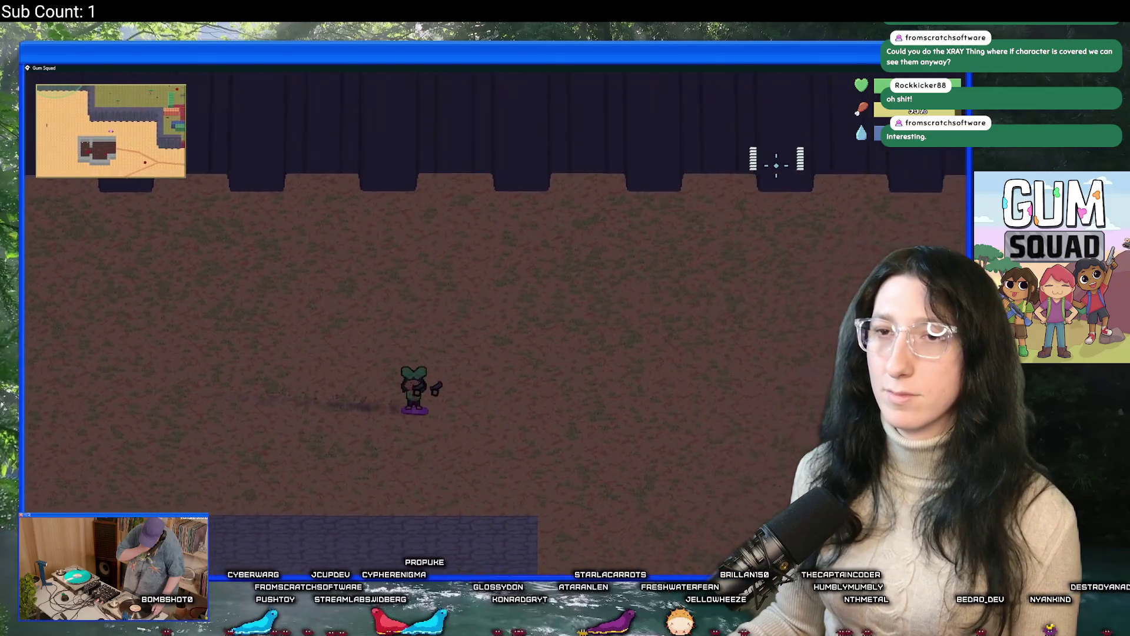
{"action": "key", "text": "s"}
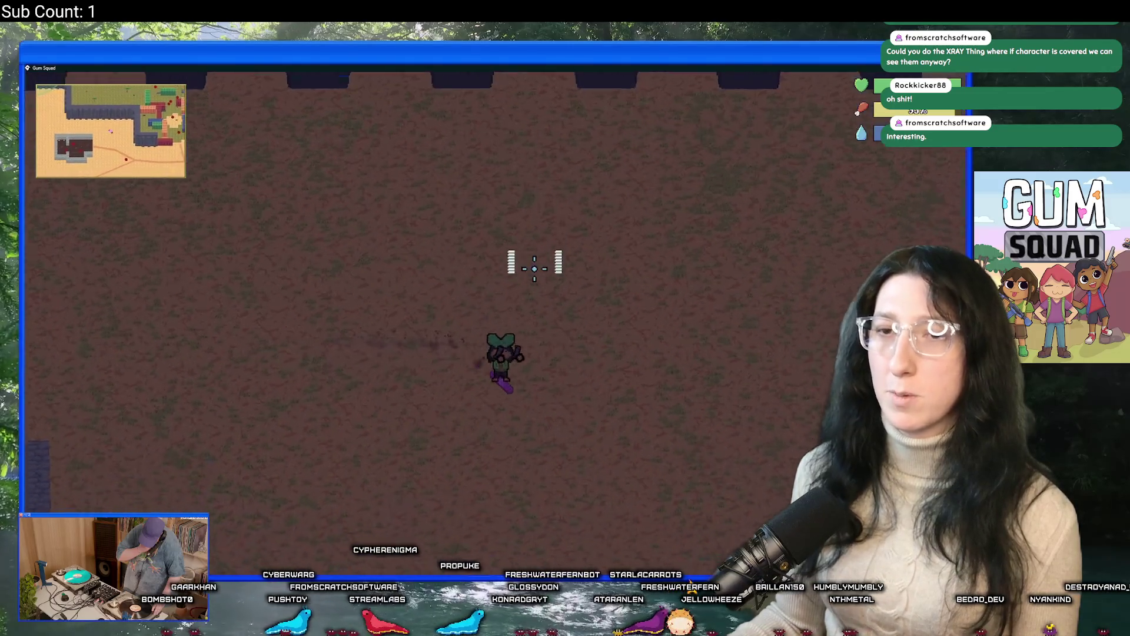
{"action": "key", "text": "d"}
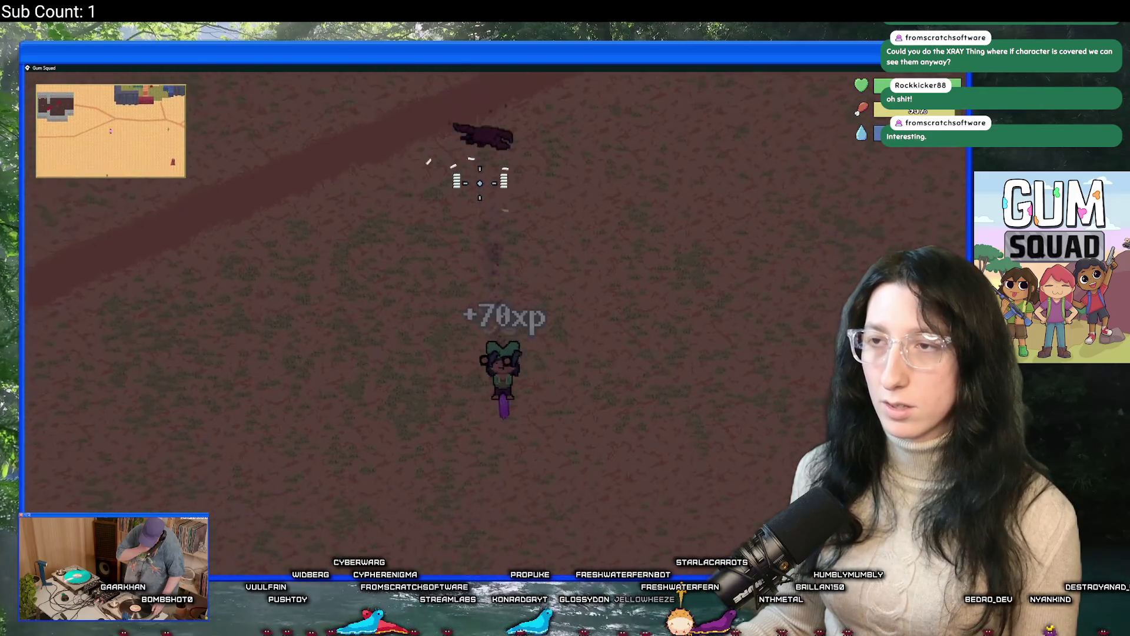
{"action": "key", "text": "a"}
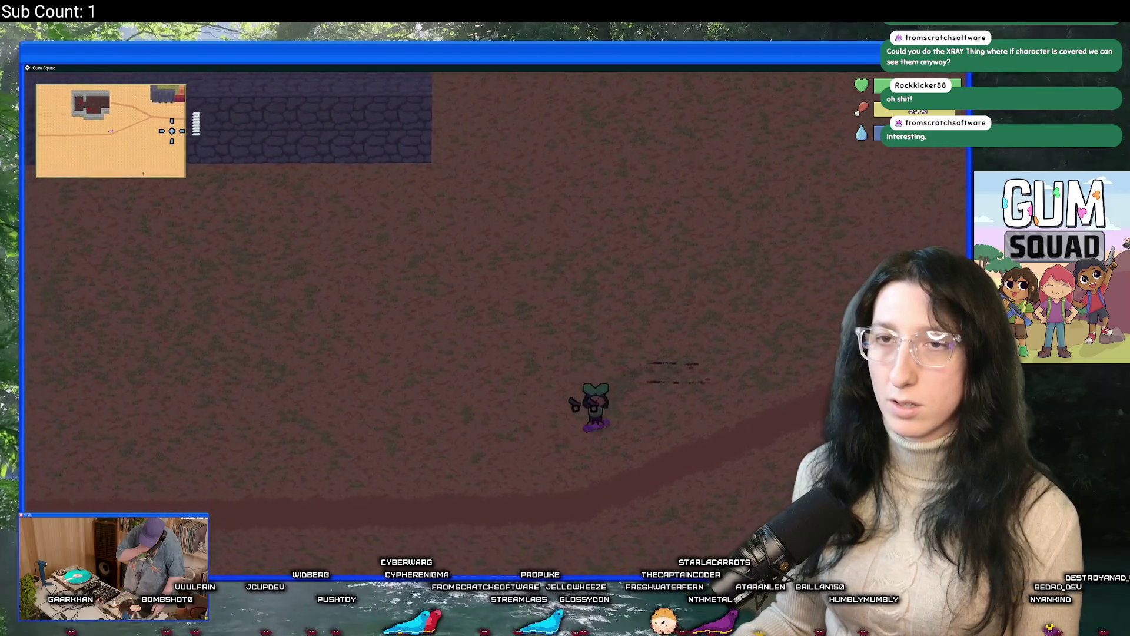
{"action": "key", "text": "w"}
{"action": "key", "text": "w"}
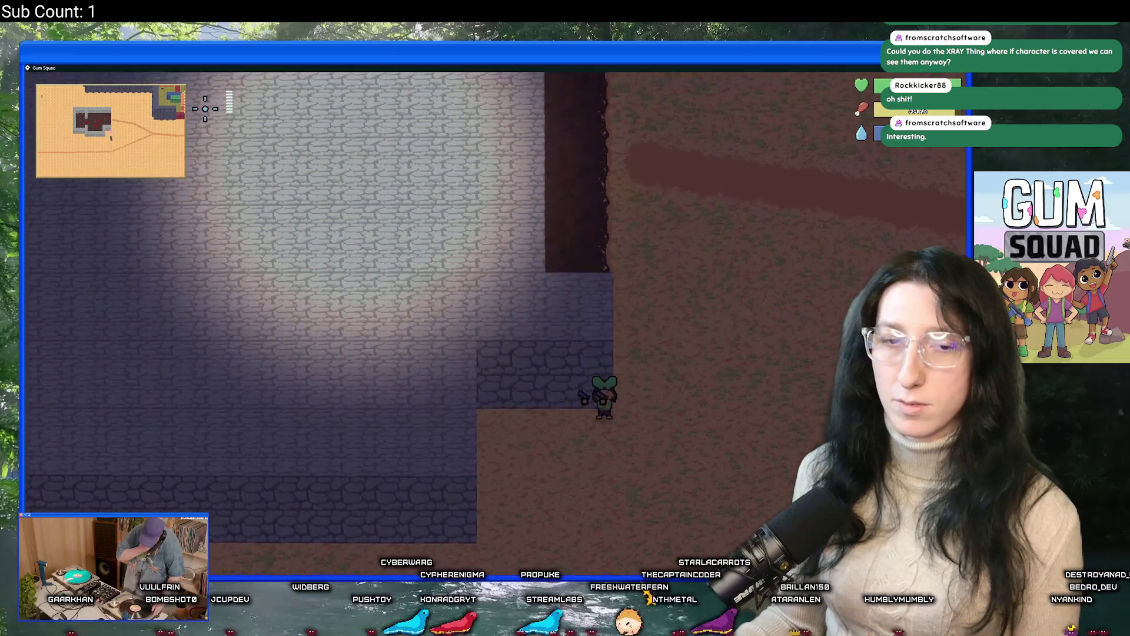
Enter the stone building and shoot down the gunman
{"action": "key", "text": "a"}
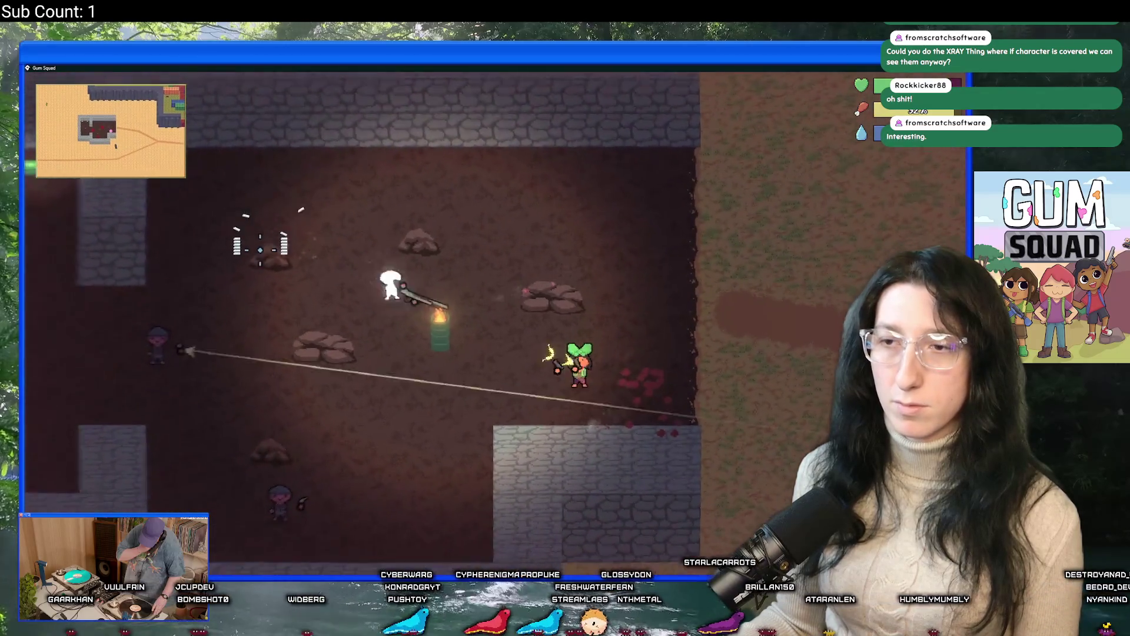
{"action": "key", "text": "s"}
{"action": "key", "text": "d"}
{"action": "left_click", "coordinate": [266, 277]}
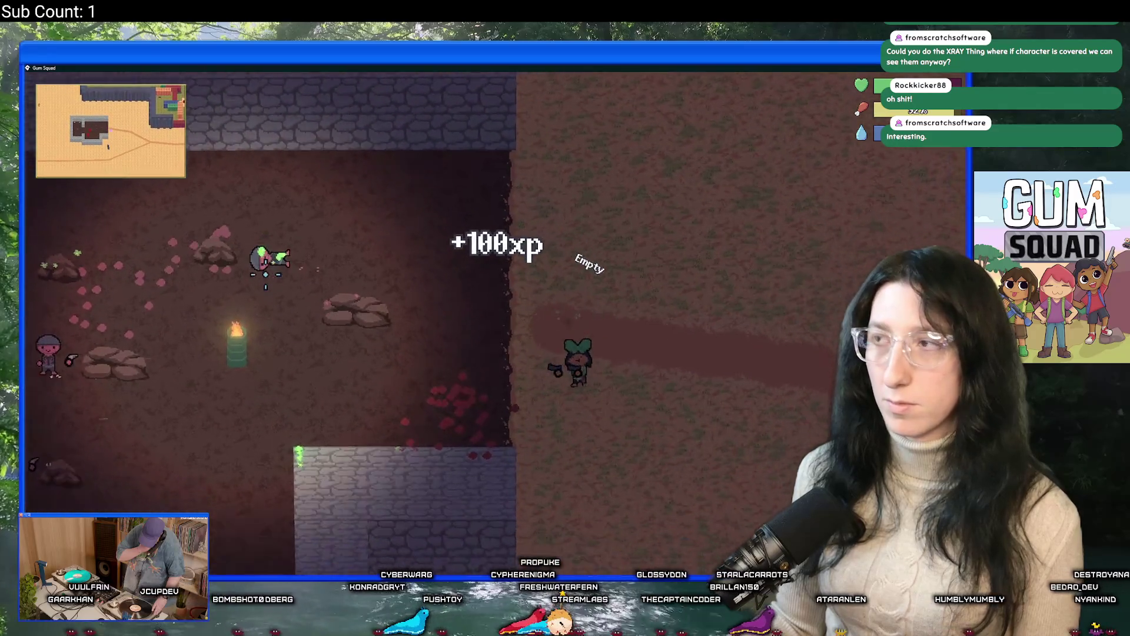
{"action": "key", "text": "w"}
{"action": "key", "text": "a"}
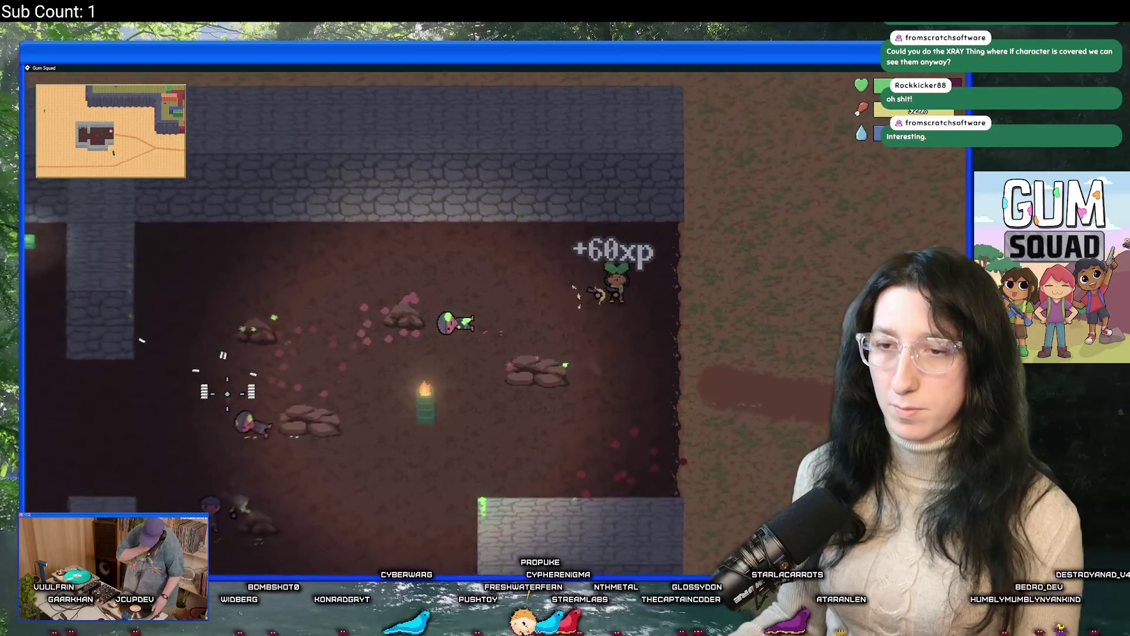
{"action": "key", "text": "a"}
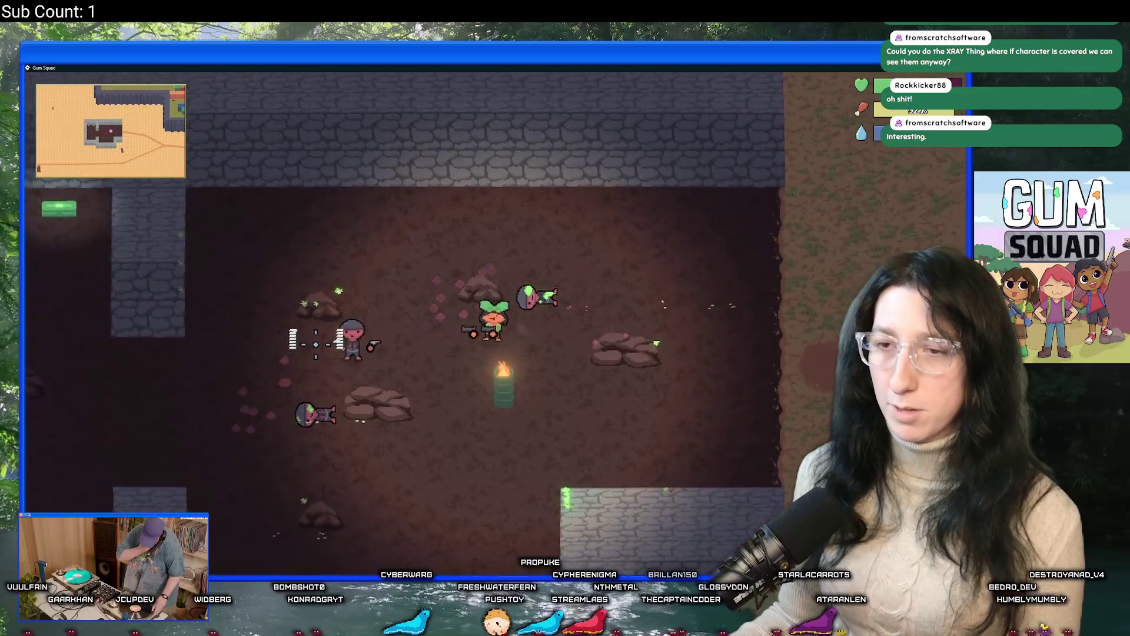
{"action": "left_click", "coordinate": [315, 344]}
{"action": "key", "text": "a"}
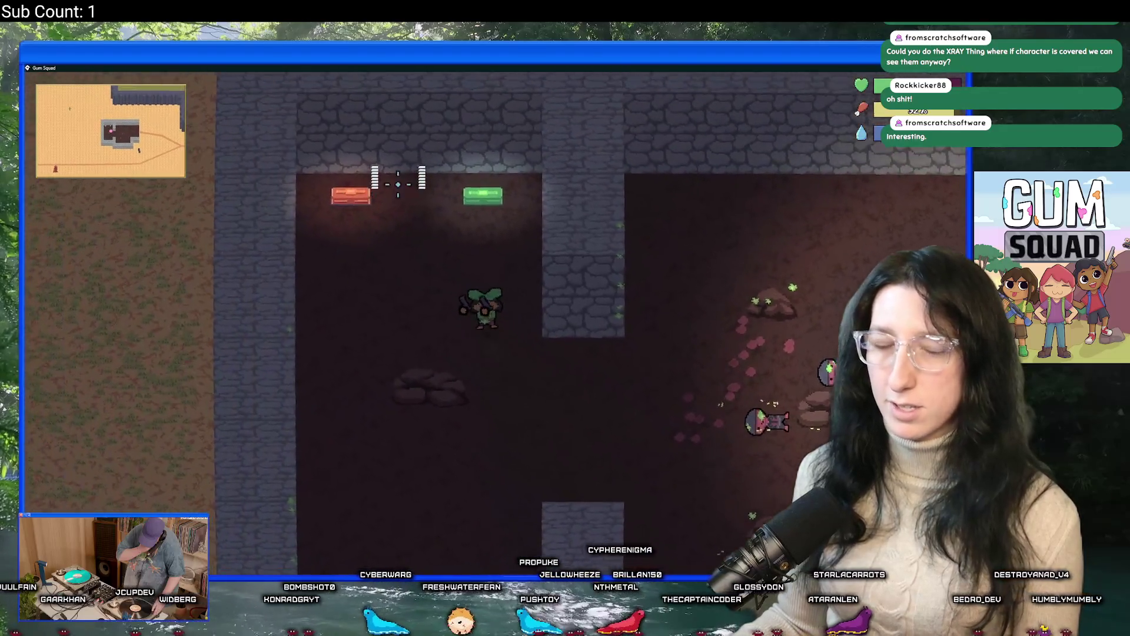
Loot the green and red containers, getting a Mint Slinger pistol, and check the six-item backpack
{"action": "key", "text": "w"}
{"action": "key", "text": "a"}
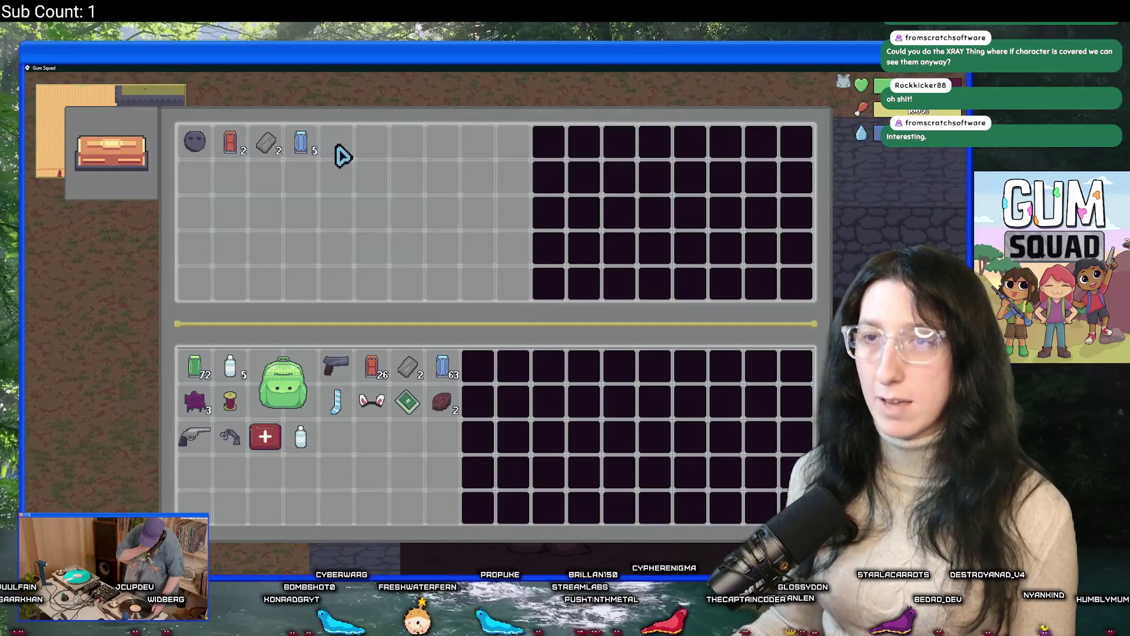
{"action": "key", "text": "Tab"}
{"action": "key", "text": "d"}
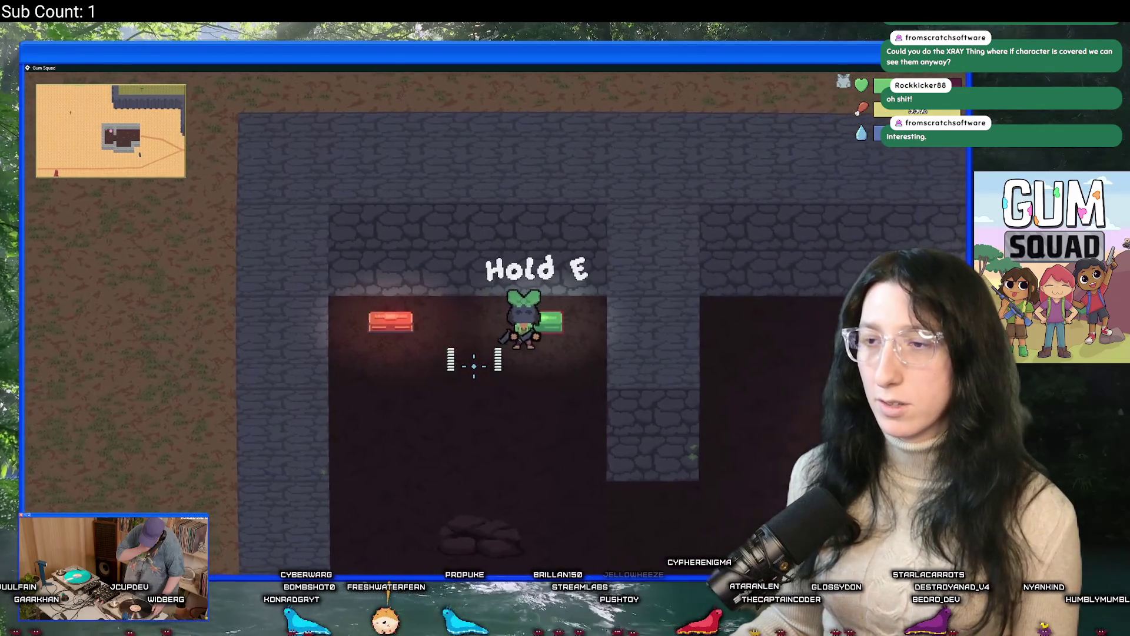
{"action": "key", "text": "e"}
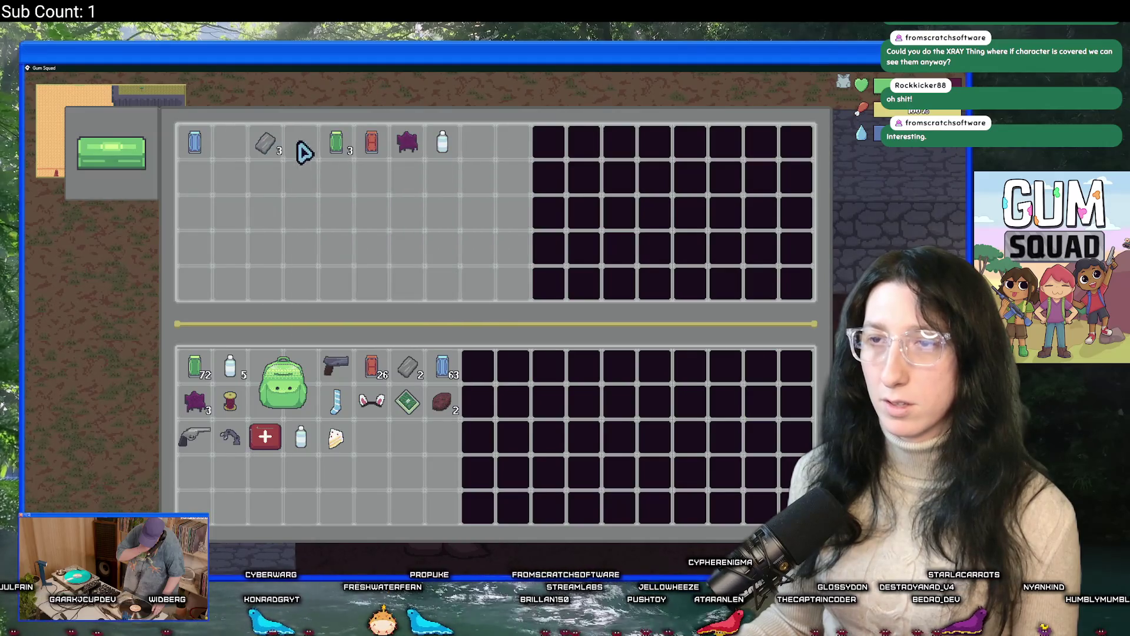
{"action": "key", "text": "Escape"}
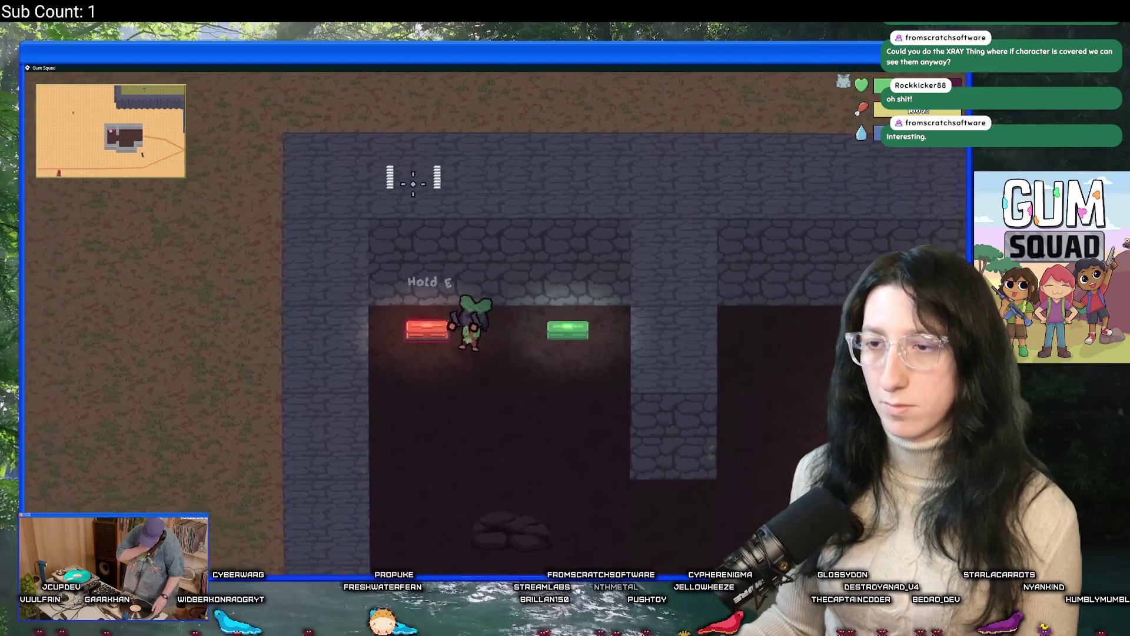
{"action": "key", "text": "e"}
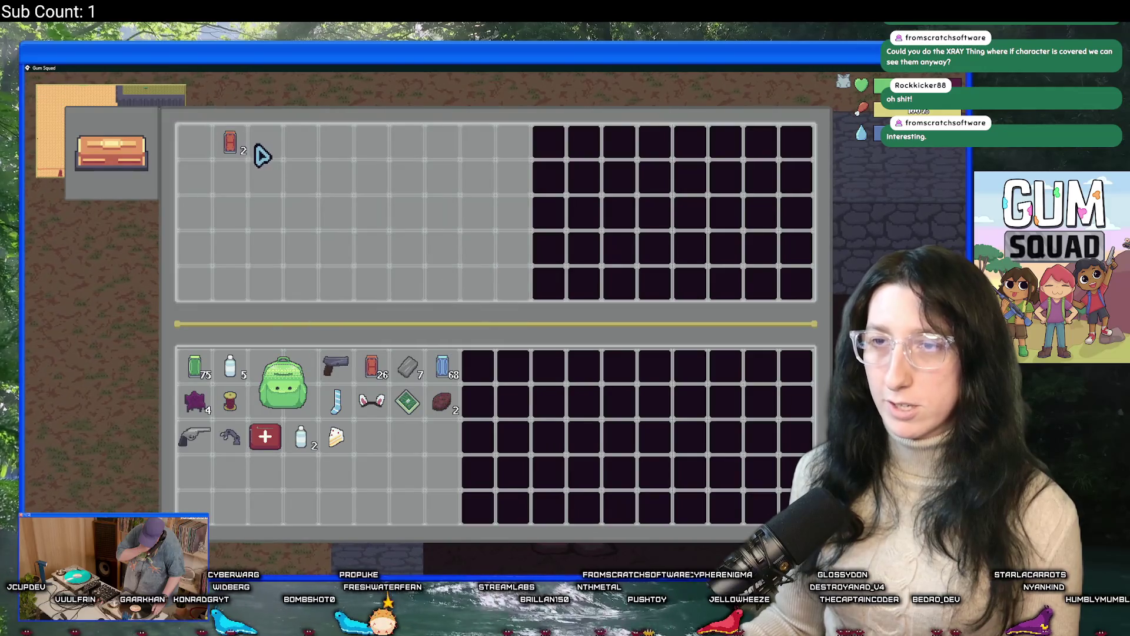
{"action": "key", "text": "Tab"}
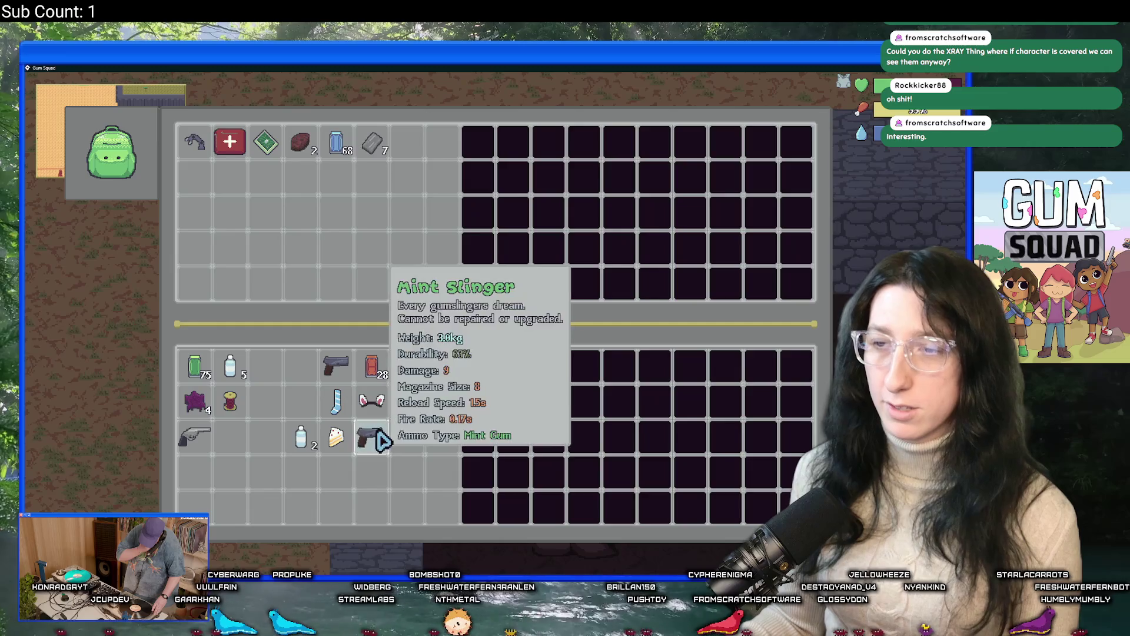
{"action": "key", "text": "Tab"}
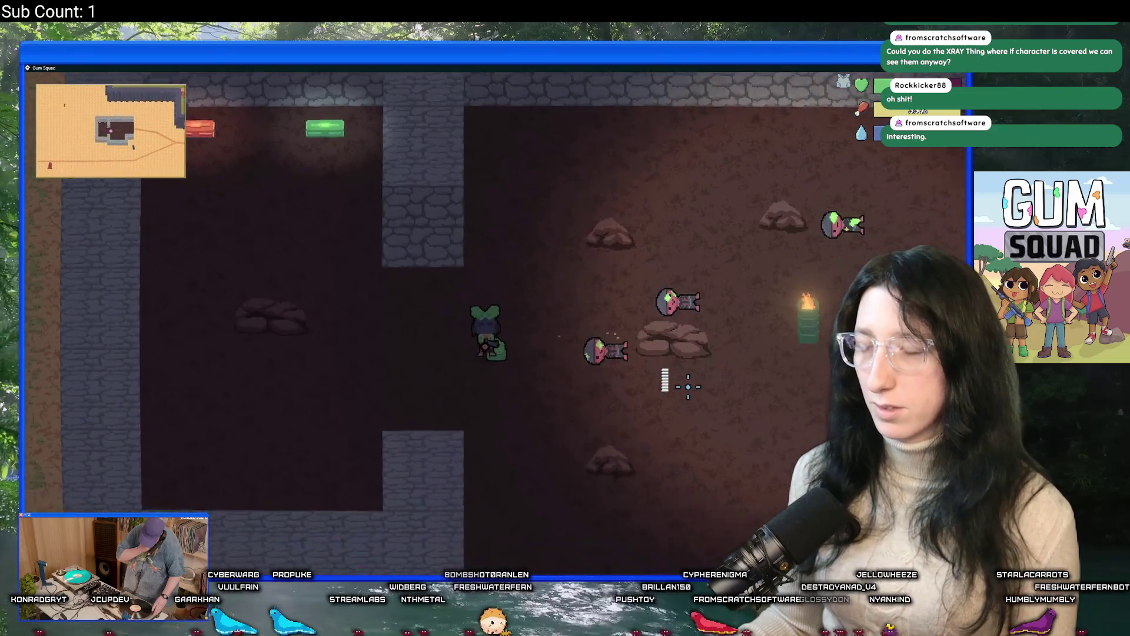
Walk out of the room into the open area south of the building
{"action": "key", "text": "d"}
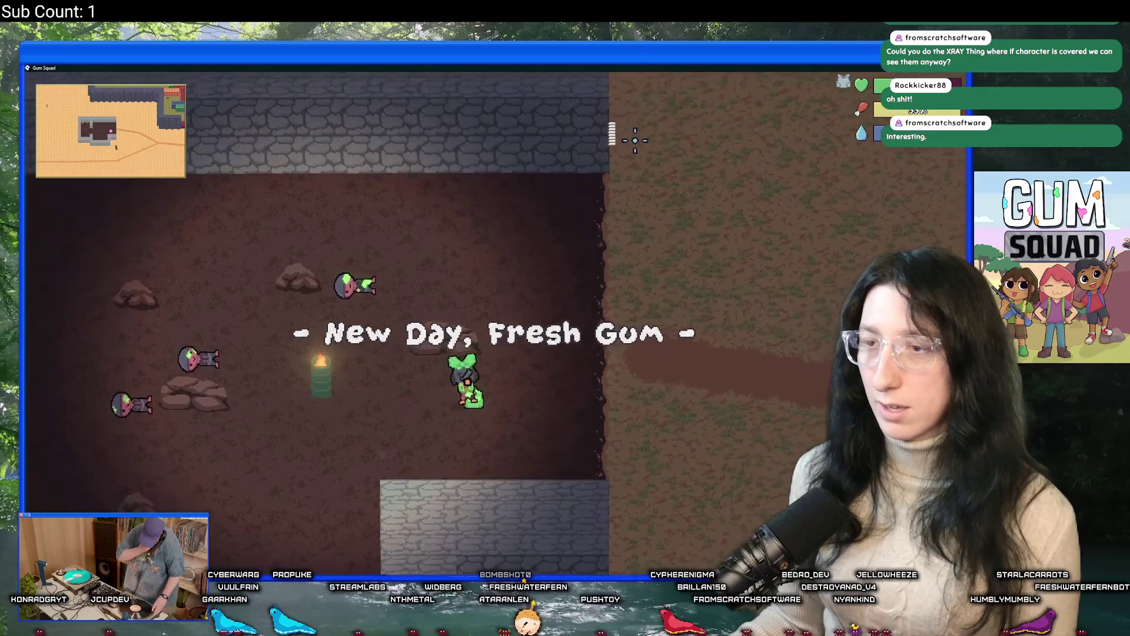
{"action": "key", "text": "d"}
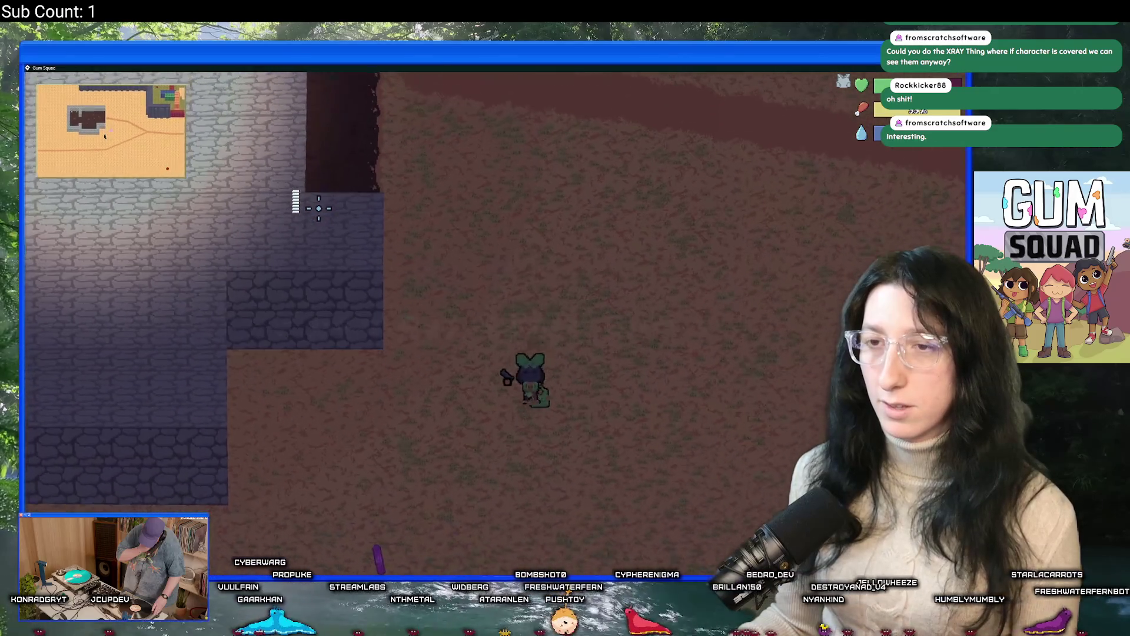
{"action": "key", "text": "a"}
{"action": "key", "text": "s"}
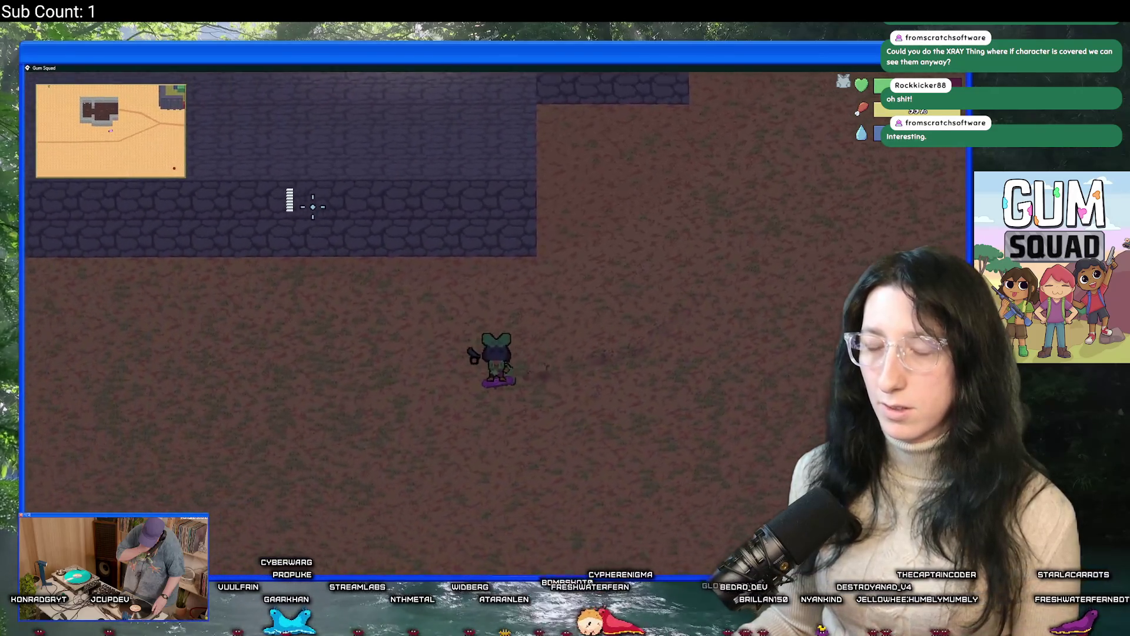
{"action": "key", "text": "d"}
{"action": "key", "text": "s"}
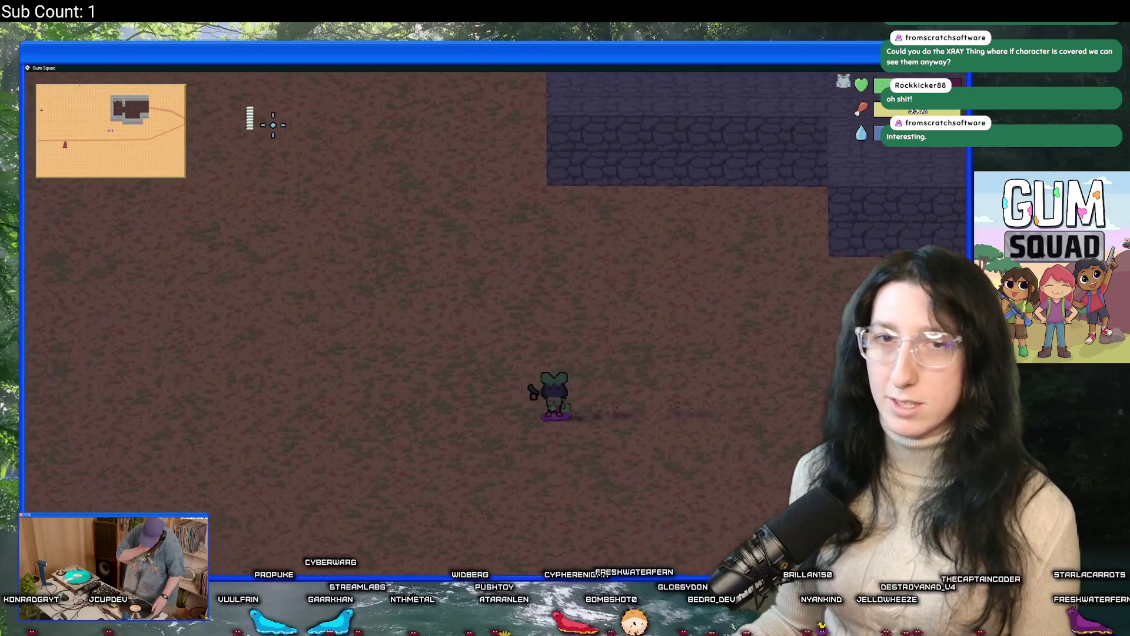
{"action": "key", "text": "a"}
{"action": "key", "text": "s"}
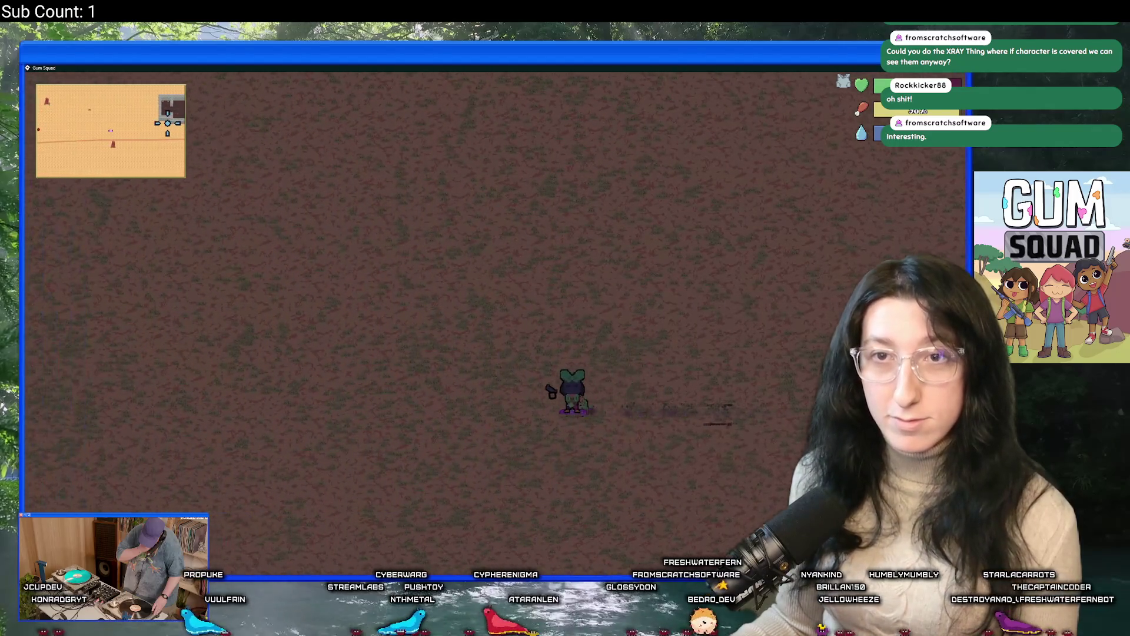
Cross the desert westward past the rock and cactus, away from the dirt road
{"action": "key", "text": "a"}
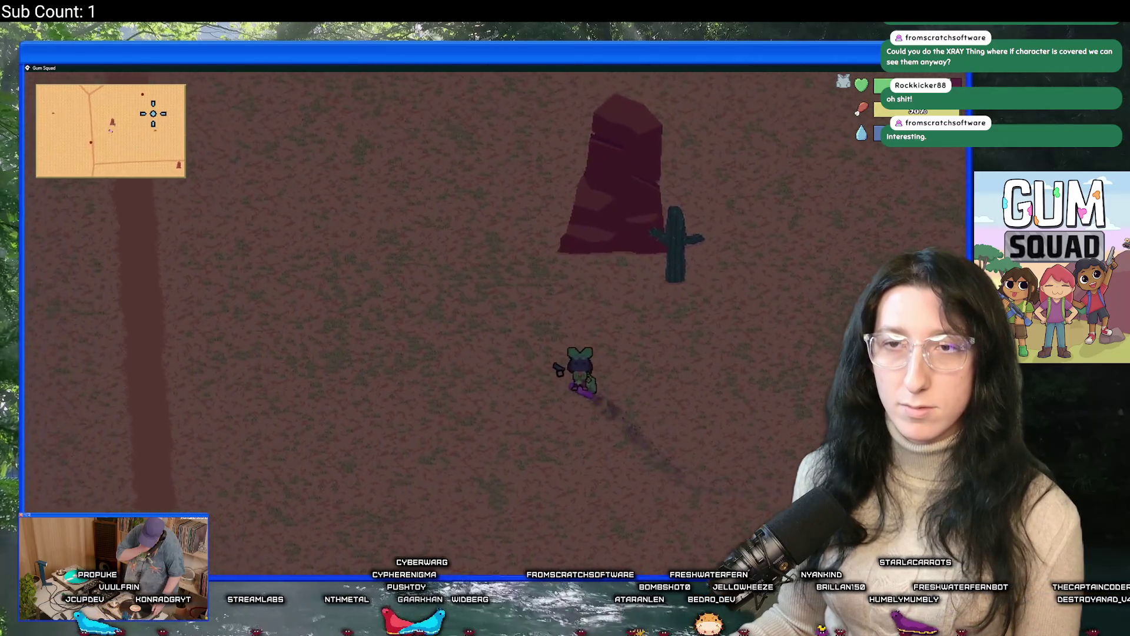
{"action": "key", "text": "a"}
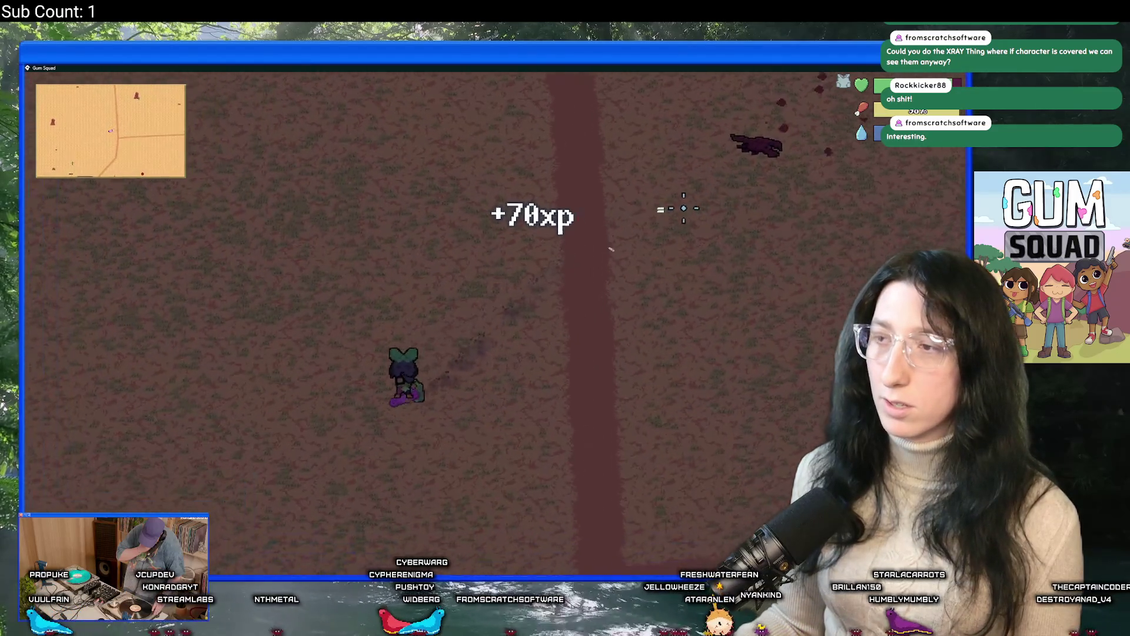
{"action": "key", "text": "a"}
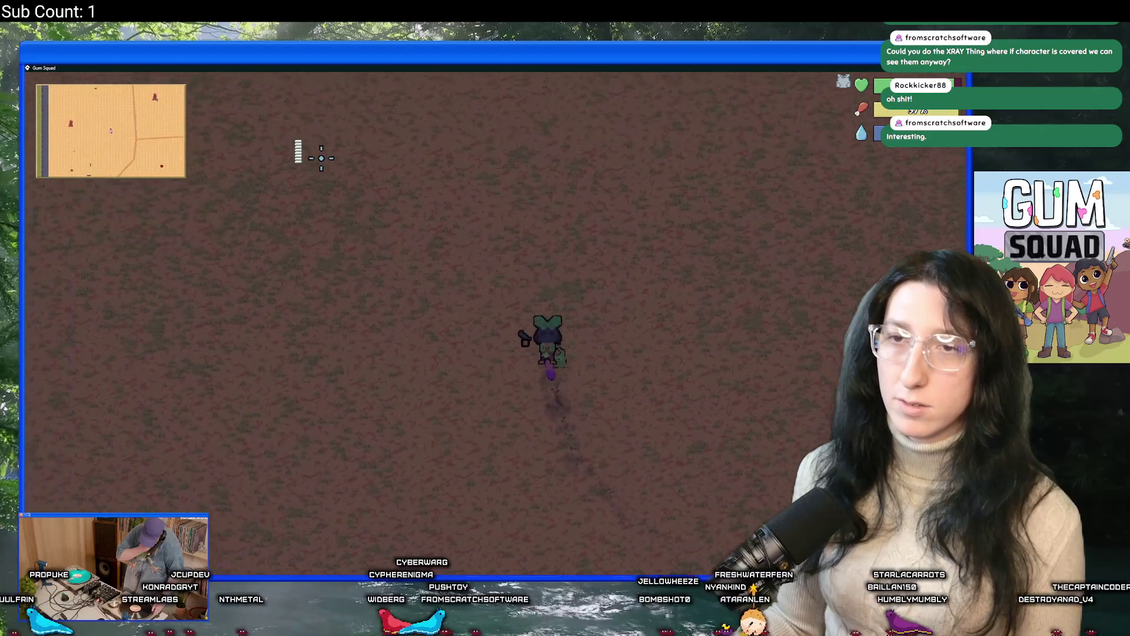
{"action": "key", "text": "w"}
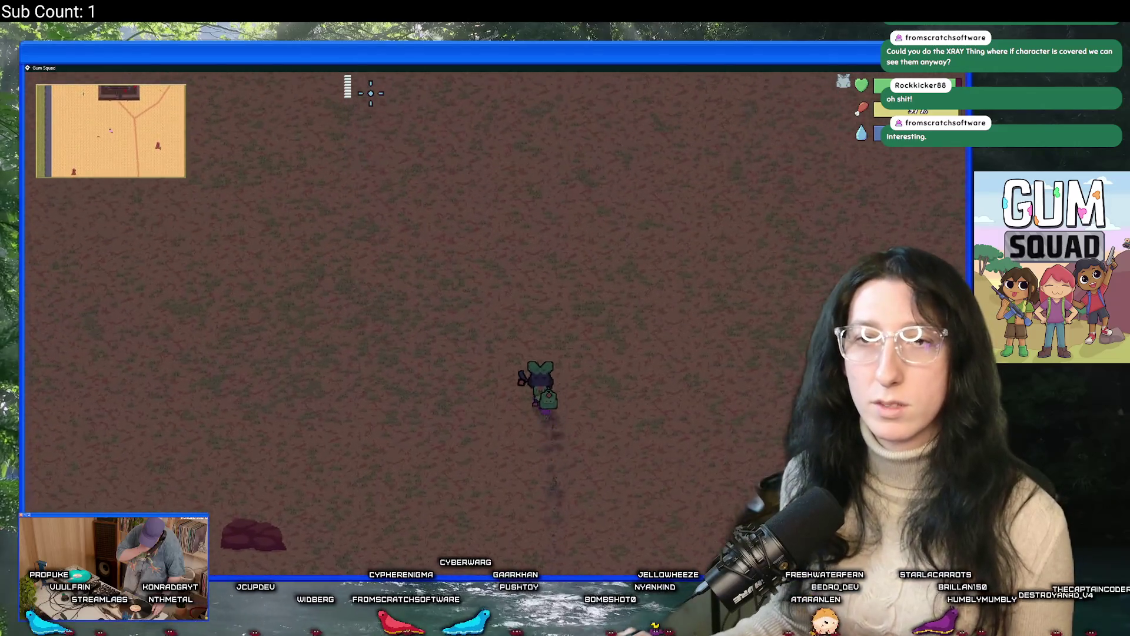
{"action": "key", "text": "a"}
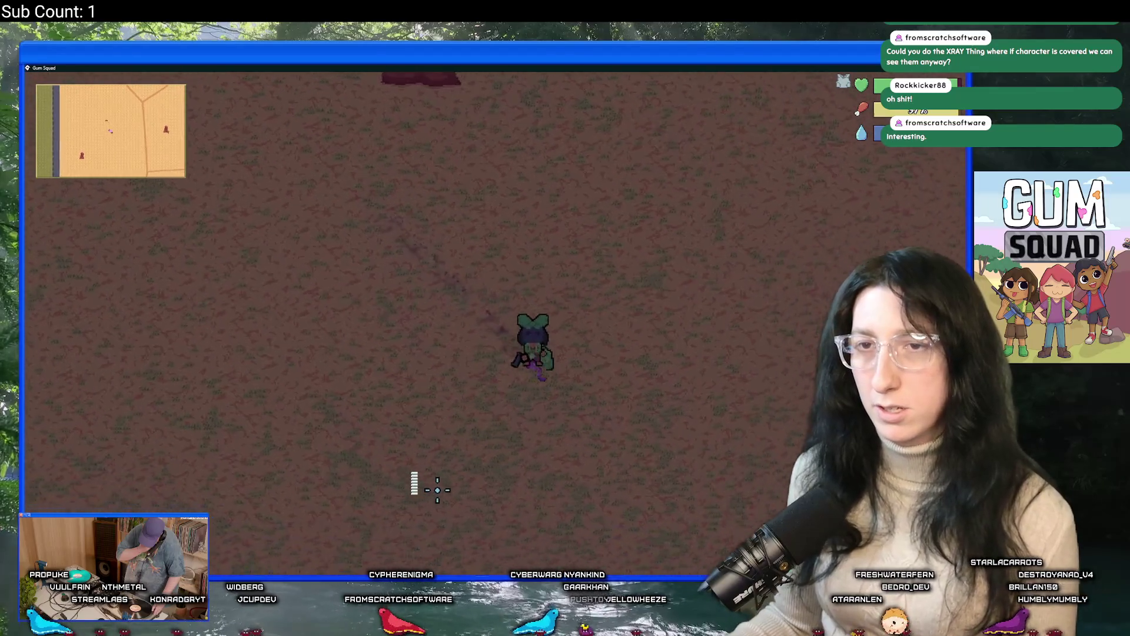
{"action": "key", "text": "s"}
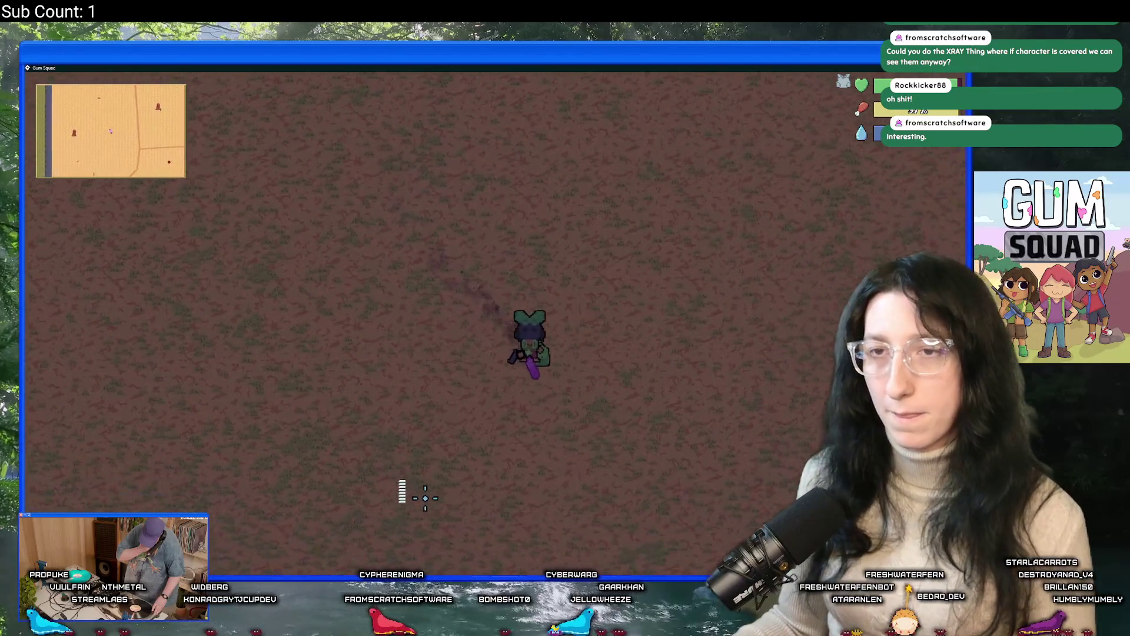
{"action": "key", "text": "s"}
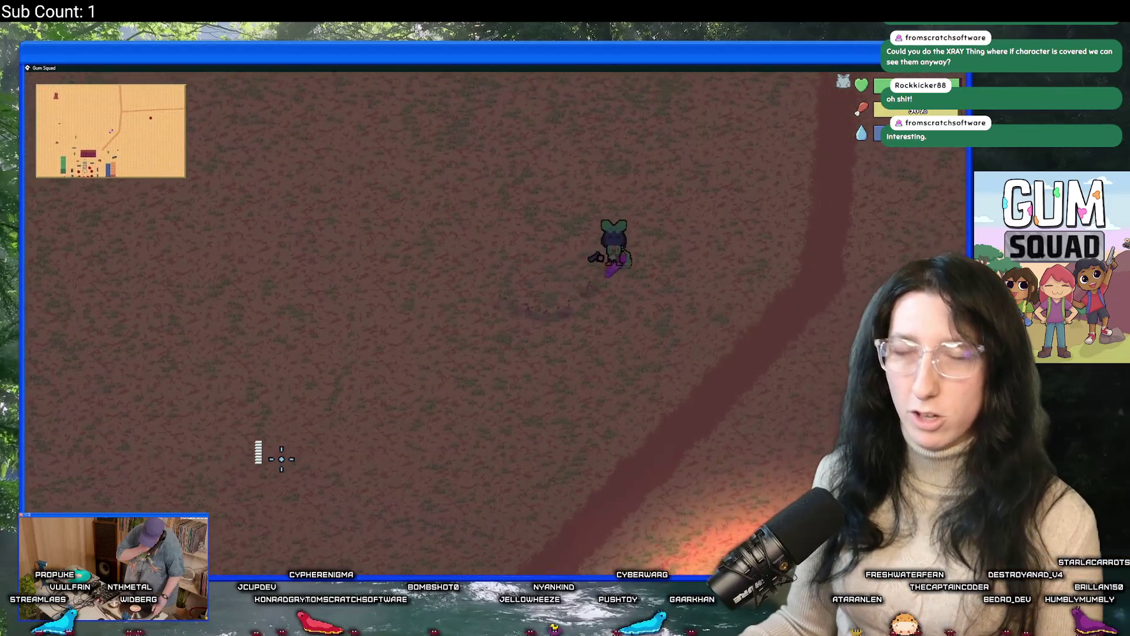
Shoot the scorpion, then walk north to the next stone building
{"action": "key", "text": "d"}
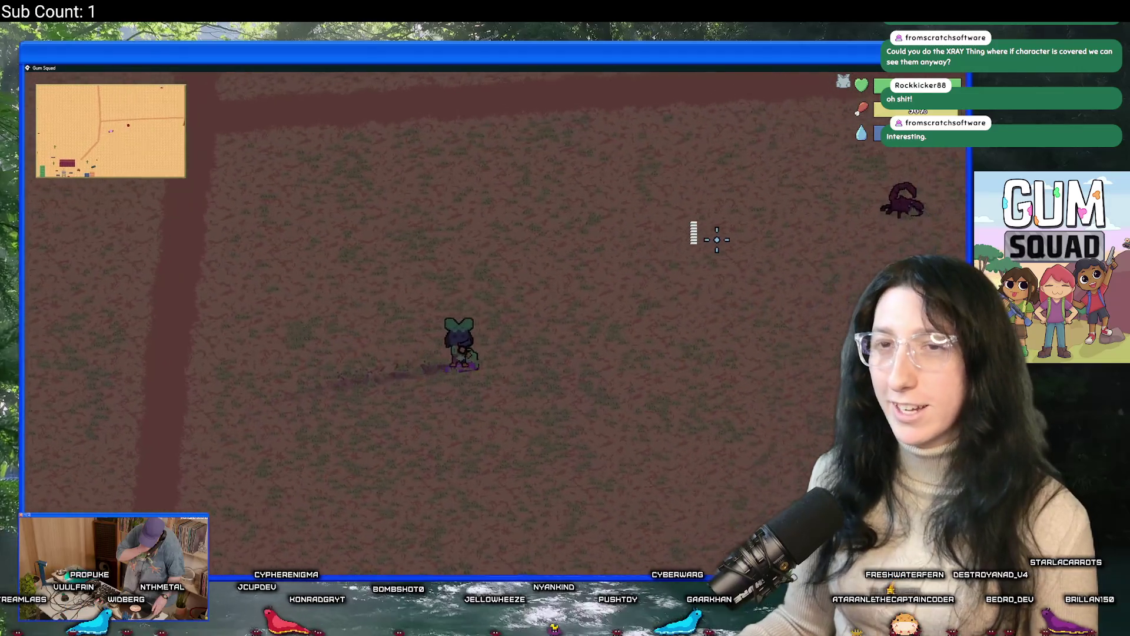
{"action": "left_click", "coordinate": [431, 292]}
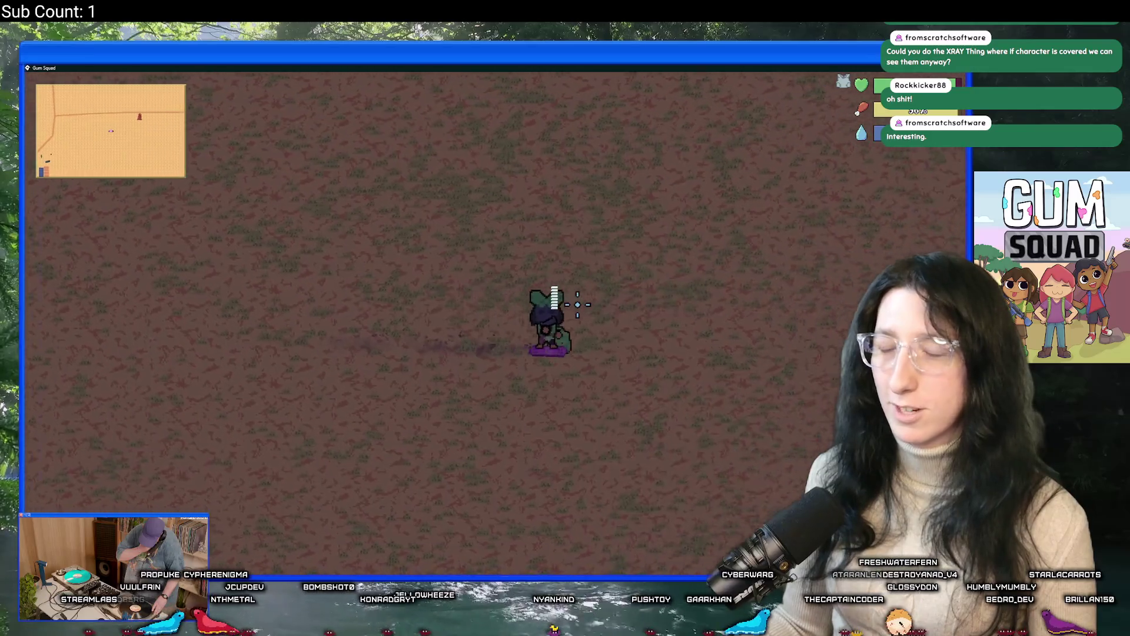
{"action": "key", "text": "w"}
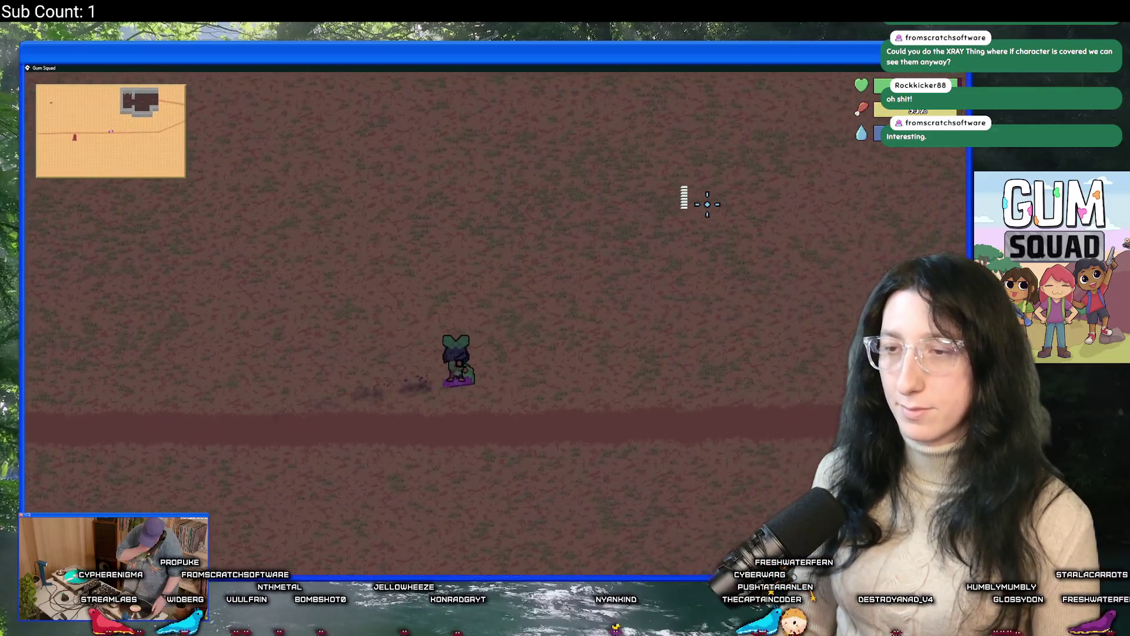
{"action": "key", "text": "w"}
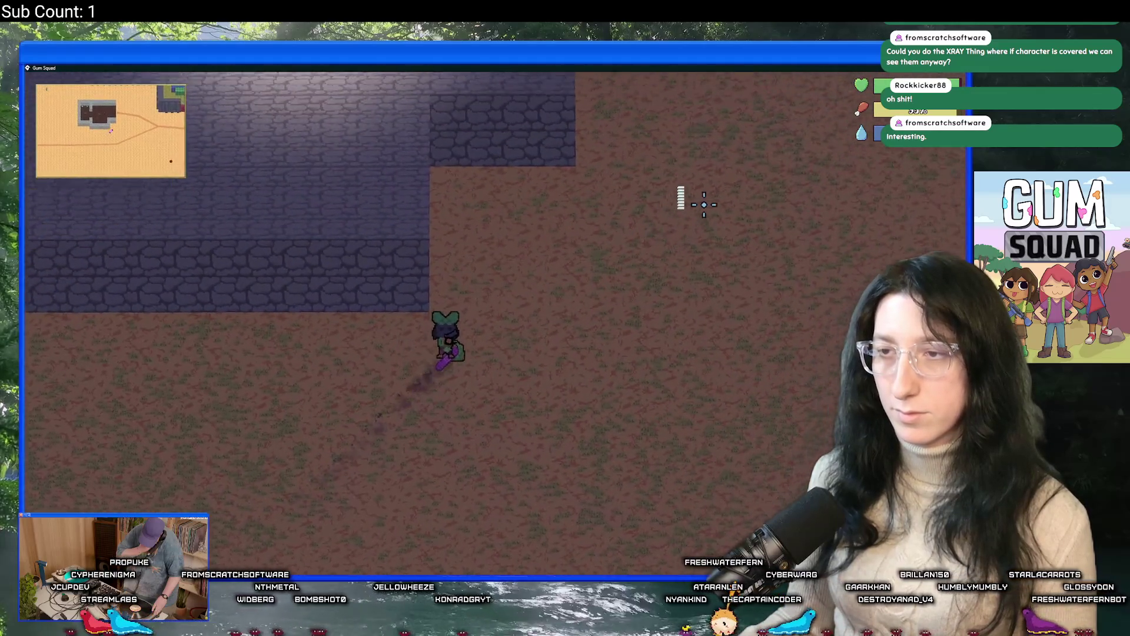
Walk north-east along the path past the cactus to the dark brick building's doorway
{"action": "key", "text": "w"}
{"action": "key", "text": "d"}
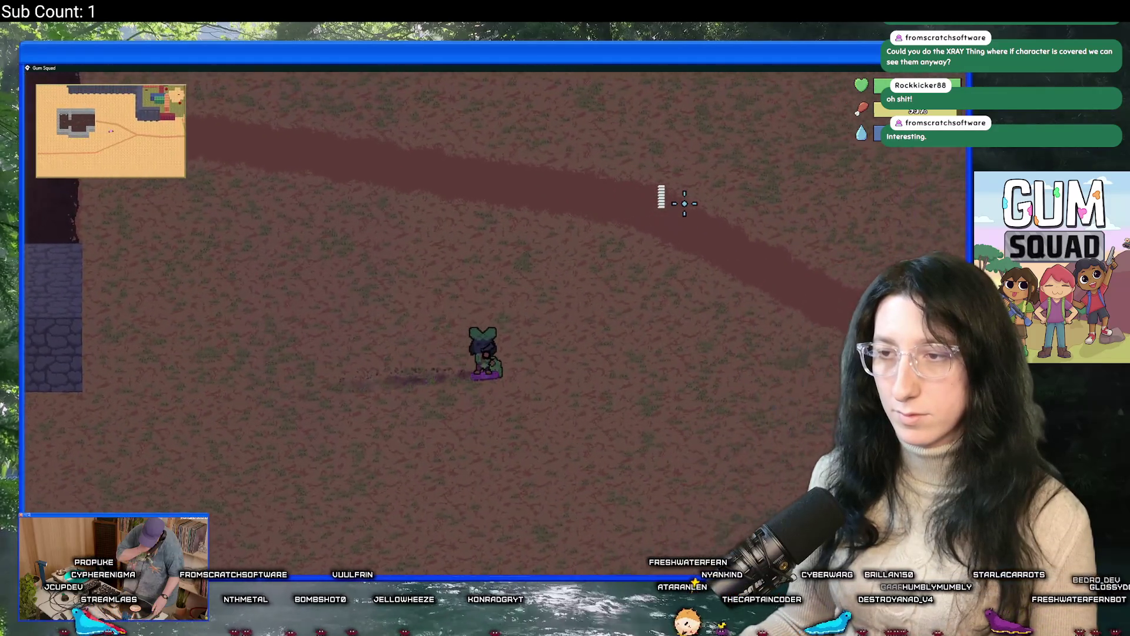
{"action": "key", "text": "w"}
{"action": "key", "text": "d"}
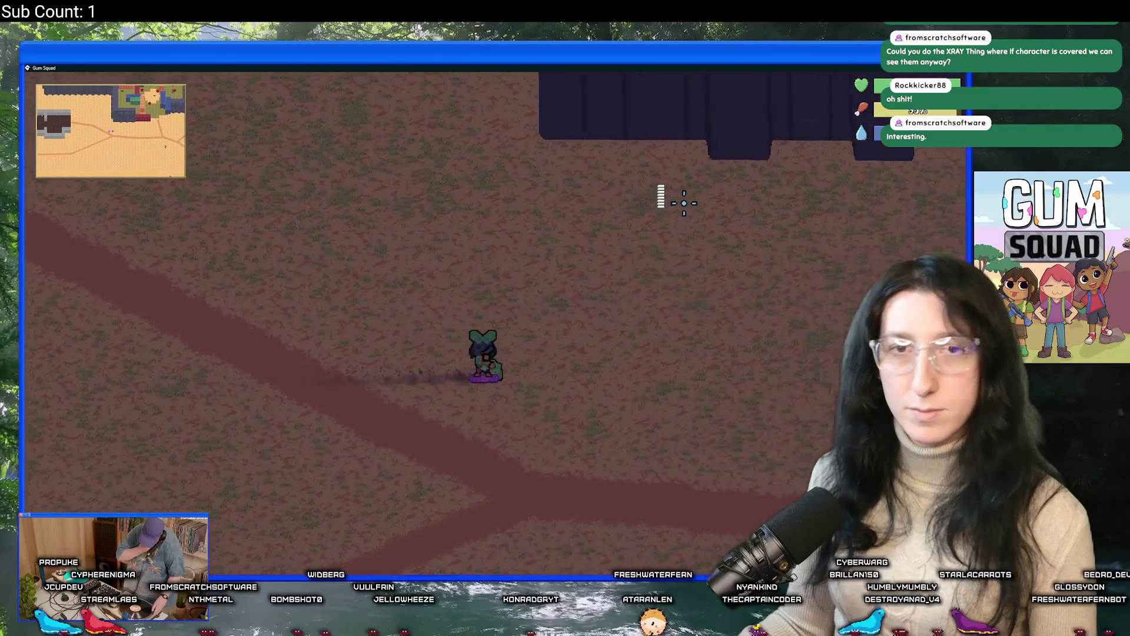
{"action": "key", "text": "d"}
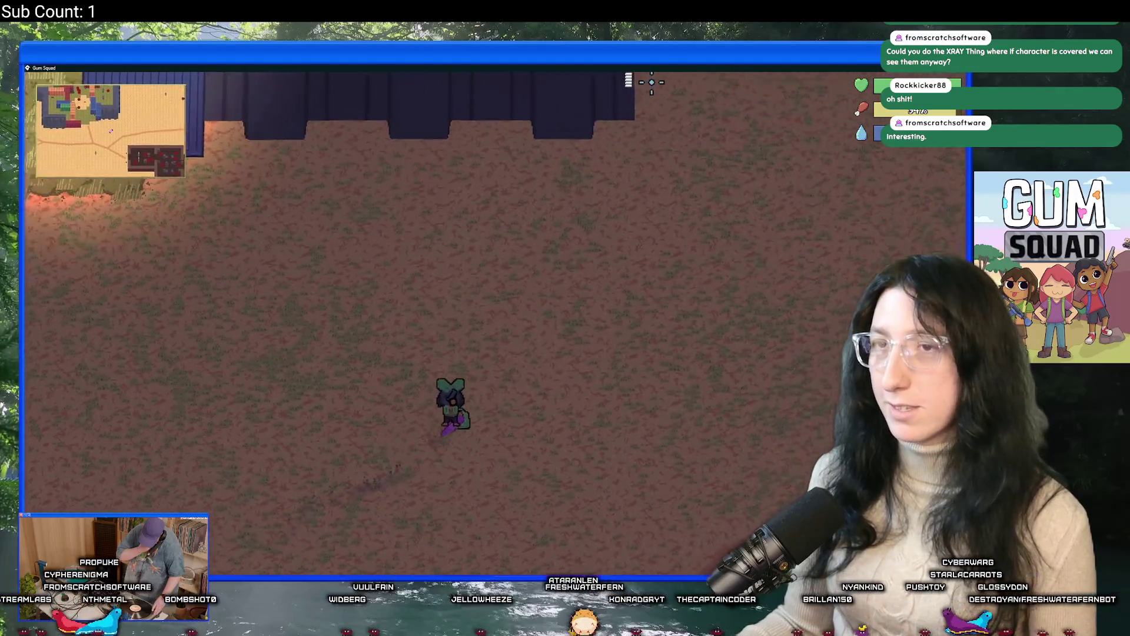
{"action": "key", "text": "w"}
{"action": "key", "text": "d"}
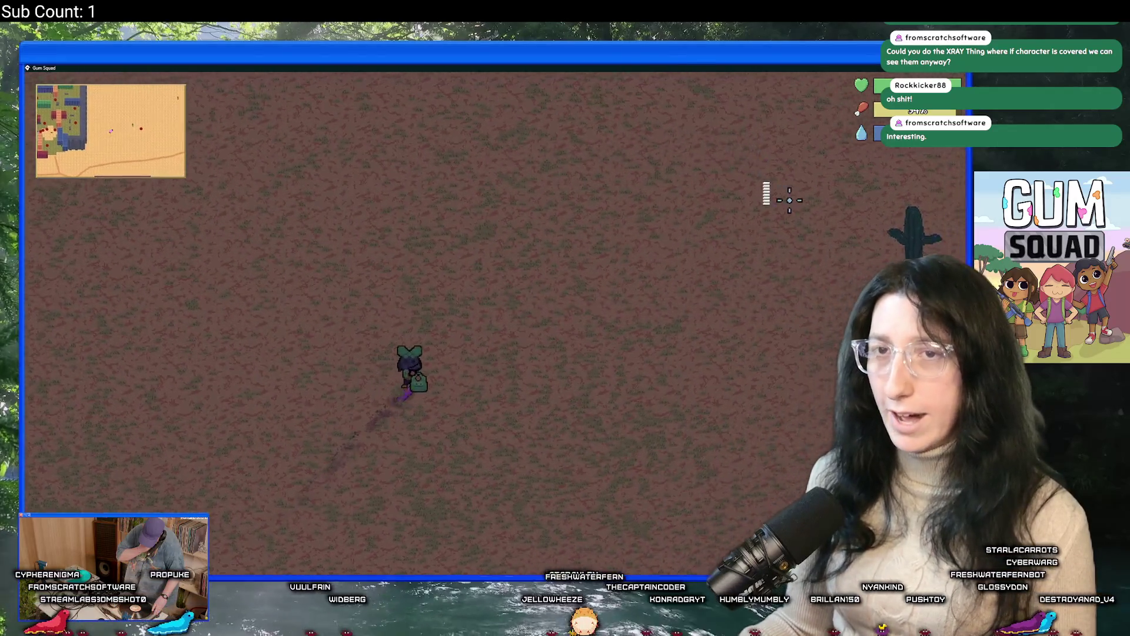
{"action": "key", "text": "w"}
{"action": "key", "text": "d"}
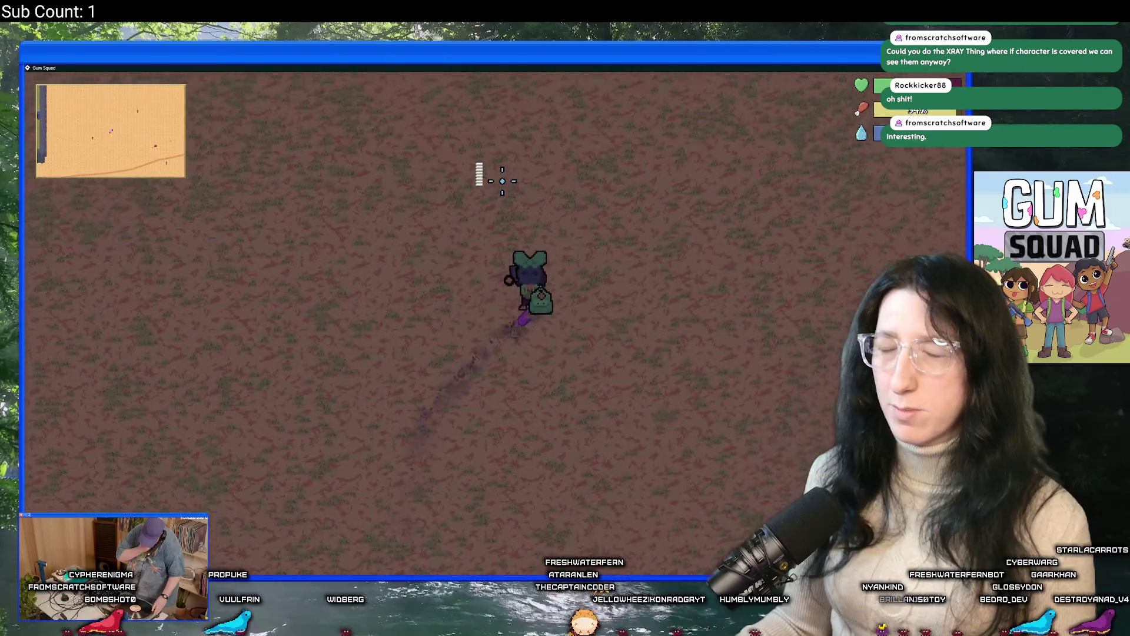
{"action": "key", "text": "w"}
{"action": "key", "text": "d"}
{"action": "key", "text": "w"}
{"action": "key", "text": "d"}
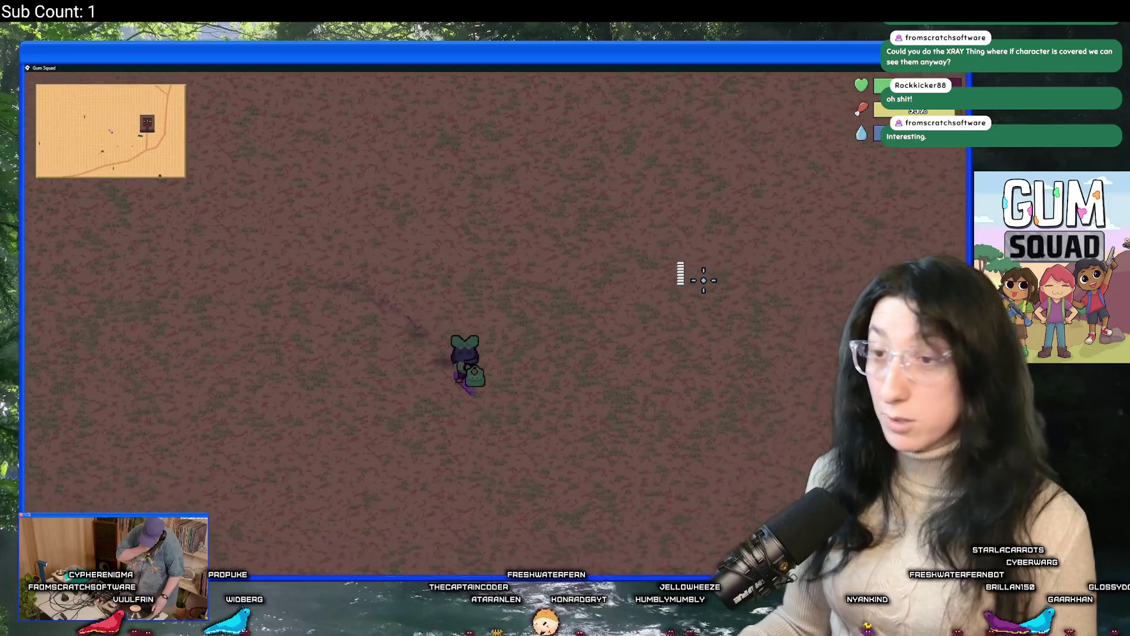
{"action": "key", "text": "w"}
{"action": "key", "text": "d"}
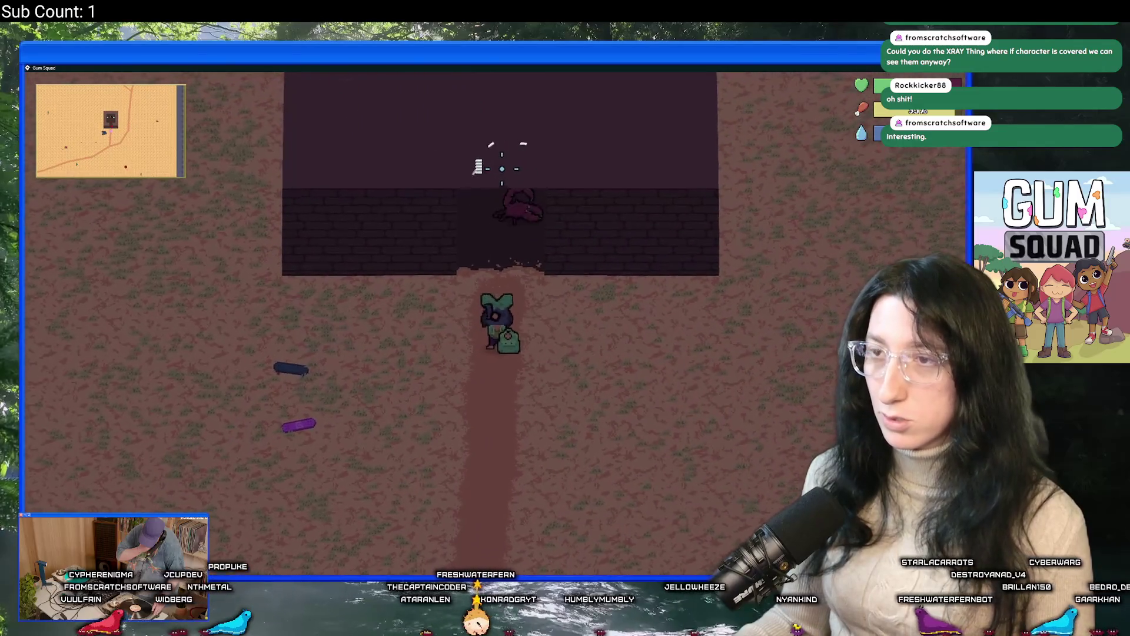
Walk south and shoot the last scorpion for +70 XP
{"action": "key", "text": "s"}
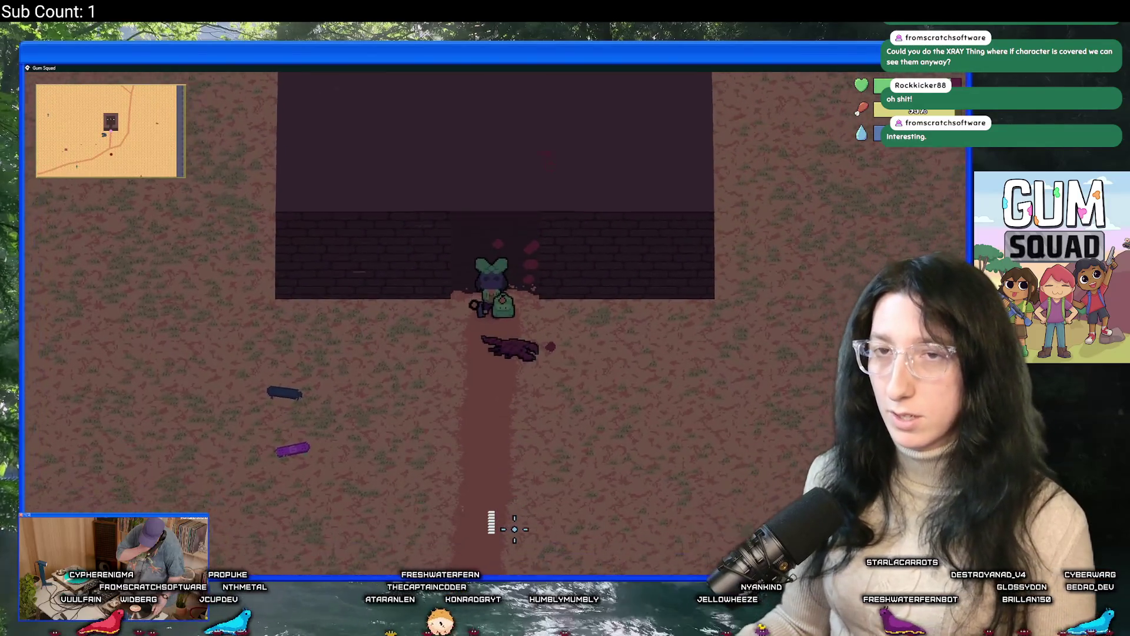
{"action": "key", "text": "s"}
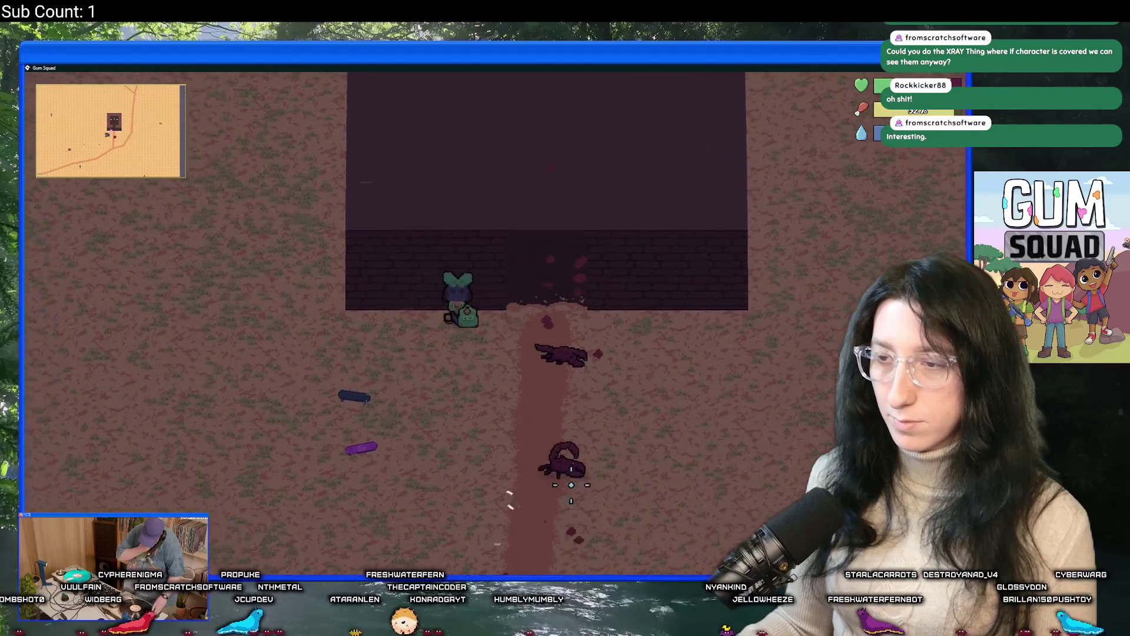
{"action": "key", "text": "s"}
{"action": "left_click", "coordinate": [638, 283]}
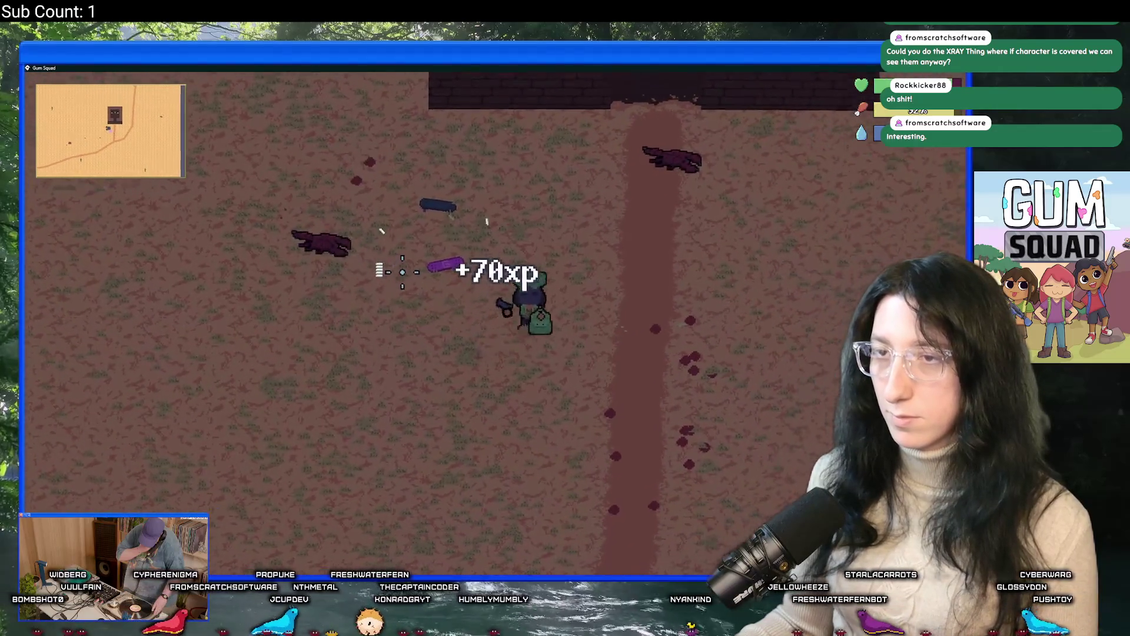
Loot the scorpion corpse, raising item stacks to 47 and 36, then enter the two-crate building
{"action": "key", "text": "w"}
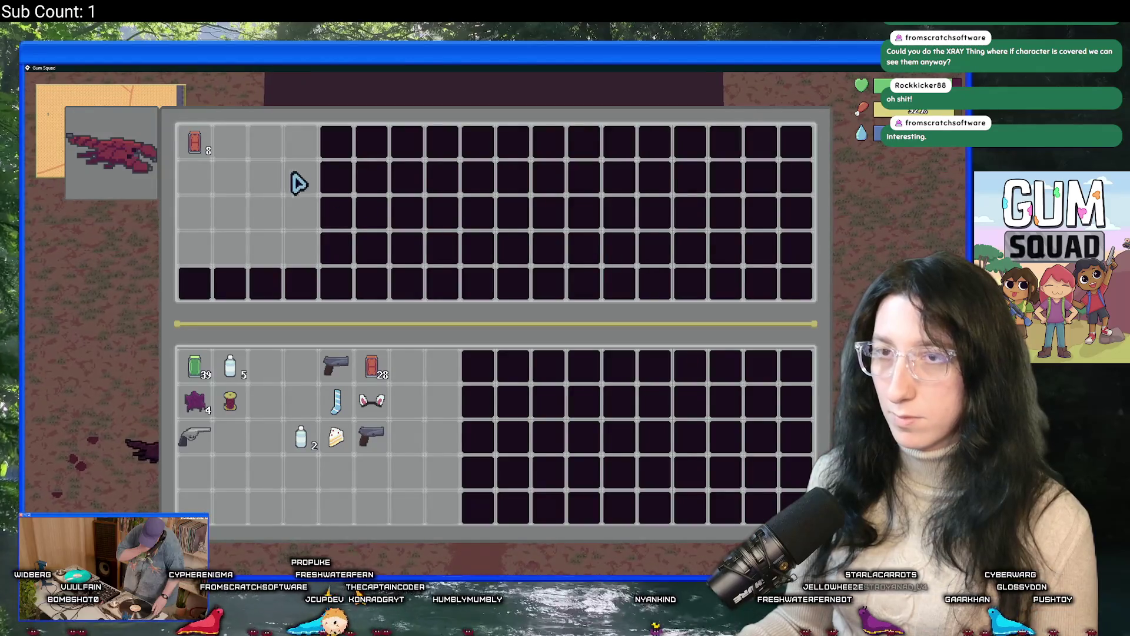
{"action": "key", "text": "Tab"}
{"action": "key", "text": "s"}
{"action": "key", "text": "a"}
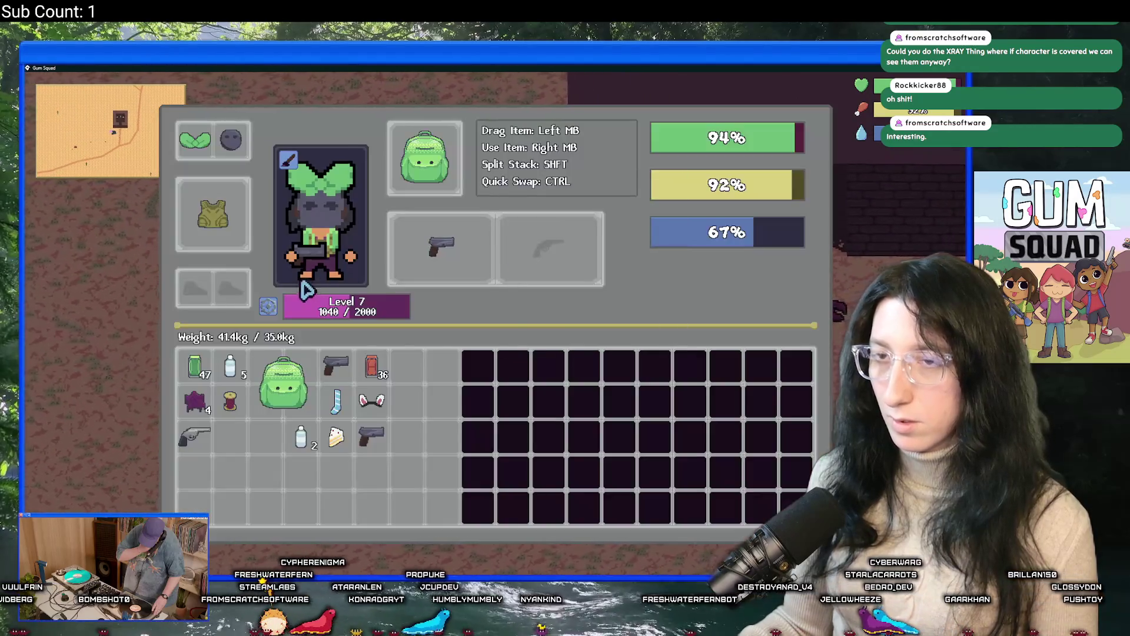
{"action": "mouse_move", "coordinate": [224, 421]}
{"action": "key", "text": "Tab"}
{"action": "key", "text": "d"}
{"action": "key", "text": "w"}
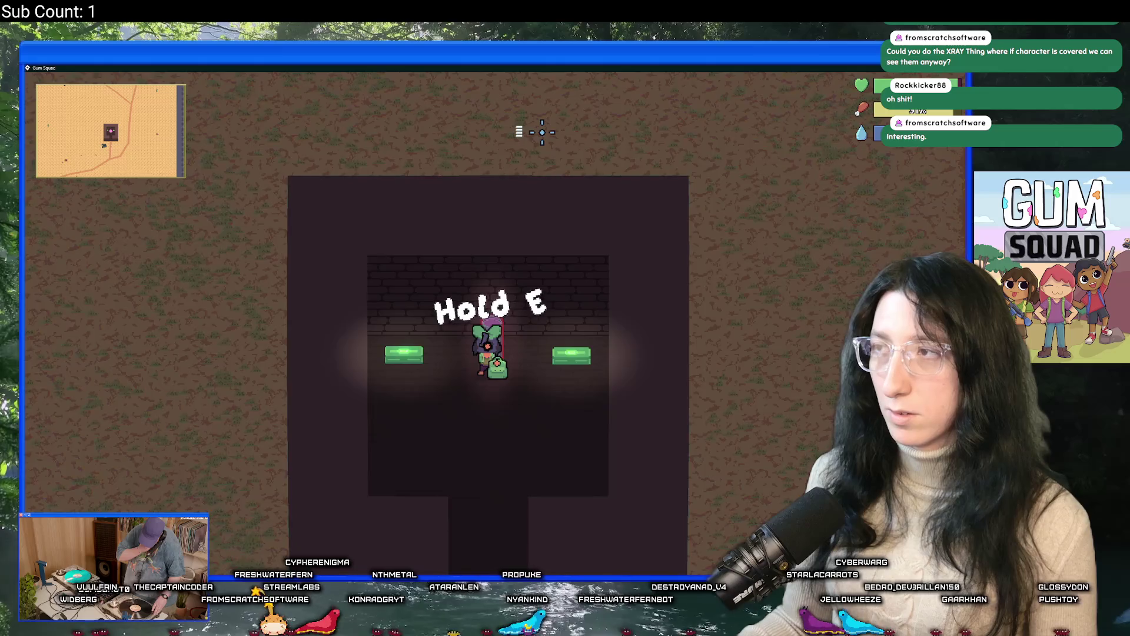
Open the green chest, then walk out of the building onto the plains by the dirt road
{"action": "key", "text": "a"}
{"action": "key", "text": "e"}
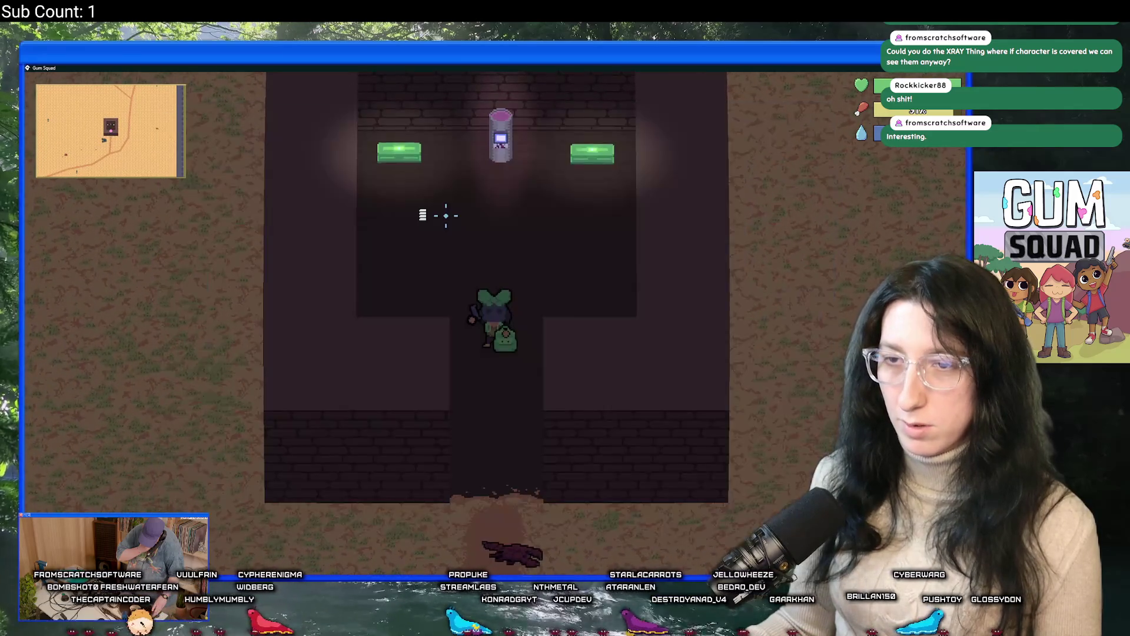
{"action": "key", "text": "w+a"}
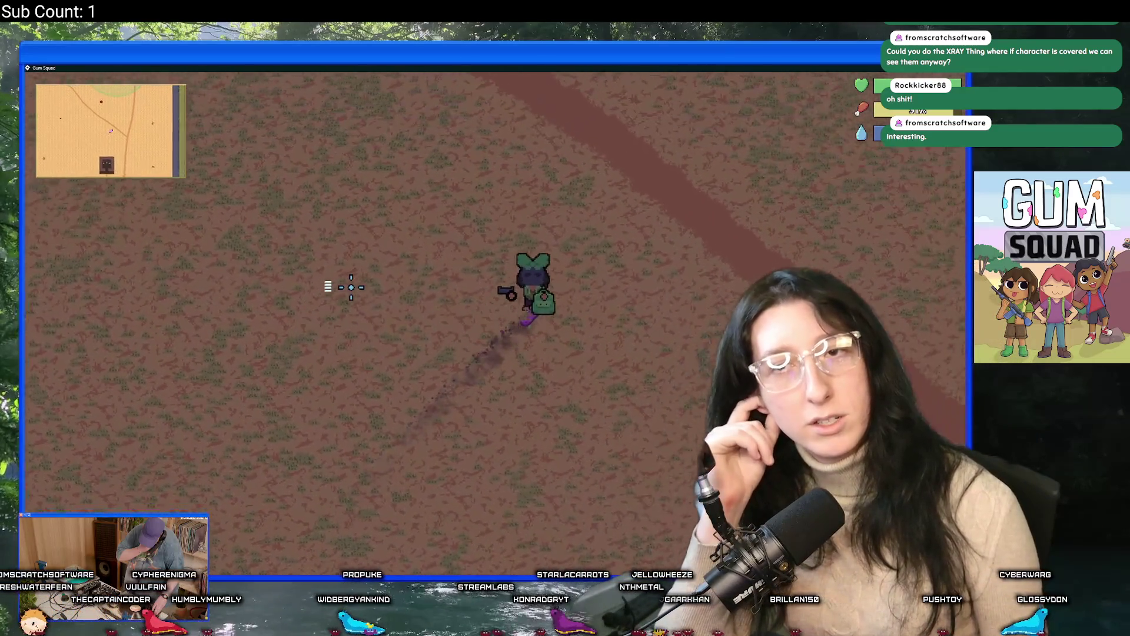
{"action": "key", "text": "w+d"}
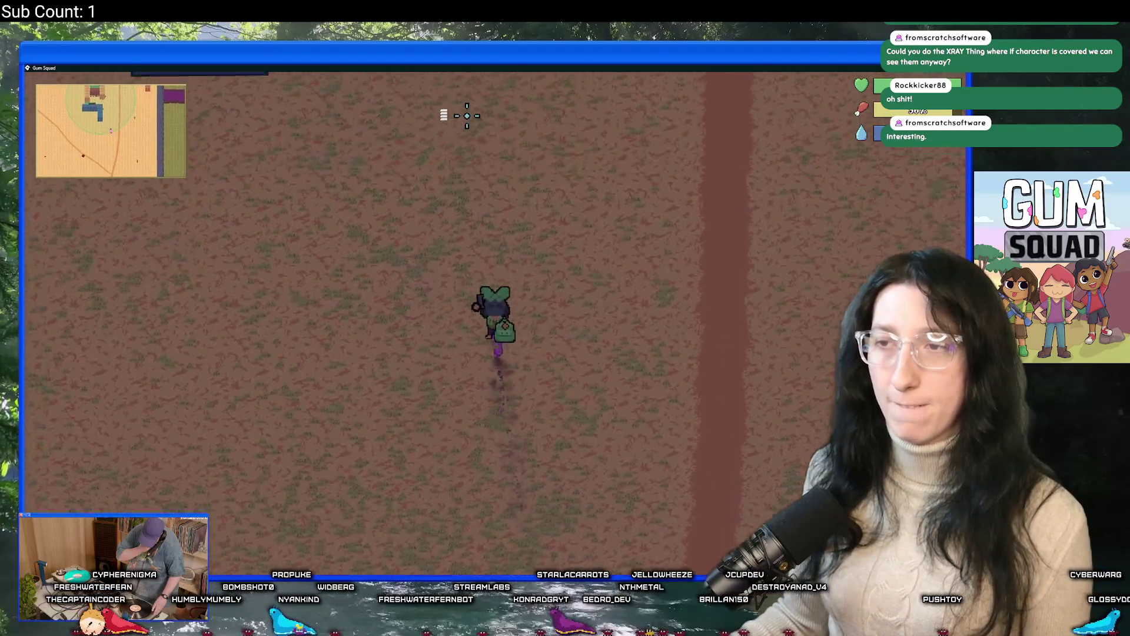
Walk to the camp benches and search the chest beside them
{"action": "key", "text": "w+a"}
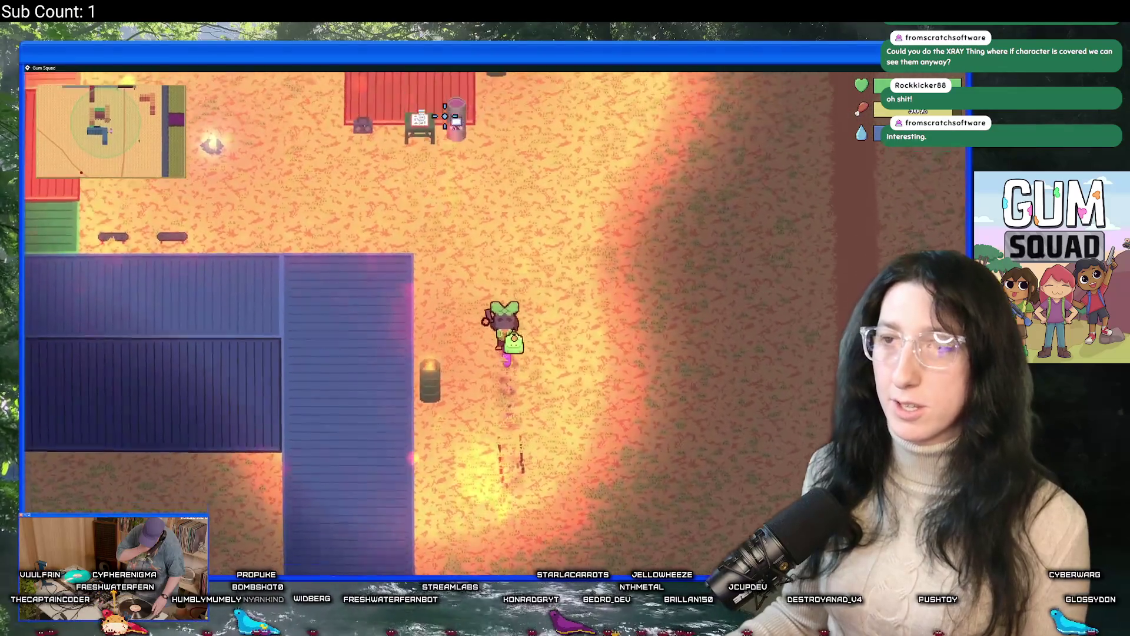
{"action": "key", "text": "w+a"}
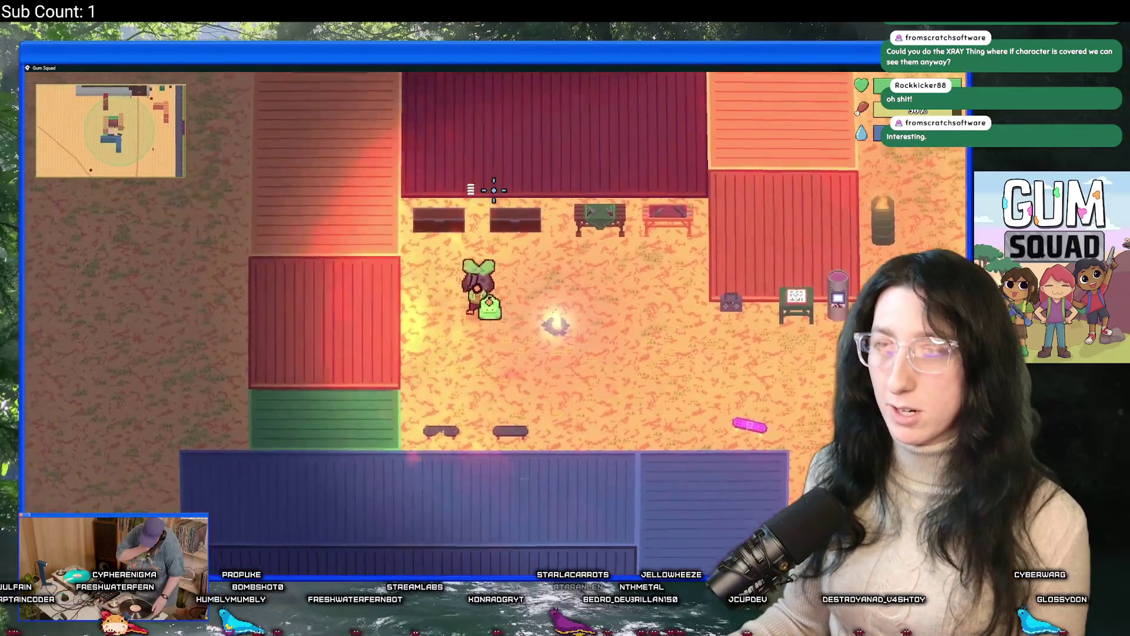
{"action": "key", "text": "a"}
{"action": "key", "text": "e"}
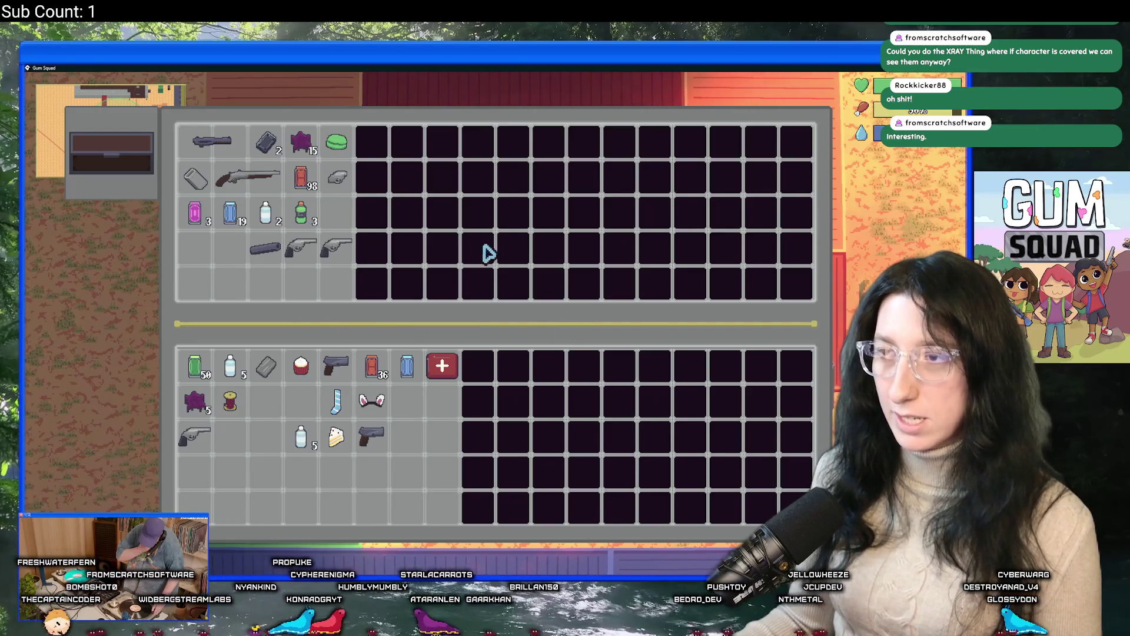
{"action": "key", "text": "Tab"}
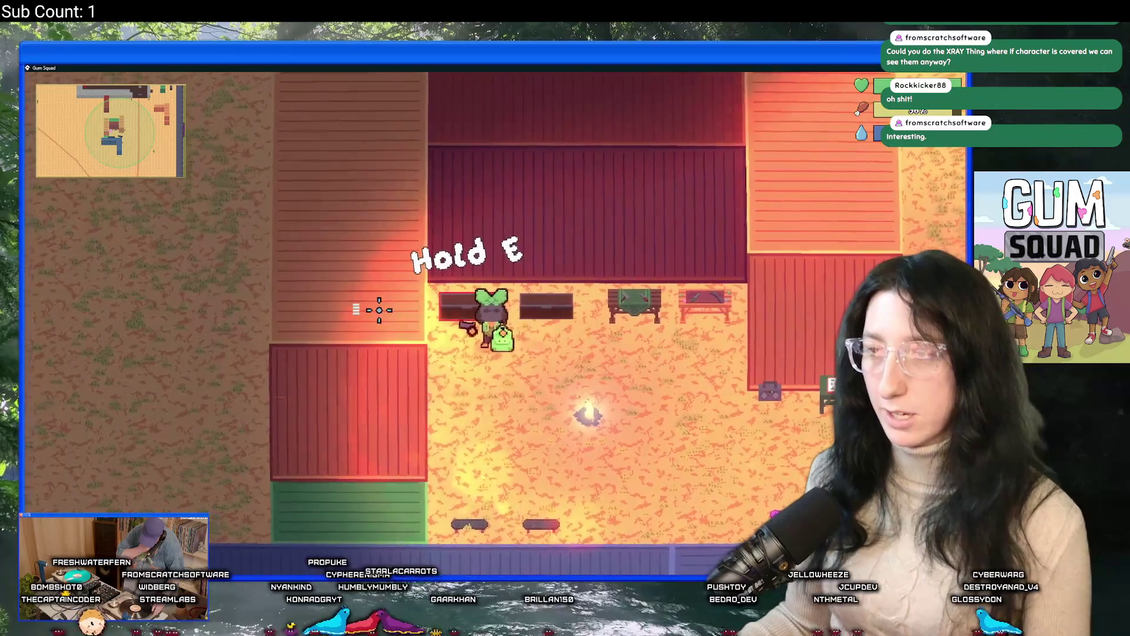
Set Window Mouse Lock to Disabled in Options > Gameplay, then switch to GameMaker
{"action": "key", "text": "Escape"}
{"action": "left_click", "coordinate": [537, 330]}
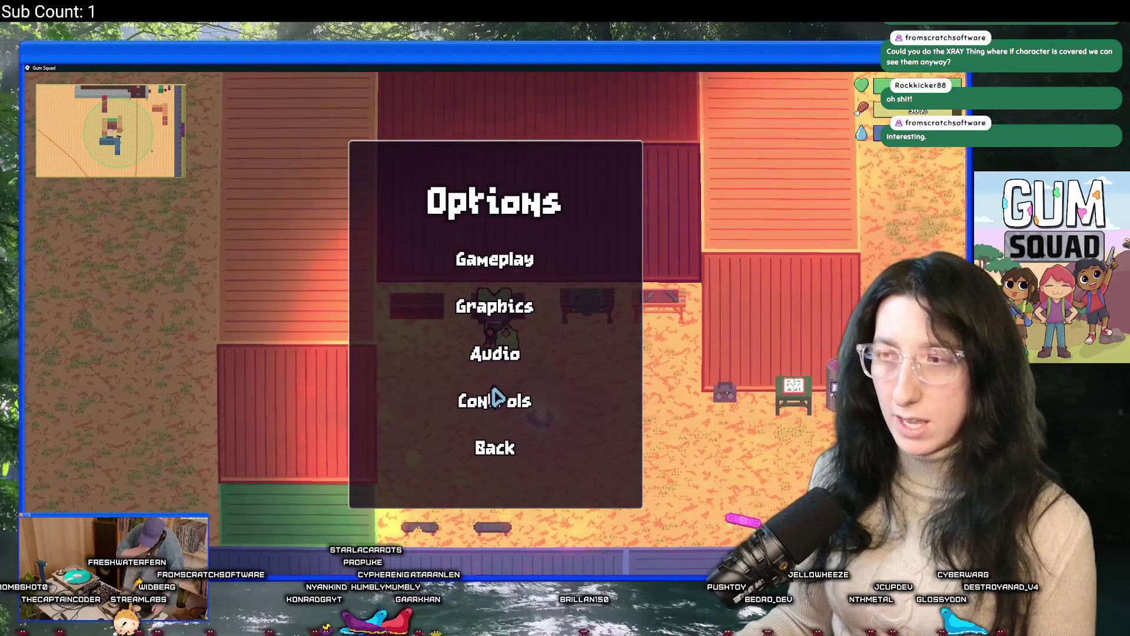
{"action": "left_click", "coordinate": [497, 253]}
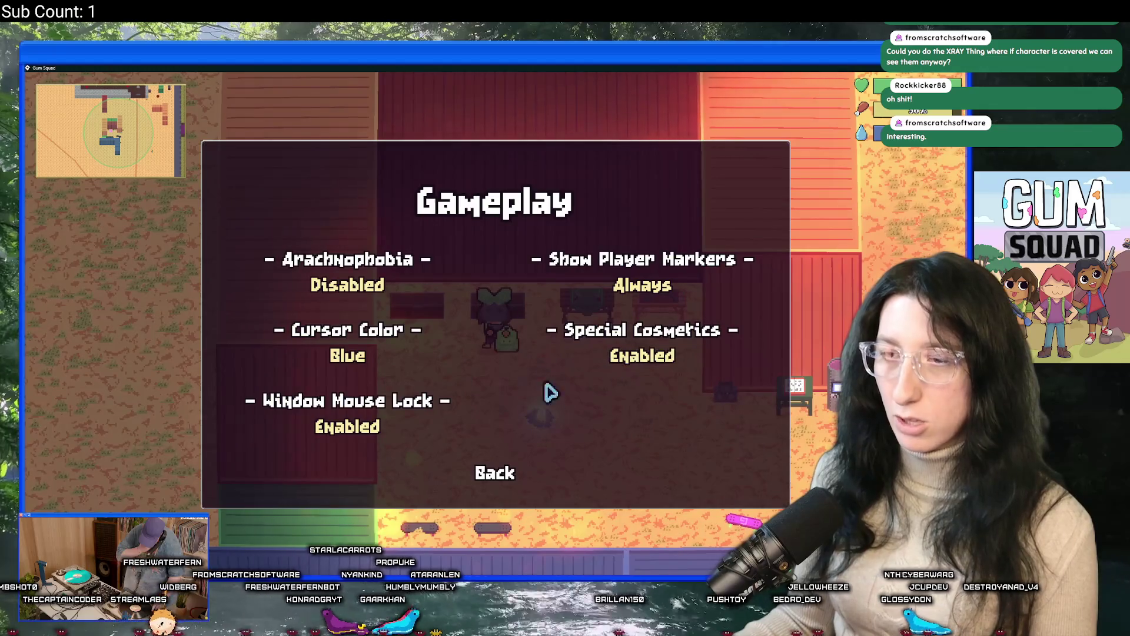
{"action": "left_click", "coordinate": [348, 425]}
{"action": "key", "text": "Escape"}
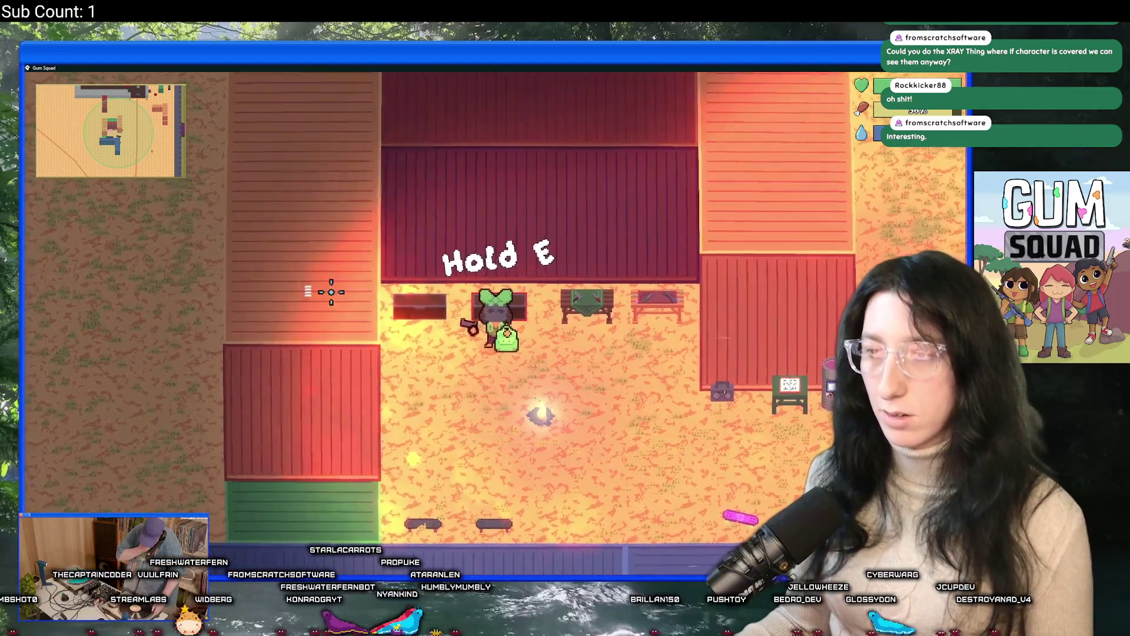
{"action": "key", "text": "e"}
{"action": "key", "text": "alt+Tab"}
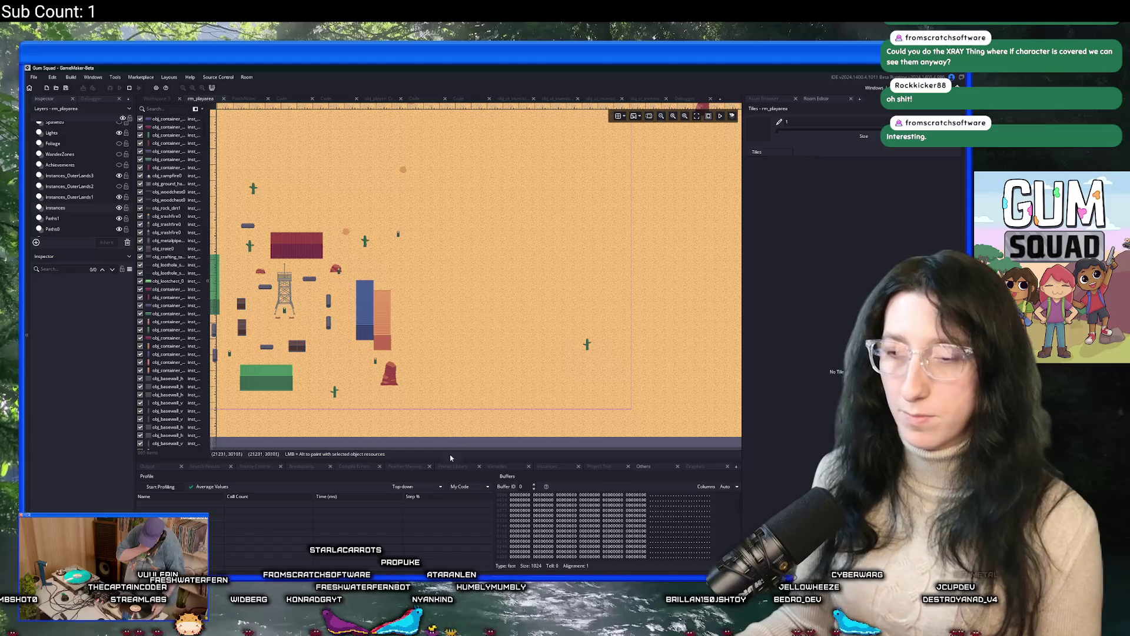
Freeze the profiler timings, expand obj_ui_Draw_64 to show ui_node_draw, then close the game's inventory
{"action": "key", "text": "alt+Tab"}
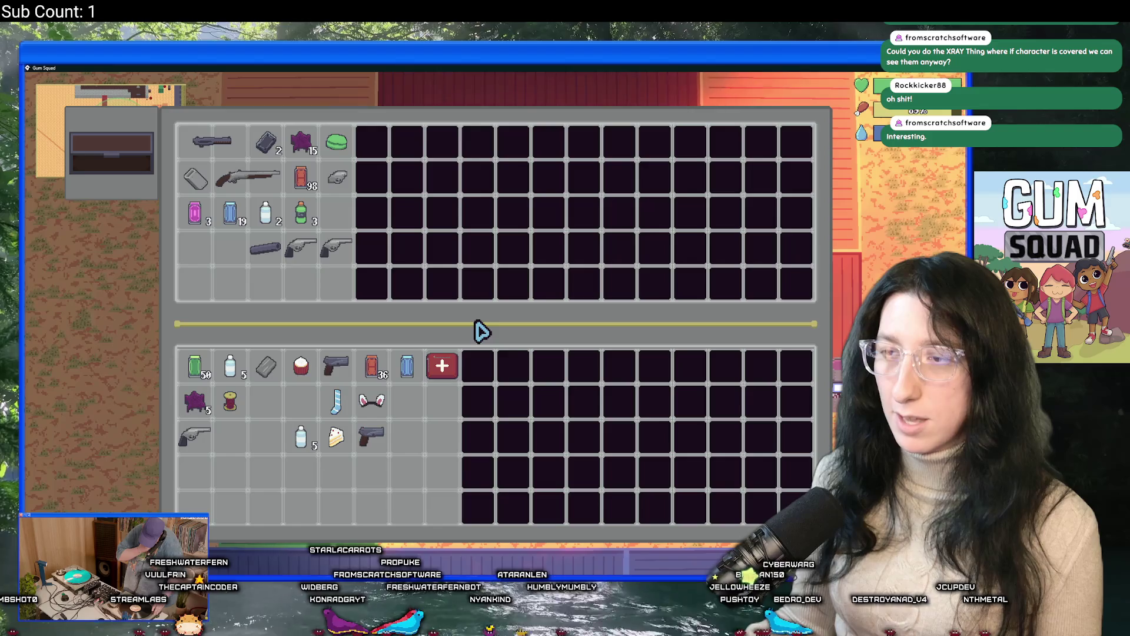
{"action": "key", "text": "alt+Tab"}
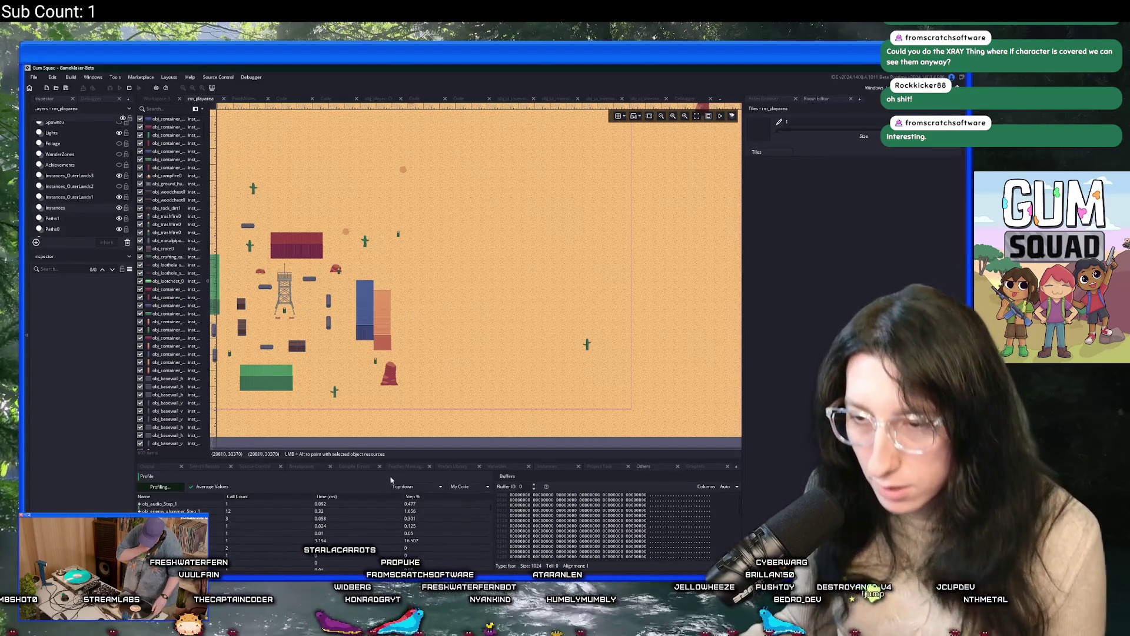
{"action": "left_click", "coordinate": [153, 487]}
{"action": "left_click", "coordinate": [139, 504]}
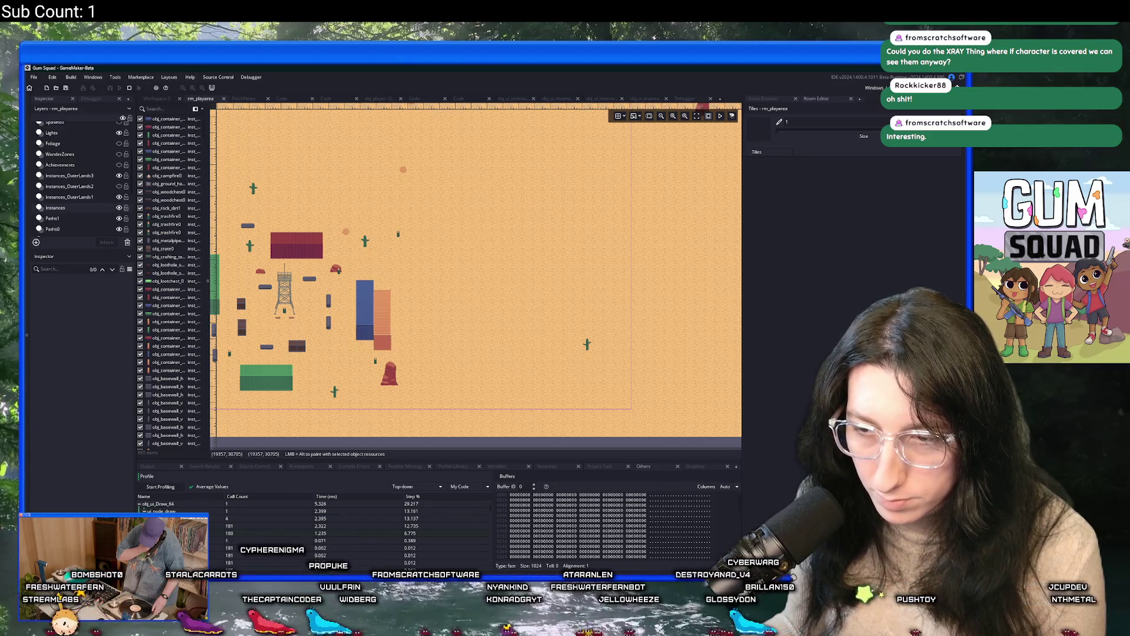
{"action": "scroll", "coordinate": [277, 530], "scroll_direction": "down", "scroll_amount": 2}
{"action": "scroll", "coordinate": [276, 530], "scroll_direction": "up", "scroll_amount": 1}
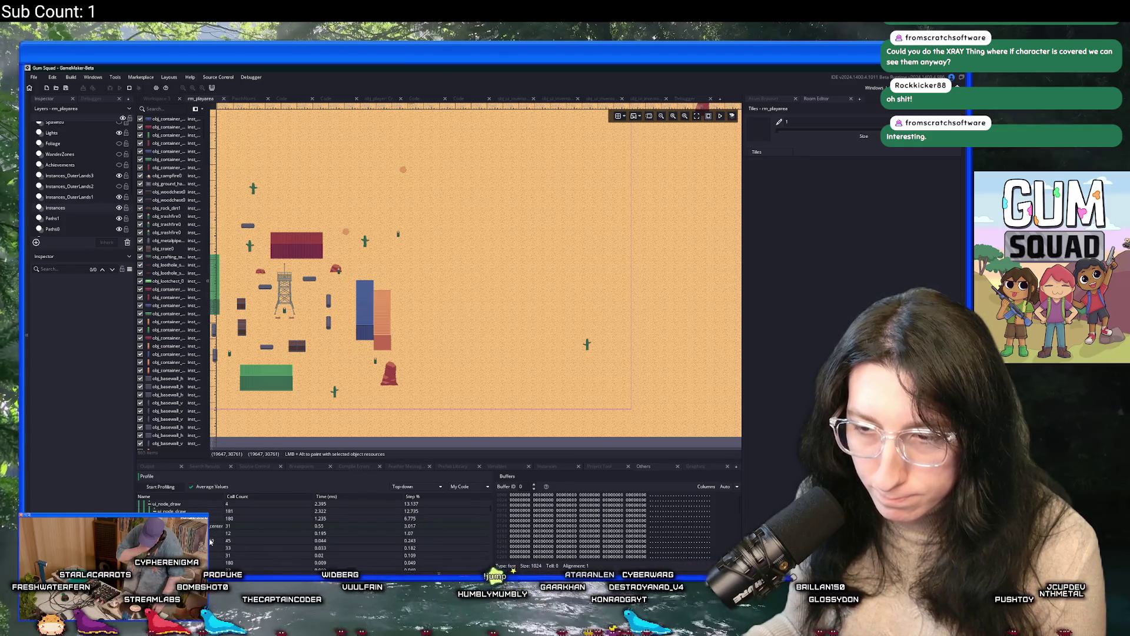
{"action": "key", "text": "alt+Tab"}
{"action": "key", "text": "Escape"}
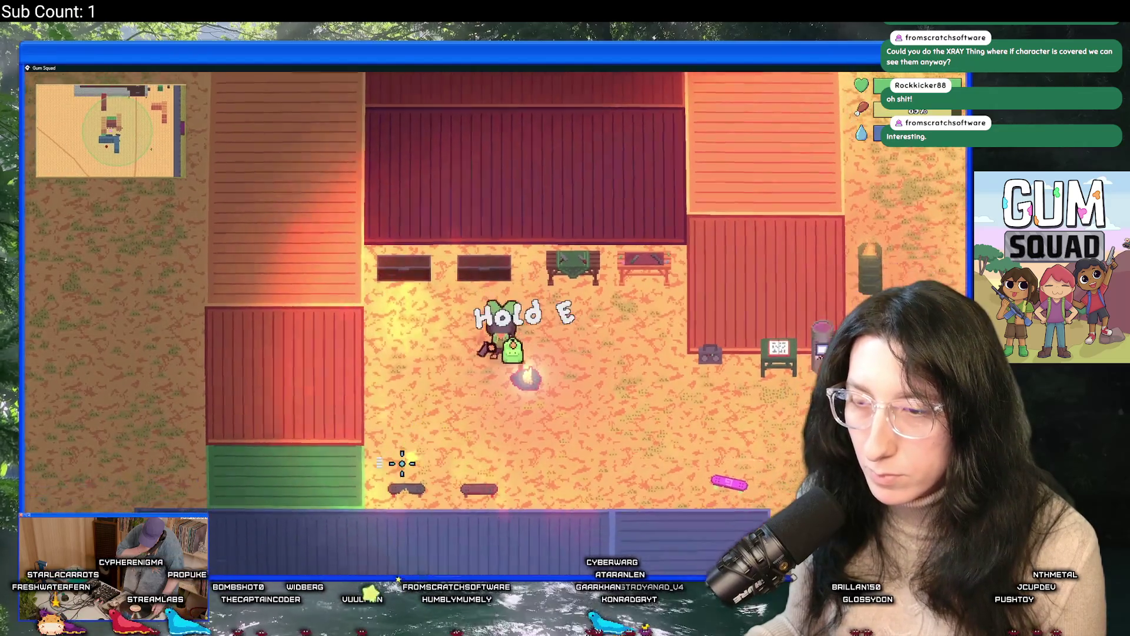
Walk to the camp chest and store the backpack in it
{"action": "key", "text": "s"}
{"action": "key", "text": "d"}
{"action": "key", "text": "e"}
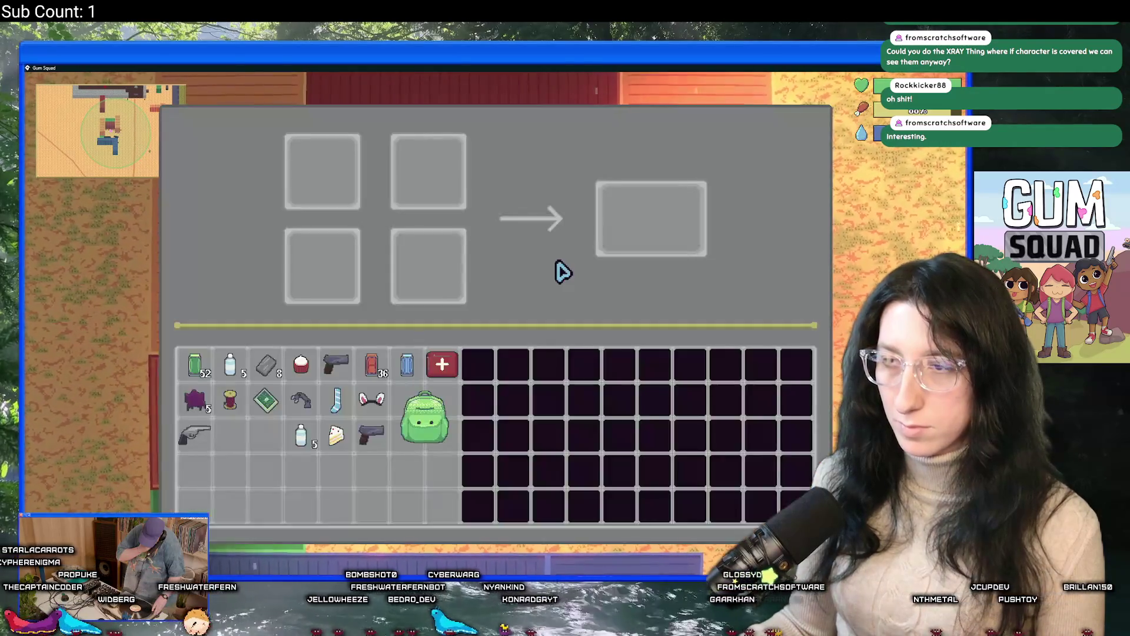
{"action": "key", "text": "e"}
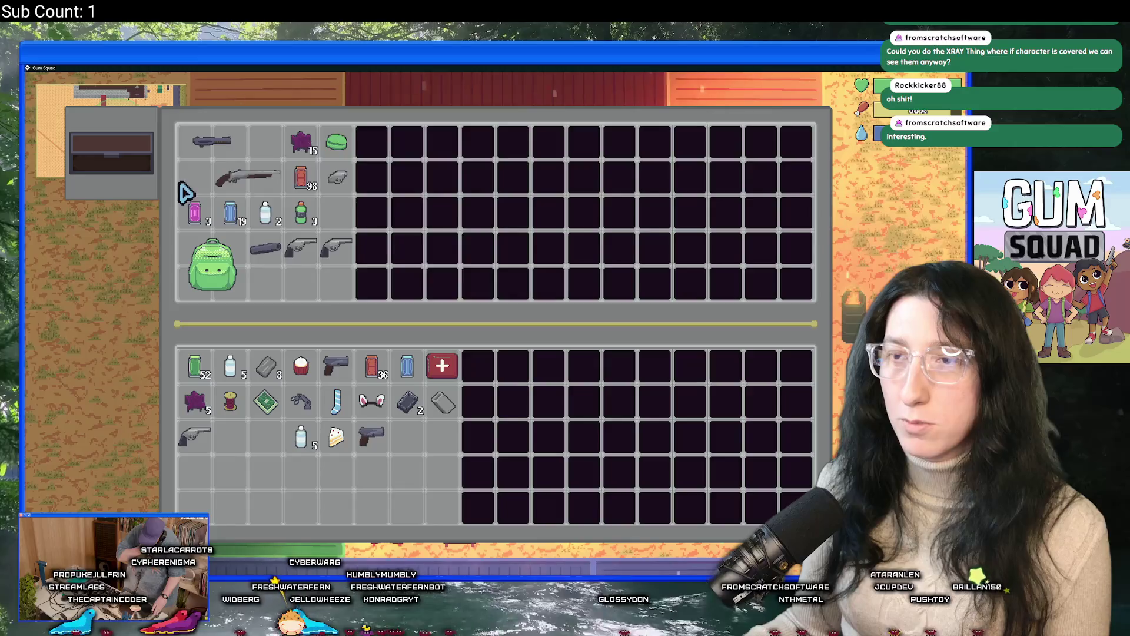
{"action": "key", "text": "e"}
{"action": "key", "text": "e"}
{"action": "key", "text": "e"}
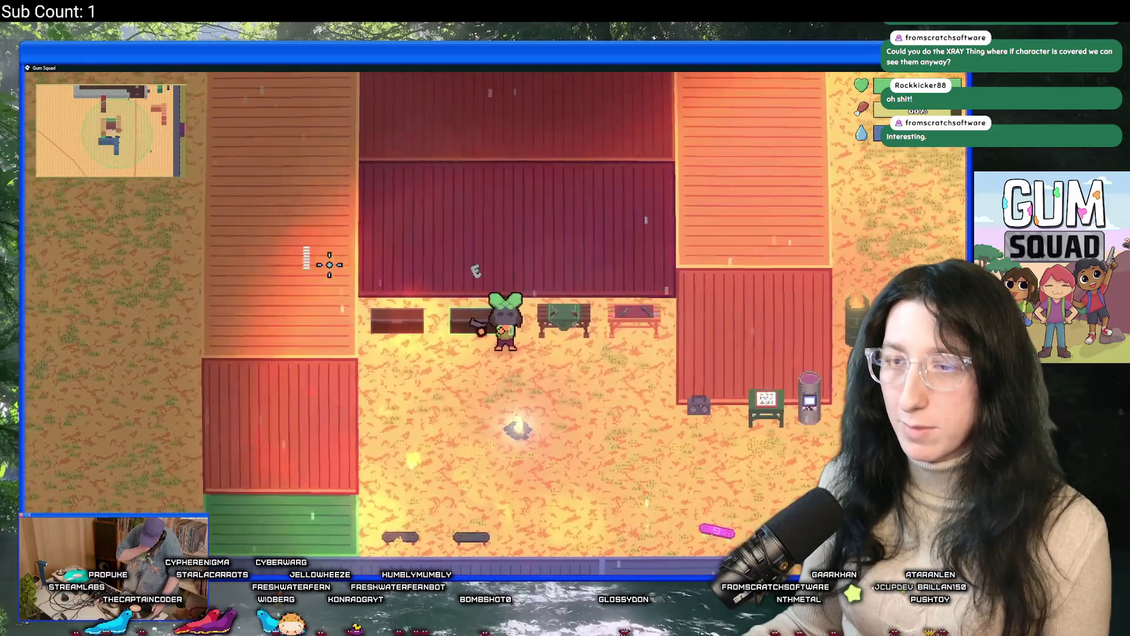
{"action": "key", "text": "e"}
Craft Refined Metal from Metal Scrap at the crafting bench
{"action": "left_click", "coordinate": [283, 369]}
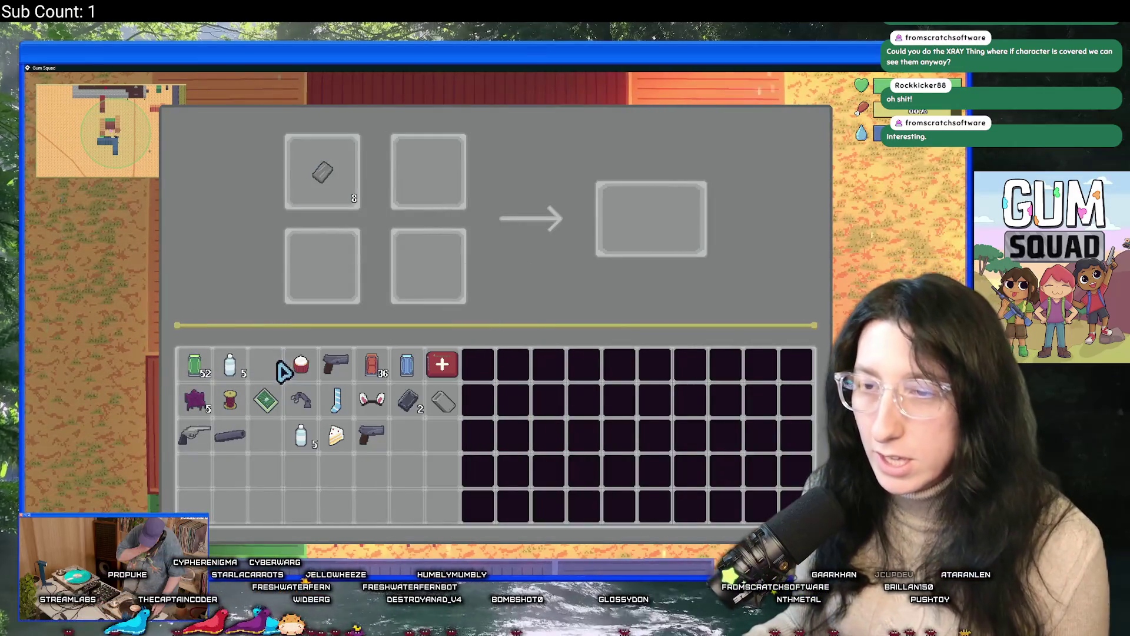
{"action": "left_click", "coordinate": [322, 265]}
{"action": "left_click", "coordinate": [411, 177]}
{"action": "left_click", "coordinate": [428, 265]}
{"action": "left_click", "coordinate": [631, 219]}
Craft a Gun Barrel from Refined Metal and place it in the crafting grid
{"action": "left_click", "coordinate": [407, 400]}
{"action": "left_click", "coordinate": [322, 171]}
{"action": "left_click", "coordinate": [322, 265]}
{"action": "left_click", "coordinate": [428, 171]}
{"action": "left_click", "coordinate": [428, 265]}
{"action": "left_click", "coordinate": [657, 232]}
{"action": "left_click", "coordinate": [444, 403]}
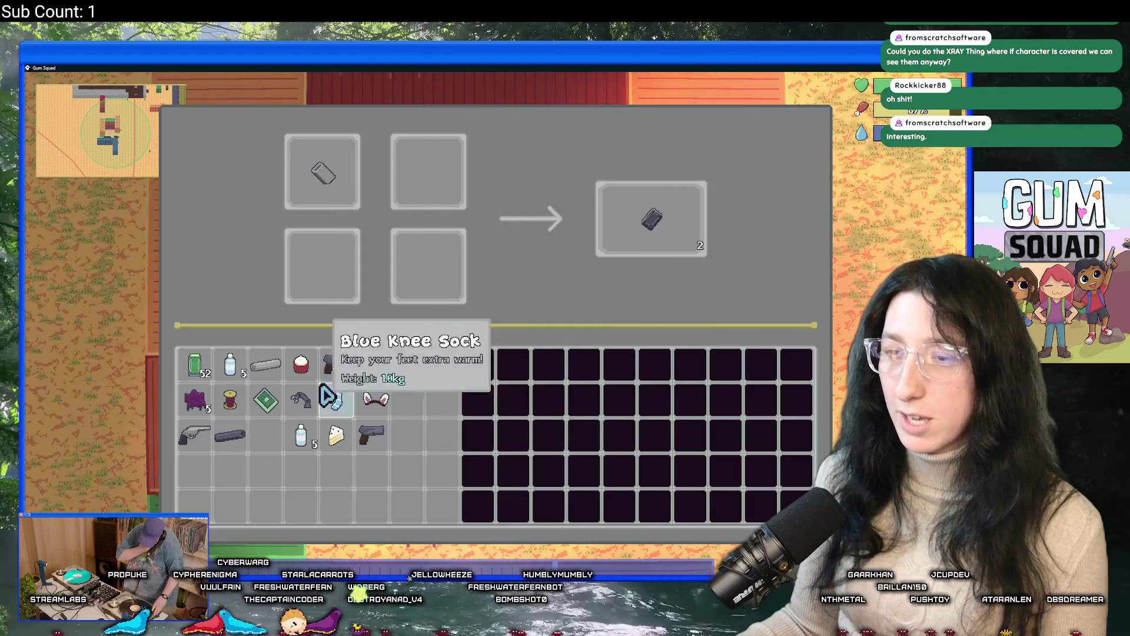
{"action": "left_click", "coordinate": [262, 366]}
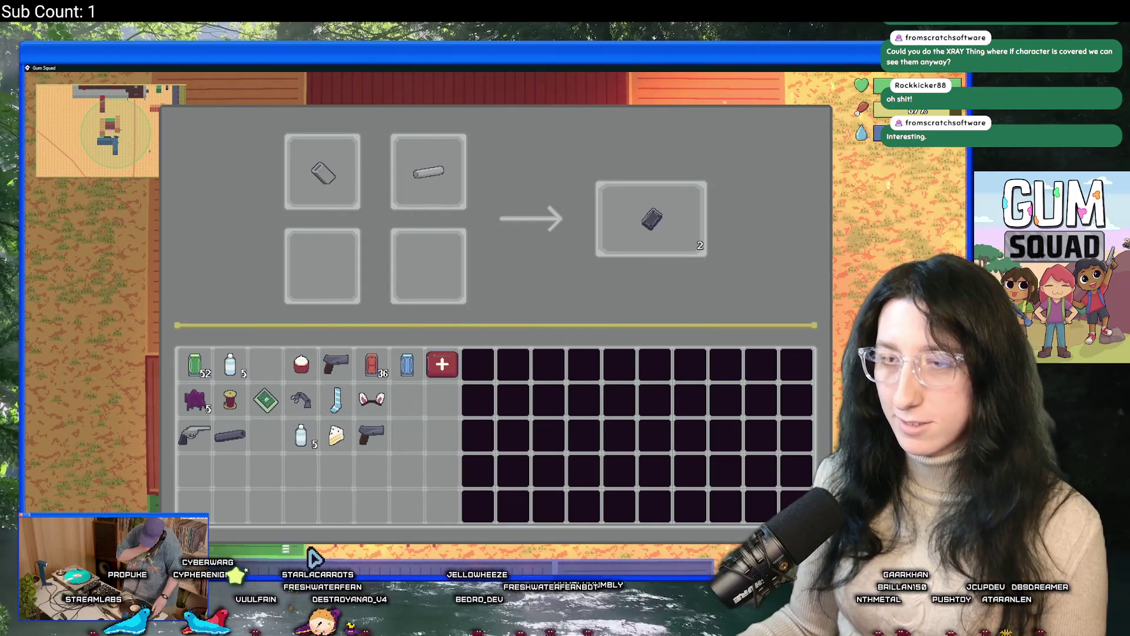
{"action": "key", "text": "Escape"}
Take the gun barrel and the blue cans out of the nearby chest
{"action": "key", "text": "Tab"}
{"action": "key", "text": "e"}
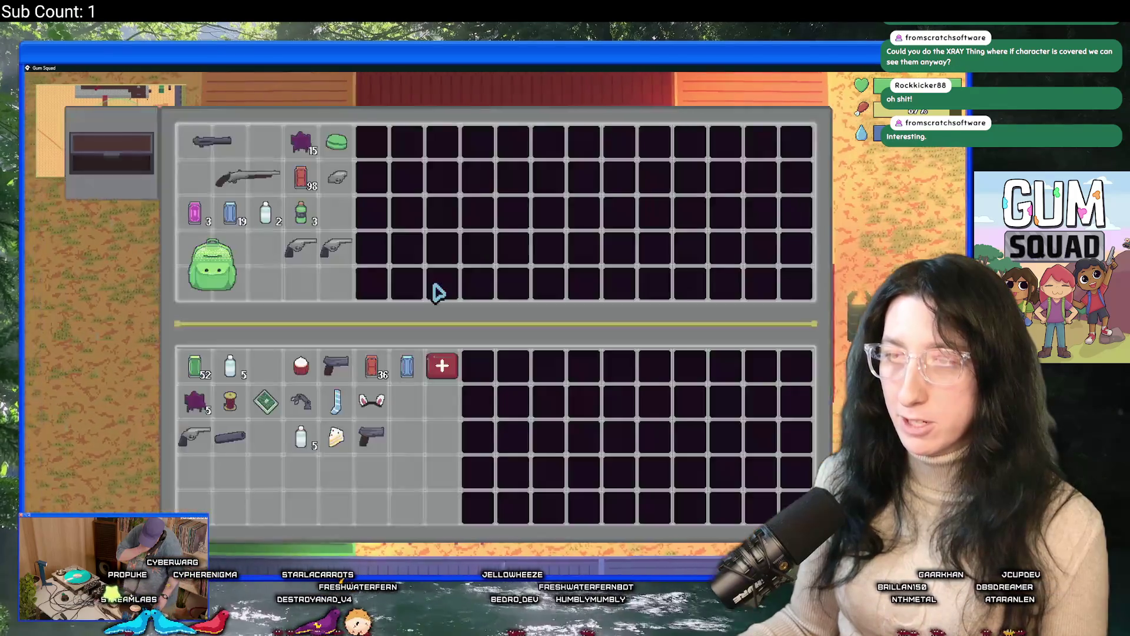
{"action": "left_click", "coordinate": [212, 140]}
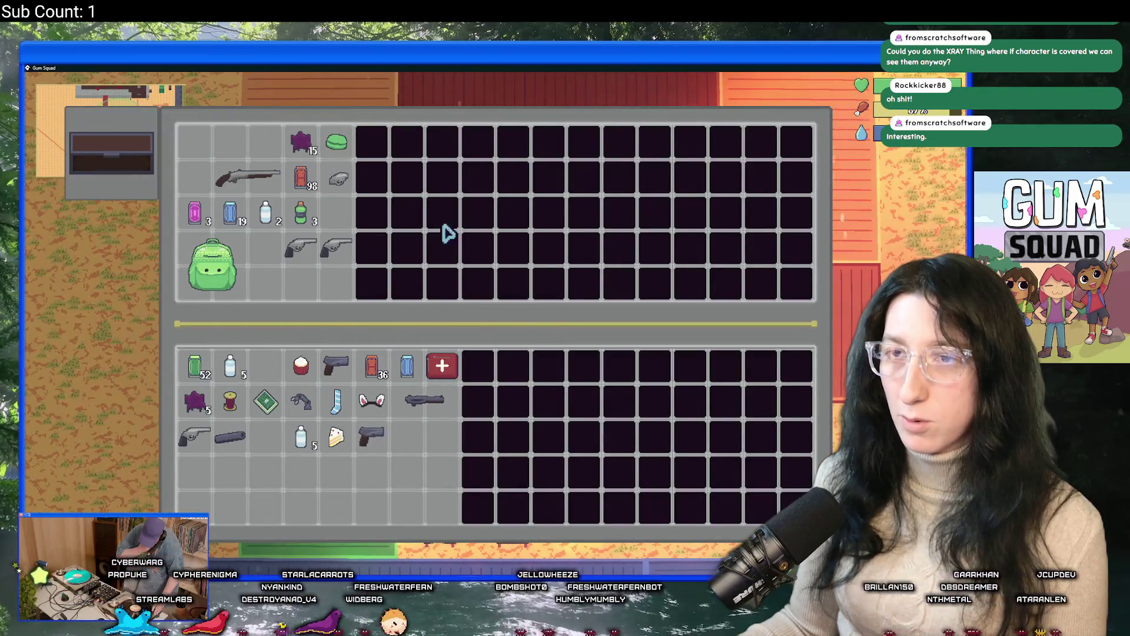
{"action": "left_click", "coordinate": [230, 214]}
{"action": "key", "text": "Escape"}
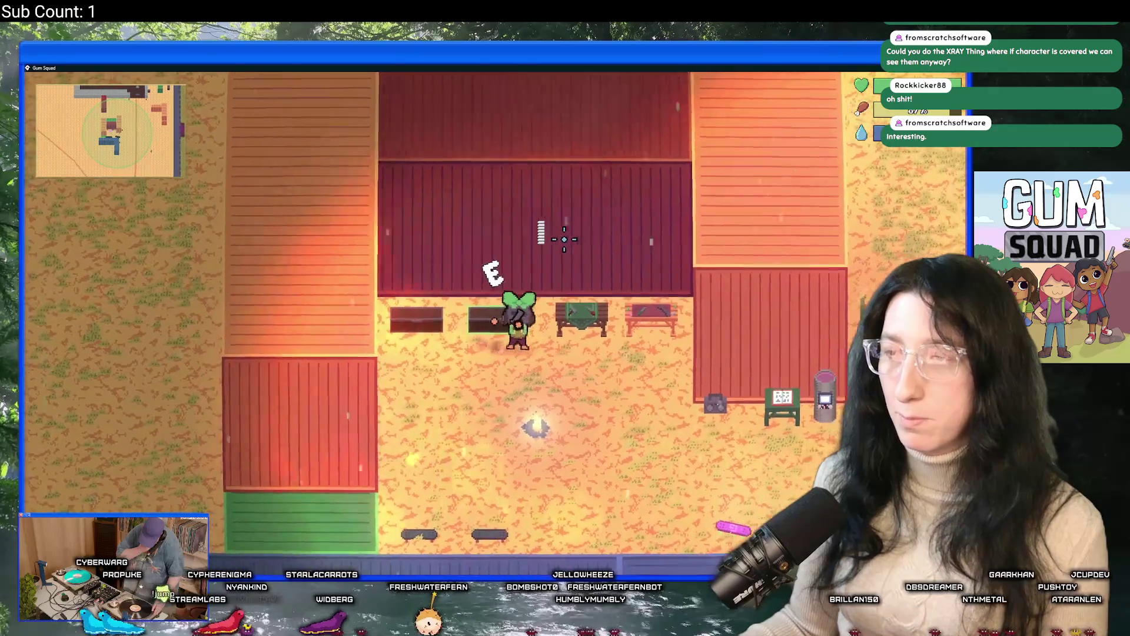
Combine the blue cans and gun barrel into a Makeshift Rifle and move it to the inventory
{"action": "key", "text": "d"}
{"action": "key", "text": "e"}
{"action": "left_click", "coordinate": [405, 368]}
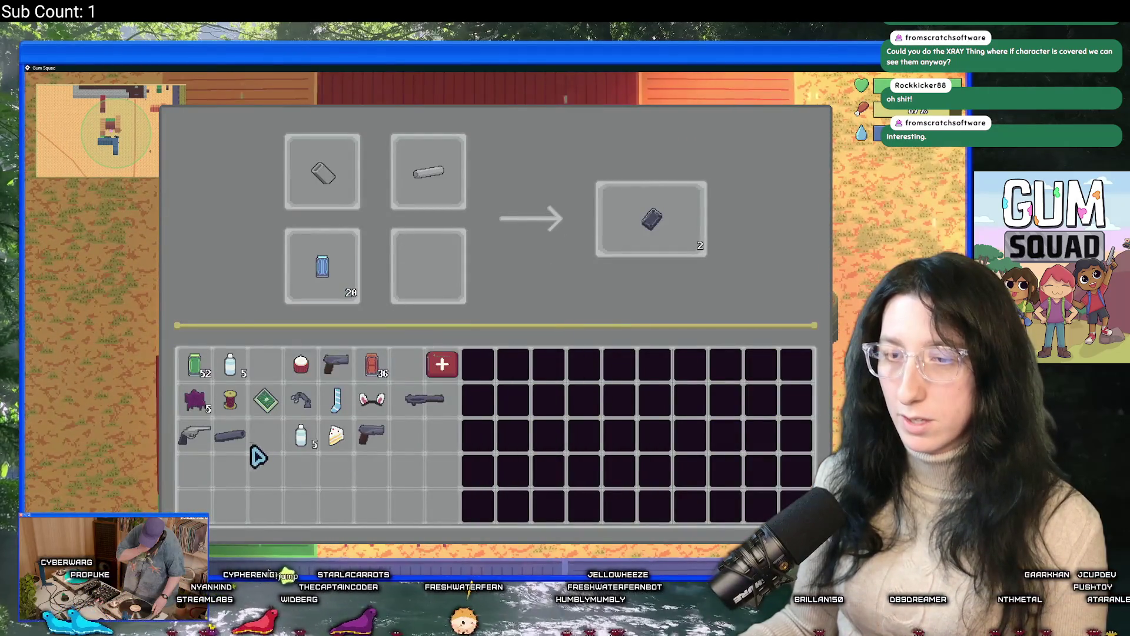
{"action": "left_click", "coordinate": [424, 400]}
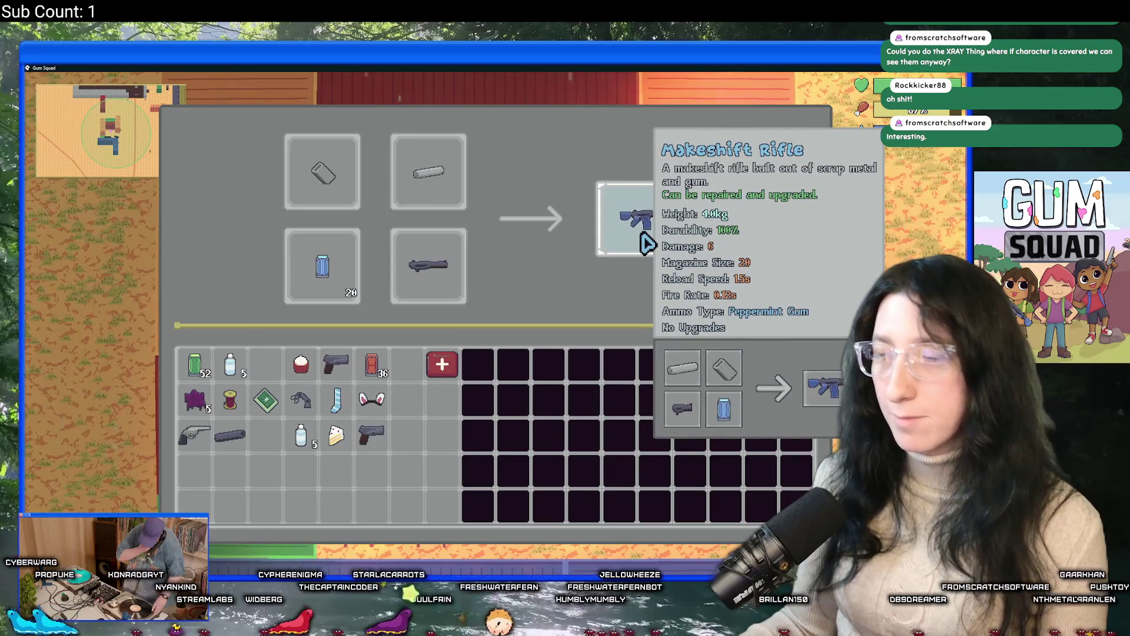
{"action": "left_click", "coordinate": [648, 243]}
{"action": "left_click", "coordinate": [422, 401]}
{"action": "left_click", "coordinate": [336, 272]}
{"action": "left_click", "coordinate": [344, 201]}
{"action": "key", "text": "Escape"}
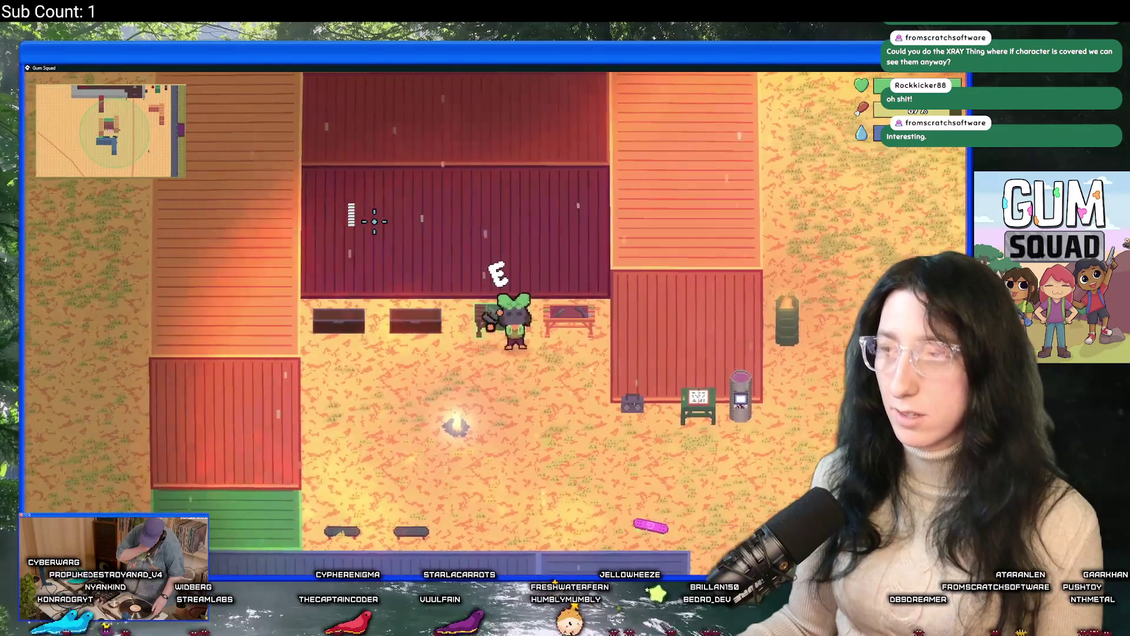
Mount the Makeshift Rifle in the upgrade station and apply the Barrel Extender
{"action": "key", "text": "e"}
{"action": "left_click", "coordinate": [439, 364]}
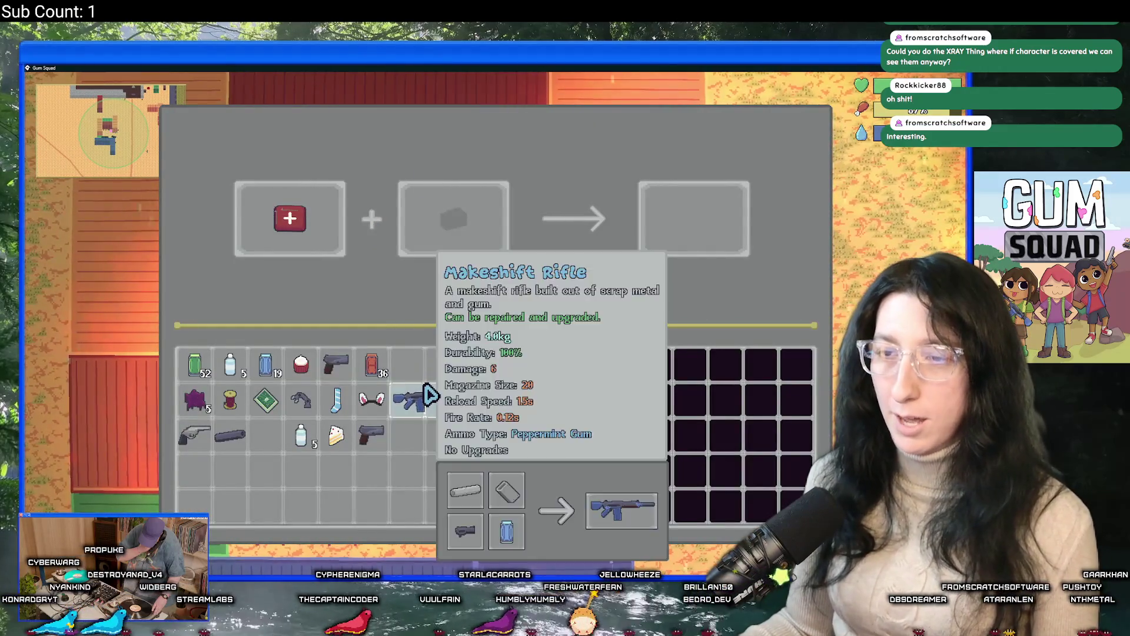
{"action": "left_click", "coordinate": [291, 212]}
{"action": "left_click", "coordinate": [424, 399]}
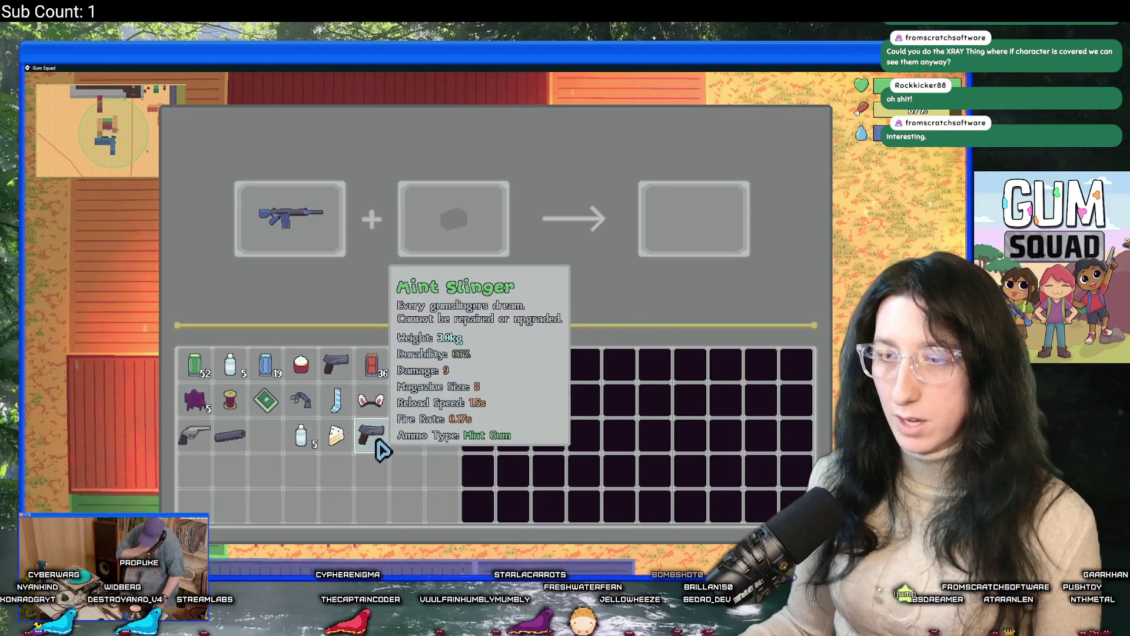
{"action": "left_click", "coordinate": [229, 436]}
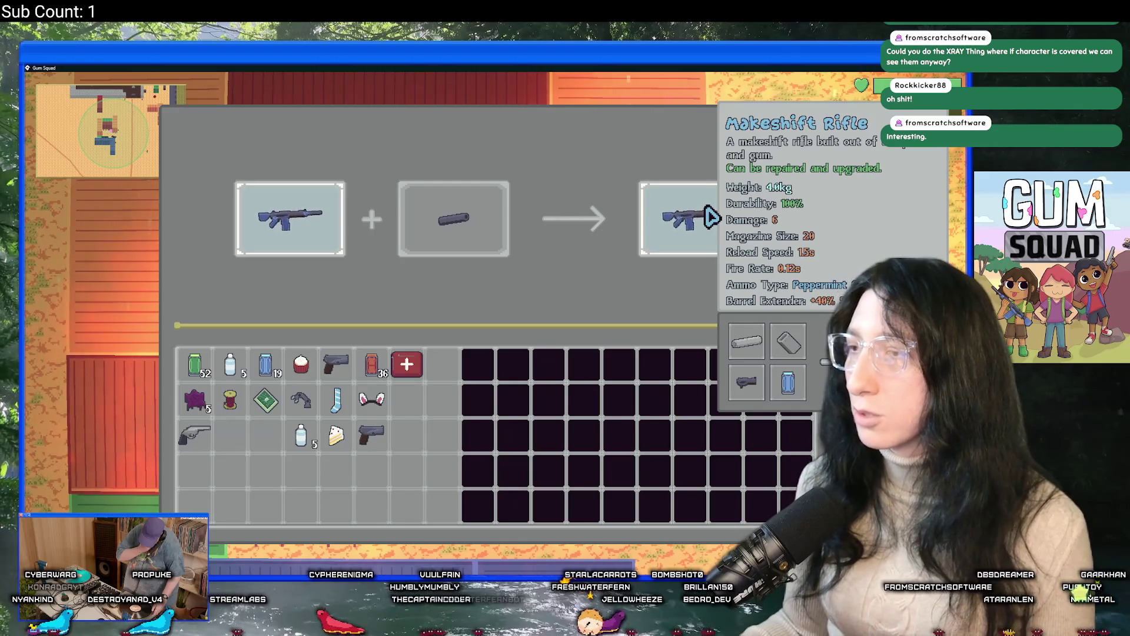
{"action": "left_click", "coordinate": [286, 247]}
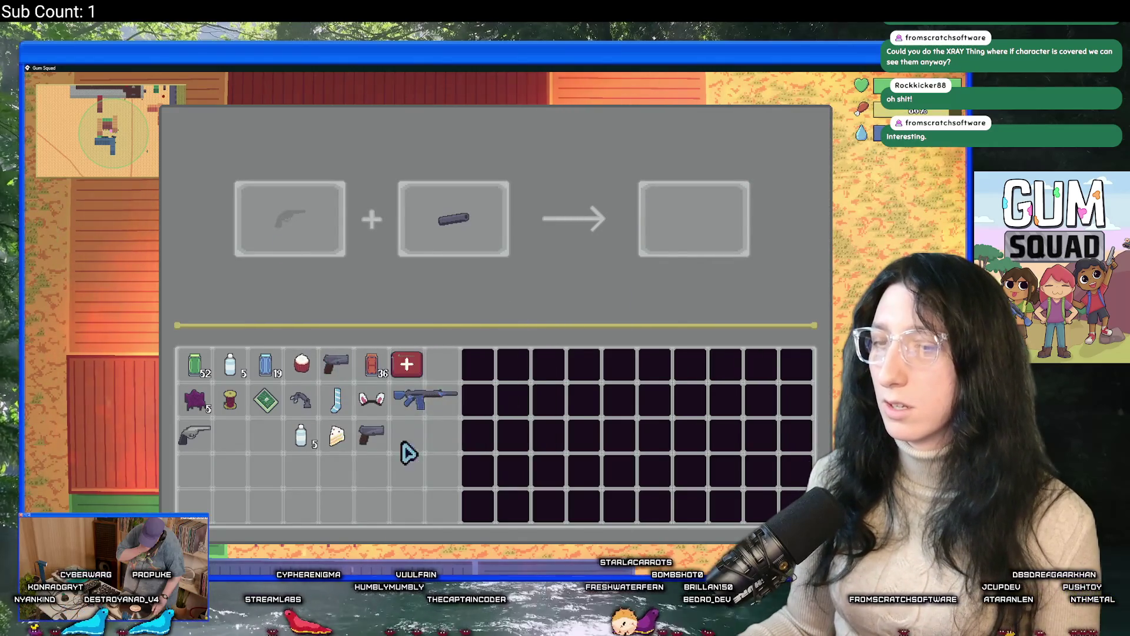
{"action": "left_click", "coordinate": [427, 397]}
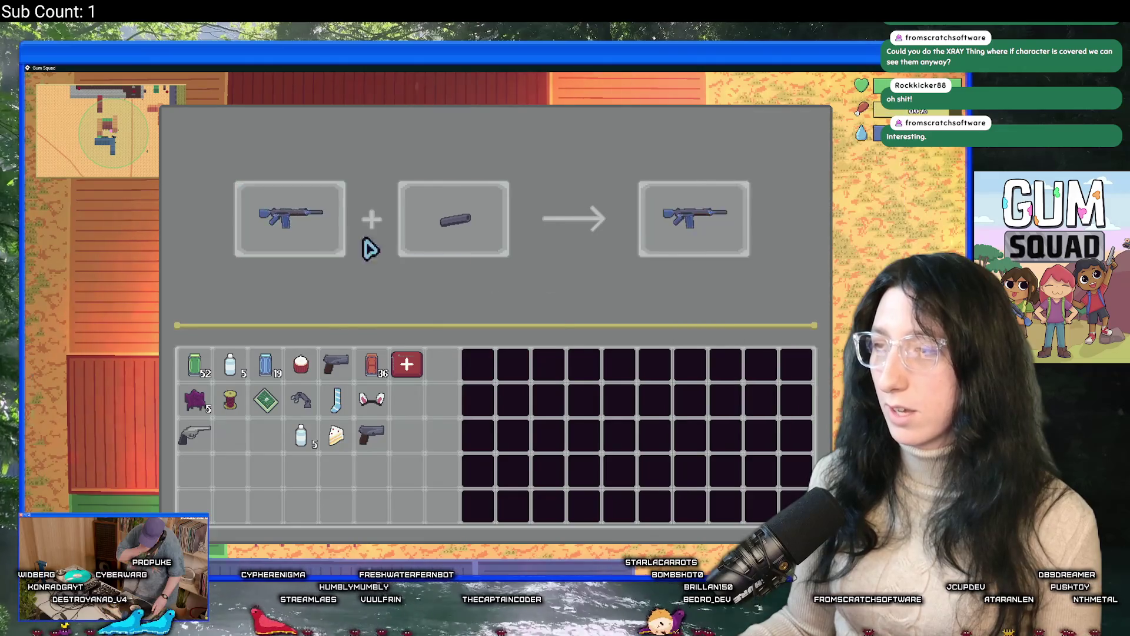
{"action": "left_click", "coordinate": [676, 227]}
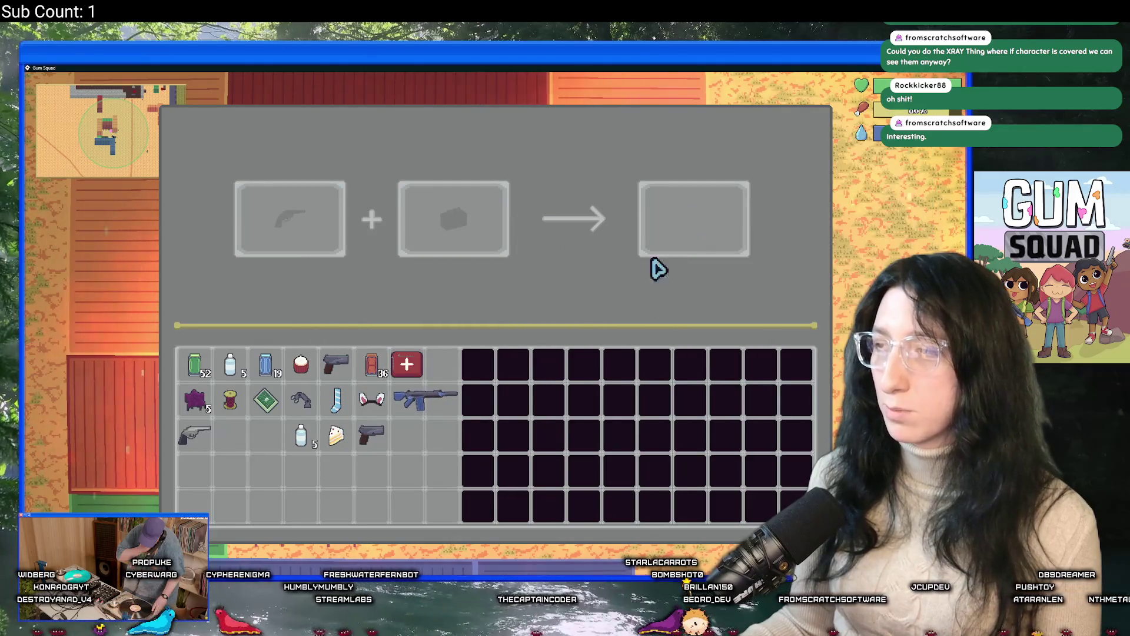
Add the Speed Reloader and Gum Enhancer (+2 Damage), then return the rifle to the inventory
{"action": "left_click", "coordinate": [441, 397]}
{"action": "left_click", "coordinate": [301, 400]}
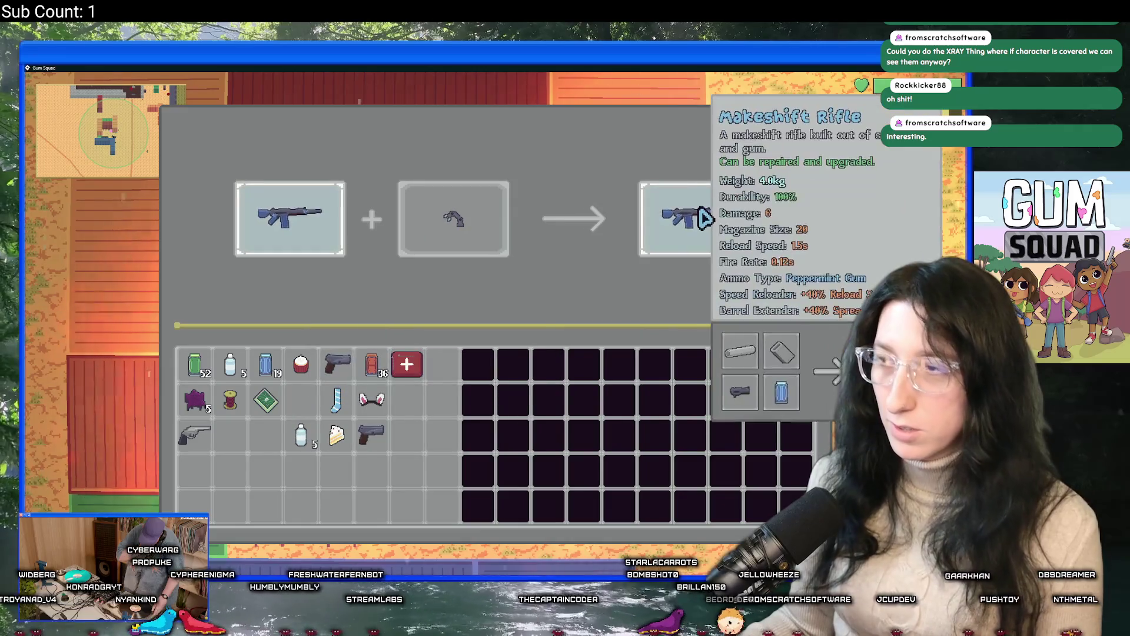
{"action": "left_click", "coordinate": [698, 238]}
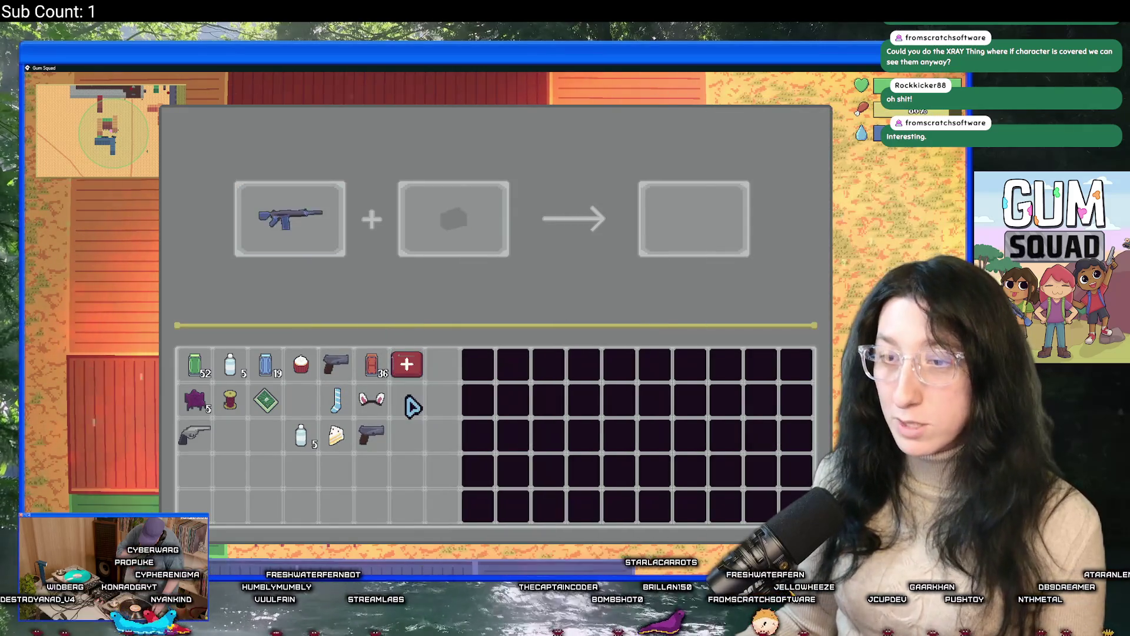
{"action": "left_click", "coordinate": [267, 400]}
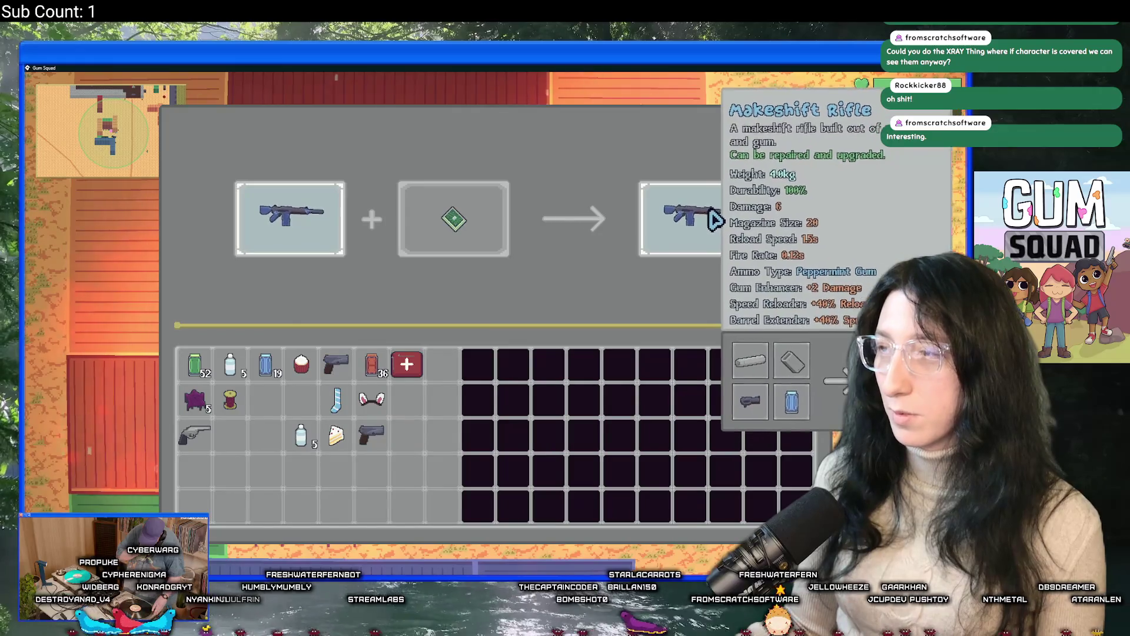
{"action": "left_click", "coordinate": [701, 212]}
{"action": "left_click", "coordinate": [303, 399]}
{"action": "left_click", "coordinate": [293, 241]}
Move the Raw Gum stack from the camp chest into the inventory
{"action": "key", "text": "e"}
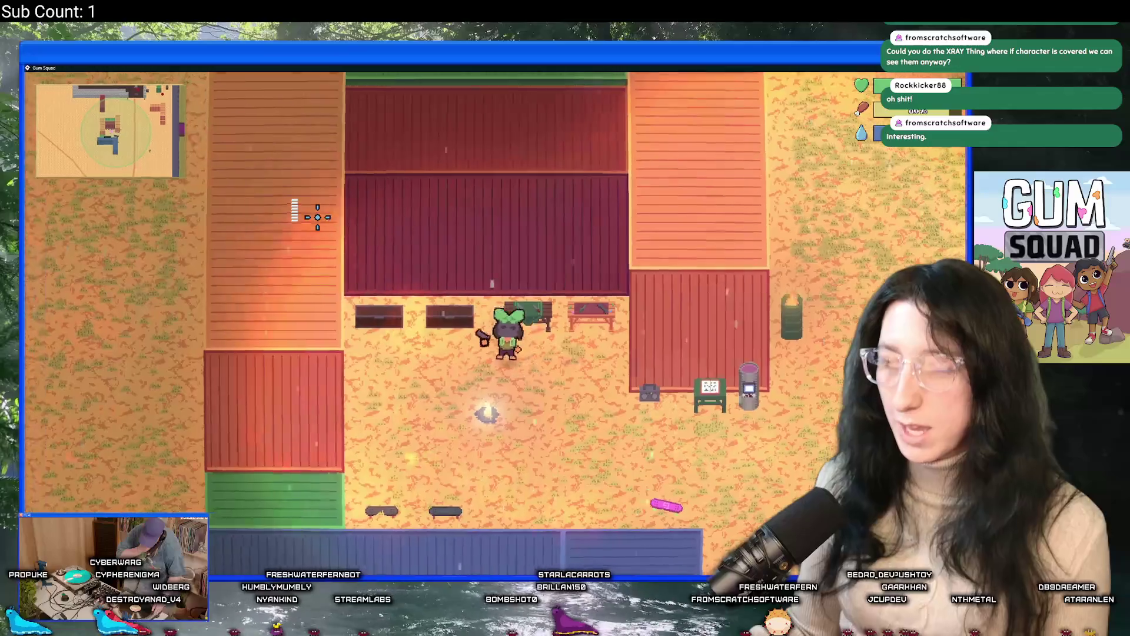
{"action": "key", "text": "e"}
{"action": "key", "text": "e"}
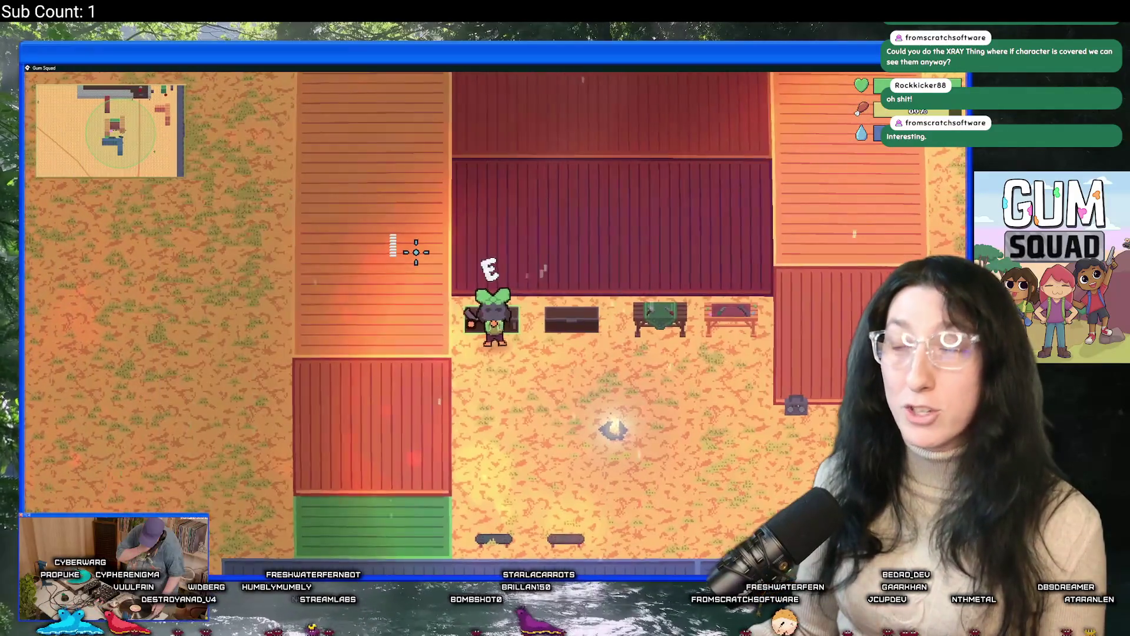
{"action": "key", "text": "e"}
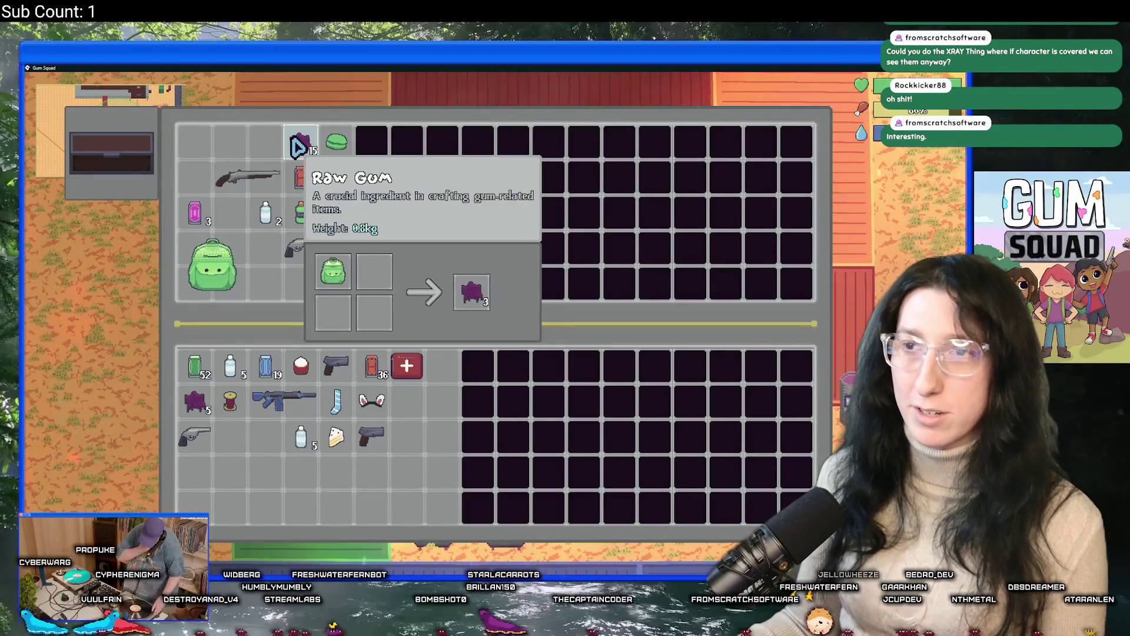
{"action": "left_click", "coordinate": [298, 141], "text": "shift"}
{"action": "key", "text": "e"}
{"action": "key", "text": "e"}
{"action": "key", "text": "e"}
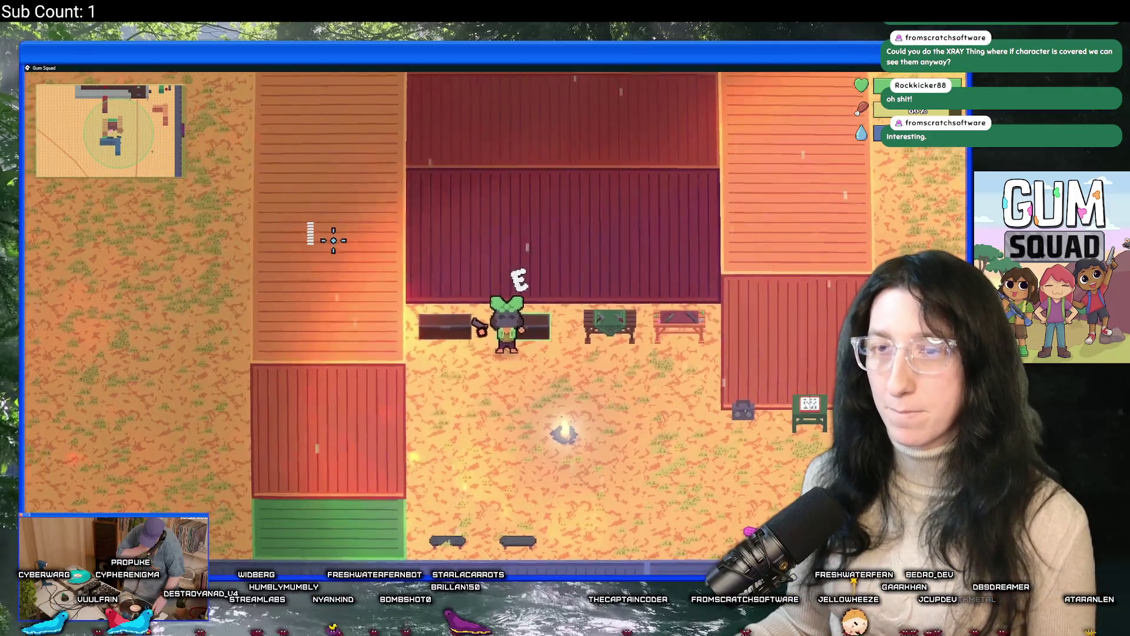
Leave the Mint Slinger in the chest, check the 34.3kg inventory load, then switch to GameMaker
{"action": "key", "text": "e"}
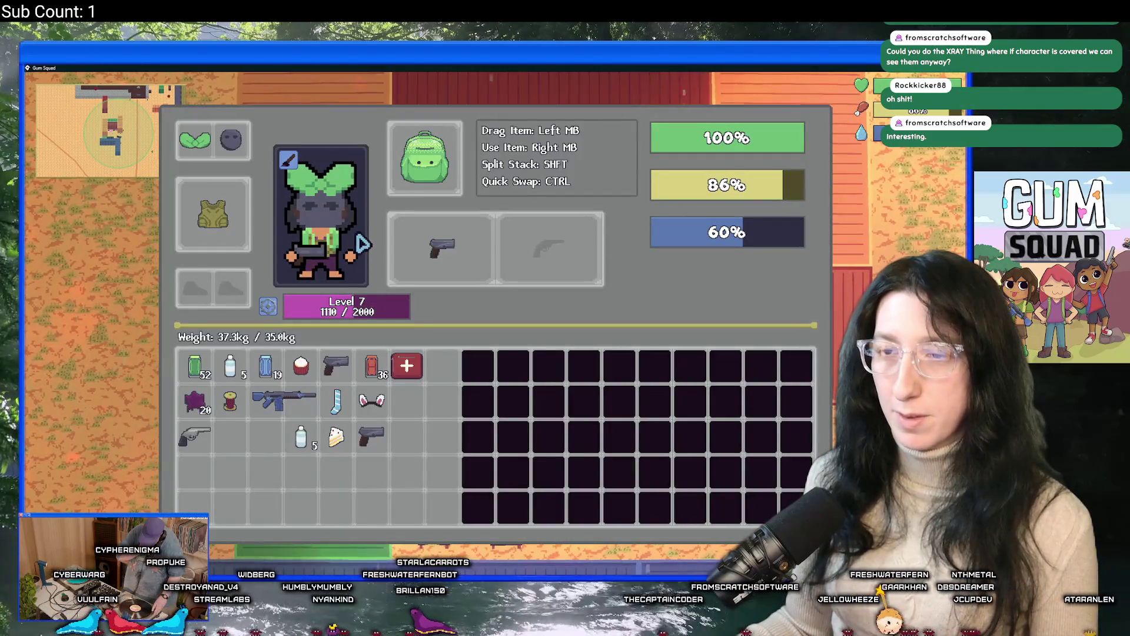
{"action": "key", "text": "e"}
{"action": "key", "text": "e"}
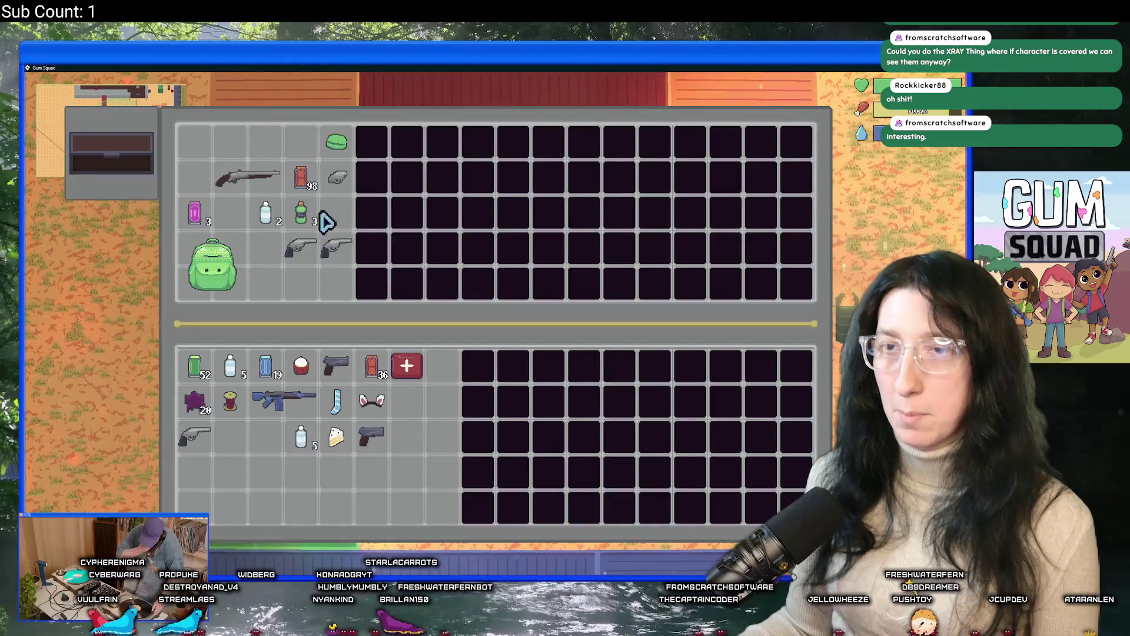
{"action": "key", "text": "e"}
{"action": "key", "text": "e"}
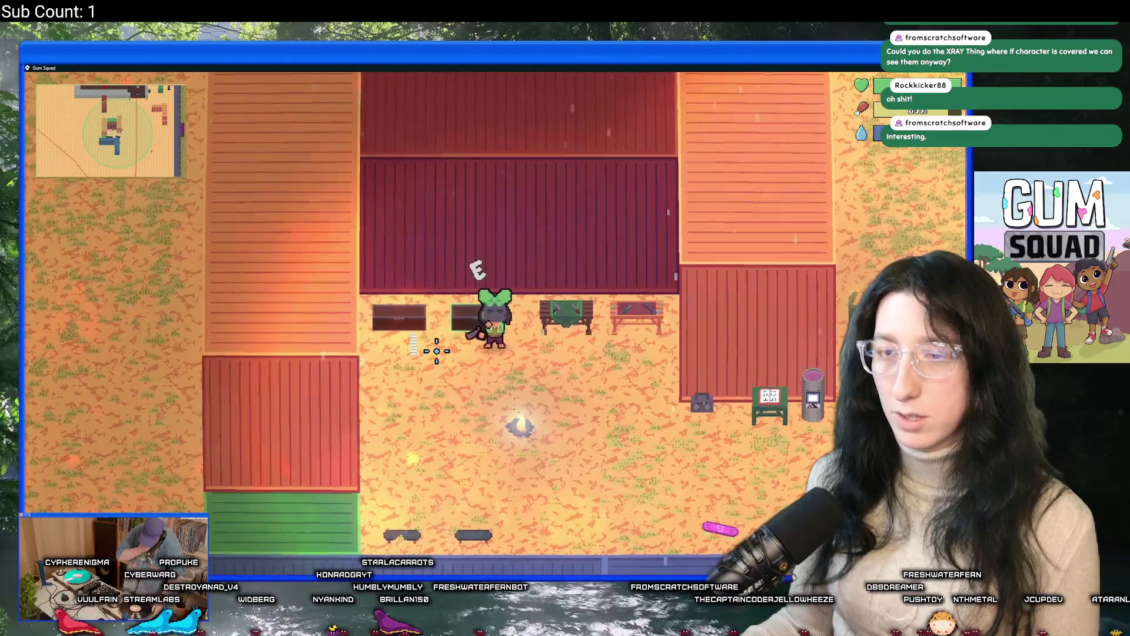
{"action": "key", "text": "e"}
{"action": "key", "text": "e"}
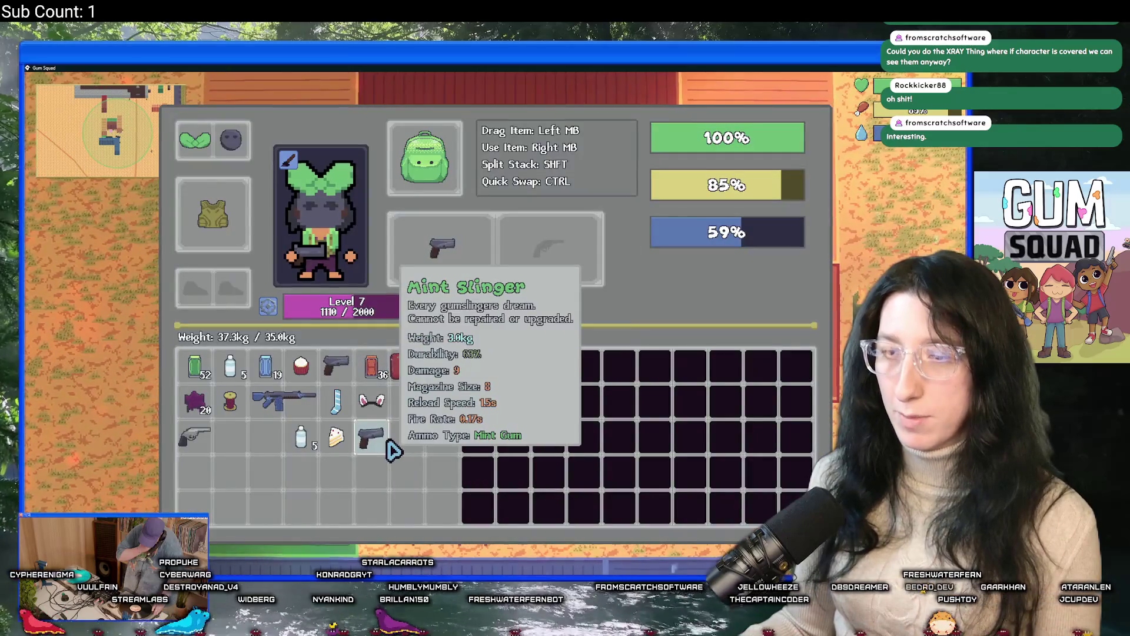
{"action": "key", "text": "e"}
{"action": "key", "text": "e"}
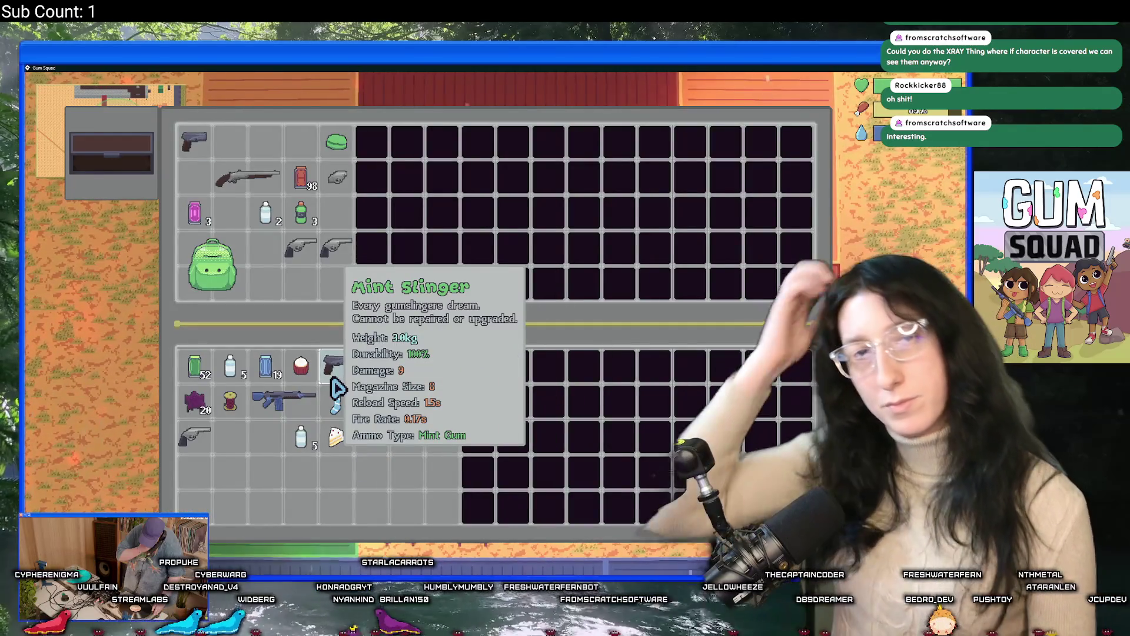
{"action": "key", "text": "e"}
{"action": "key", "text": "d"}
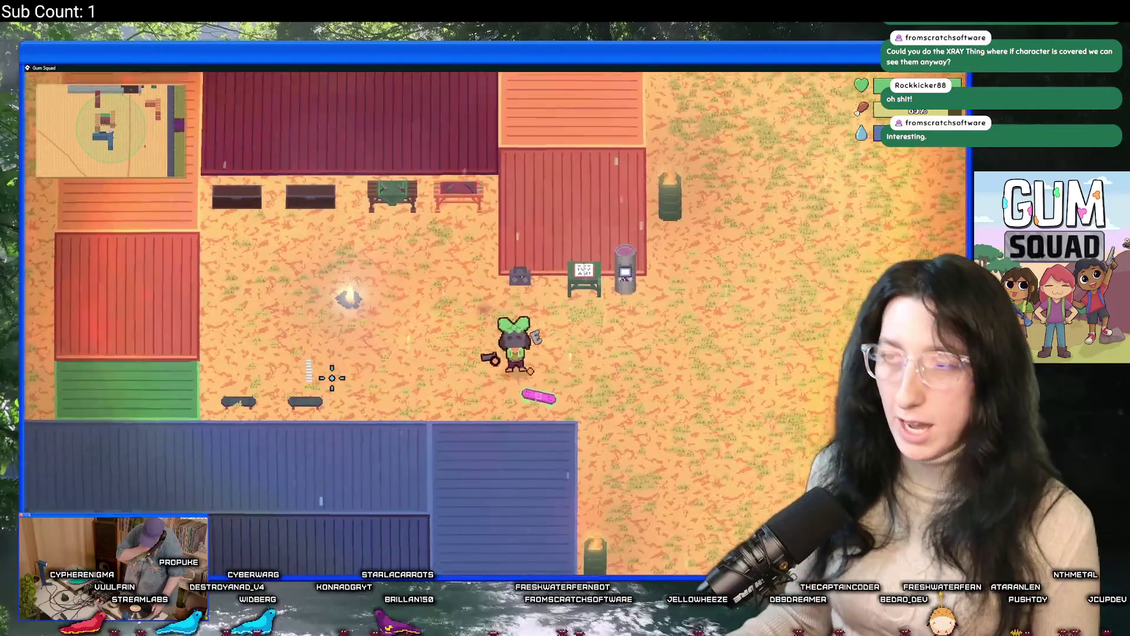
{"action": "key", "text": "e"}
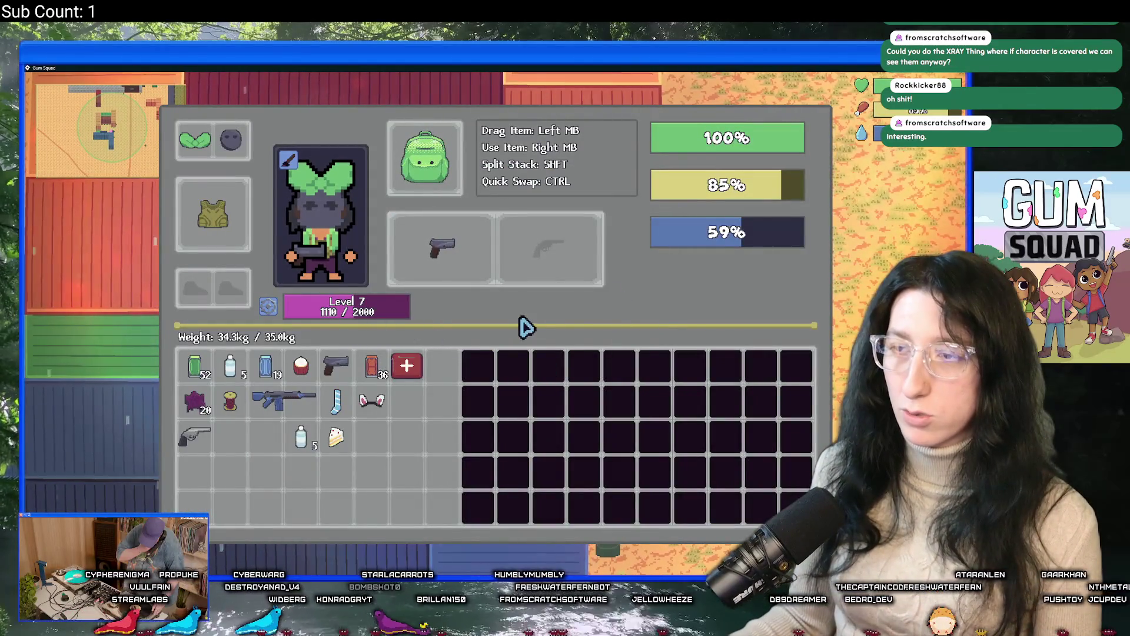
{"action": "key", "text": "alt+Tab"}
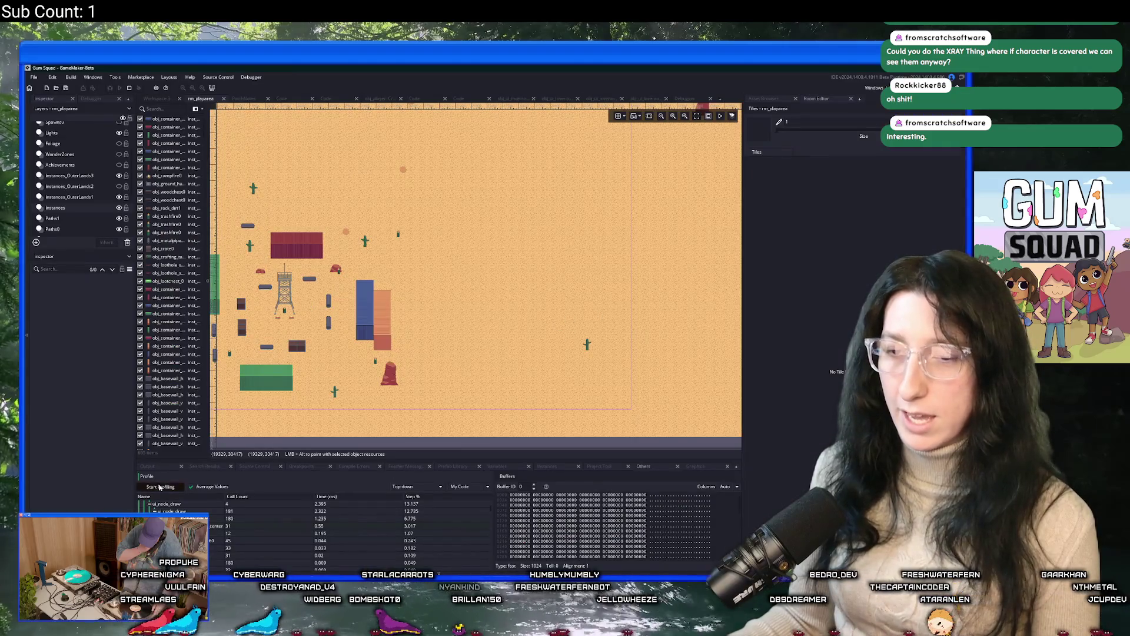
Bring the Gum Squad window back to the front and maximise it via its title bar
{"action": "key", "text": "alt+Tab"}
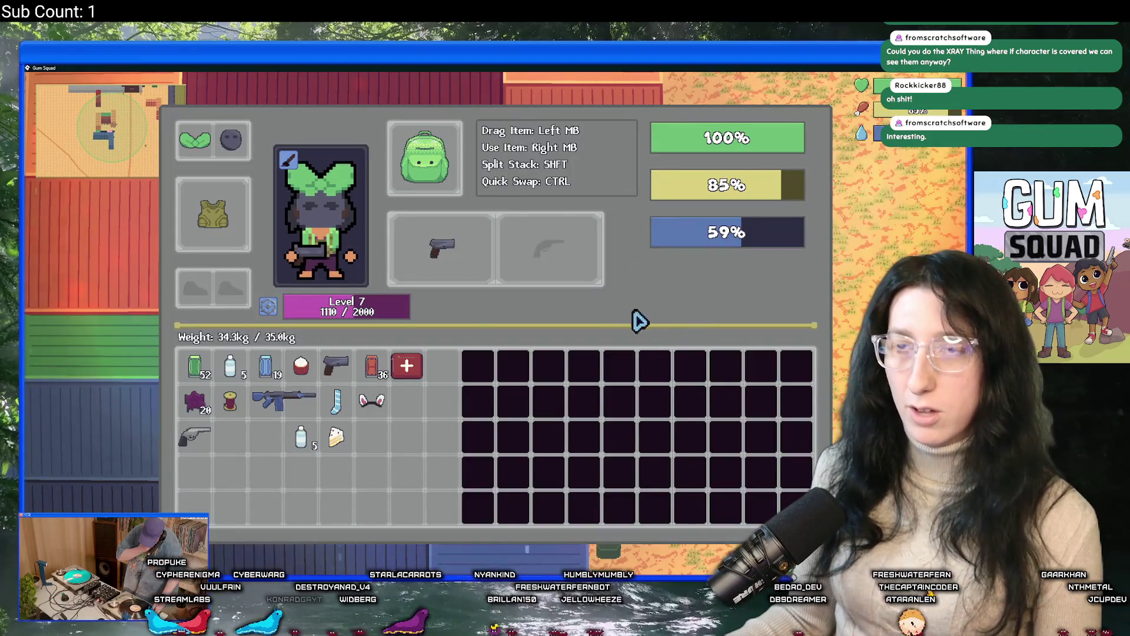
{"action": "key", "text": "alt+Tab"}
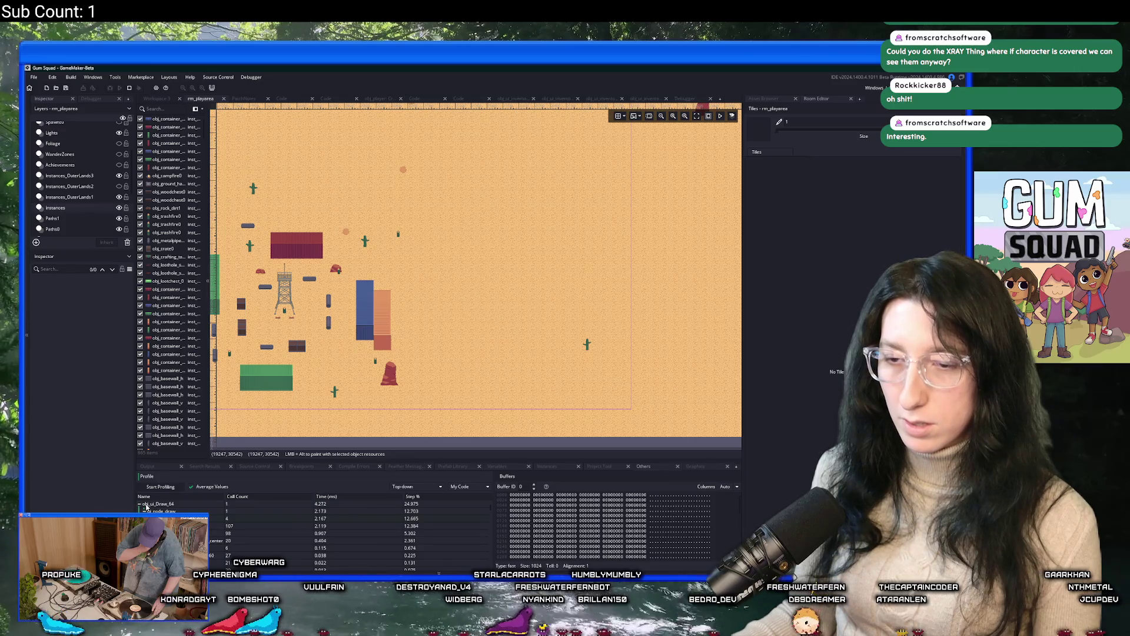
{"action": "key", "text": "alt+Tab"}
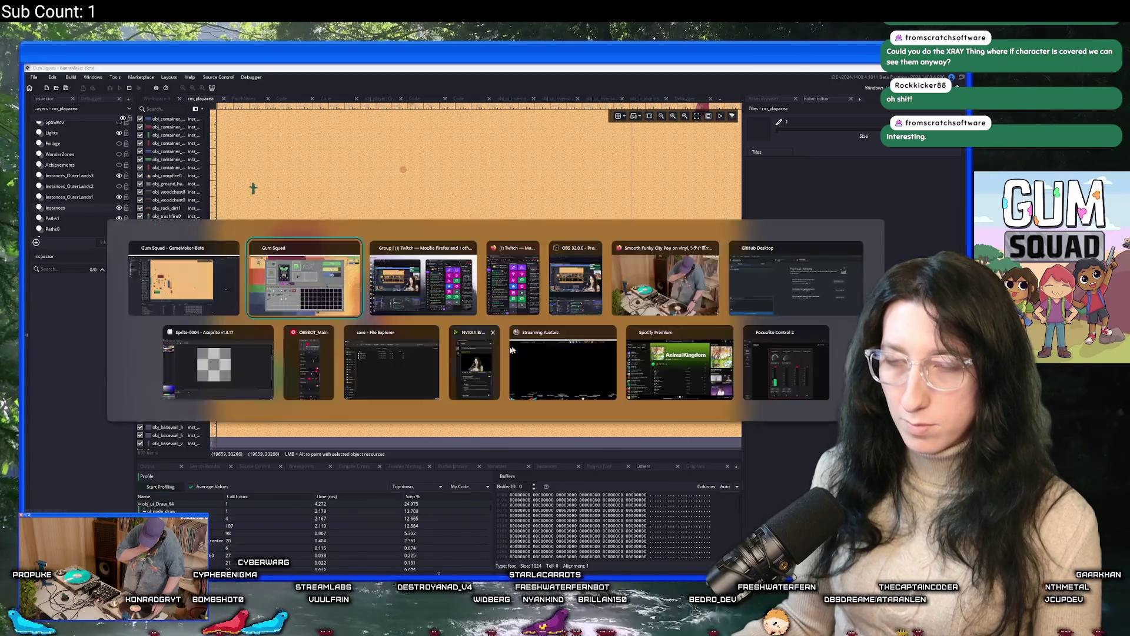
{"action": "key", "text": "super+Down"}
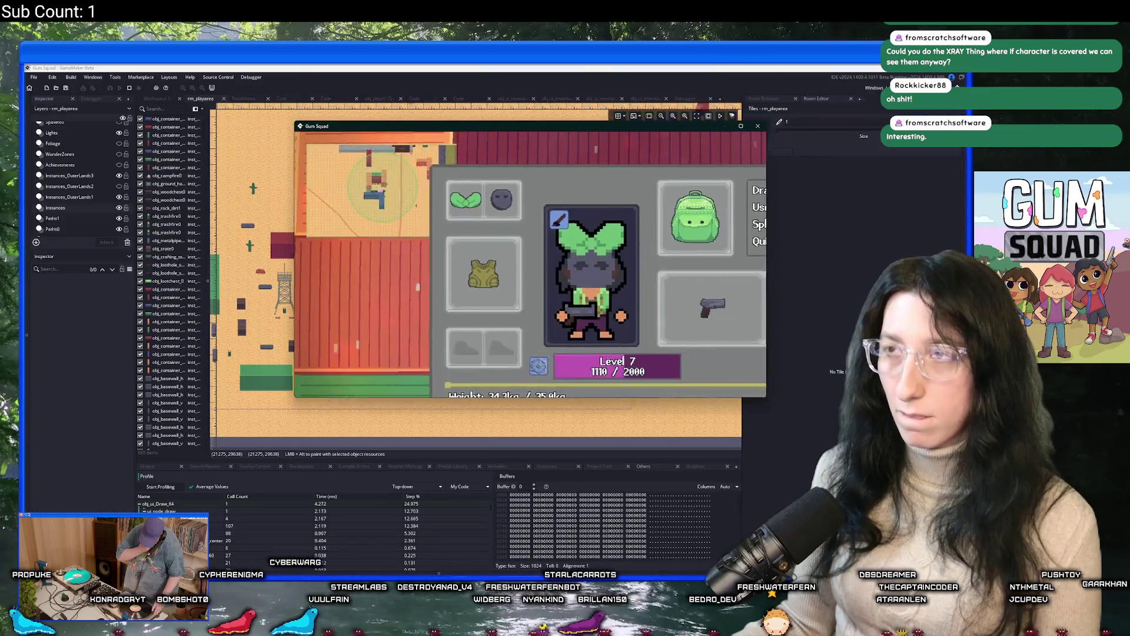
{"action": "double_click", "coordinate": [551, 126]}
Walk out of camp onto the pink board and ride it up the dirt path
{"action": "key", "text": "a"}
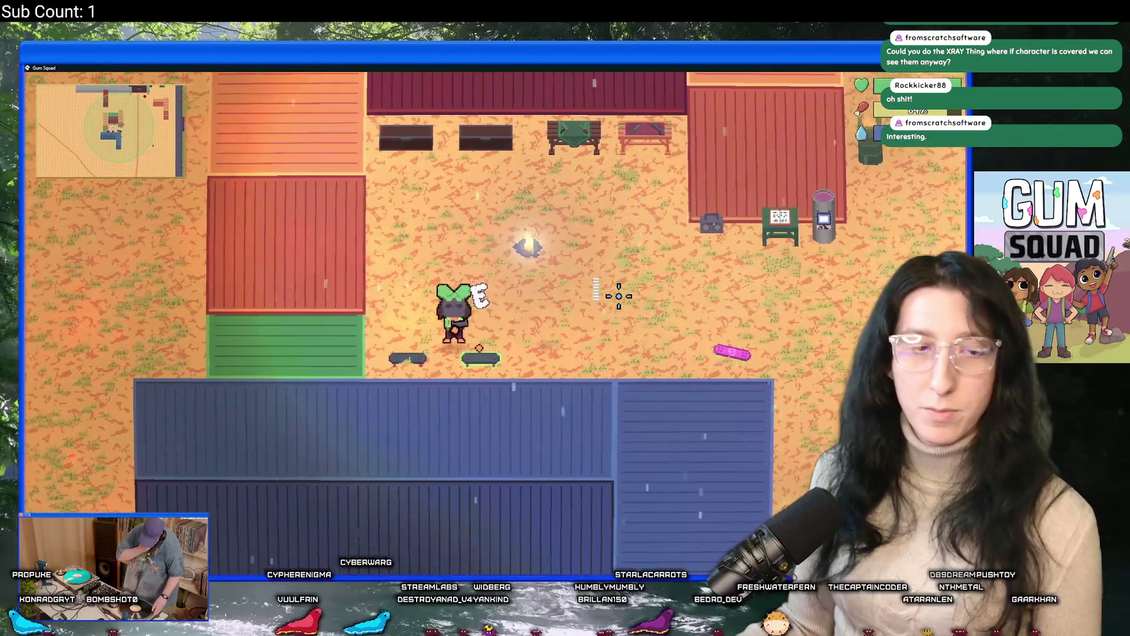
{"action": "key", "text": "w"}
{"action": "key", "text": "d"}
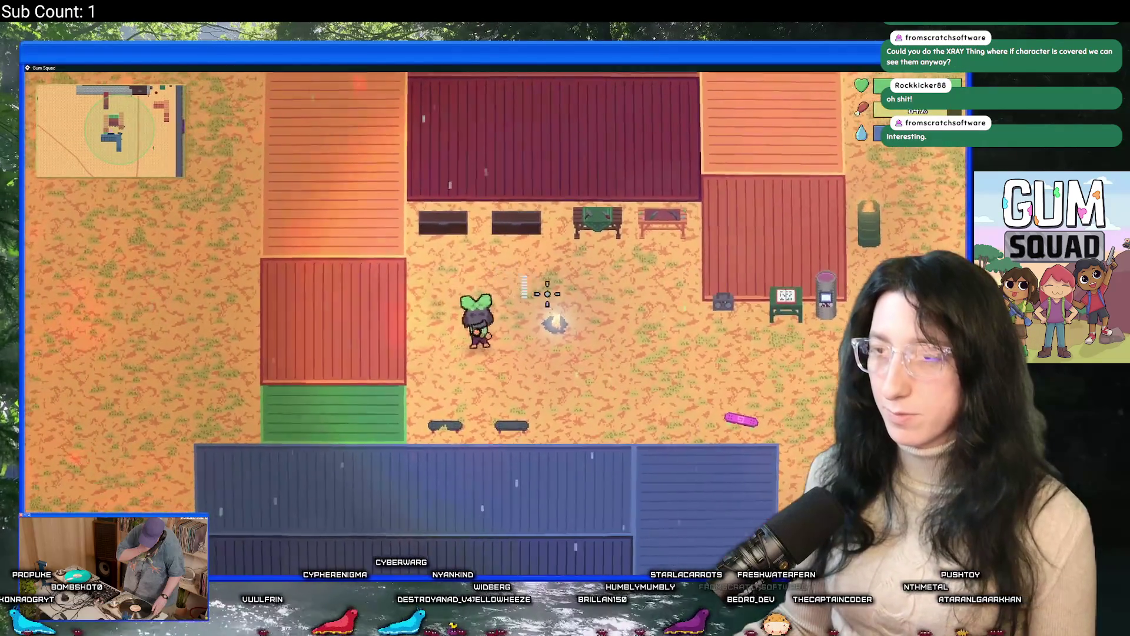
{"action": "key", "text": "s"}
{"action": "key", "text": "d"}
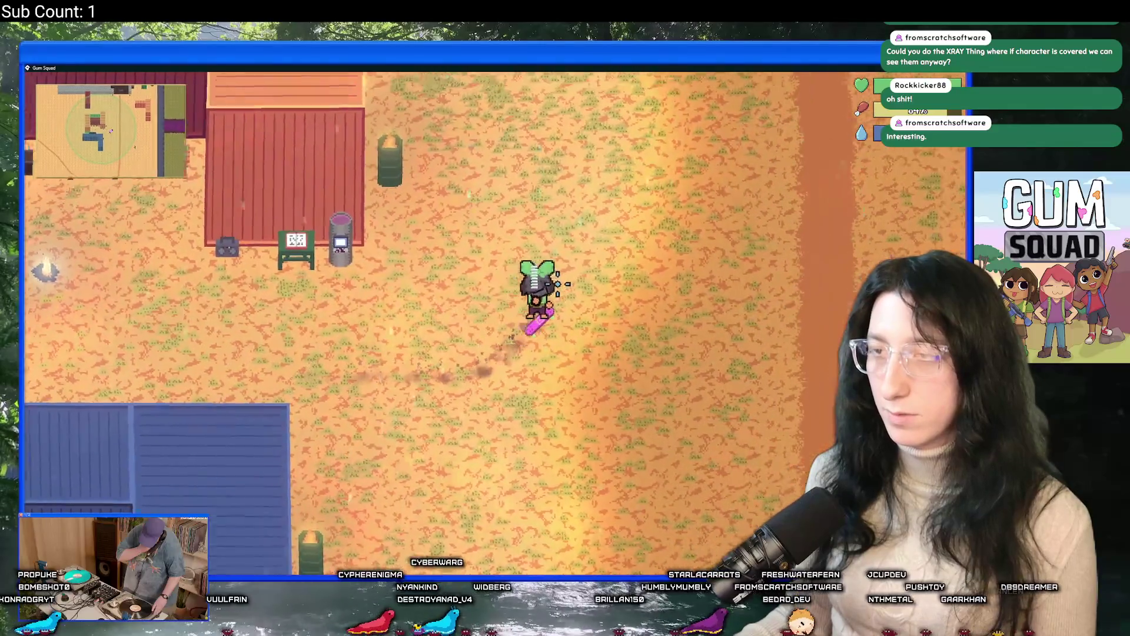
{"action": "key", "text": "w"}
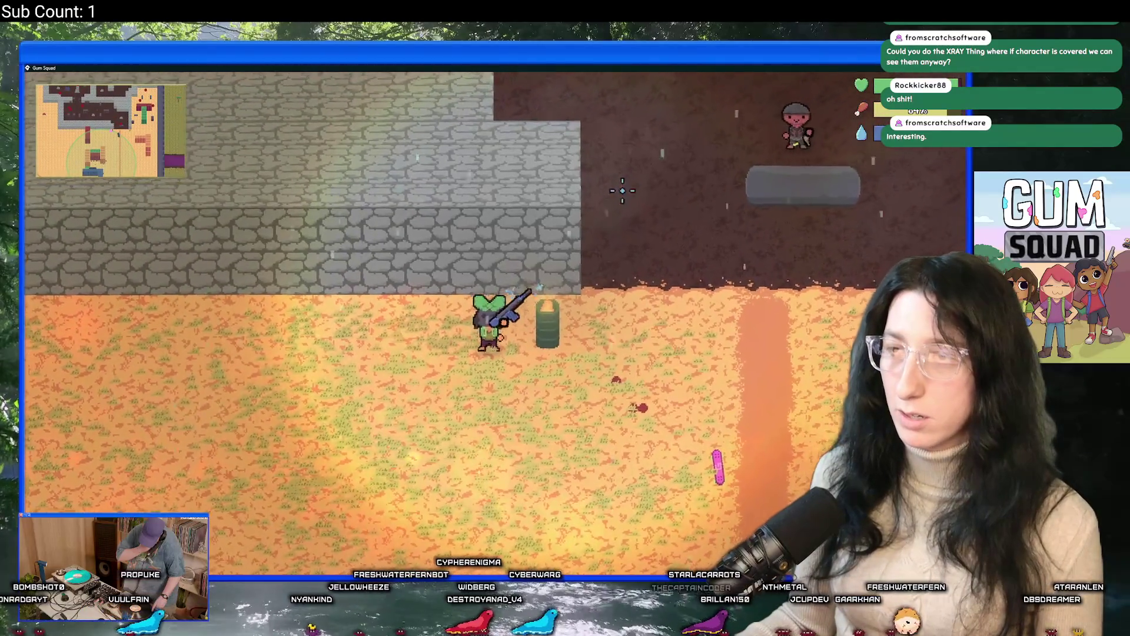
Shoot the gunman by the stone building and walk on past the stone wall
{"action": "key", "text": "w"}
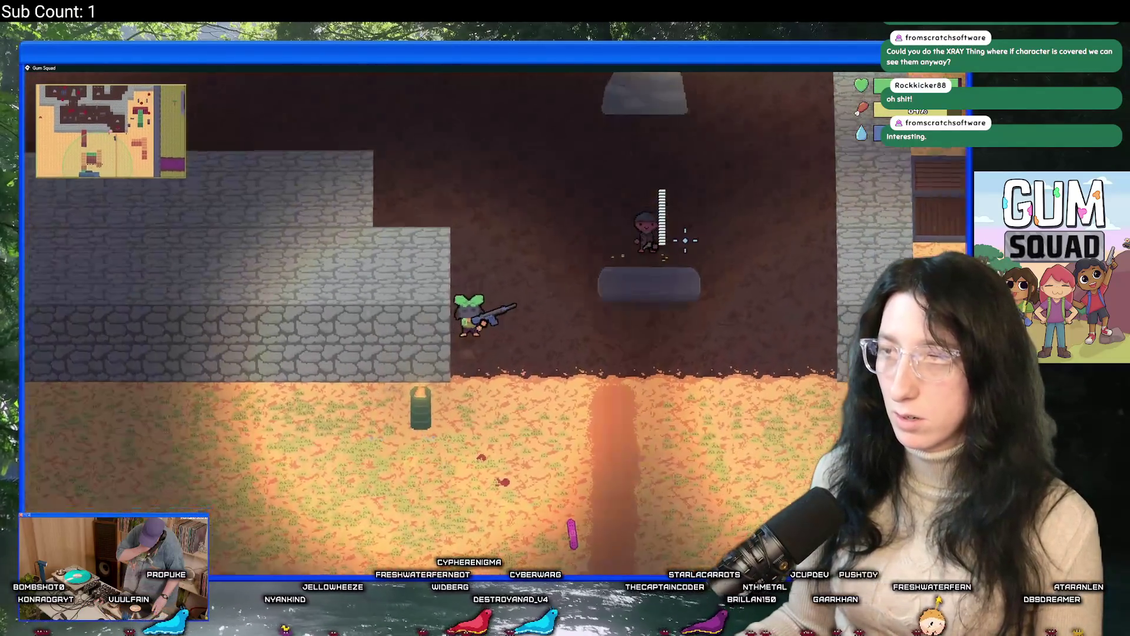
{"action": "left_click", "coordinate": [680, 277]}
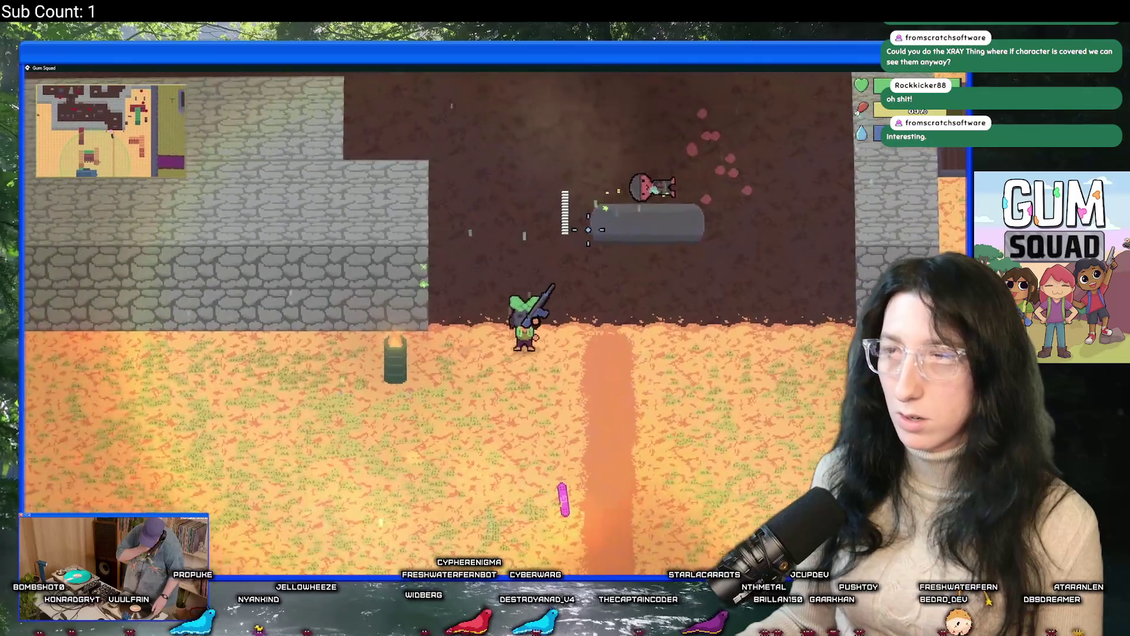
{"action": "key", "text": "d"}
{"action": "key", "text": "w"}
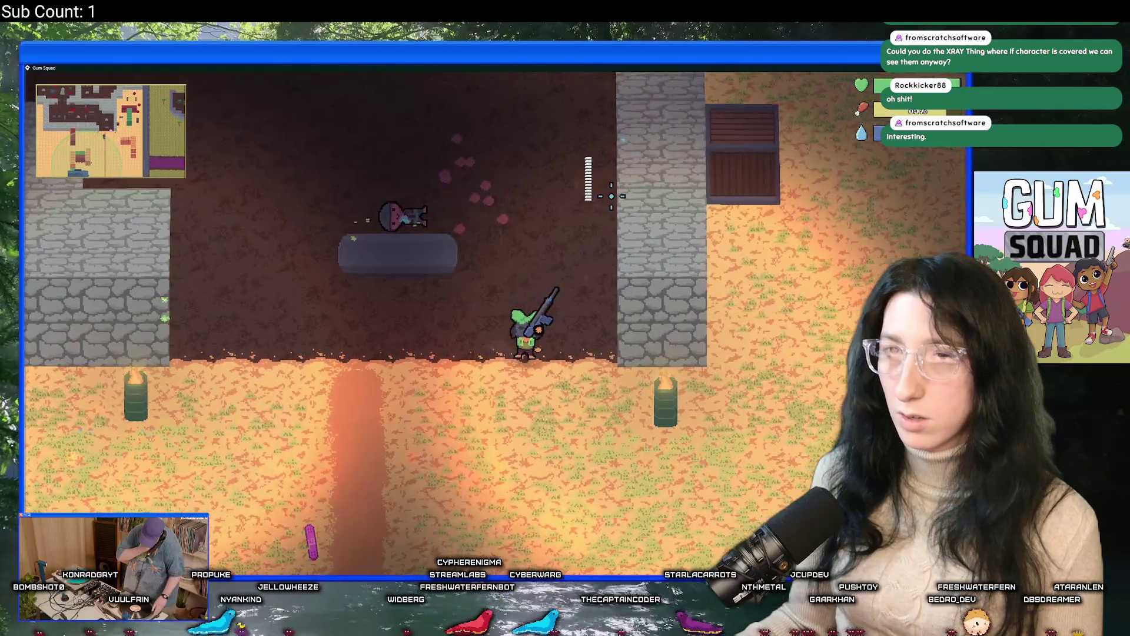
{"action": "key", "text": "d"}
{"action": "key", "text": "w"}
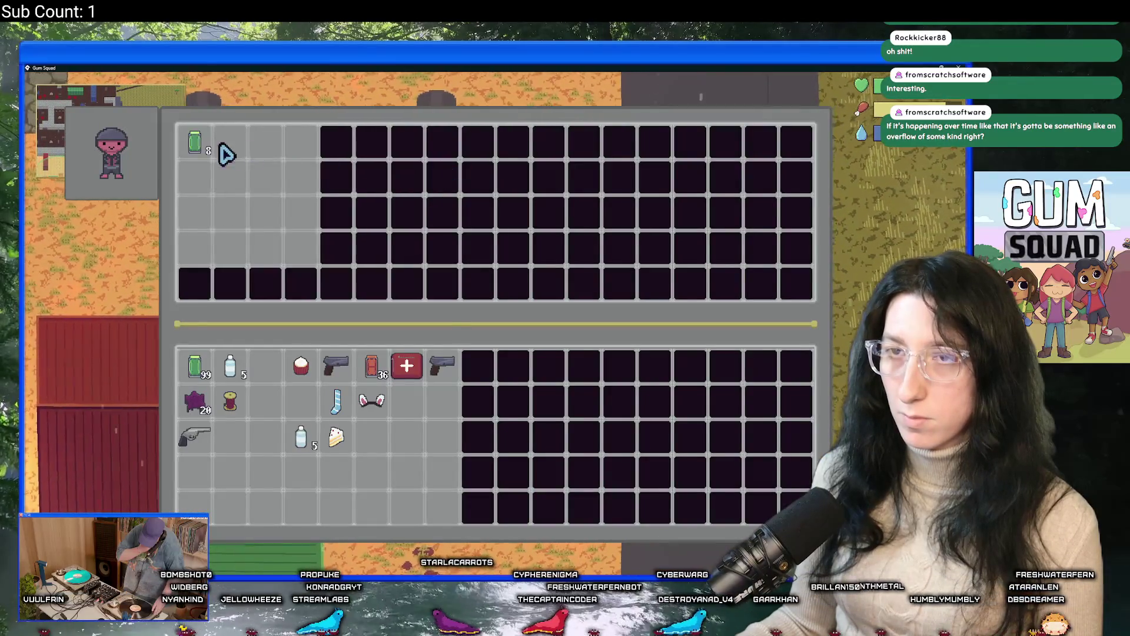
Glance at GameMaker, return to the game, and check the loot on the next body
{"action": "key", "text": "alt+Tab"}
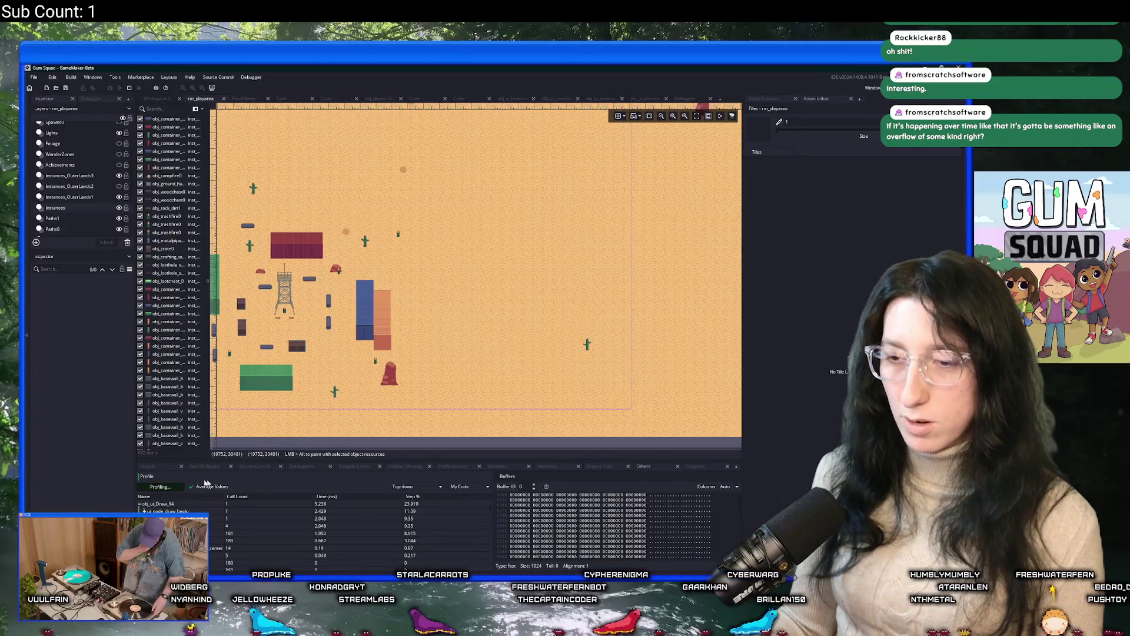
{"action": "key", "text": "alt+Tab"}
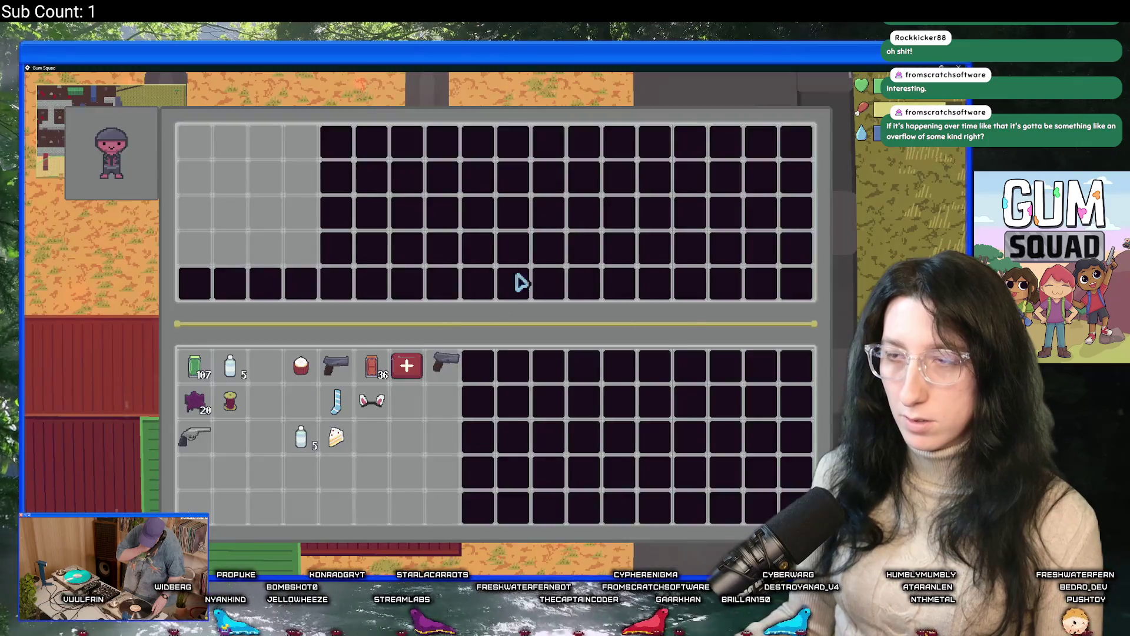
{"action": "key", "text": "Tab"}
{"action": "key", "text": "w"}
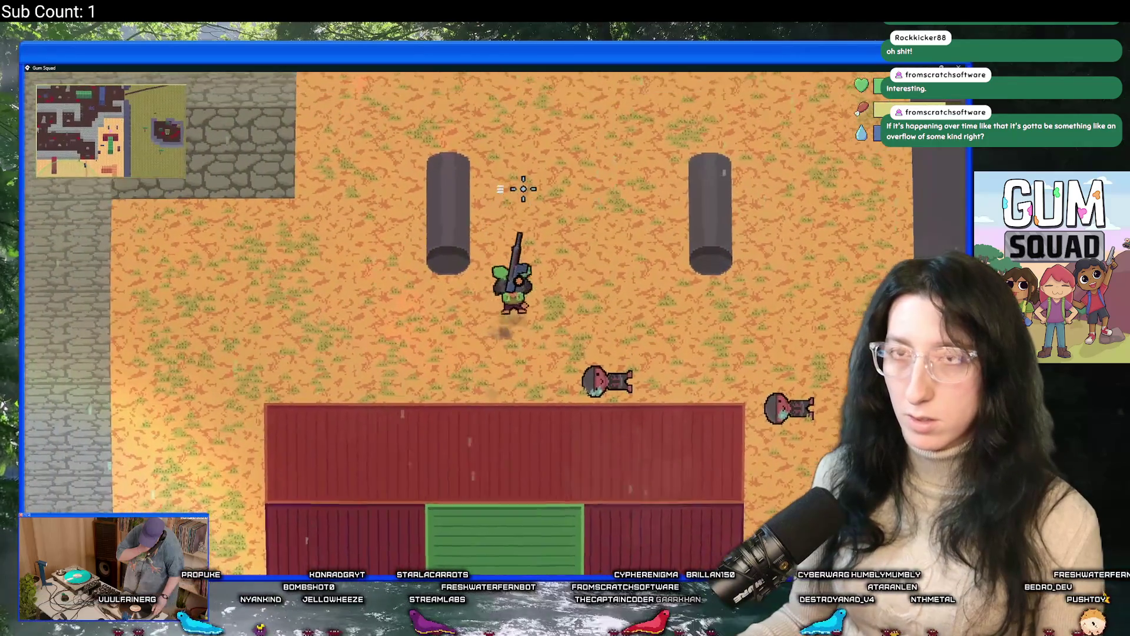
{"action": "key", "text": "Tab"}
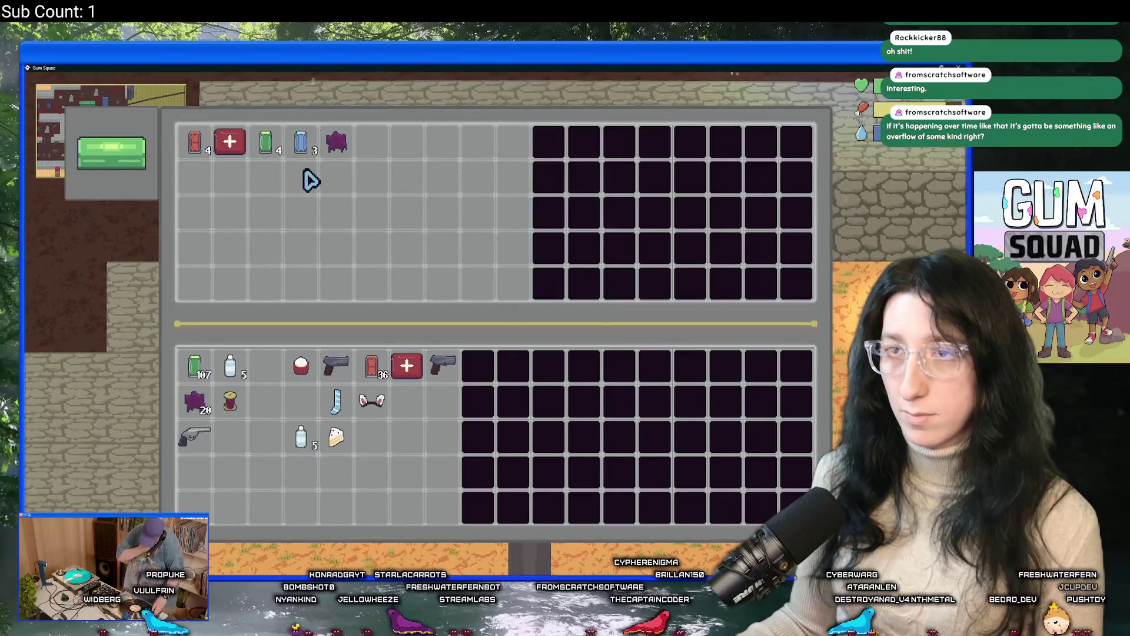
{"action": "key", "text": "Tab"}
Drag the Gumenforced Vest into the backpack and take a blue can from the next chest
{"action": "key", "text": "Tab"}
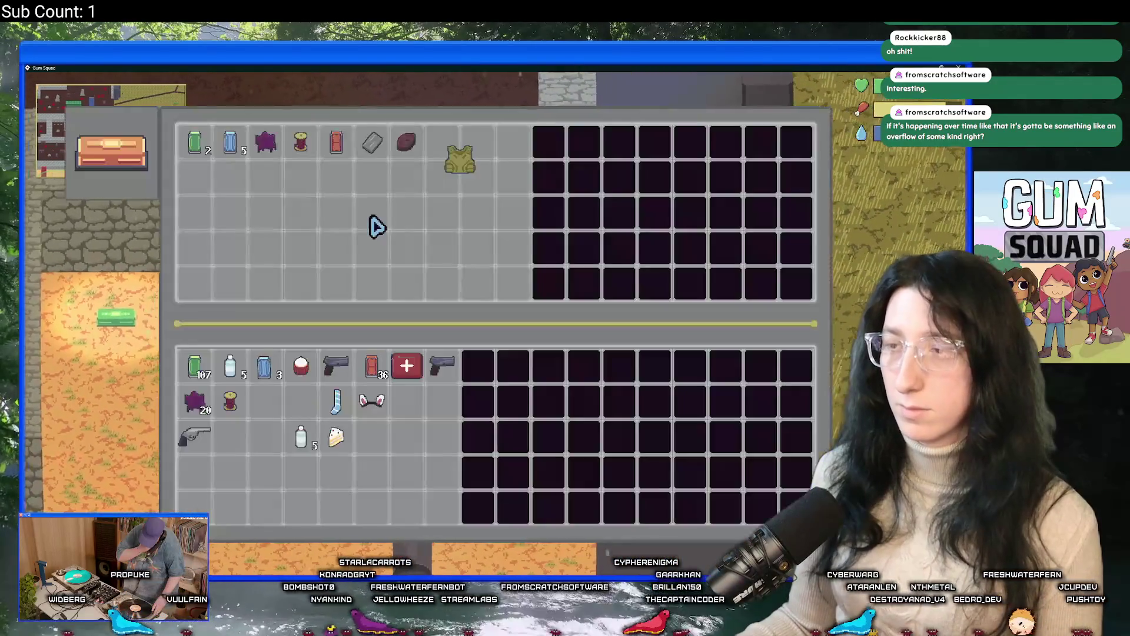
{"action": "key", "text": "Tab"}
{"action": "key", "text": "Tab"}
{"action": "left_click_drag", "start_coordinate": [425, 419], "coordinate": [247, 453]}
{"action": "key", "text": "Tab"}
{"action": "key", "text": "e"}
{"action": "left_click", "coordinate": [230, 141], "text": "shift"}
{"action": "key", "text": "alt+Tab"}
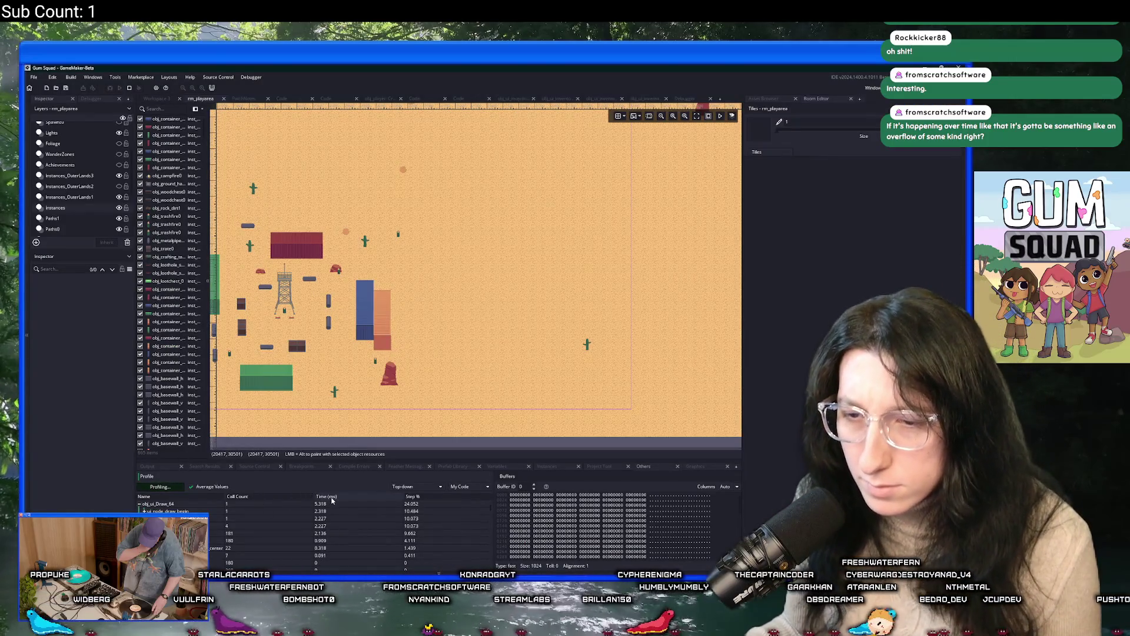
Collapse obj_ui_Draw_64, stop the profiling session, and pause the game
{"action": "left_click", "coordinate": [140, 504]}
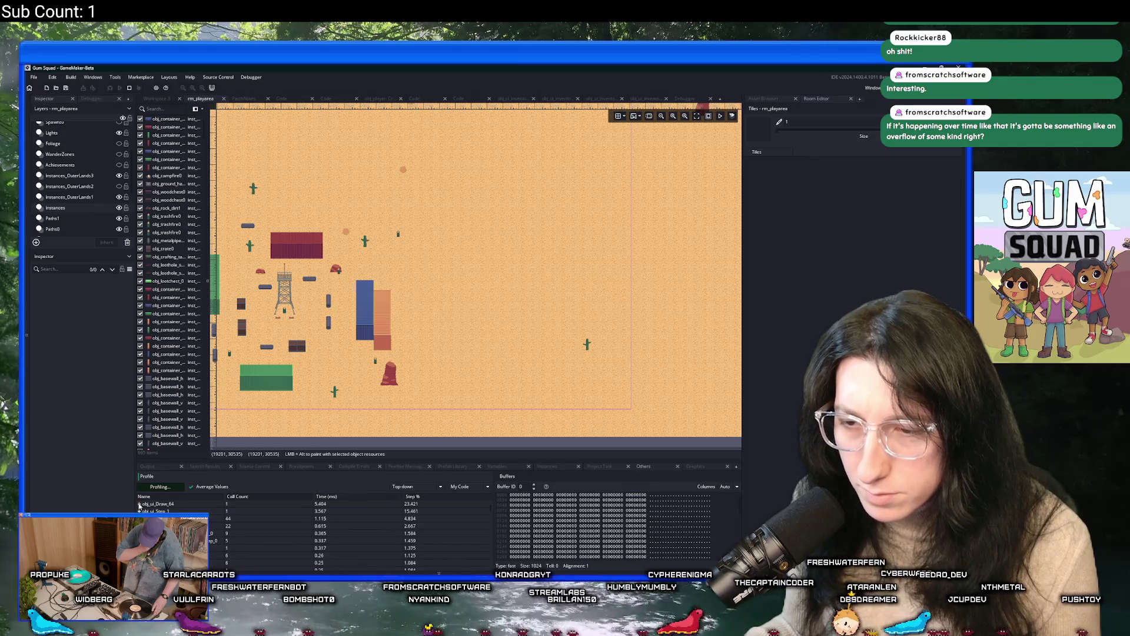
{"action": "left_click", "coordinate": [160, 487]}
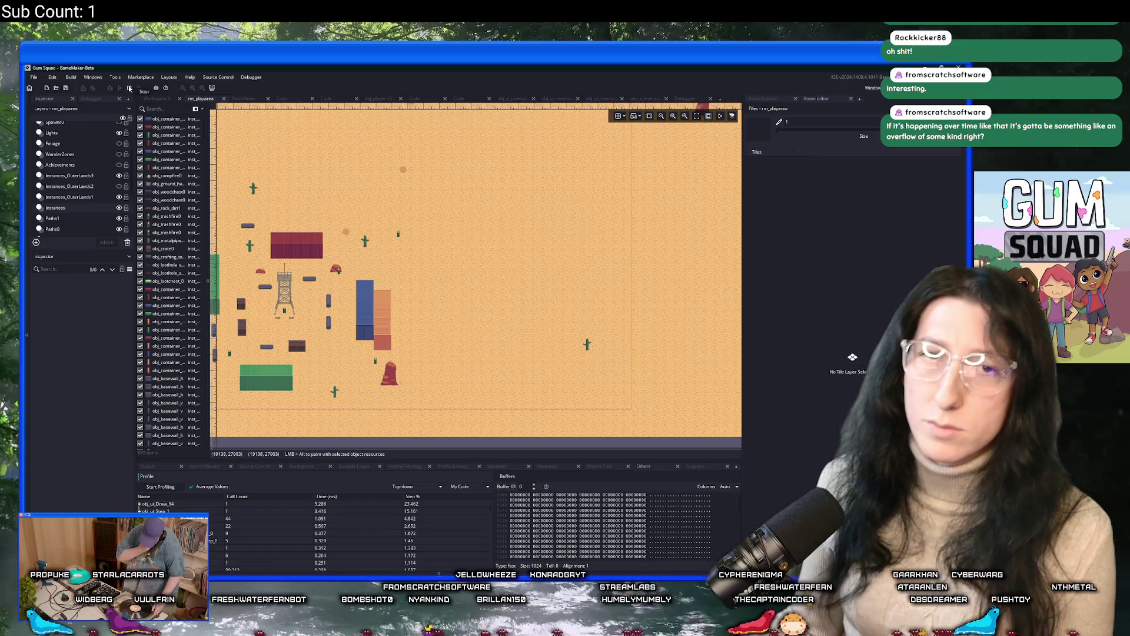
{"action": "key", "text": "alt+Tab"}
{"action": "key", "text": "Escape"}
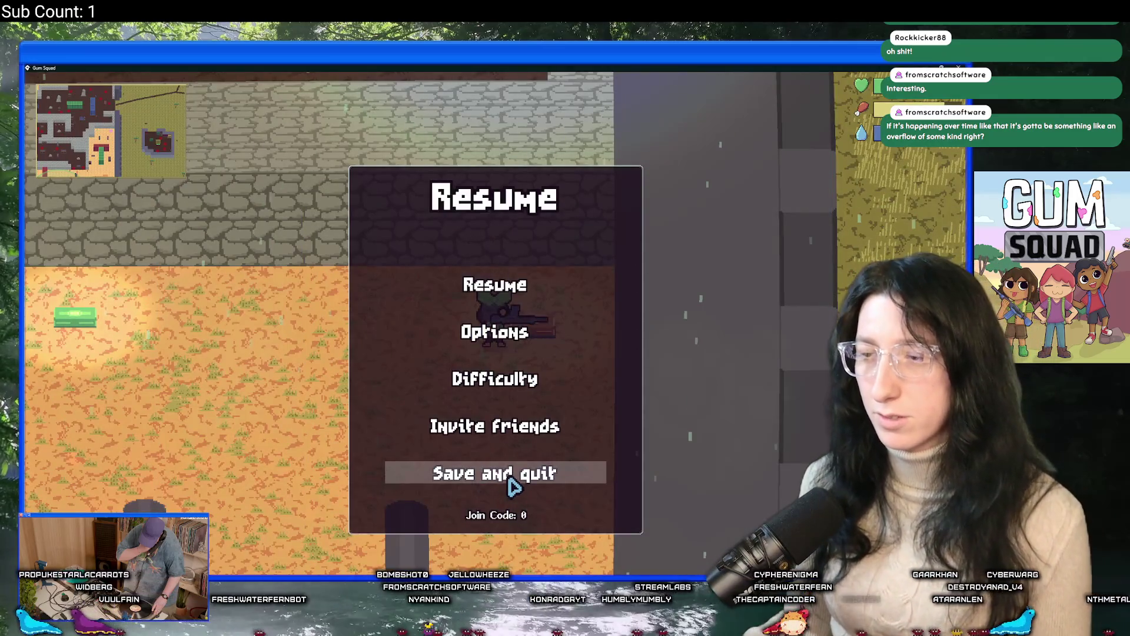
Save and quit Gum Squad to desktop, enlarge the profiler panel, and open the object workspace
{"action": "left_click", "coordinate": [513, 486]}
{"action": "left_click", "coordinate": [507, 486]}
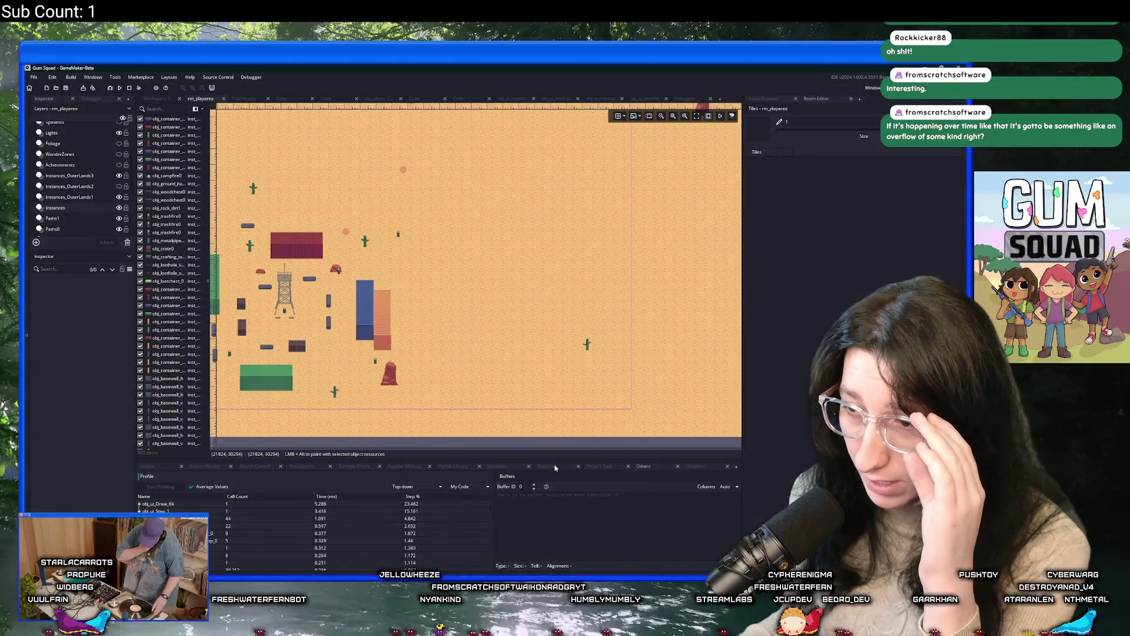
{"action": "left_click_drag", "start_coordinate": [554, 460], "coordinate": [554, 360]}
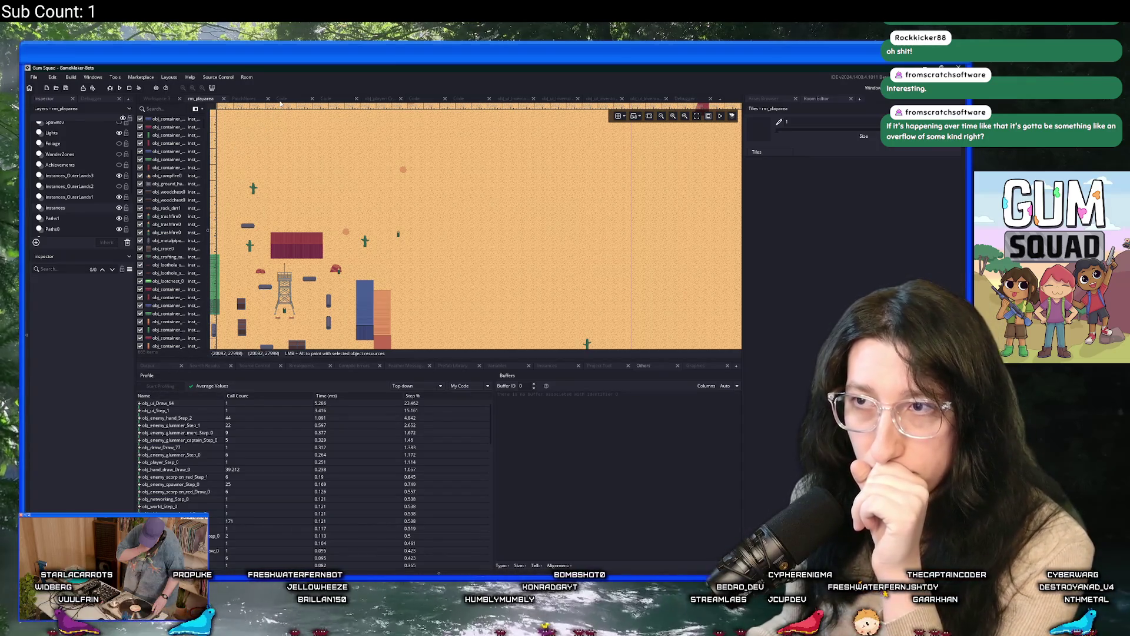
{"action": "left_click", "coordinate": [164, 100]}
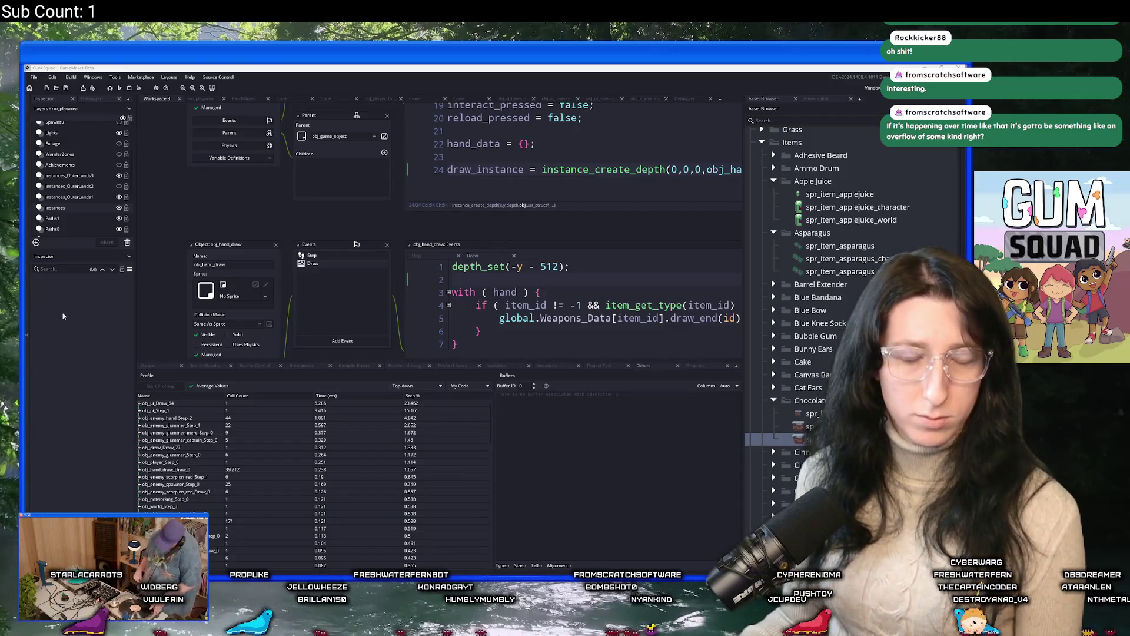
Expand obj_ui_Step_1 down through nested ui_node_step calls (181 calls), then collapse it
{"action": "left_click", "coordinate": [349, 360]}
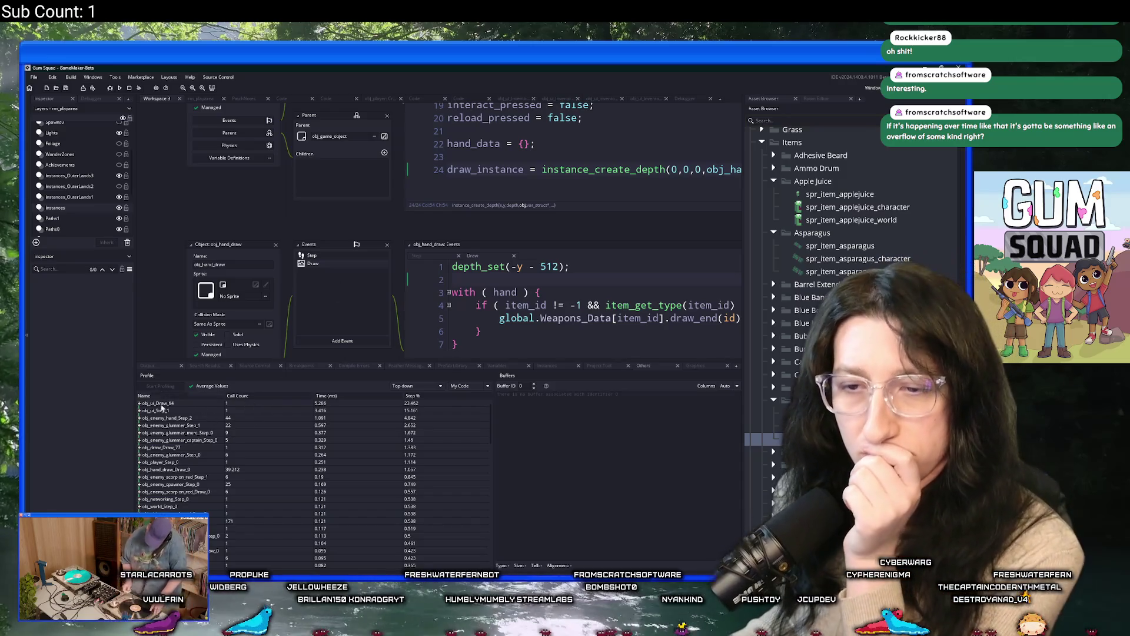
{"action": "left_click", "coordinate": [140, 411]}
{"action": "left_click", "coordinate": [144, 419]}
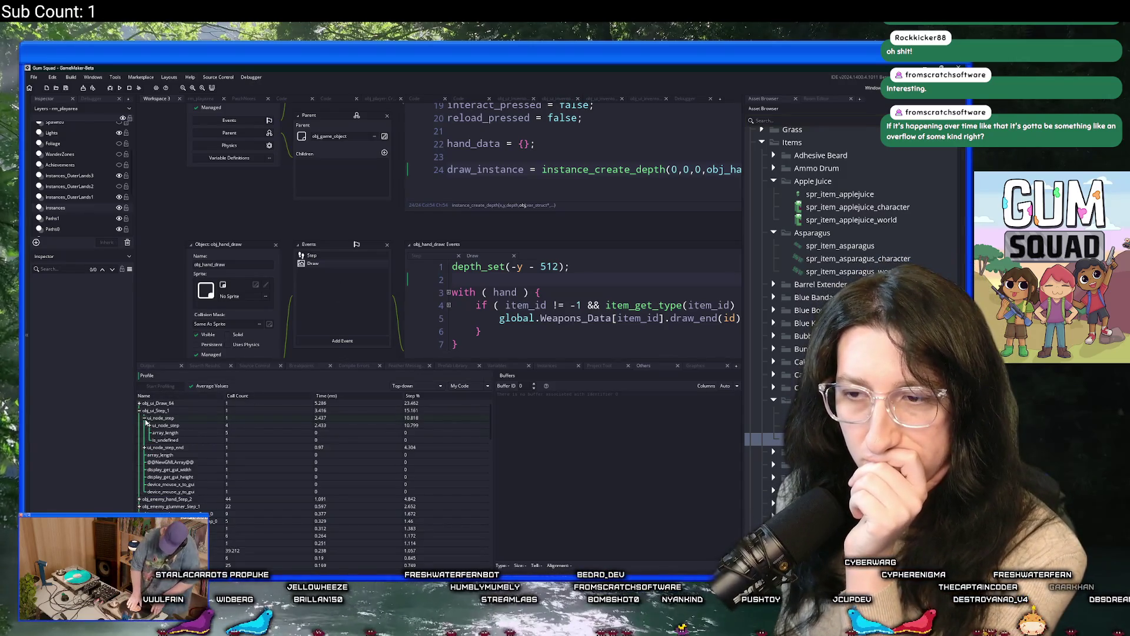
{"action": "left_click", "coordinate": [150, 426]}
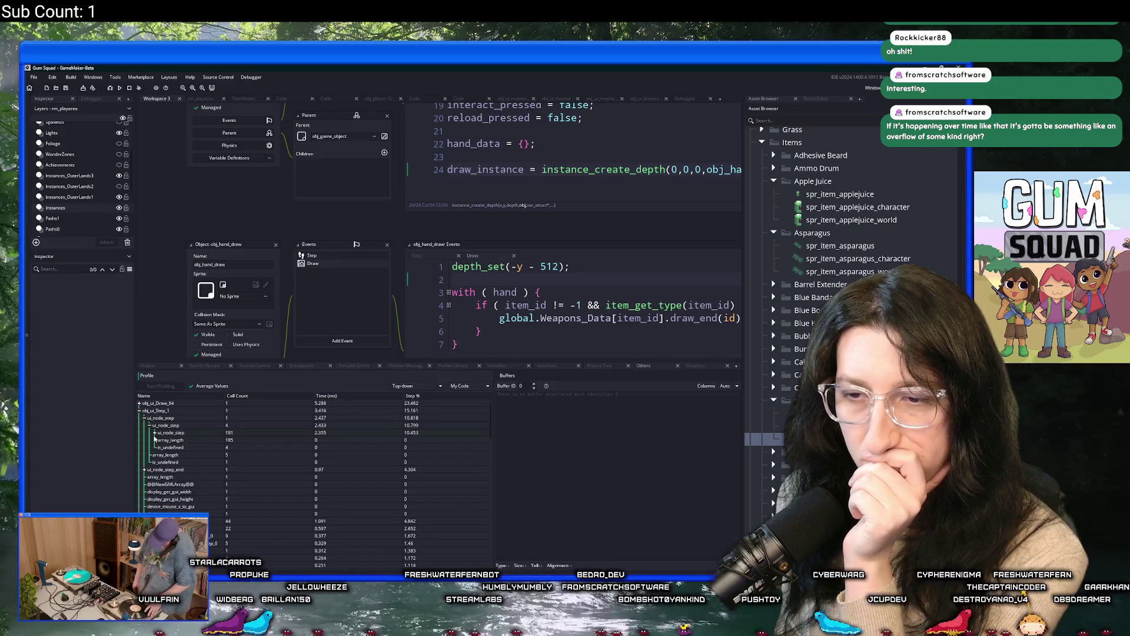
{"action": "left_click", "coordinate": [155, 434]}
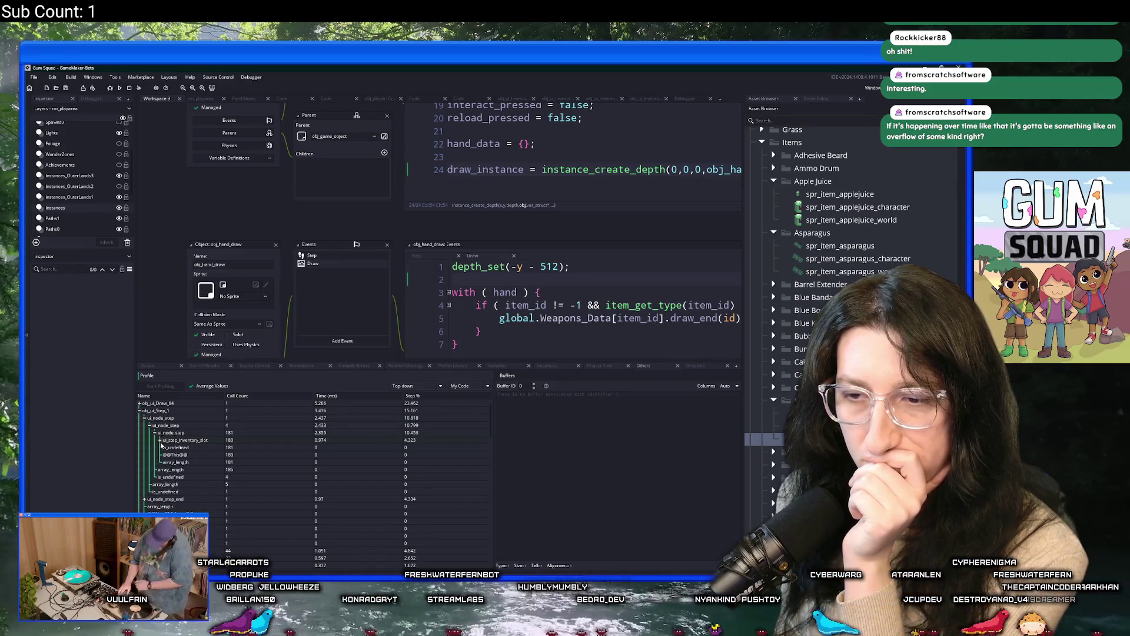
{"action": "left_click", "coordinate": [140, 411]}
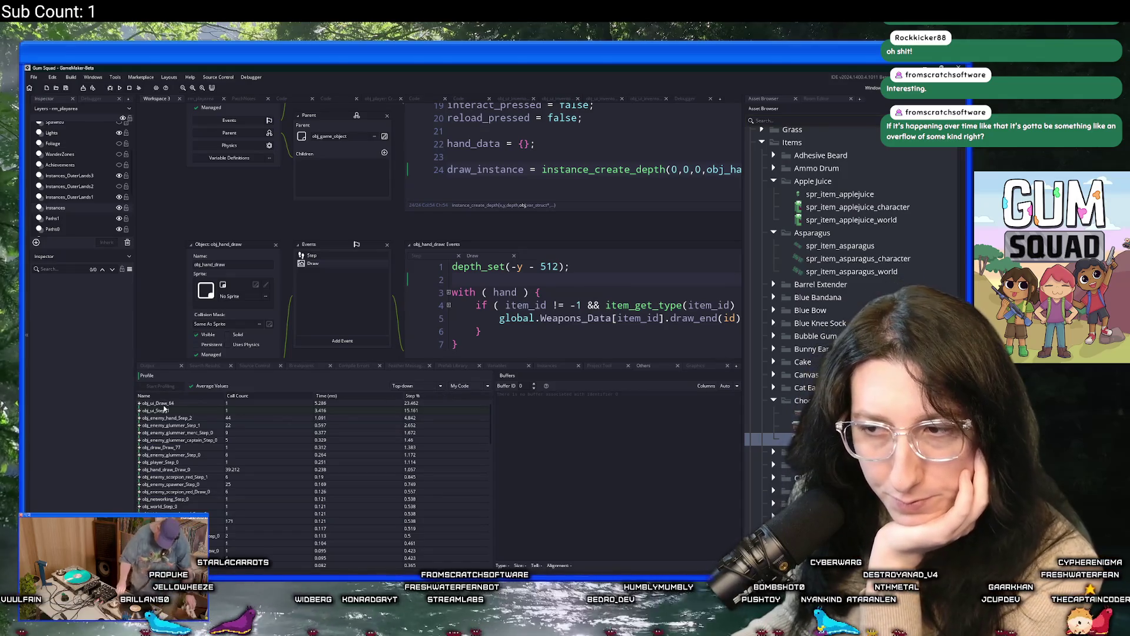
Switch the profiler's code dropdown from My Code to Engine Code
{"action": "scroll", "coordinate": [435, 415], "scroll_direction": "down", "scroll_amount": 3}
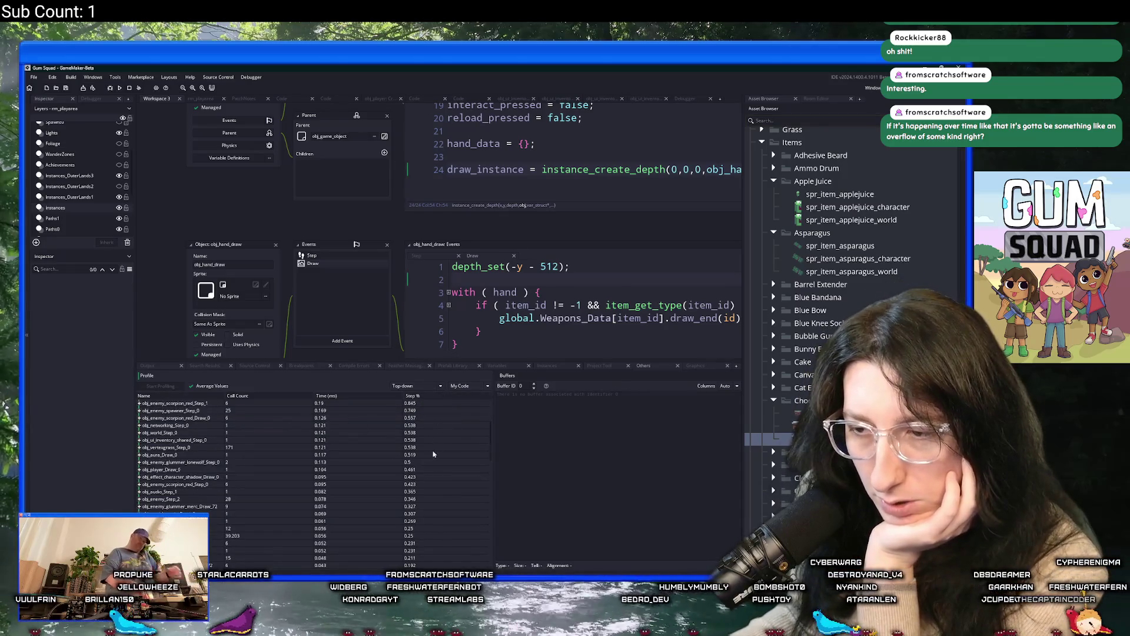
{"action": "scroll", "coordinate": [425, 447], "scroll_direction": "up", "scroll_amount": 3}
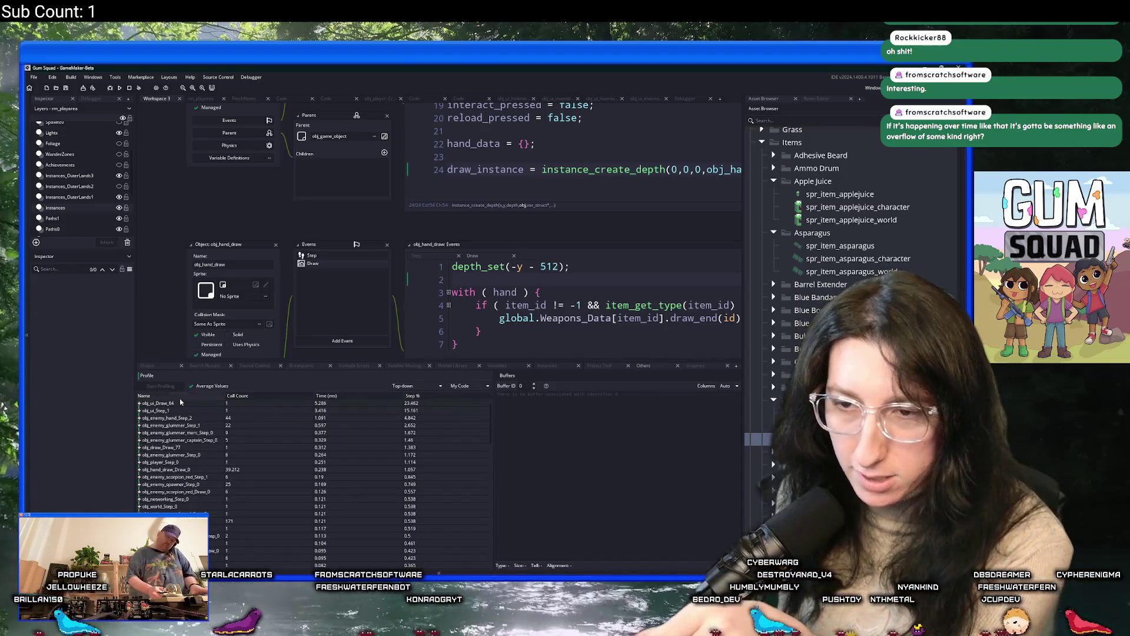
{"action": "left_click", "coordinate": [471, 386]}
{"action": "left_click", "coordinate": [476, 403]}
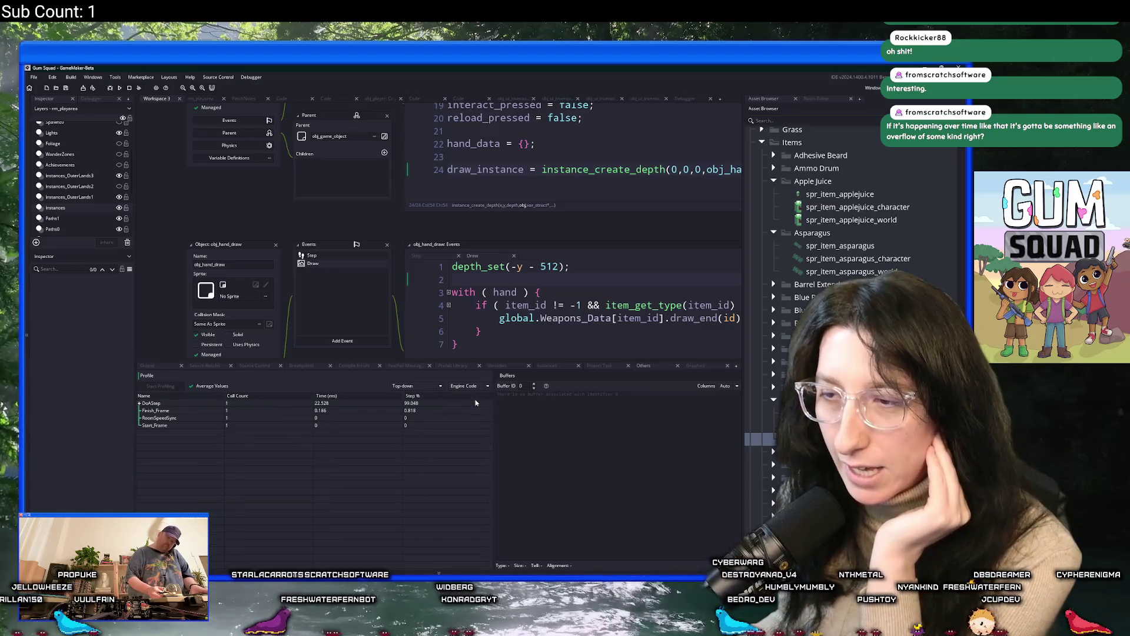
Expand DoAStep, HandleStep, DrawRoom and DrawTheRoom in the profiler tree, then collapse them
{"action": "left_click", "coordinate": [141, 404]}
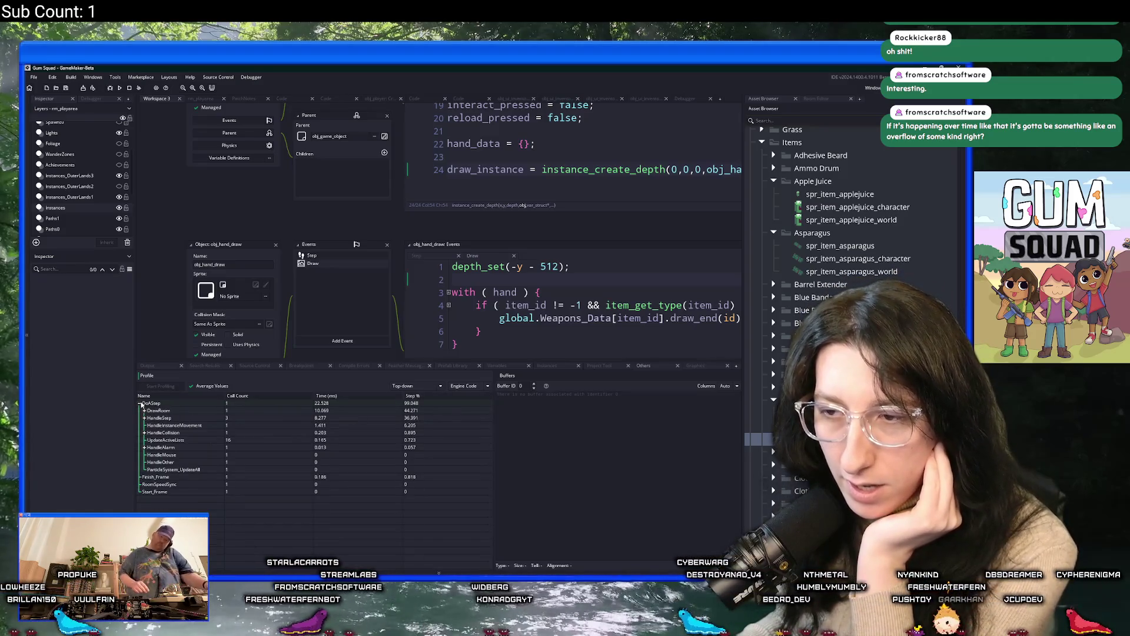
{"action": "left_click", "coordinate": [144, 418]}
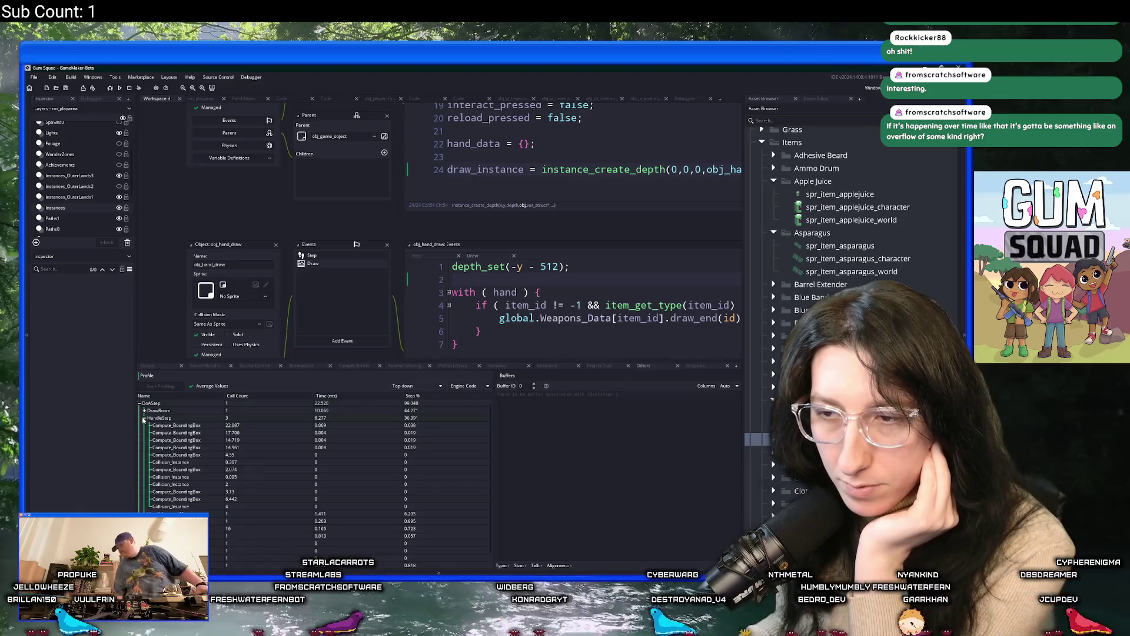
{"action": "left_click", "coordinate": [144, 418]}
{"action": "left_click", "coordinate": [144, 410]}
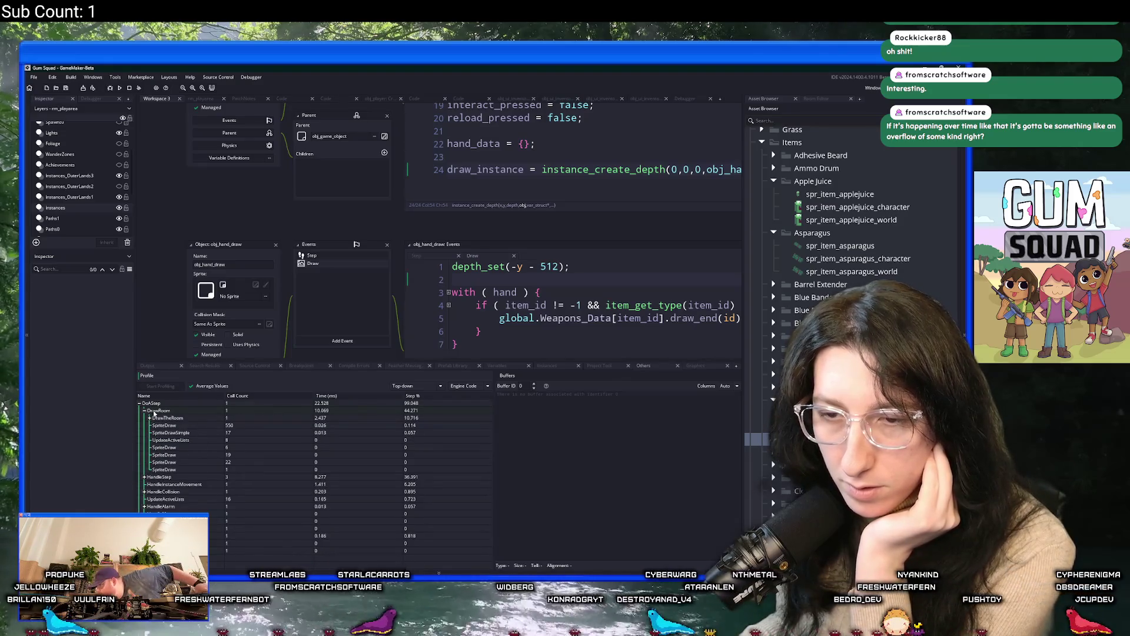
{"action": "left_click", "coordinate": [150, 418]}
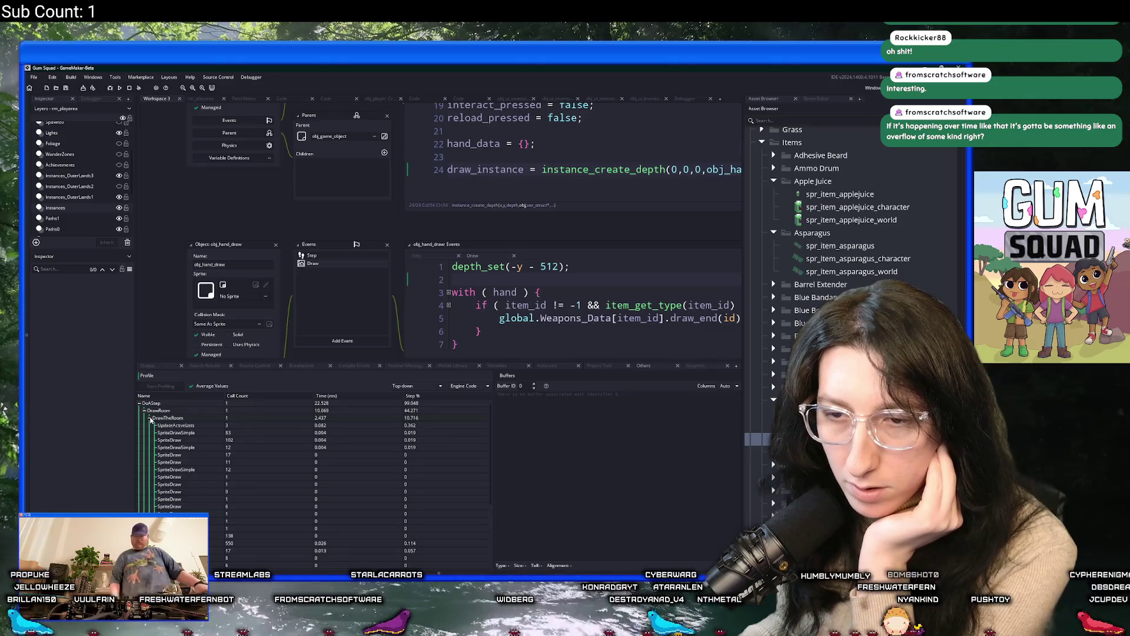
{"action": "left_click", "coordinate": [150, 418]}
{"action": "left_click", "coordinate": [145, 410]}
{"action": "left_click", "coordinate": [140, 403]}
Re-examine HandleStep collision costs and DrawTheRoom drawing costs under DoAStep, collapsing each afterward
{"action": "left_click", "coordinate": [140, 404]}
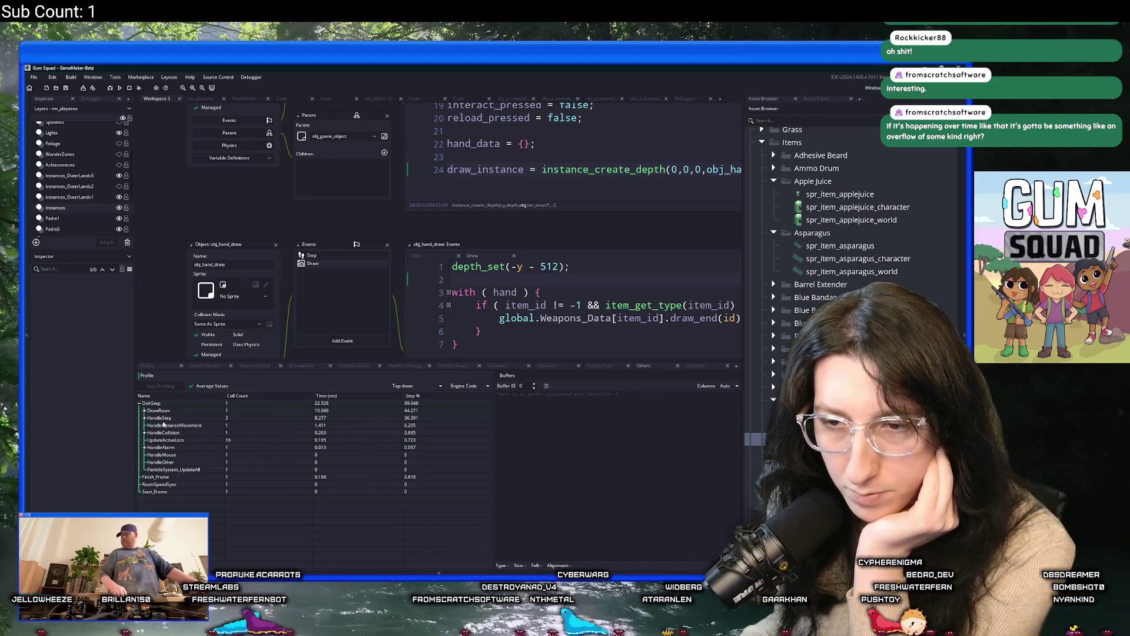
{"action": "left_click", "coordinate": [144, 418]}
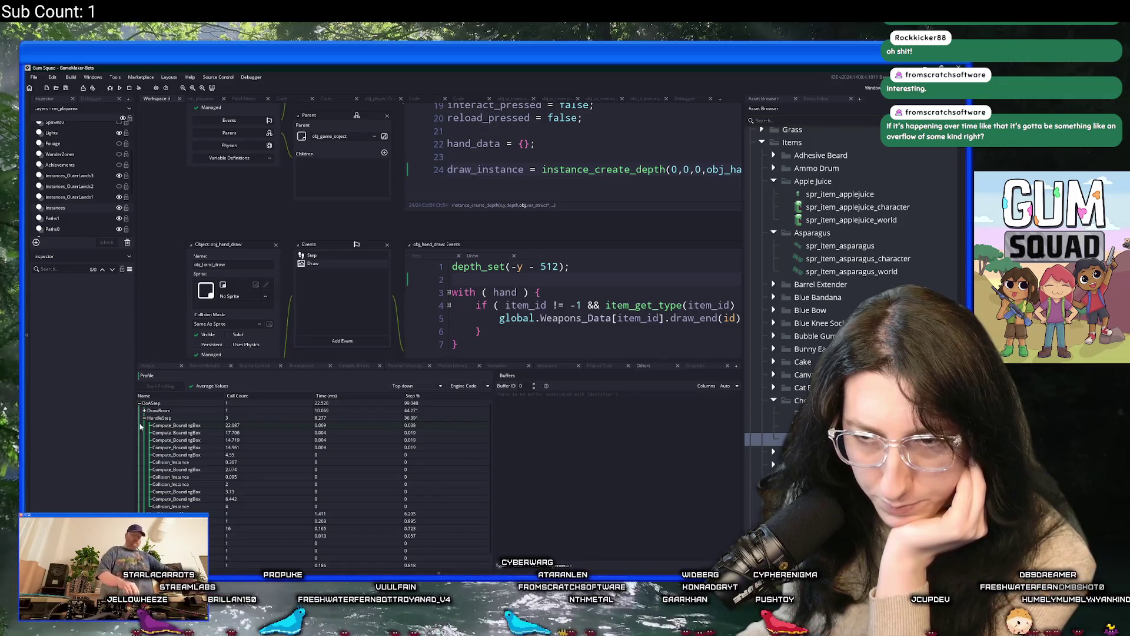
{"action": "left_click", "coordinate": [144, 418]}
{"action": "left_click", "coordinate": [144, 411]}
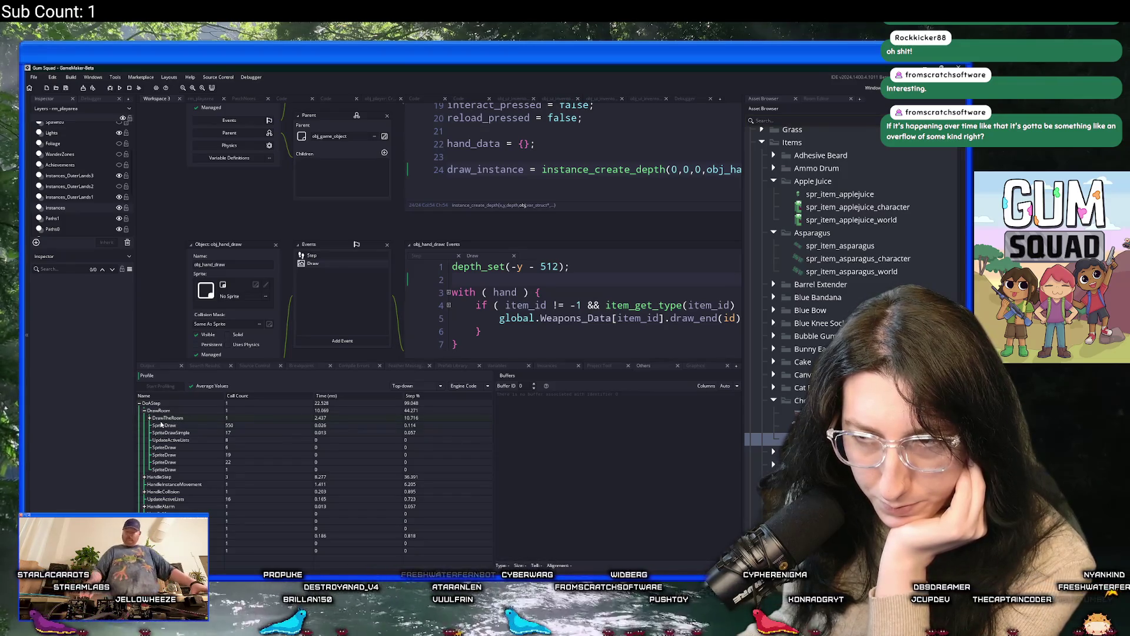
{"action": "left_click", "coordinate": [151, 420]}
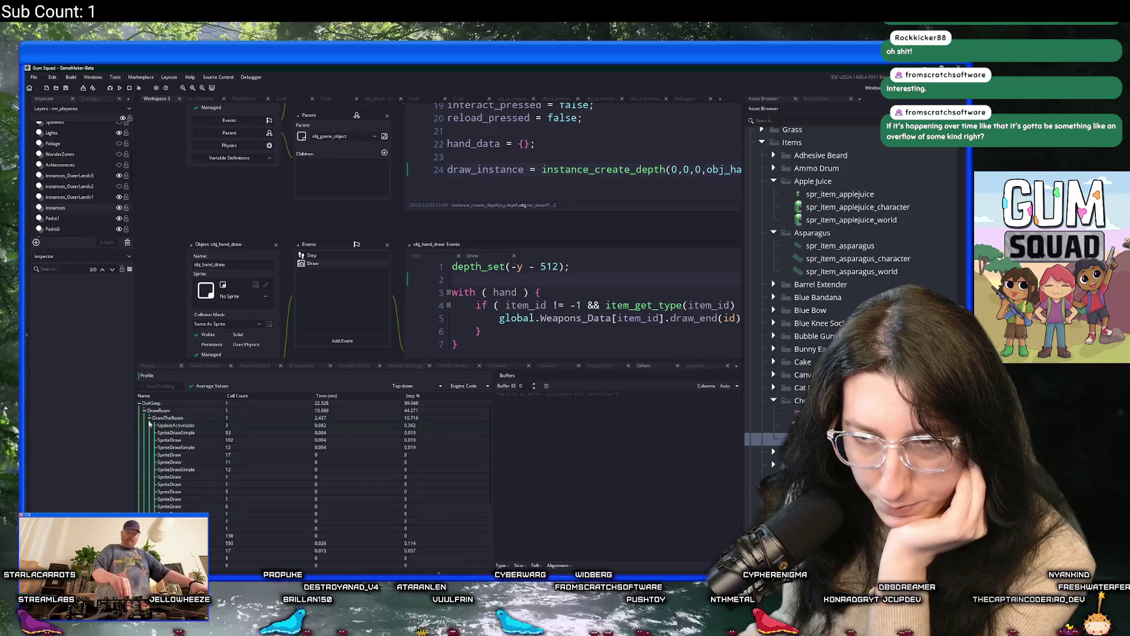
{"action": "left_click", "coordinate": [149, 418]}
{"action": "left_click", "coordinate": [144, 411]}
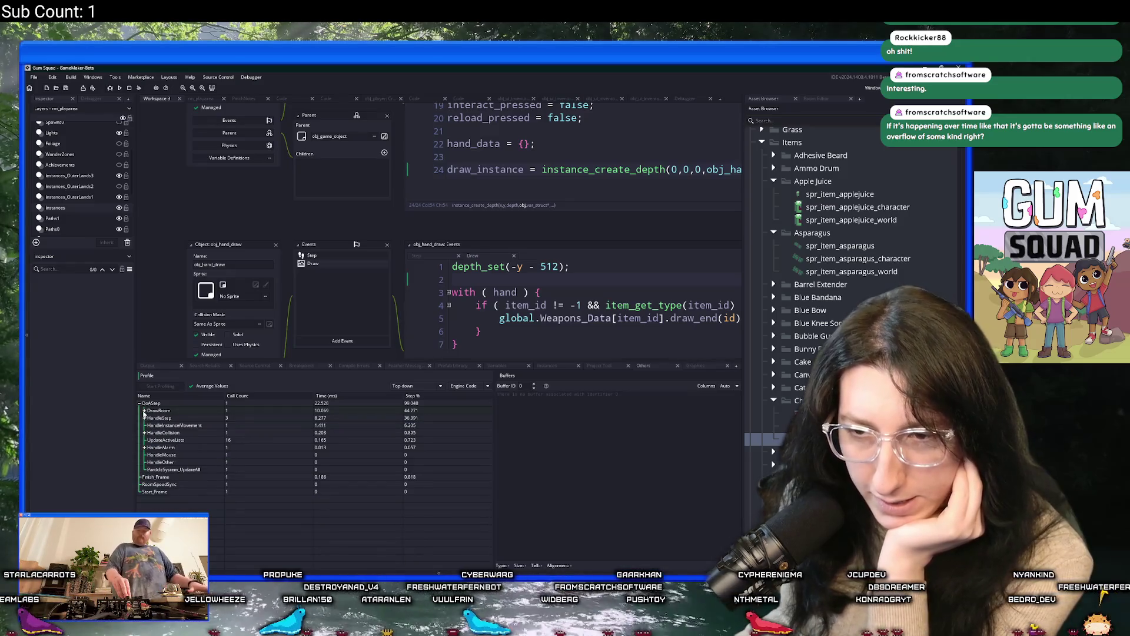
{"action": "left_click", "coordinate": [140, 404]}
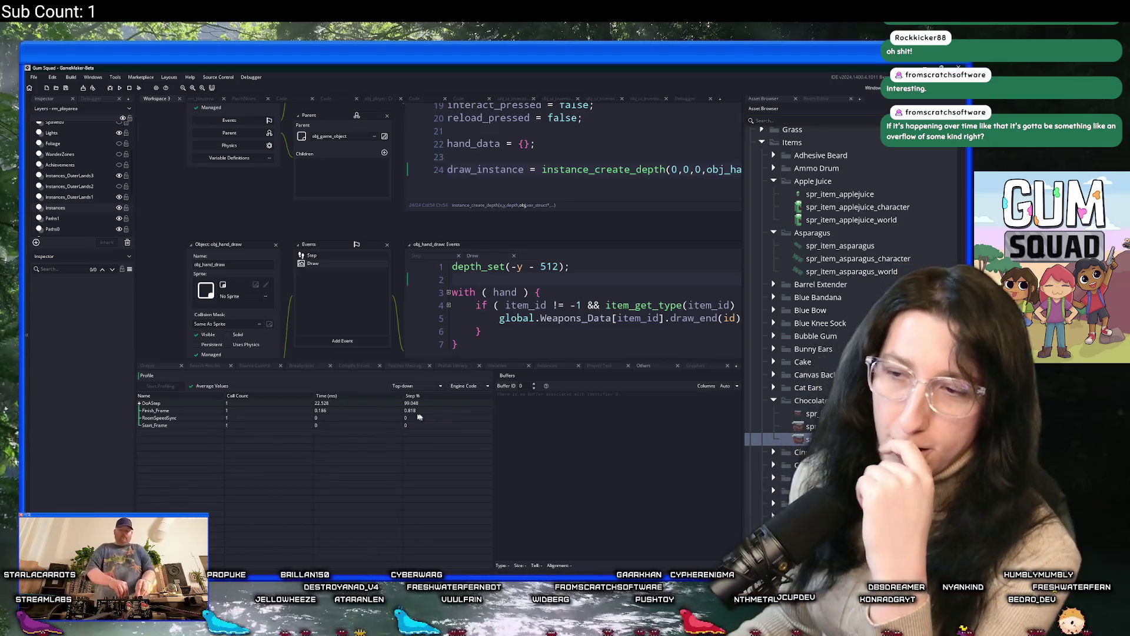
Set the profiler dropdown to Combined, then reopen it to choose the game's own code
{"action": "left_click", "coordinate": [469, 386]}
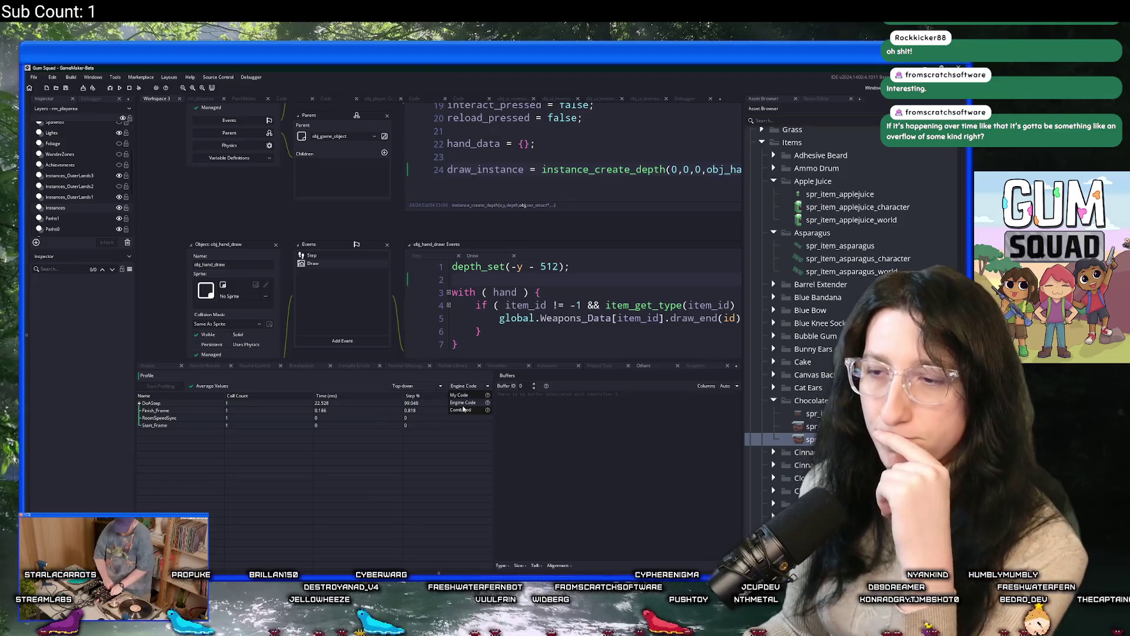
{"action": "left_click", "coordinate": [461, 410]}
{"action": "left_click", "coordinate": [465, 386]}
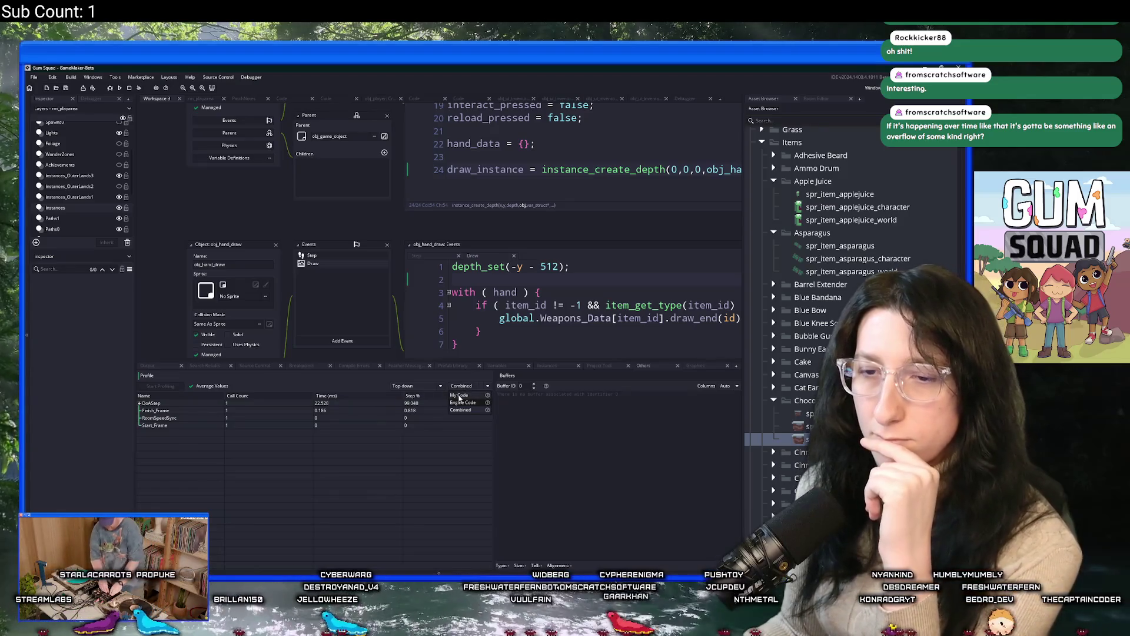
{"action": "left_click", "coordinate": [462, 394]}
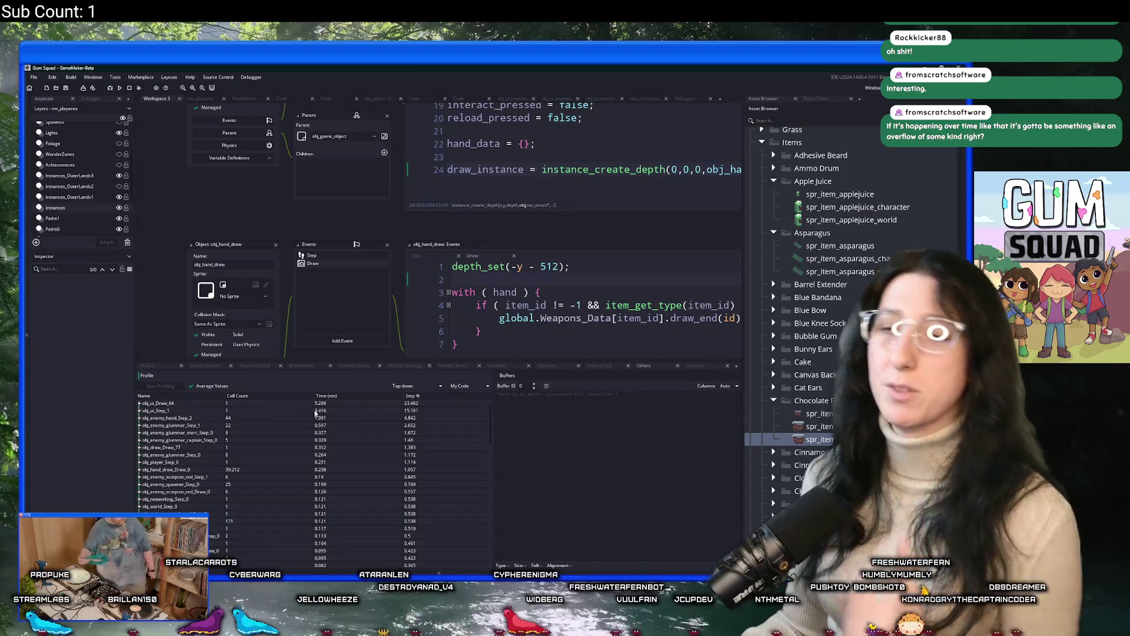
Sort the profiler rows by call count, then by time (ms), and open the Debugger workspace
{"action": "left_click", "coordinate": [238, 396]}
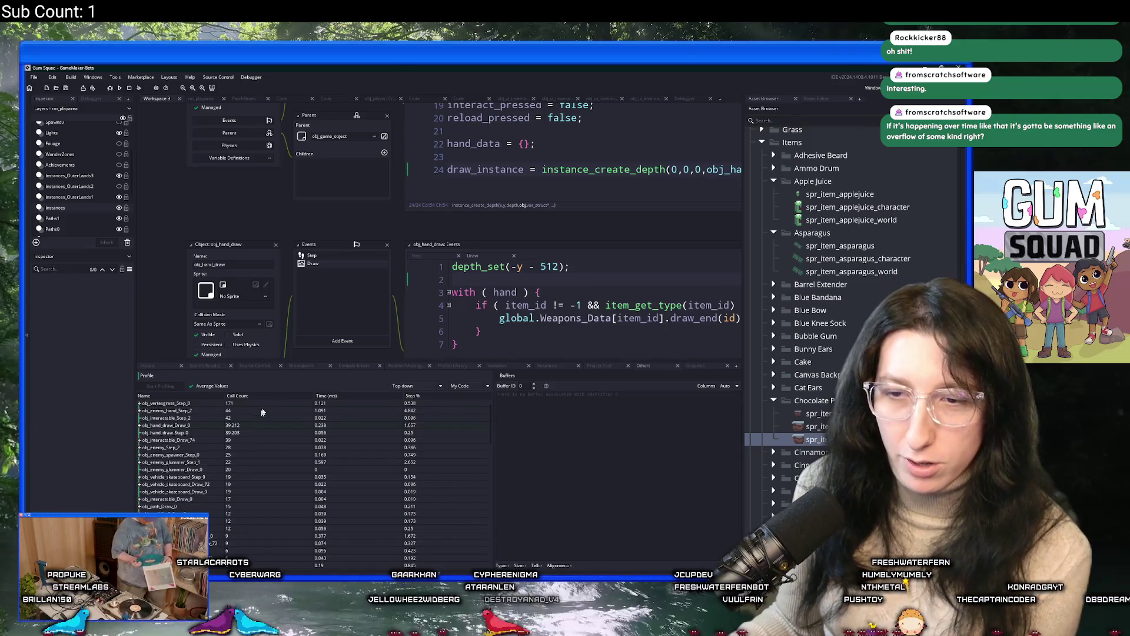
{"action": "left_click", "coordinate": [351, 397]}
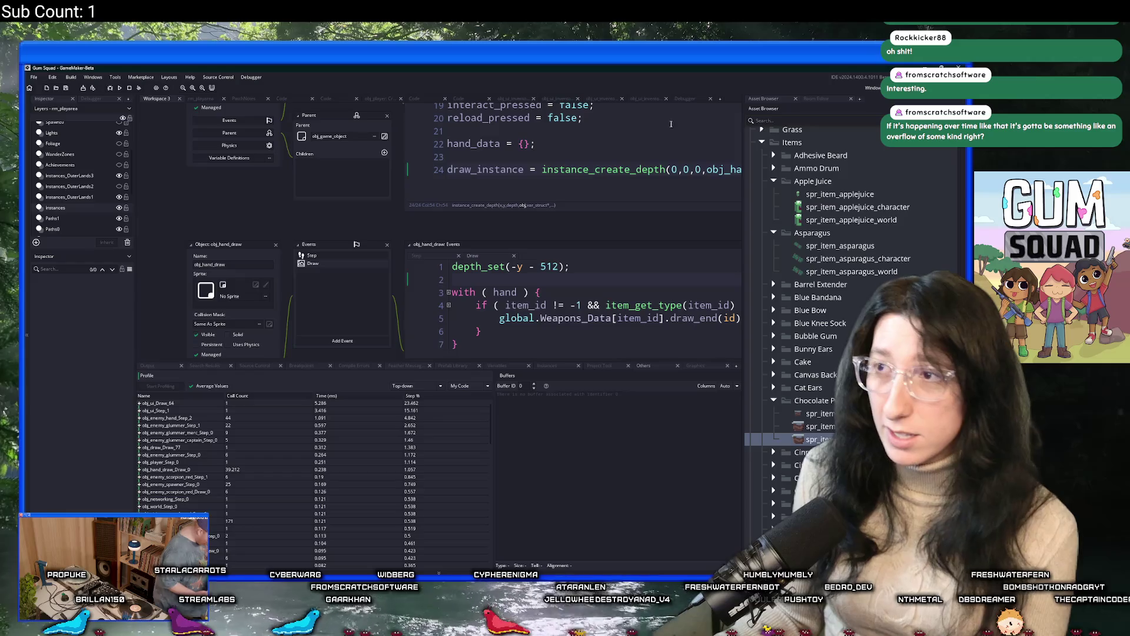
{"action": "left_click", "coordinate": [689, 99]}
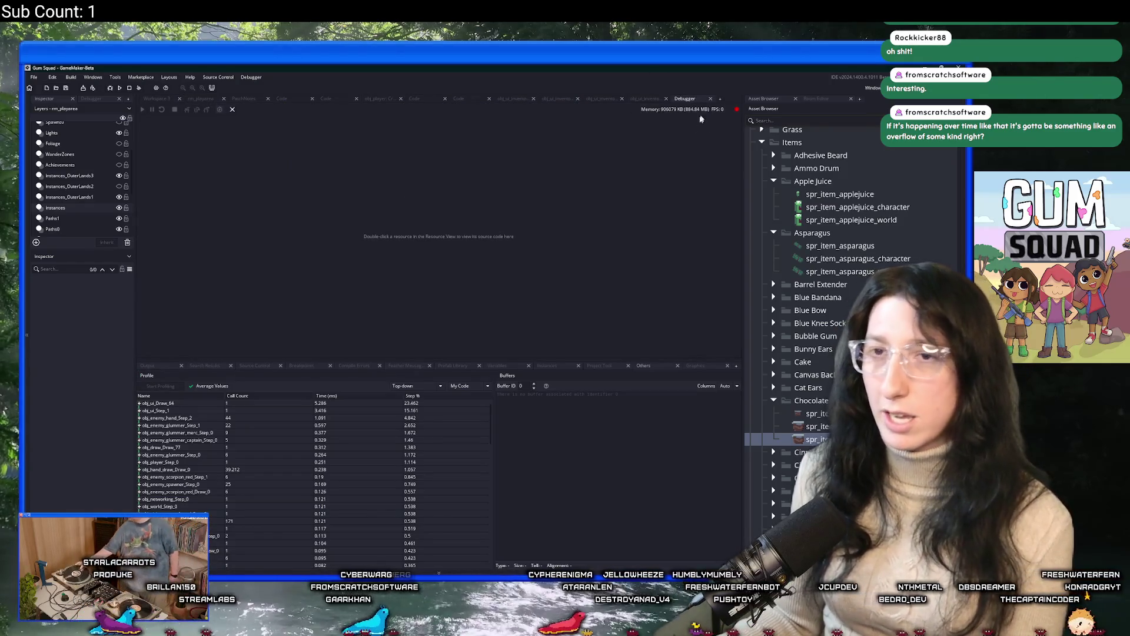
{"action": "left_click", "coordinate": [695, 365]}
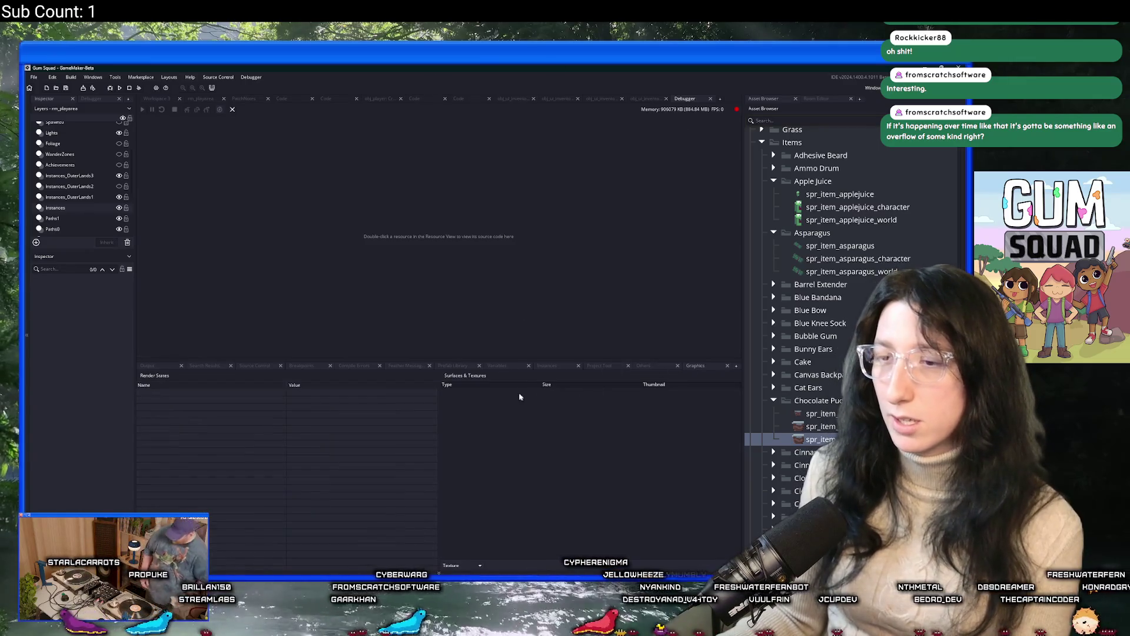
{"action": "left_click", "coordinate": [462, 566]}
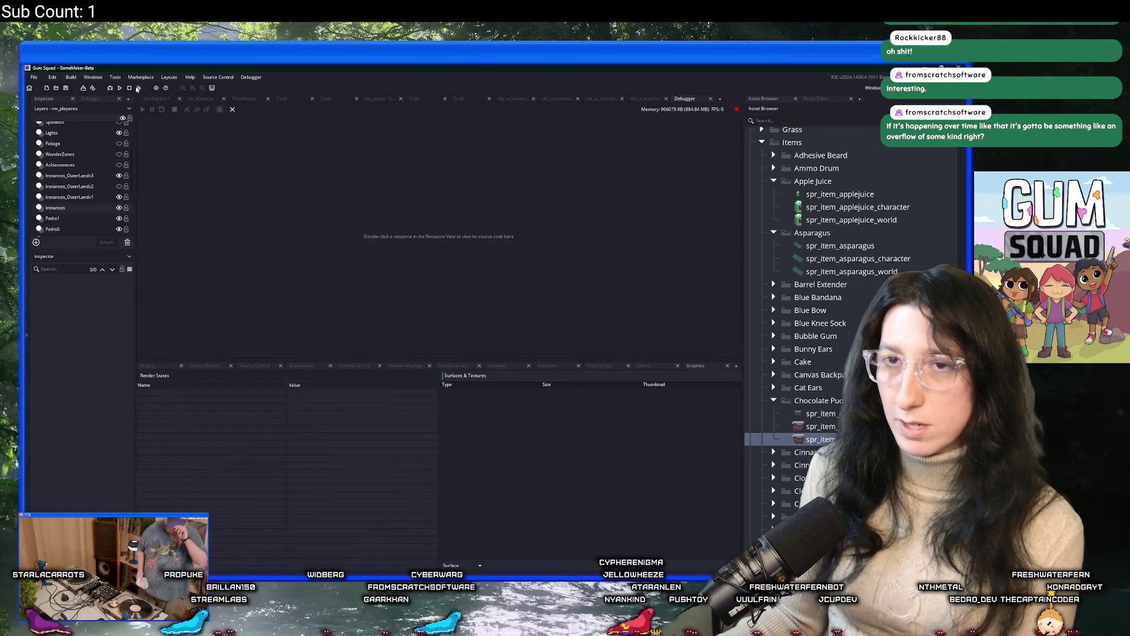
{"action": "left_click", "coordinate": [648, 366]}
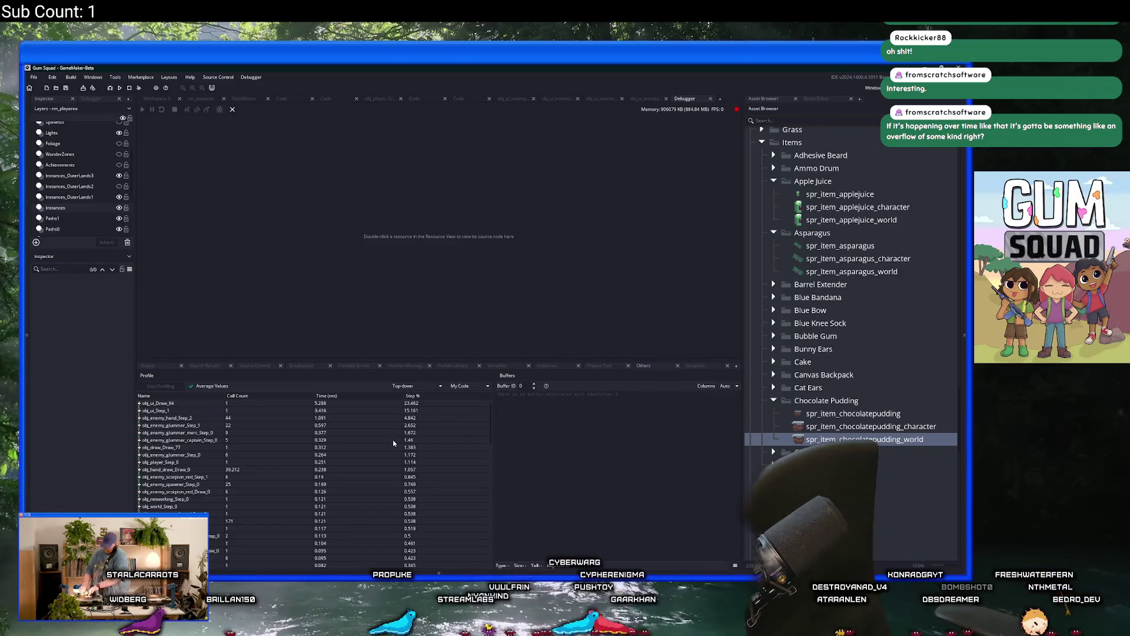
Switch the debugger's bottom panel to Graphics, showing render states and surfaces
{"action": "left_click", "coordinate": [696, 365]}
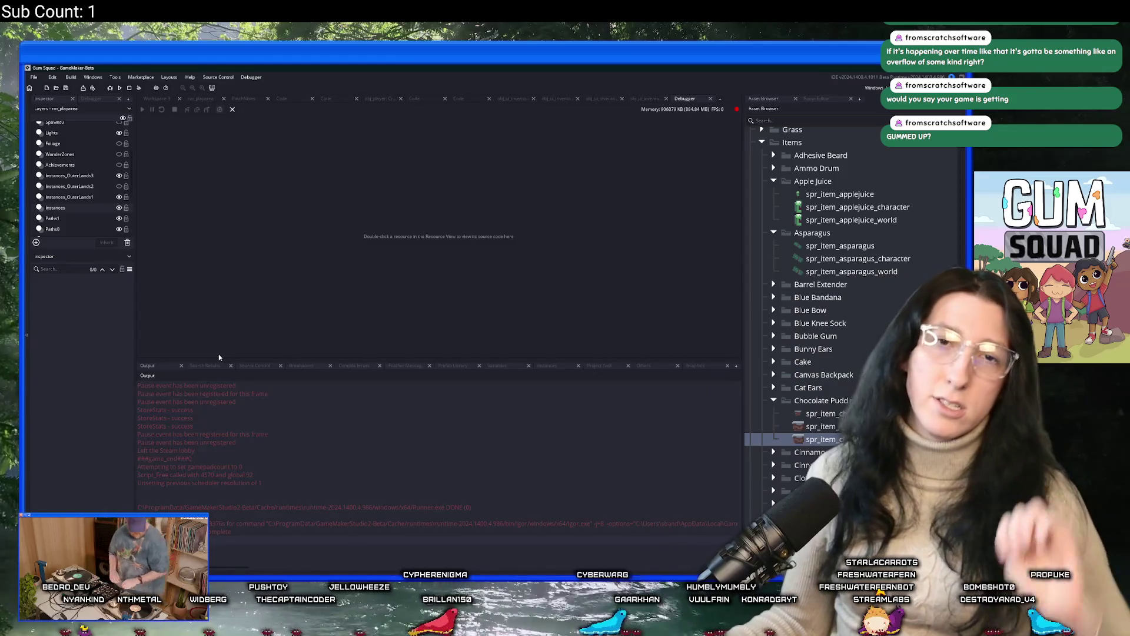
Close the Debugger and return to the empty line 23 of obj_hand_draw's Draw event
{"action": "middle_click", "coordinate": [688, 99]}
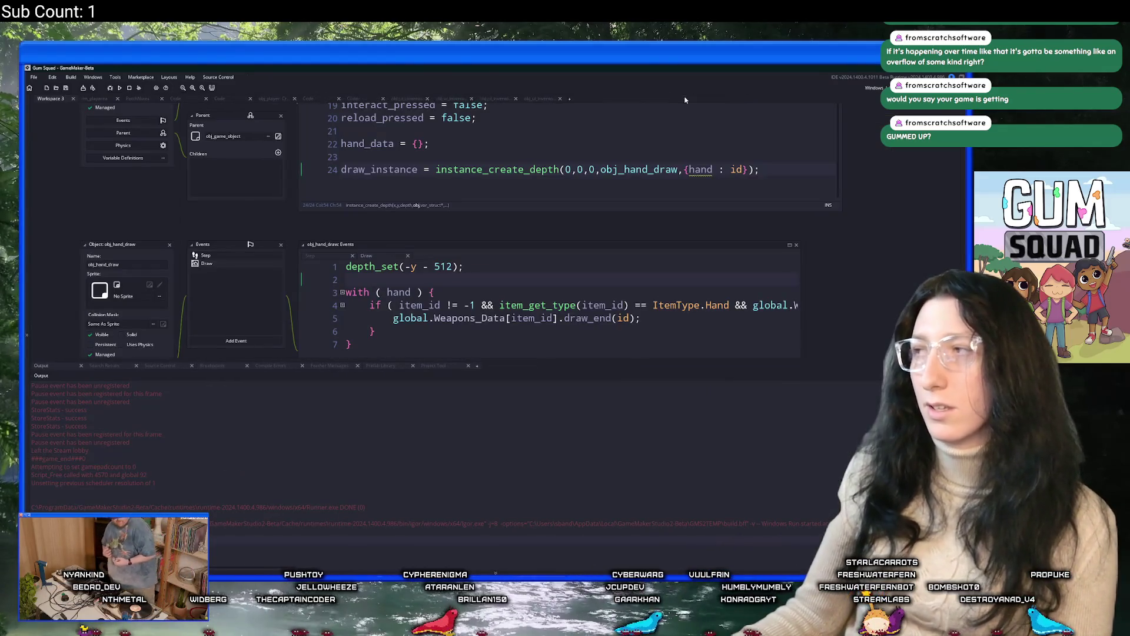
{"action": "key", "text": "Up"}
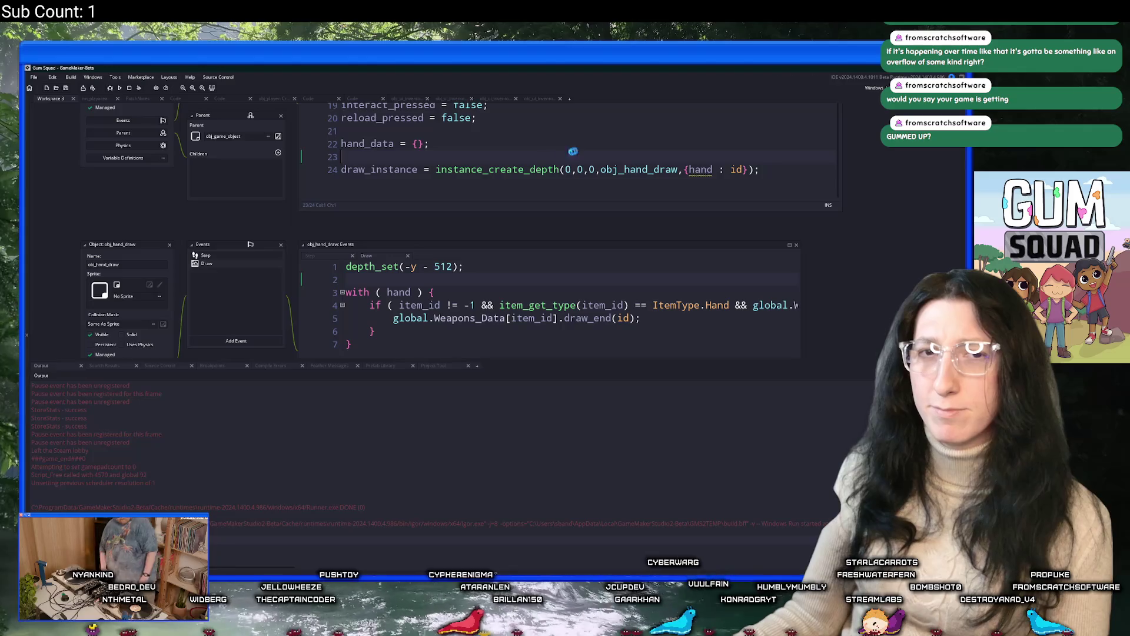